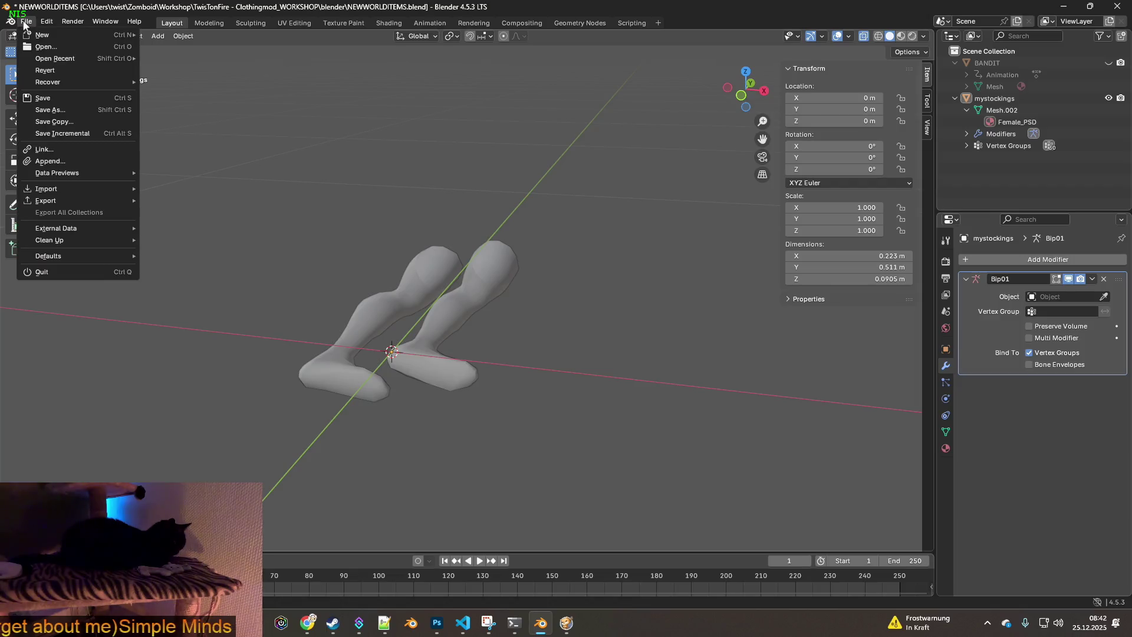
Save the blend file
{"action": "left_click", "coordinate": [47, 98]}
{"action": "mouse_move", "coordinate": [330, 224]}
{"action": "middle_mouse_down"}
{"action": "mouse_move", "coordinate": [373, 217]}
{"action": "mouse_move", "coordinate": [390, 236]}
{"action": "mouse_move", "coordinate": [375, 220]}
{"action": "mouse_move", "coordinate": [395, 203]}
{"action": "mouse_move", "coordinate": [314, 225]}
{"action": "mouse_move", "coordinate": [214, 221]}
{"action": "mouse_move", "coordinate": [371, 221]}
{"action": "mouse_move", "coordinate": [481, 254]}
{"action": "middle_mouse_up"}
{"action": "scroll", "coordinate": [384, 215], "scroll_direction": "up", "scroll_amount": 3}
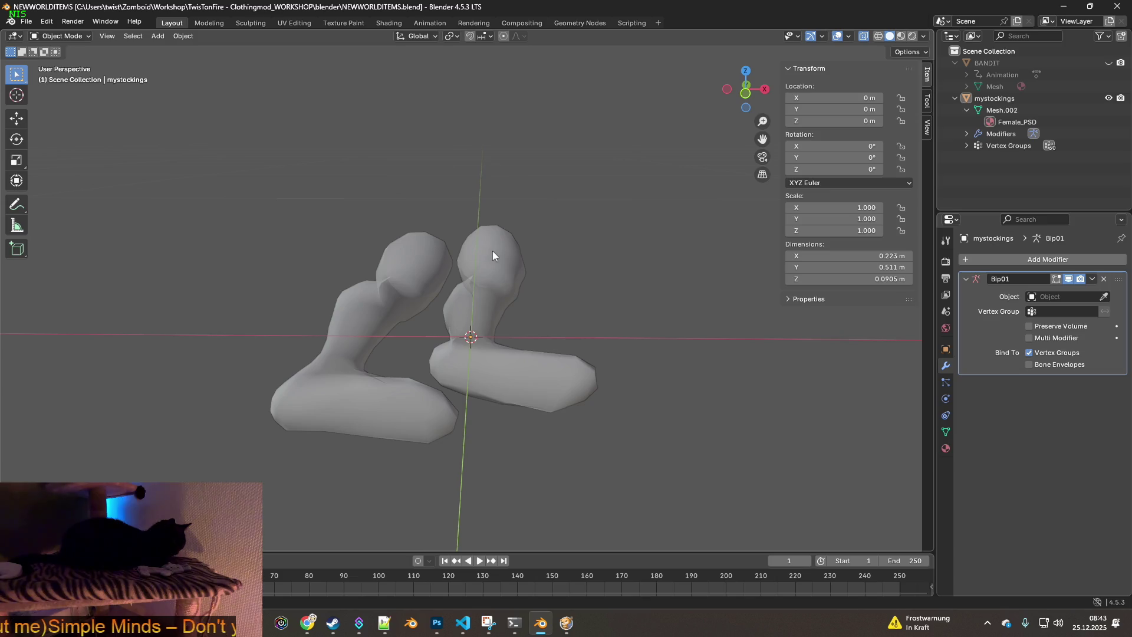
Select mystockings, lock its Y scale, and flatten it to a Z scale of 0.140
{"action": "left_click", "coordinate": [493, 250]}
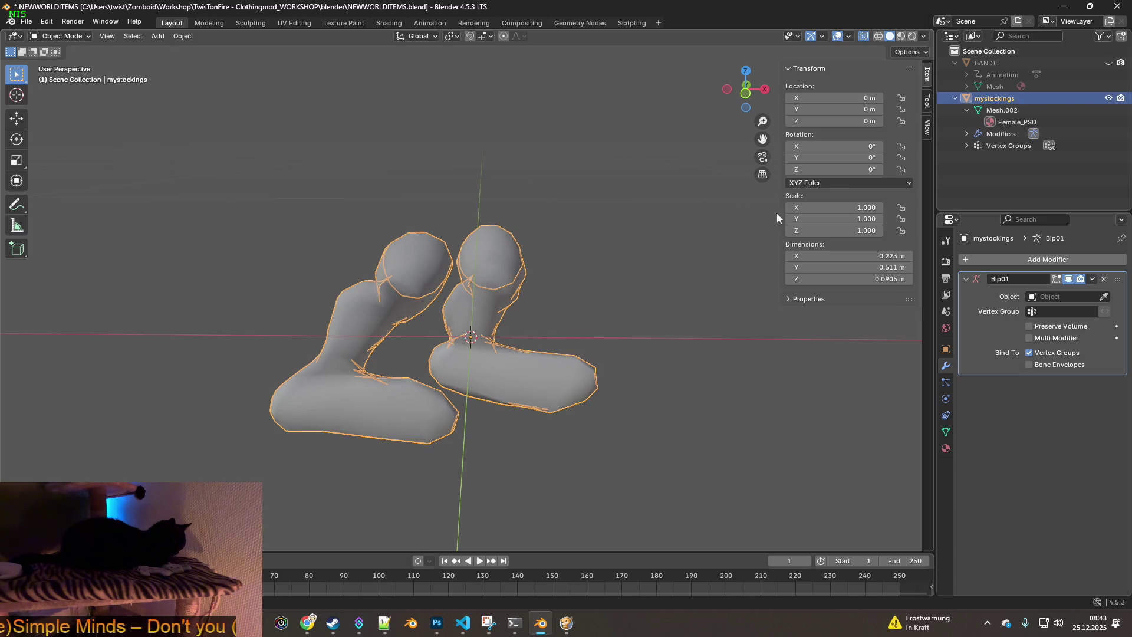
{"action": "left_click", "coordinate": [902, 220]}
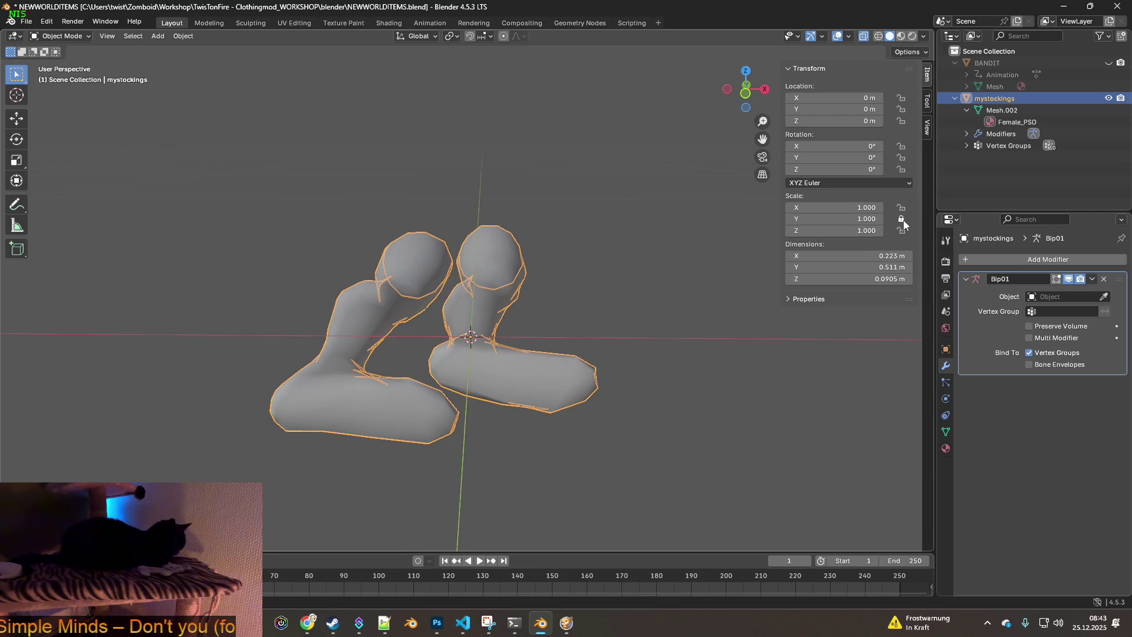
{"action": "mouse_move", "coordinate": [631, 236]}
{"action": "middle_mouse_down"}
{"action": "mouse_move", "coordinate": [592, 234]}
{"action": "mouse_move", "coordinate": [678, 232]}
{"action": "middle_mouse_up"}
{"action": "key", "text": "s"}
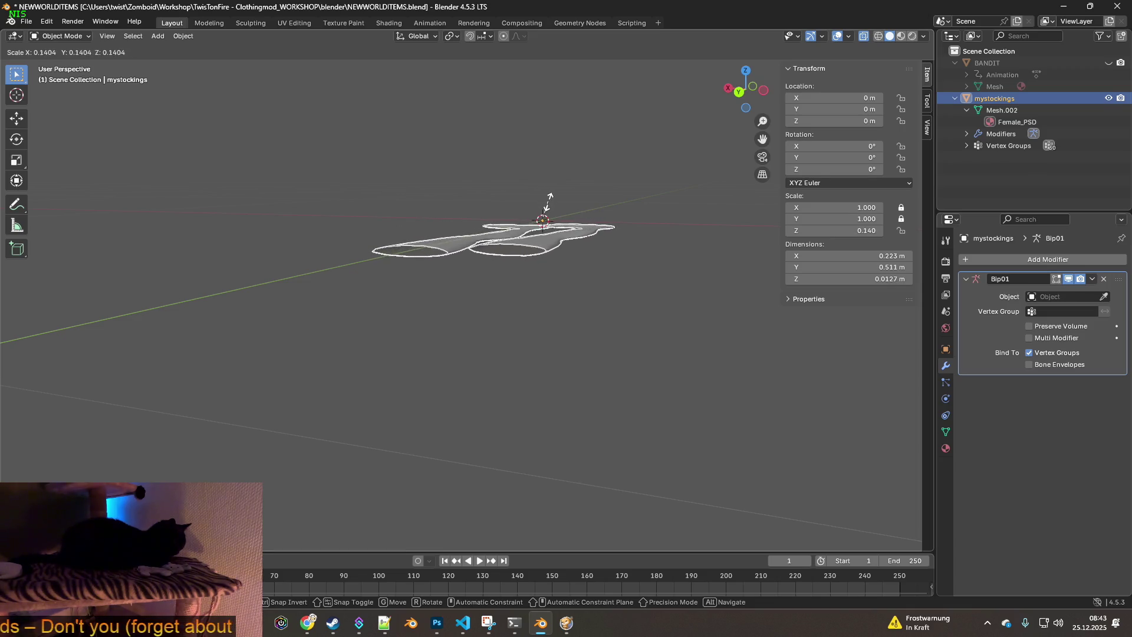
{"action": "left_click", "coordinate": [547, 204]}
{"action": "mouse_move", "coordinate": [547, 204]}
{"action": "middle_mouse_down"}
{"action": "mouse_move", "coordinate": [609, 230]}
{"action": "mouse_move", "coordinate": [499, 225]}
{"action": "mouse_move", "coordinate": [530, 260]}
{"action": "mouse_move", "coordinate": [628, 251]}
{"action": "mouse_move", "coordinate": [593, 328]}
{"action": "mouse_move", "coordinate": [568, 307]}
{"action": "mouse_move", "coordinate": [559, 261]}
{"action": "mouse_move", "coordinate": [586, 267]}
{"action": "mouse_move", "coordinate": [578, 260]}
{"action": "mouse_move", "coordinate": [565, 284]}
{"action": "mouse_move", "coordinate": [632, 282]}
{"action": "mouse_move", "coordinate": [628, 313]}
{"action": "mouse_move", "coordinate": [618, 282]}
{"action": "mouse_move", "coordinate": [692, 270]}
{"action": "mouse_move", "coordinate": [642, 243]}
{"action": "middle_mouse_up"}
Show the BANDIT collection and move the stockings along Y to -0.27097 m
{"action": "left_click", "coordinate": [1108, 63]}
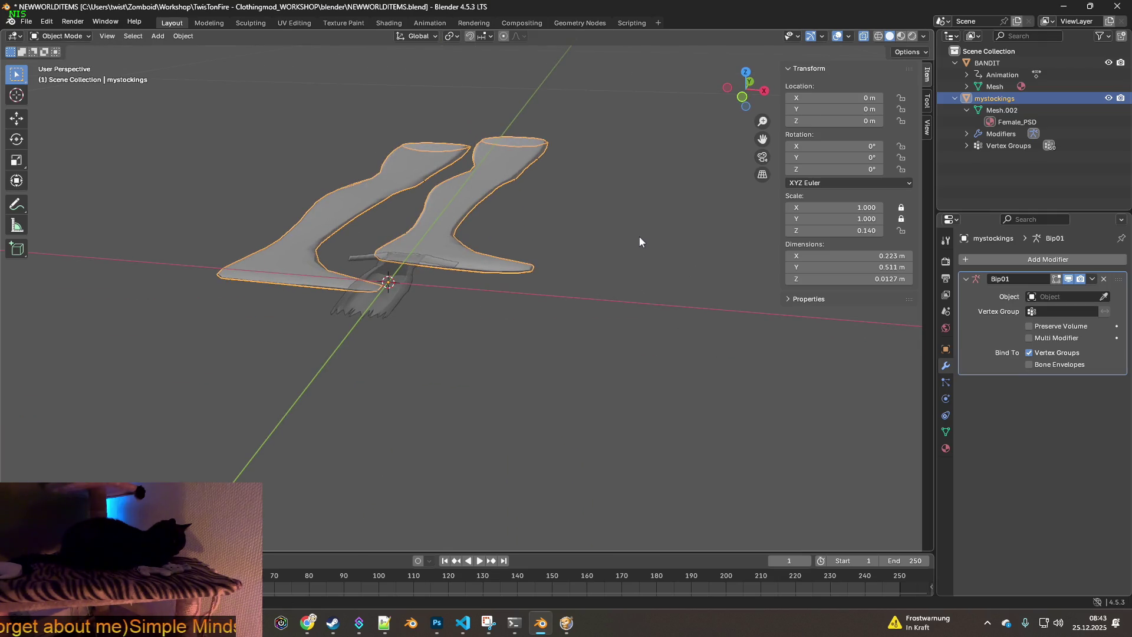
{"action": "middle_click_drag", "start_coordinate": [558, 228], "coordinate": [619, 264]}
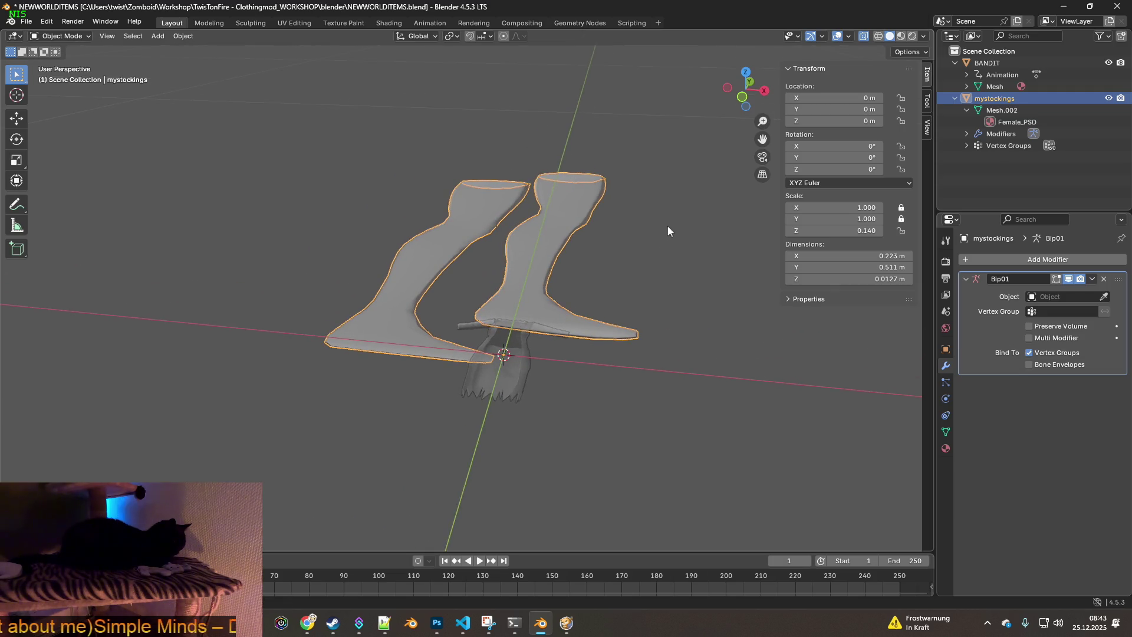
{"action": "mouse_move", "coordinate": [647, 245]}
{"action": "middle_mouse_down"}
{"action": "mouse_move", "coordinate": [622, 253]}
{"action": "mouse_move", "coordinate": [621, 229]}
{"action": "mouse_move", "coordinate": [534, 250]}
{"action": "middle_mouse_up"}
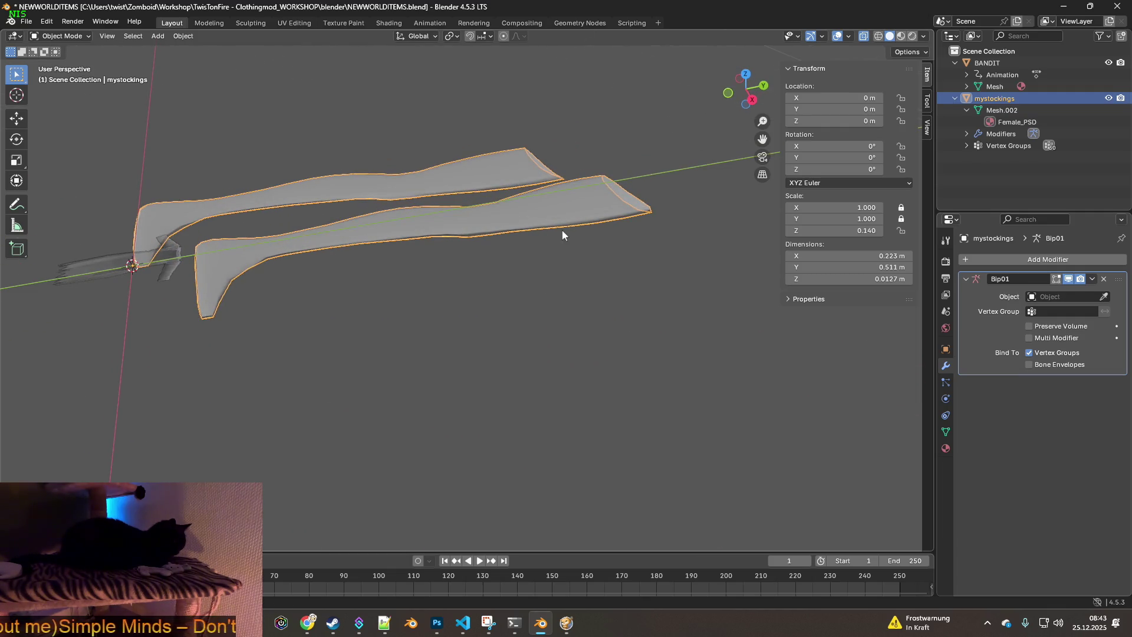
{"action": "key", "text": "g"}
{"action": "key", "text": "y"}
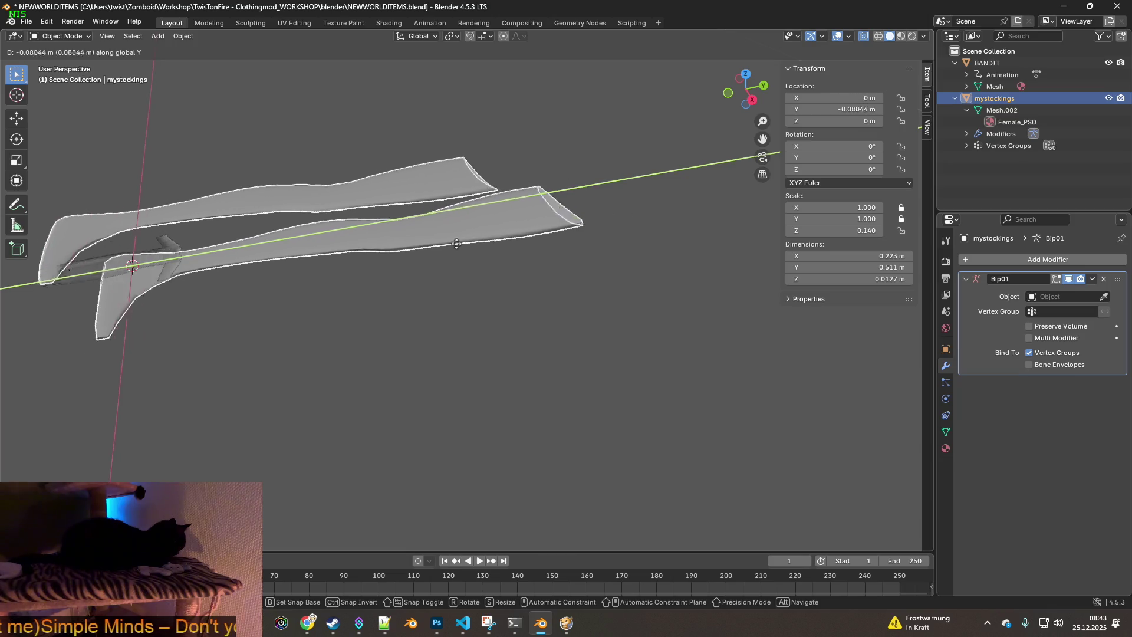
{"action": "left_click", "coordinate": [236, 286]}
{"action": "middle_click_drag", "start_coordinate": [236, 285], "coordinate": [639, 282]}
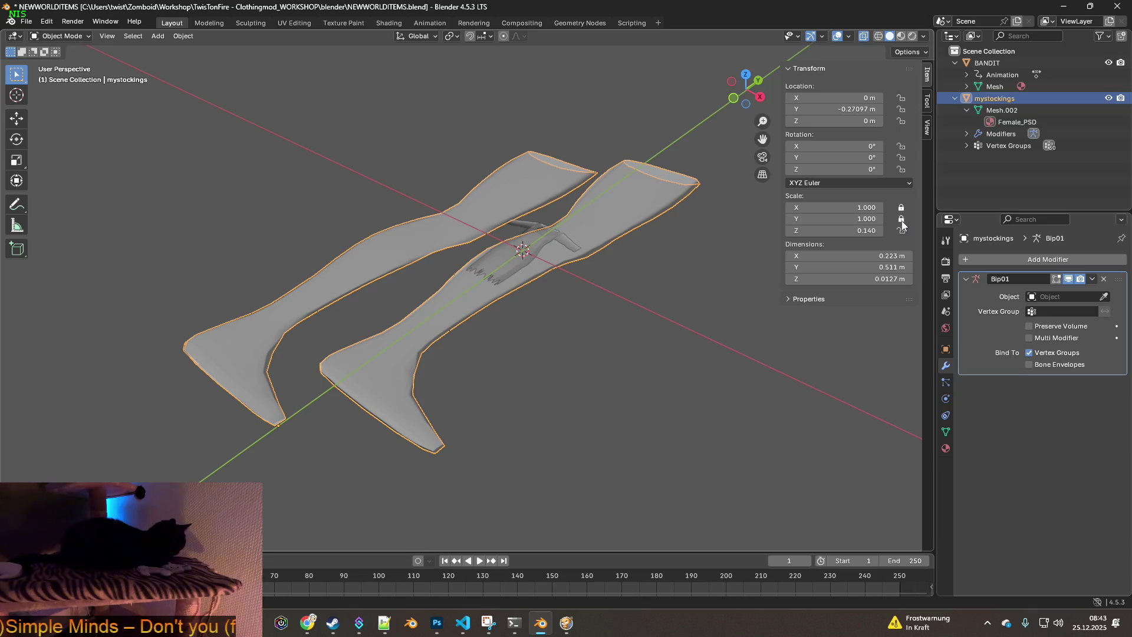
{"action": "mouse_move", "coordinate": [737, 254]}
{"action": "middle_mouse_down"}
{"action": "mouse_move", "coordinate": [641, 259]}
{"action": "mouse_move", "coordinate": [663, 248]}
{"action": "middle_mouse_up"}
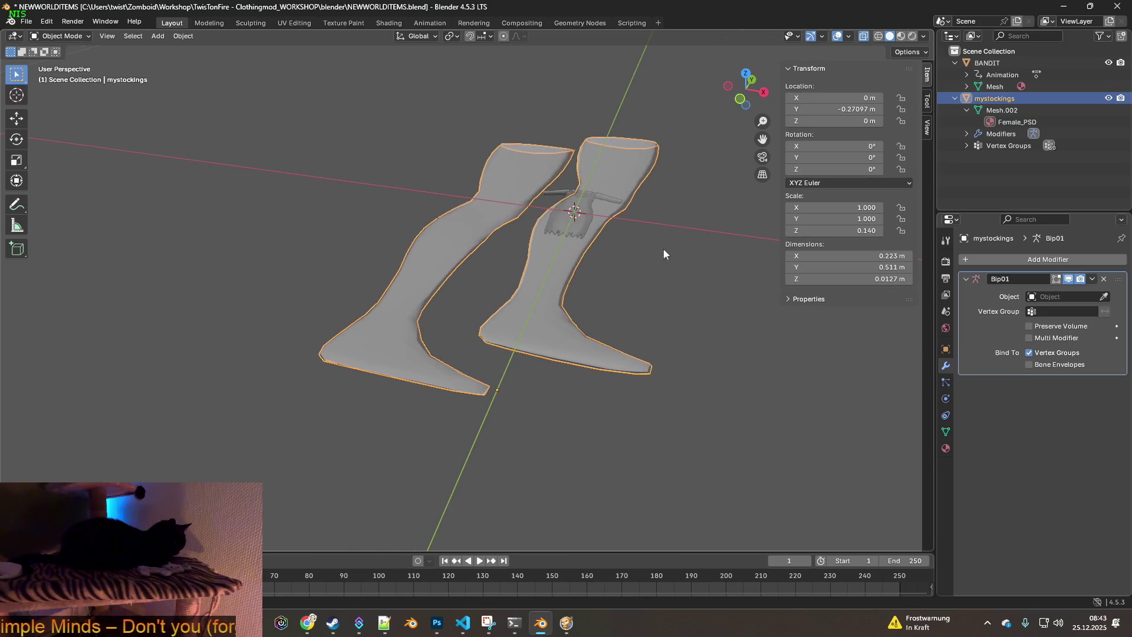
{"action": "key", "text": "s"}
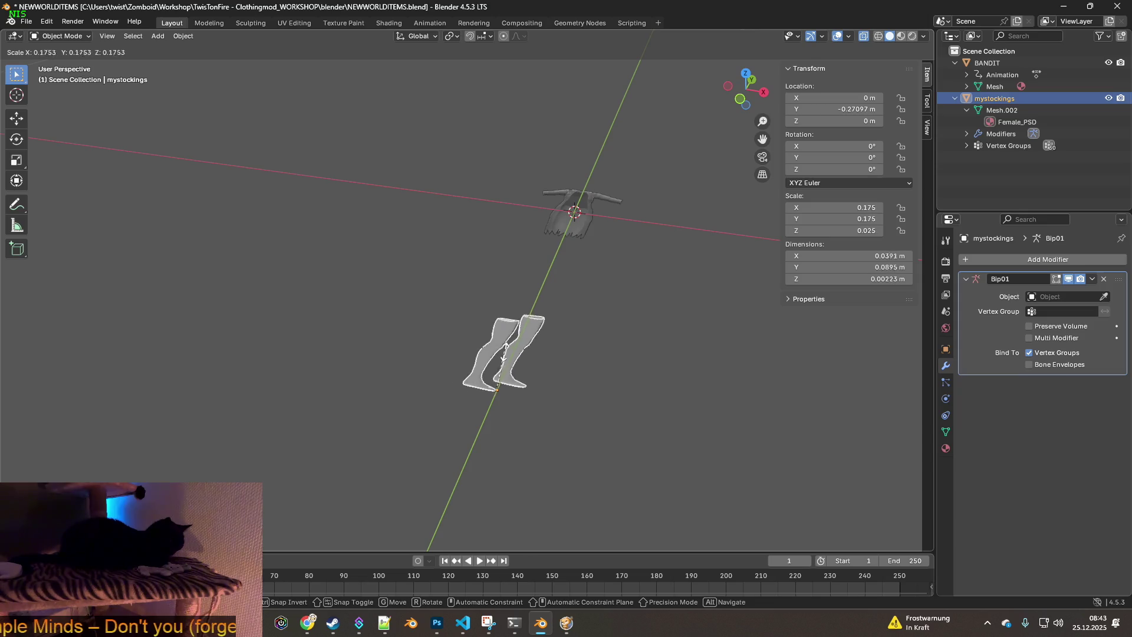
Shrink the stockings to 0.081 scale and shift them along Y
{"action": "left_click", "coordinate": [579, 218]}
{"action": "mouse_move", "coordinate": [554, 341]}
{"action": "middle_mouse_down"}
{"action": "mouse_move", "coordinate": [501, 326]}
{"action": "mouse_move", "coordinate": [511, 355]}
{"action": "middle_mouse_up"}
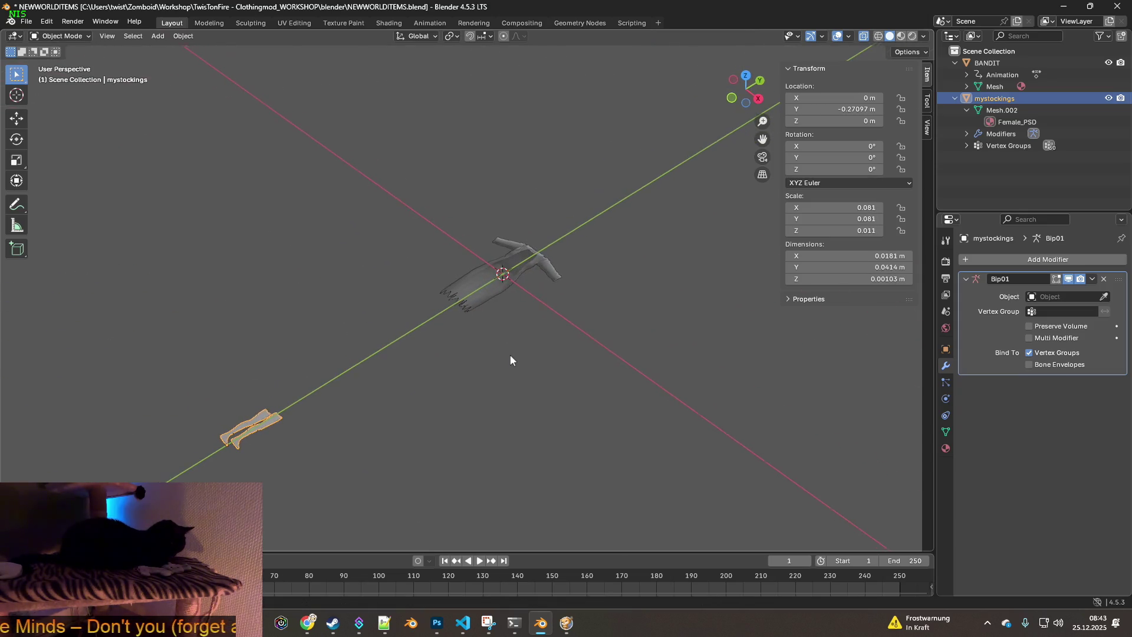
{"action": "mouse_move", "coordinate": [508, 263]}
{"action": "middle_mouse_down"}
{"action": "mouse_move", "coordinate": [479, 311]}
{"action": "mouse_move", "coordinate": [484, 288]}
{"action": "mouse_move", "coordinate": [498, 305]}
{"action": "mouse_move", "coordinate": [554, 253]}
{"action": "mouse_move", "coordinate": [568, 259]}
{"action": "mouse_move", "coordinate": [518, 328]}
{"action": "mouse_move", "coordinate": [586, 303]}
{"action": "mouse_move", "coordinate": [417, 320]}
{"action": "mouse_move", "coordinate": [512, 296]}
{"action": "middle_mouse_up"}
{"action": "key", "text": "g"}
{"action": "right_click", "coordinate": [512, 290]}
{"action": "key", "text": "g"}
{"action": "key", "text": "z"}
{"action": "key", "text": "y"}
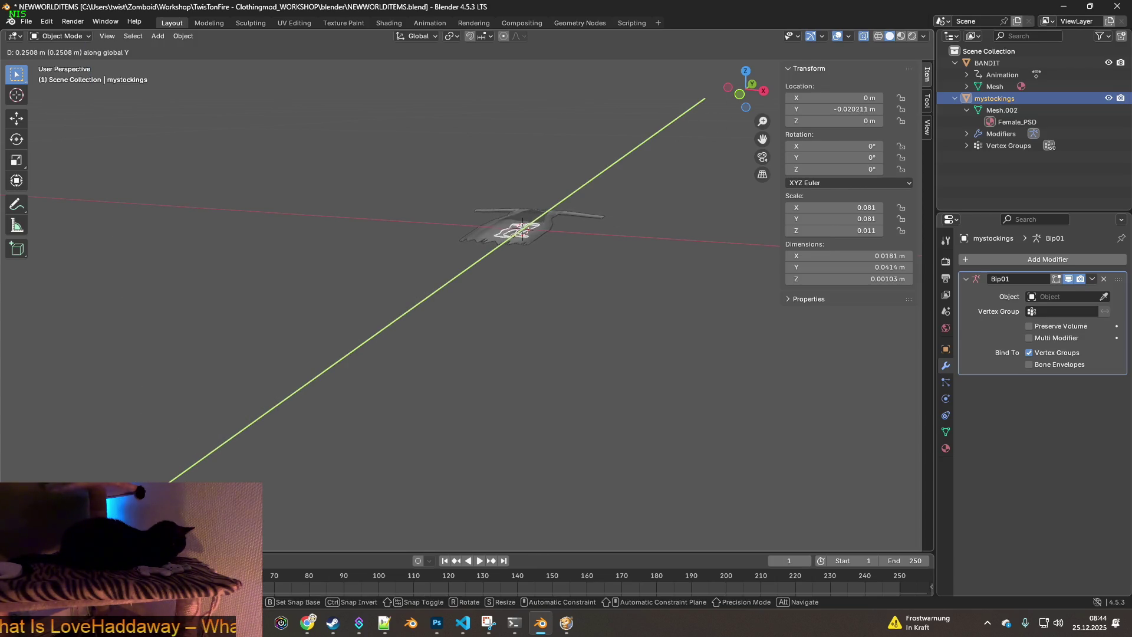
{"action": "key", "text": "Return"}
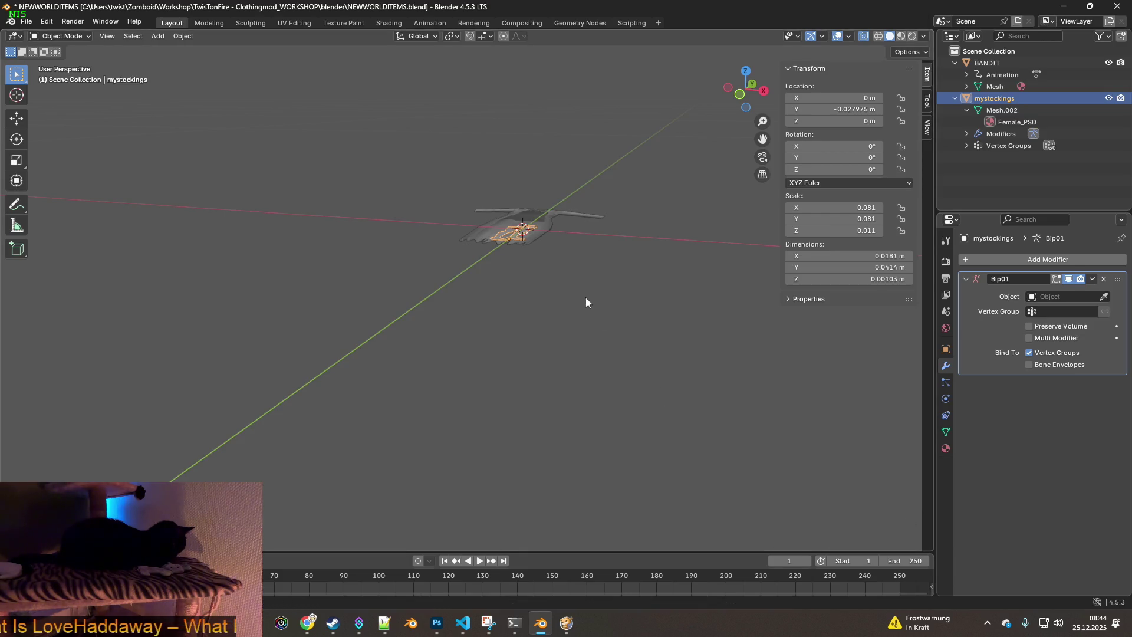
{"action": "mouse_move", "coordinate": [614, 384]}
{"action": "middle_mouse_down"}
{"action": "mouse_move", "coordinate": [639, 417]}
{"action": "mouse_move", "coordinate": [604, 320]}
{"action": "mouse_move", "coordinate": [564, 345]}
{"action": "mouse_move", "coordinate": [571, 336]}
{"action": "mouse_move", "coordinate": [614, 374]}
{"action": "mouse_move", "coordinate": [660, 359]}
{"action": "mouse_move", "coordinate": [575, 365]}
{"action": "mouse_move", "coordinate": [707, 363]}
{"action": "mouse_move", "coordinate": [549, 376]}
{"action": "middle_mouse_up"}
{"action": "scroll", "coordinate": [628, 332], "scroll_direction": "up", "scroll_amount": 2}
{"action": "scroll", "coordinate": [557, 346], "scroll_direction": "up", "scroll_amount": 2}
Enlarge the stockings to 0.108 and slide them along X and Y over the shirt
{"action": "key", "text": "s"}
{"action": "left_click", "coordinate": [610, 295]}
{"action": "key", "text": "g"}
{"action": "key", "text": "x"}
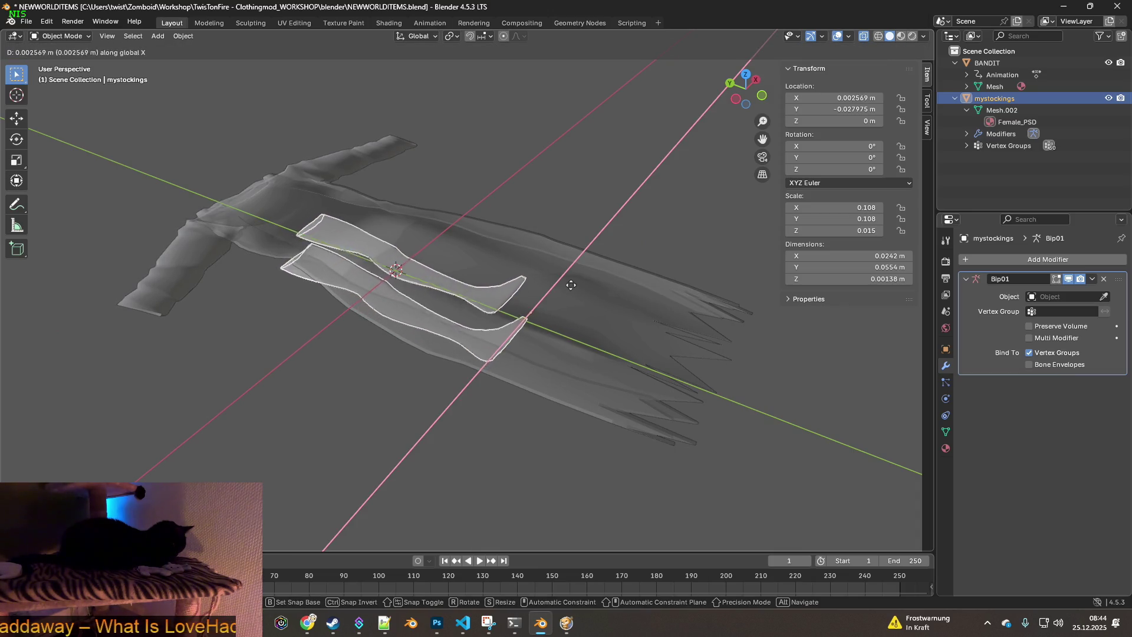
{"action": "left_click", "coordinate": [586, 272]}
{"action": "key", "text": "g"}
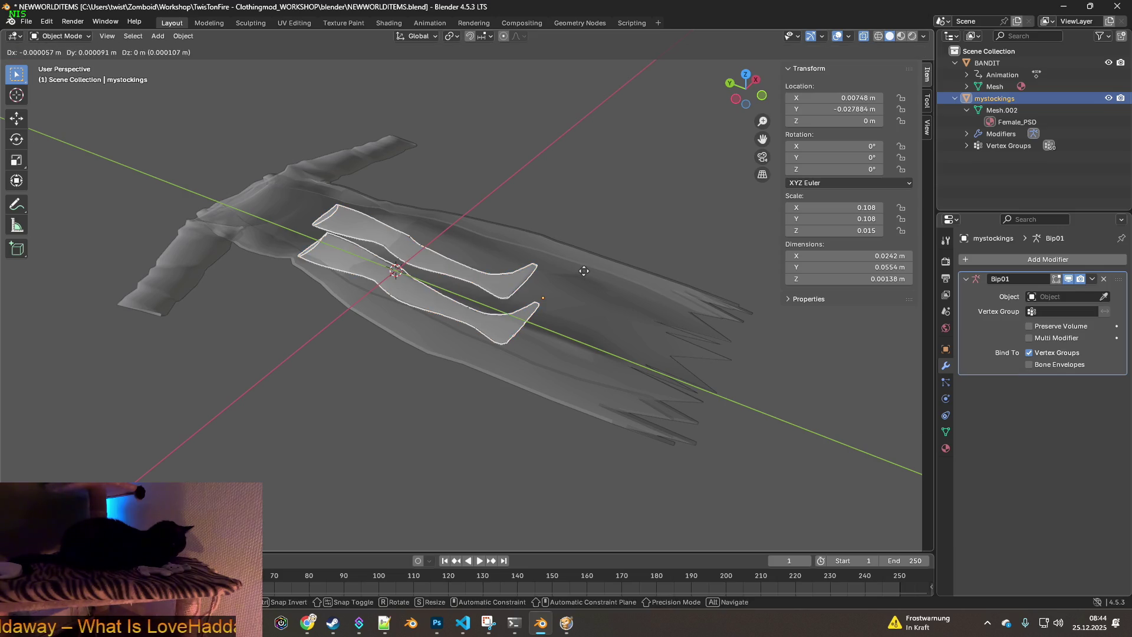
{"action": "key", "text": "y"}
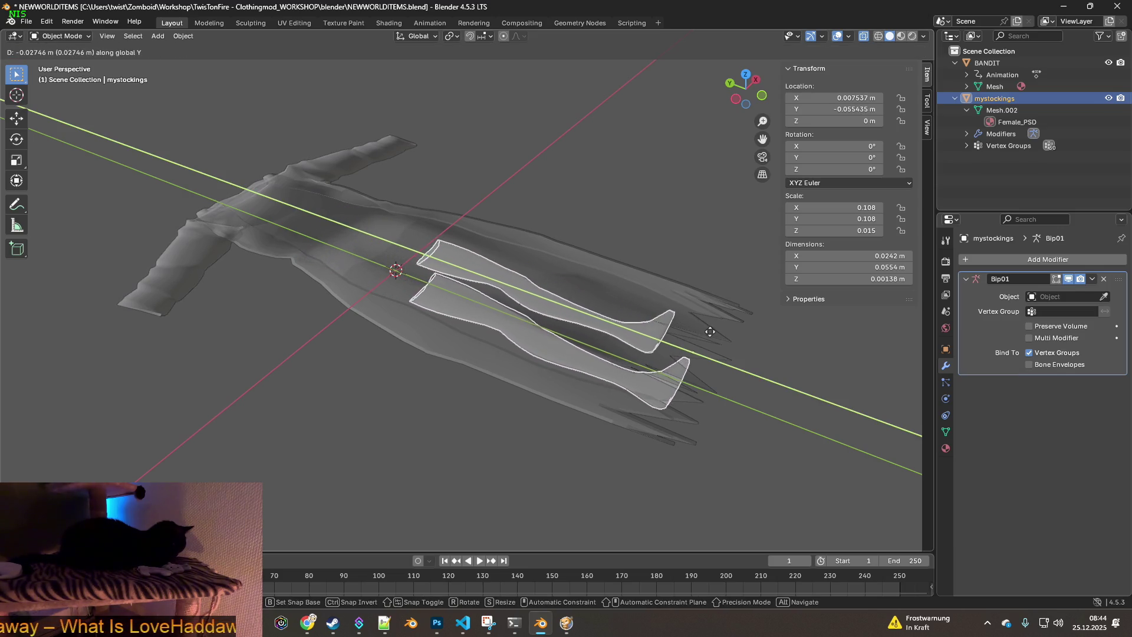
{"action": "left_click", "coordinate": [581, 306]}
{"action": "mouse_move", "coordinate": [581, 307]}
{"action": "middle_mouse_down"}
{"action": "mouse_move", "coordinate": [582, 337]}
{"action": "mouse_move", "coordinate": [615, 355]}
{"action": "mouse_move", "coordinate": [589, 331]}
{"action": "mouse_move", "coordinate": [550, 350]}
{"action": "mouse_move", "coordinate": [480, 350]}
{"action": "mouse_move", "coordinate": [519, 352]}
{"action": "mouse_move", "coordinate": [433, 282]}
{"action": "mouse_move", "coordinate": [510, 201]}
{"action": "mouse_move", "coordinate": [512, 155]}
{"action": "mouse_move", "coordinate": [511, 175]}
{"action": "mouse_move", "coordinate": [475, 165]}
{"action": "mouse_move", "coordinate": [511, 302]}
{"action": "mouse_move", "coordinate": [511, 277]}
{"action": "mouse_move", "coordinate": [486, 328]}
{"action": "mouse_move", "coordinate": [526, 327]}
{"action": "mouse_move", "coordinate": [532, 358]}
{"action": "middle_mouse_up"}
Raise the stockings slightly along Z and adjust their X position
{"action": "key", "text": "g"}
{"action": "key", "text": "z"}
{"action": "left_click", "coordinate": [527, 306]}
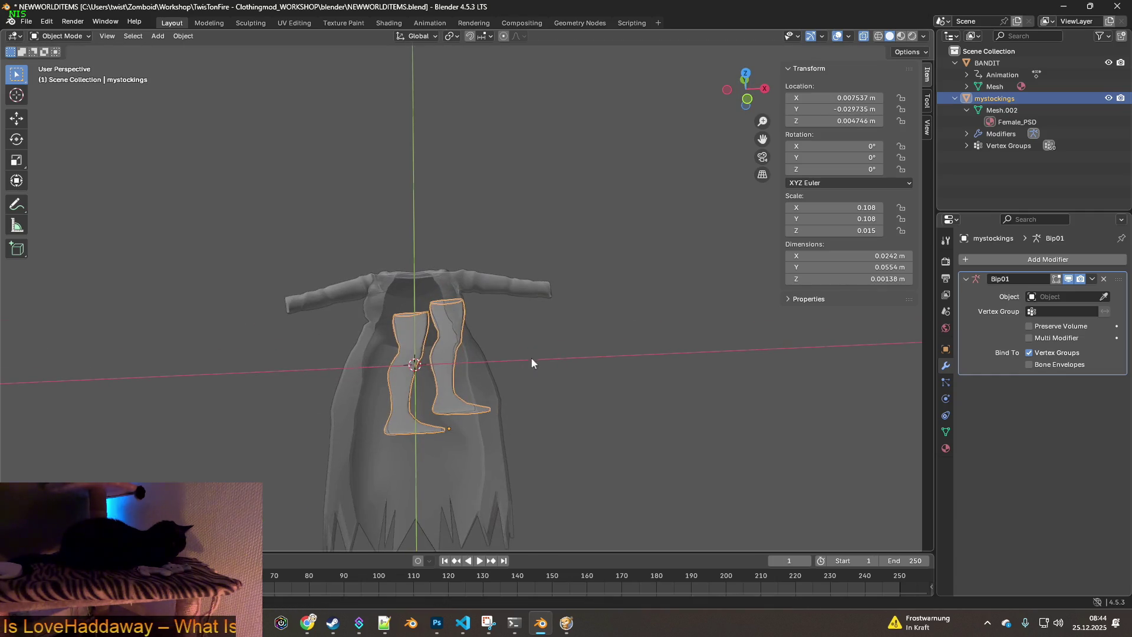
{"action": "key", "text": "g"}
{"action": "key", "text": "y"}
{"action": "key", "text": "x"}
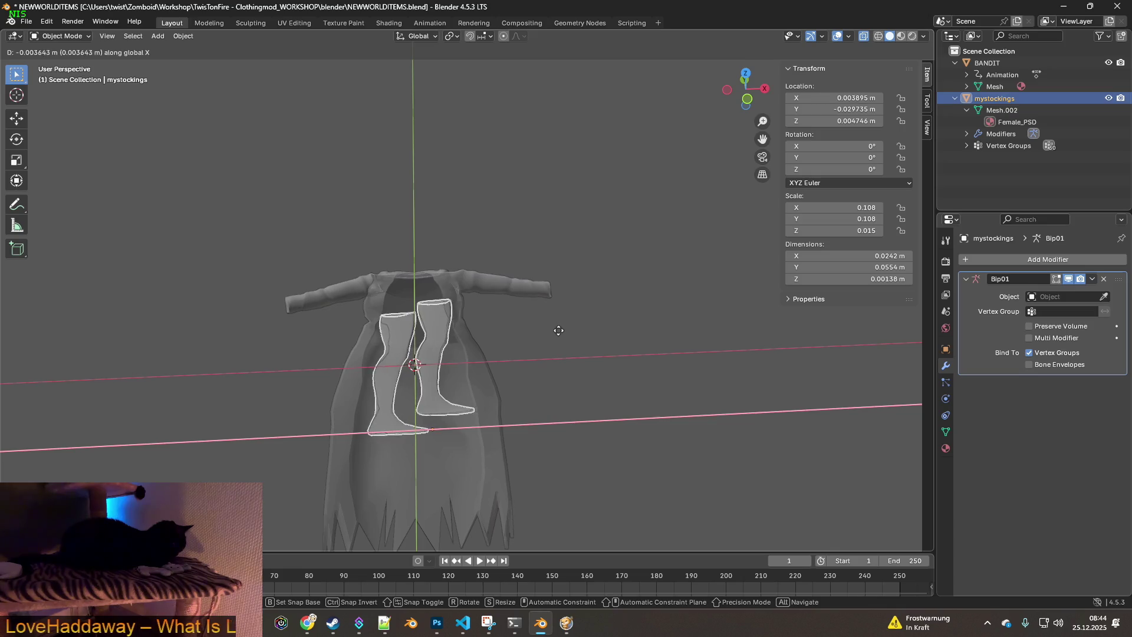
{"action": "left_click", "coordinate": [560, 330]}
{"action": "middle_click_drag", "start_coordinate": [560, 331], "coordinate": [682, 327]}
Nudge the stockings to X 0.00409 m and Y -0.03173 m, checking from above
{"action": "key", "text": "g"}
{"action": "key", "text": "x"}
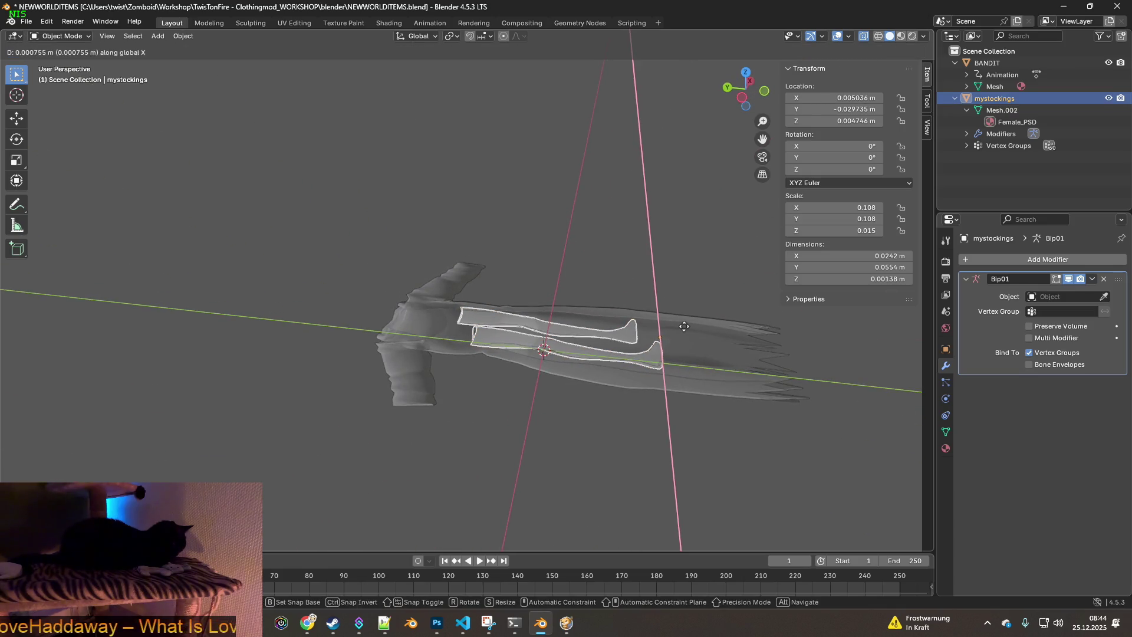
{"action": "left_click", "coordinate": [682, 327]}
{"action": "key", "text": "g"}
{"action": "key", "text": "y"}
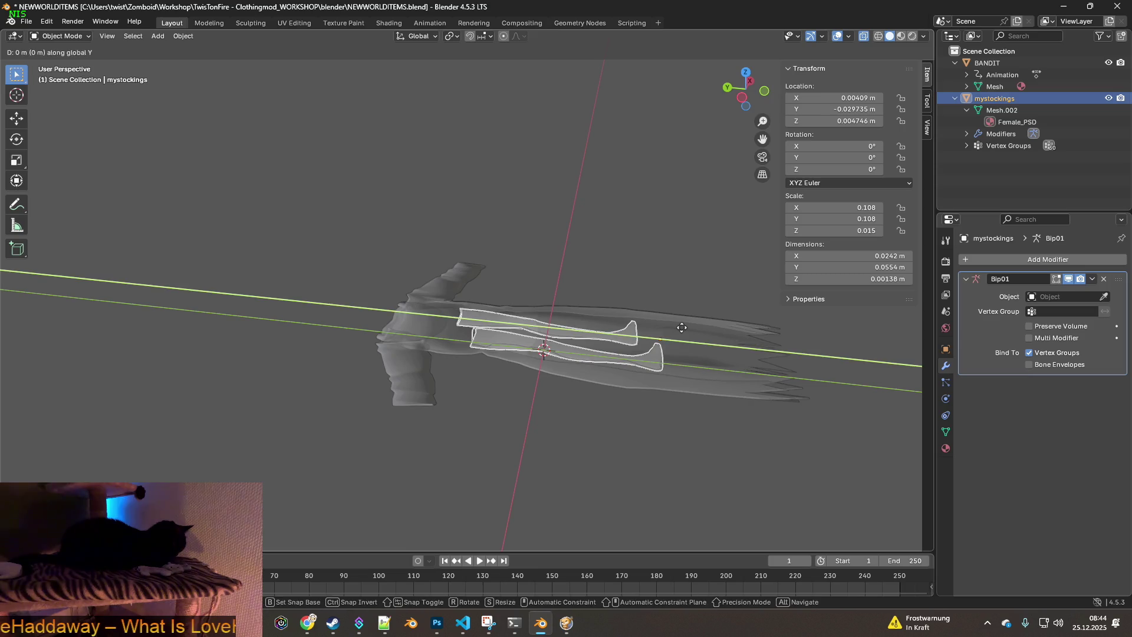
{"action": "left_click", "coordinate": [689, 327]}
{"action": "mouse_move", "coordinate": [689, 327]}
{"action": "middle_mouse_down"}
{"action": "mouse_move", "coordinate": [560, 315]}
{"action": "mouse_move", "coordinate": [553, 292]}
{"action": "mouse_move", "coordinate": [557, 317]}
{"action": "mouse_move", "coordinate": [561, 278]}
{"action": "mouse_move", "coordinate": [564, 319]}
{"action": "middle_mouse_up"}
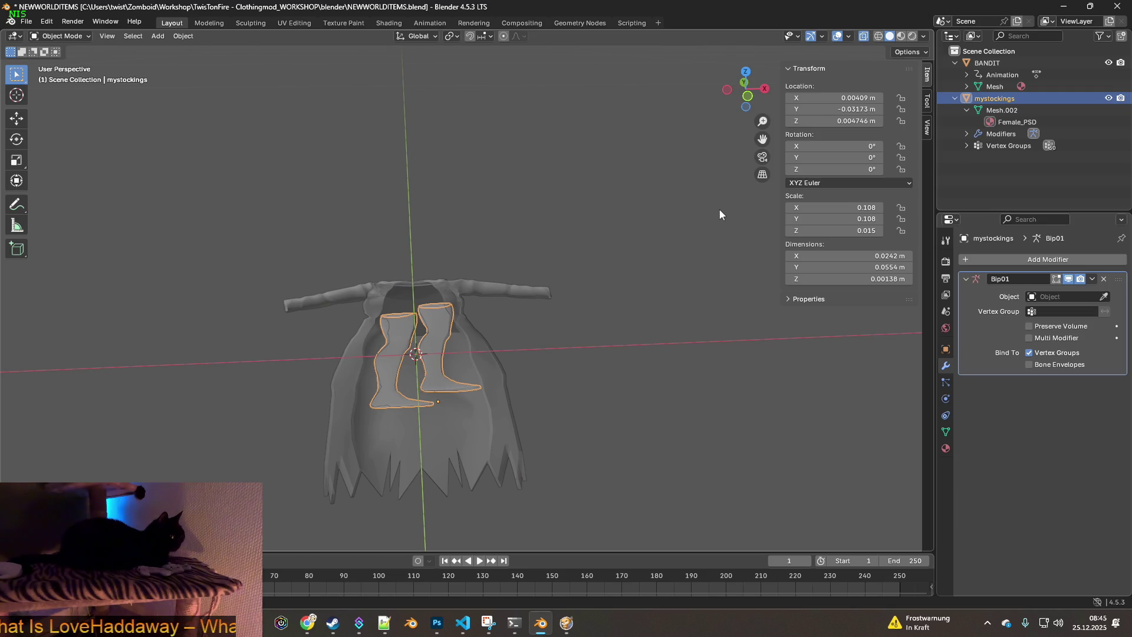
{"action": "mouse_move", "coordinate": [661, 231]}
{"action": "middle_mouse_down"}
{"action": "mouse_move", "coordinate": [575, 212]}
{"action": "mouse_move", "coordinate": [570, 225]}
{"action": "middle_mouse_up"}
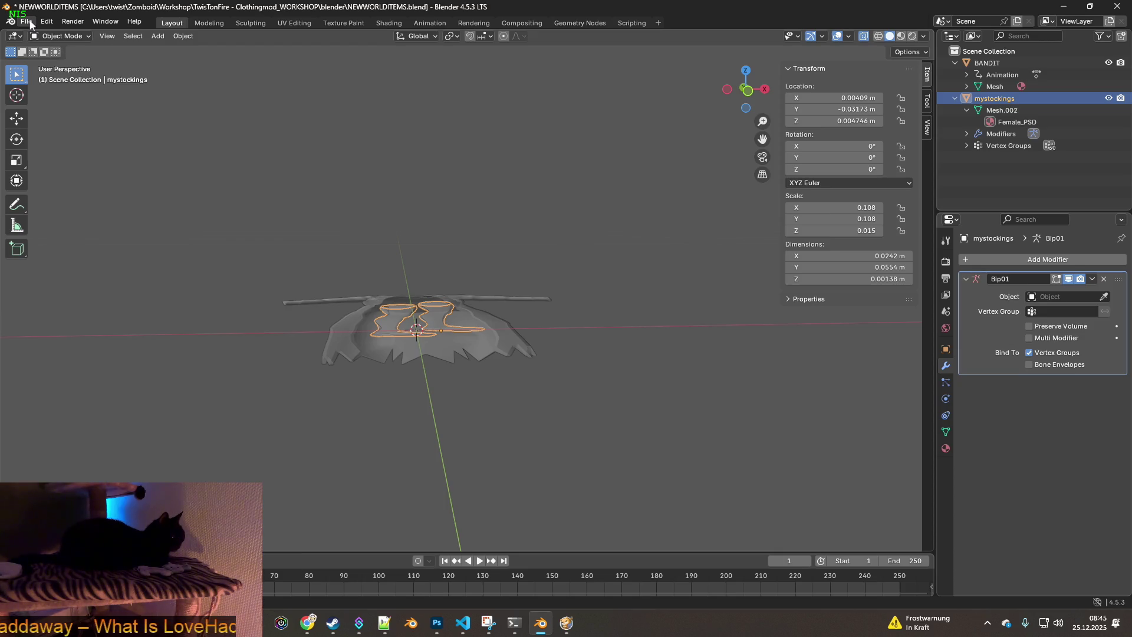
Rename the mystockings object to stockings_ground in the Outliner
{"action": "double_click", "coordinate": [1005, 100]}
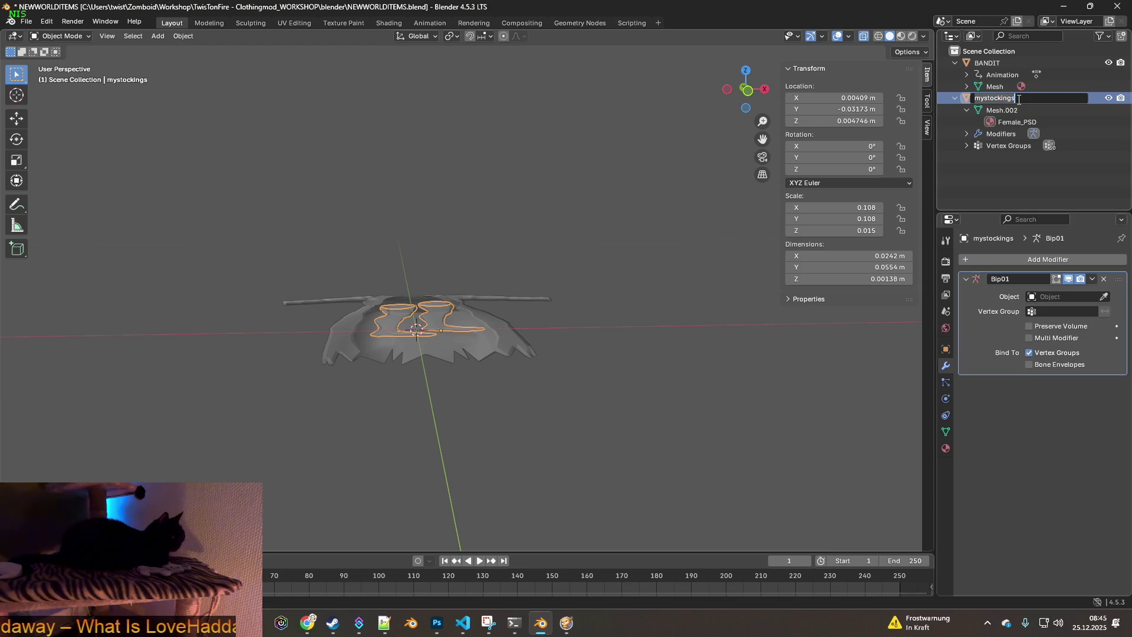
{"action": "left_click", "coordinate": [974, 98]}
{"action": "key", "text": "ctrl+a"}
{"action": "type", "text": "stock"}
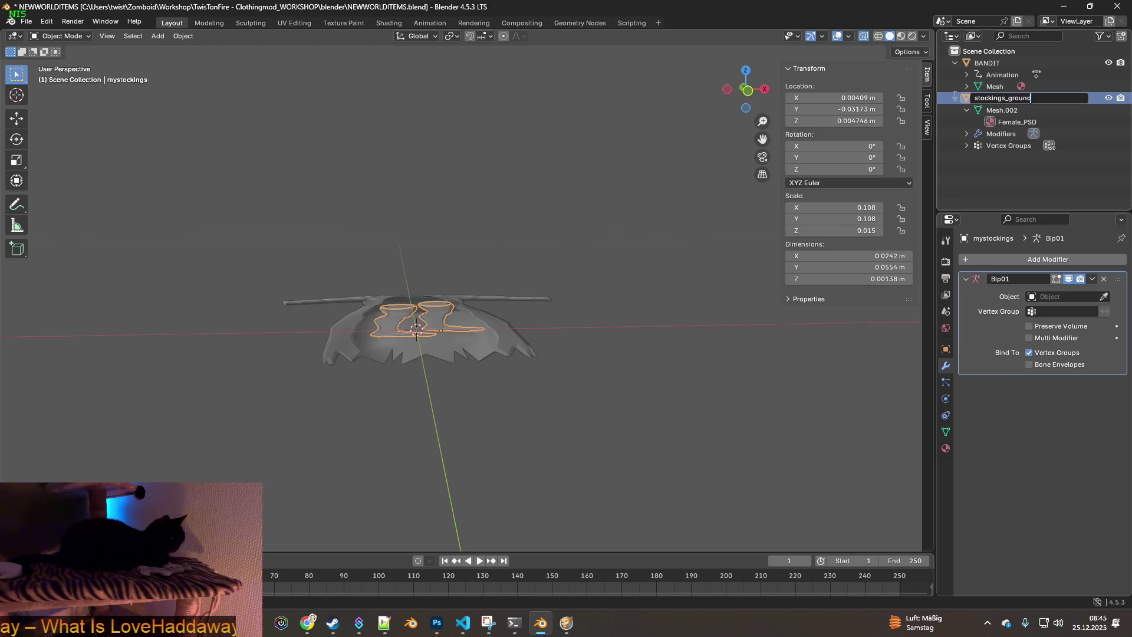
{"action": "key", "text": "Return"}
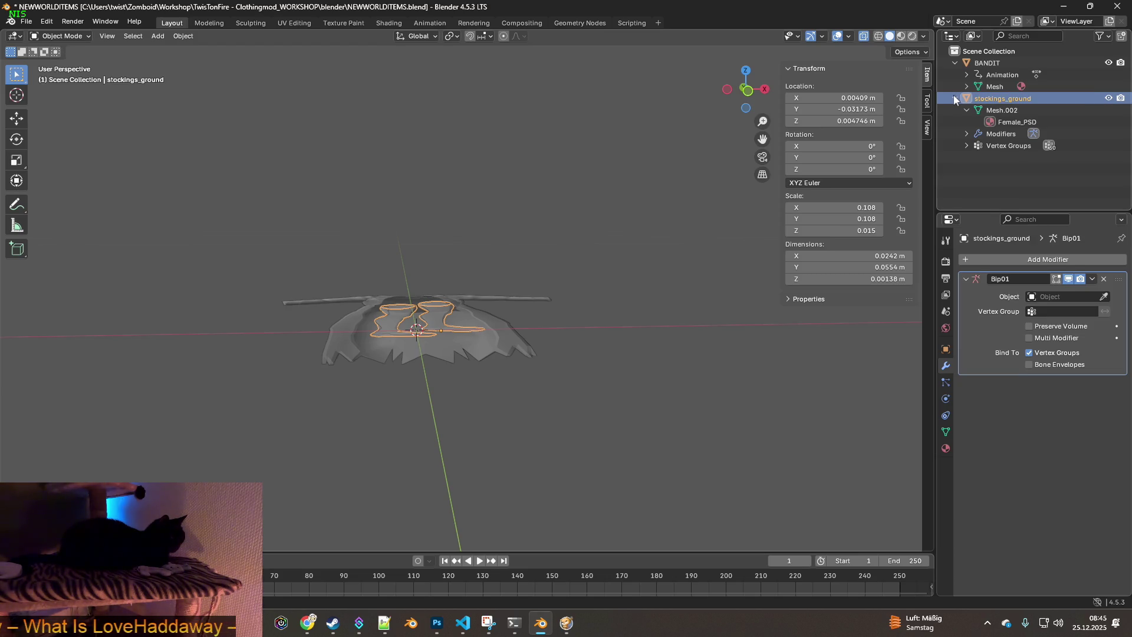
{"action": "left_click", "coordinate": [26, 20]}
Export the stockings as FBX using the 0.10 scale preset, named stockings_ground
{"action": "mouse_move", "coordinate": [52, 202]}
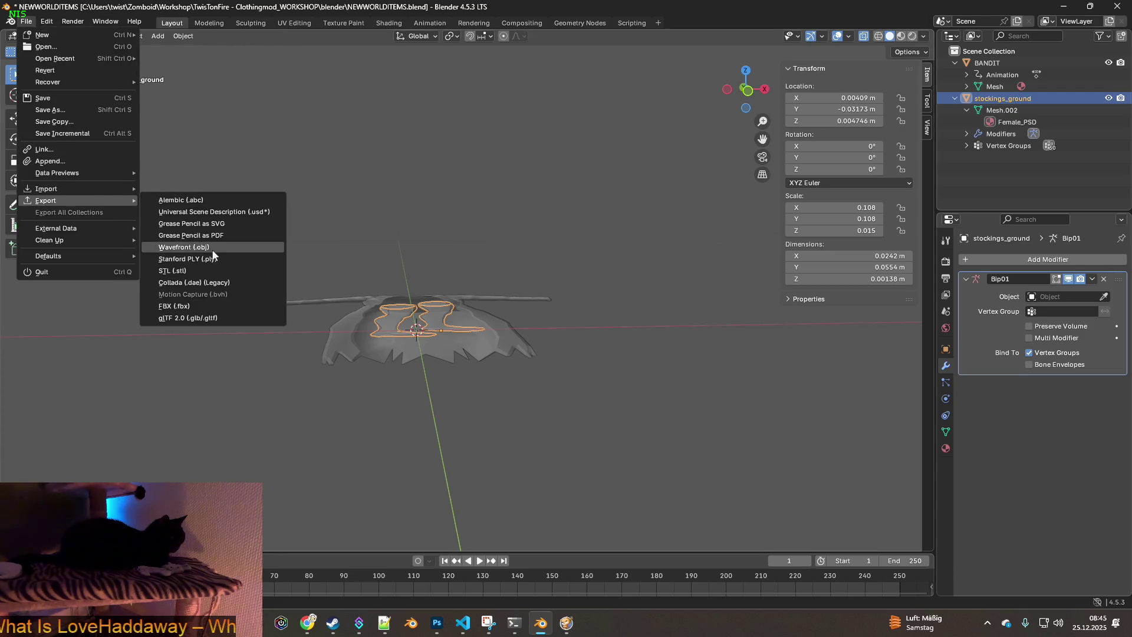
{"action": "left_click", "coordinate": [174, 306]}
{"action": "left_click", "coordinate": [805, 145]}
{"action": "left_click", "coordinate": [790, 174]}
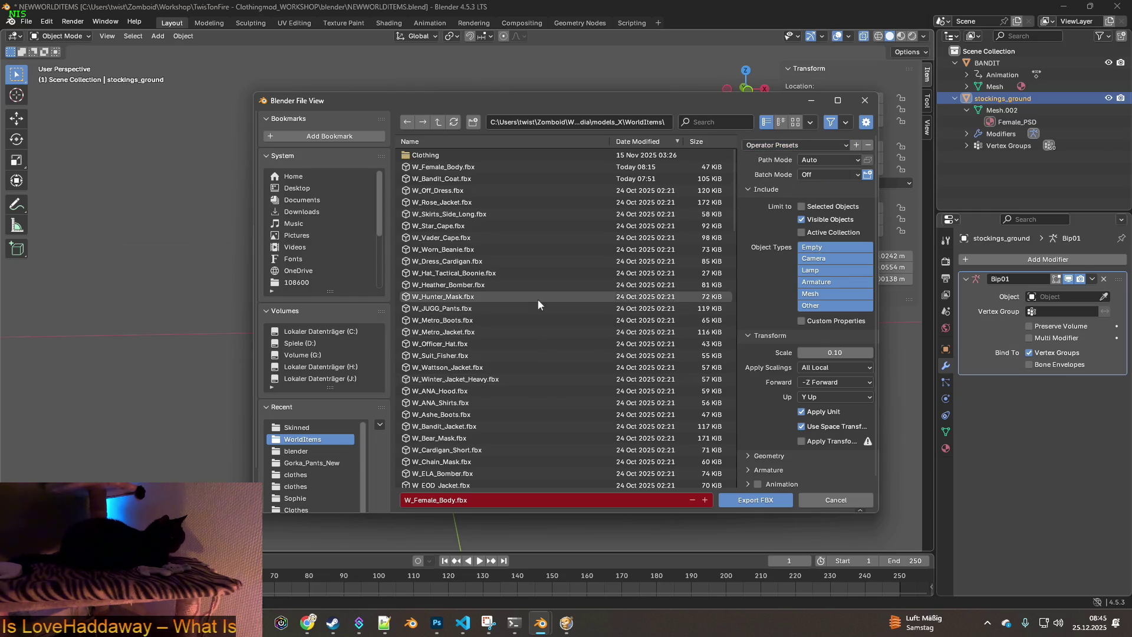
{"action": "left_click", "coordinate": [450, 499]}
{"action": "left_click_drag", "start_coordinate": [458, 501], "coordinate": [412, 499]}
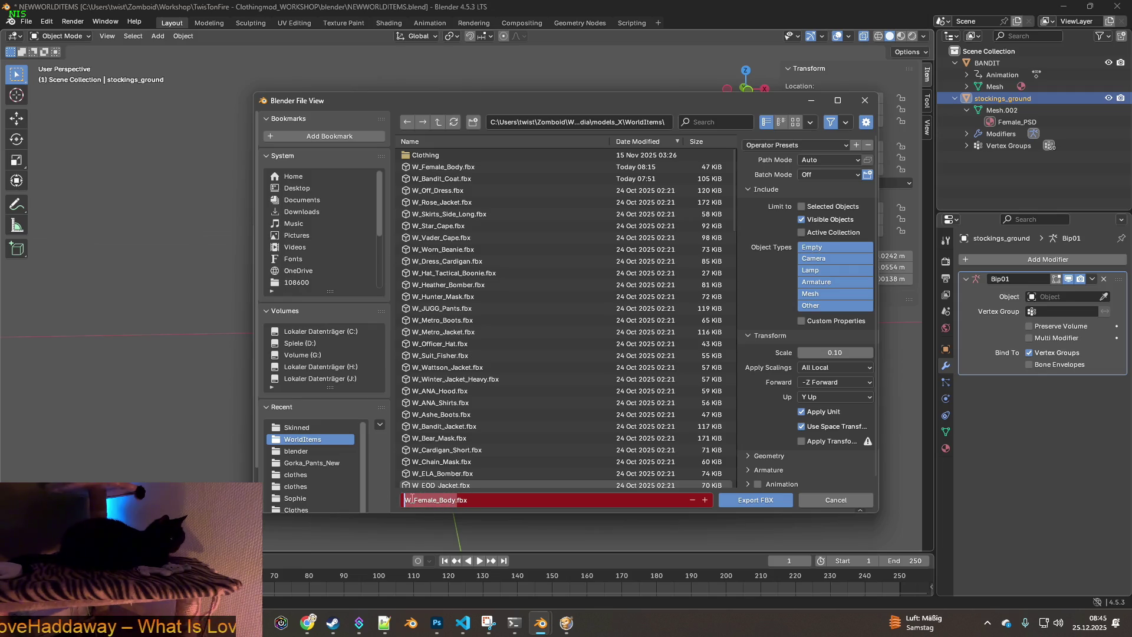
{"action": "type", "text": "stockings_ground"}
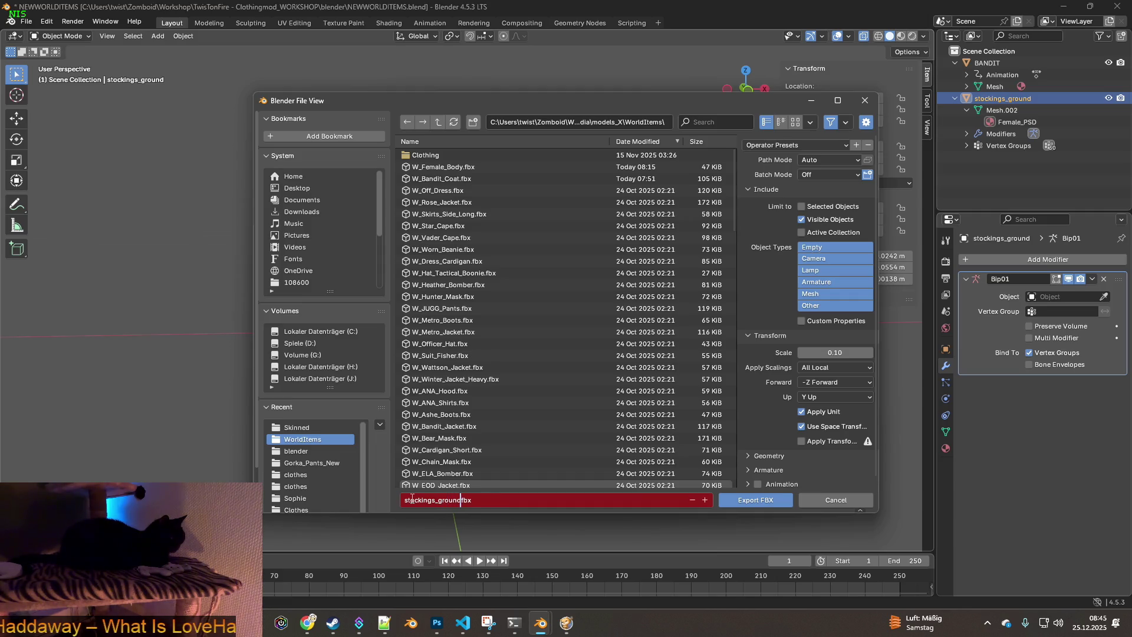
{"action": "key", "text": "ctrl+a"}
{"action": "key", "text": "ctrl+c"}
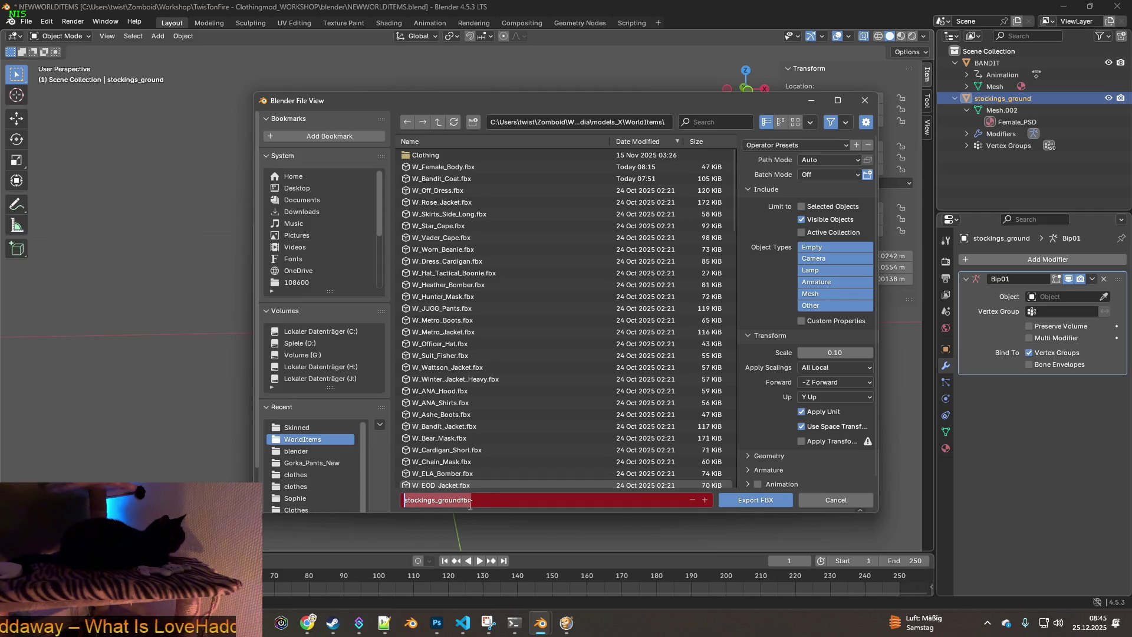
{"action": "left_click", "coordinate": [755, 500]}
{"action": "key", "text": "alt+Tab"}
{"action": "key", "text": "alt+Tab"}
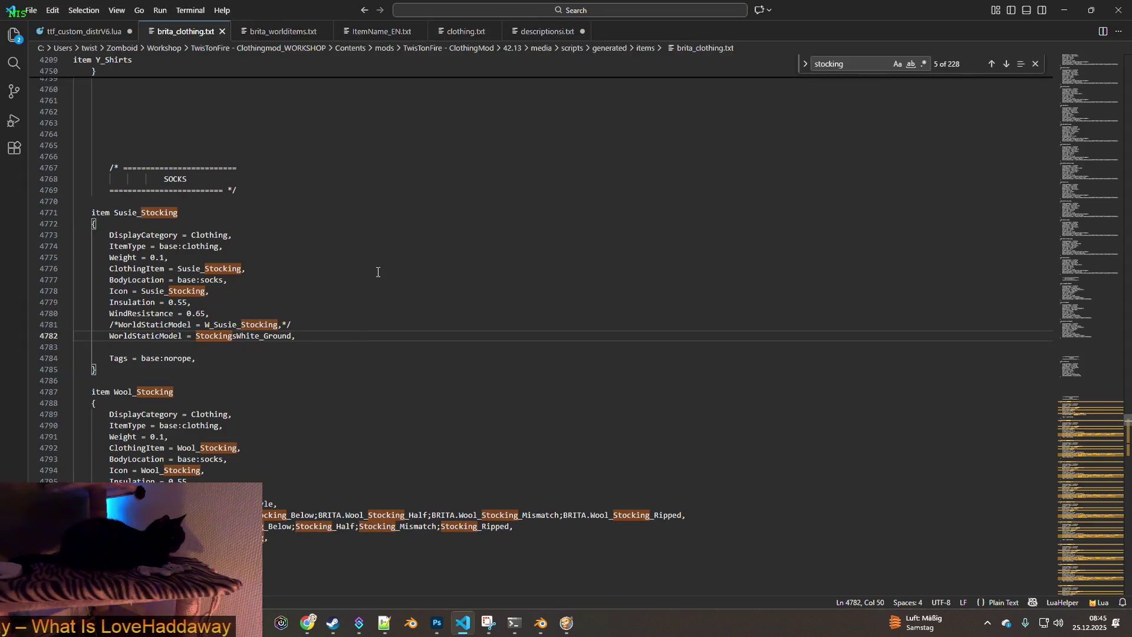
Switch to brita_worlditems.txt and jump to the stocking entries
{"action": "left_click", "coordinate": [280, 33]}
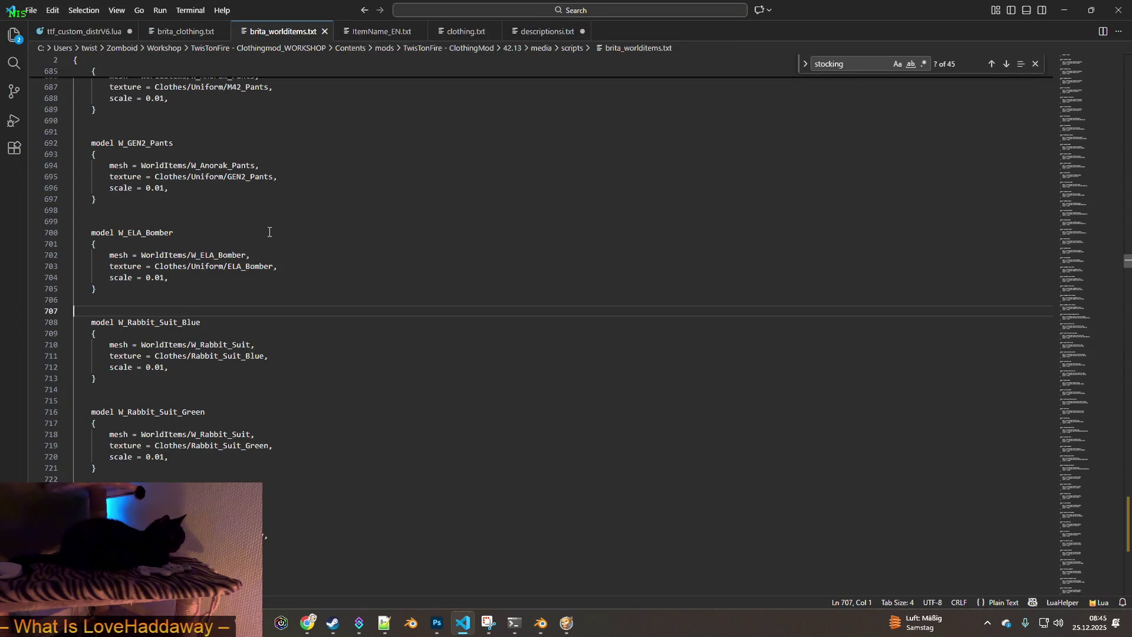
{"action": "scroll", "coordinate": [243, 247], "scroll_direction": "up", "scroll_amount": 10}
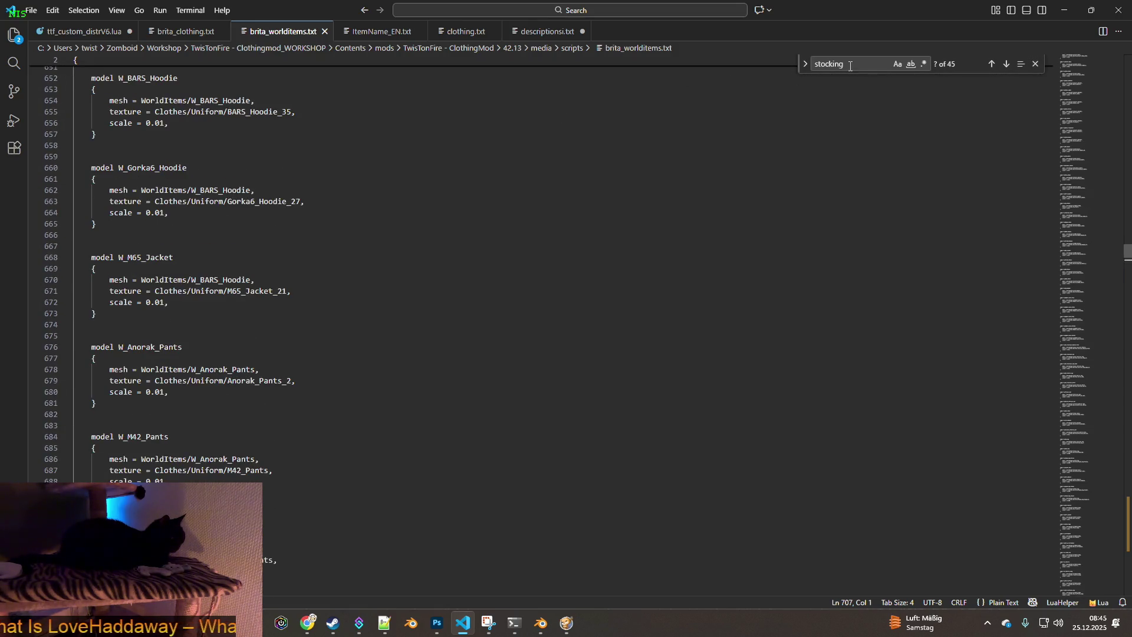
{"action": "left_click", "coordinate": [992, 65]}
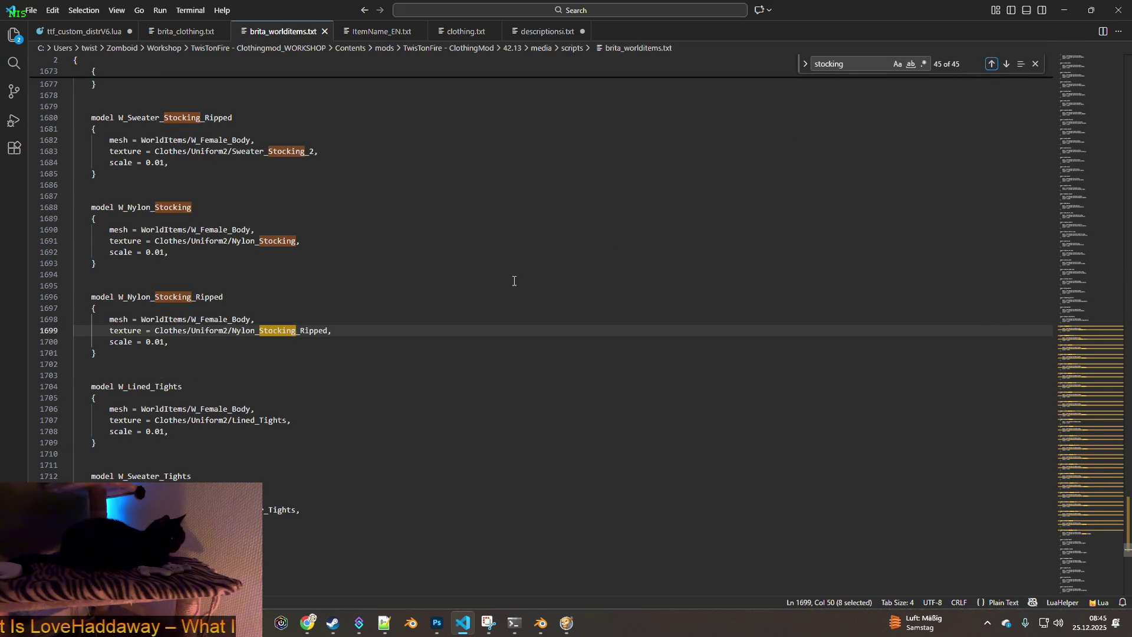
{"action": "scroll", "coordinate": [514, 282], "scroll_direction": "up", "scroll_amount": 20}
{"action": "scroll", "coordinate": [514, 281], "scroll_direction": "up", "scroll_amount": 20}
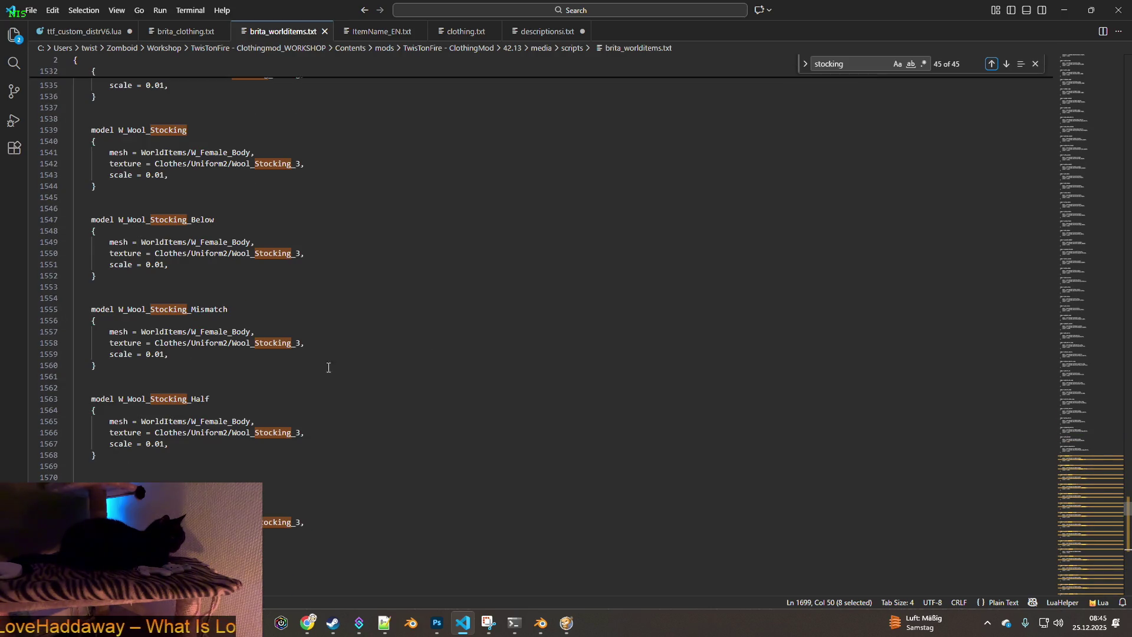
{"action": "scroll", "coordinate": [321, 270], "scroll_direction": "up", "scroll_amount": 12}
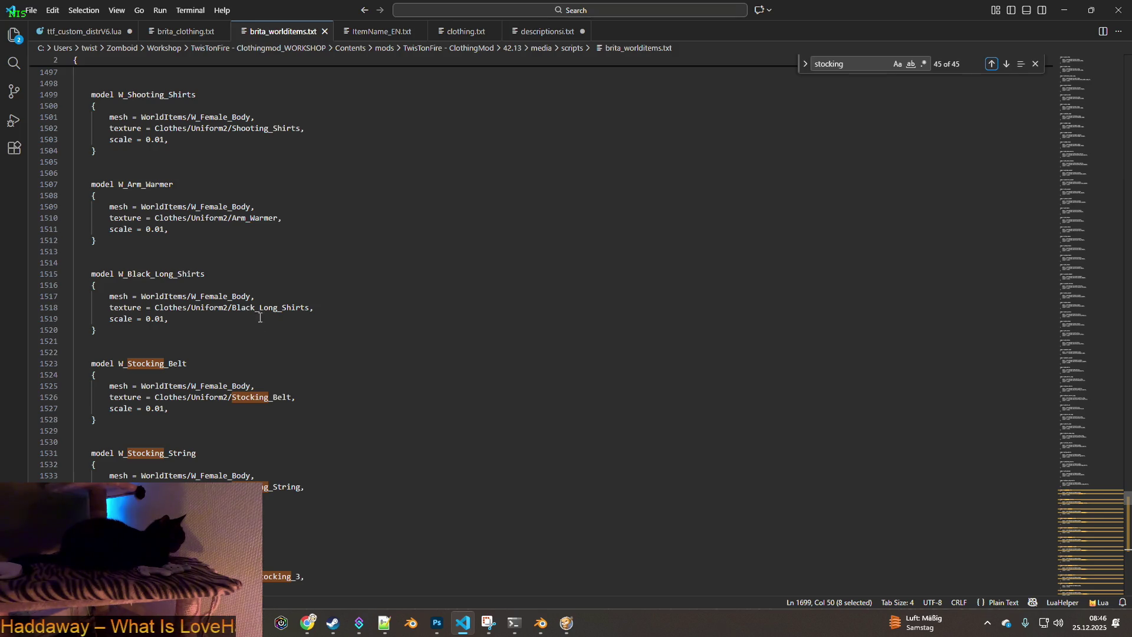
Search for 'susi' and step through matches to the W_Susie_Stocking model
{"action": "key", "text": "ctrl+f"}
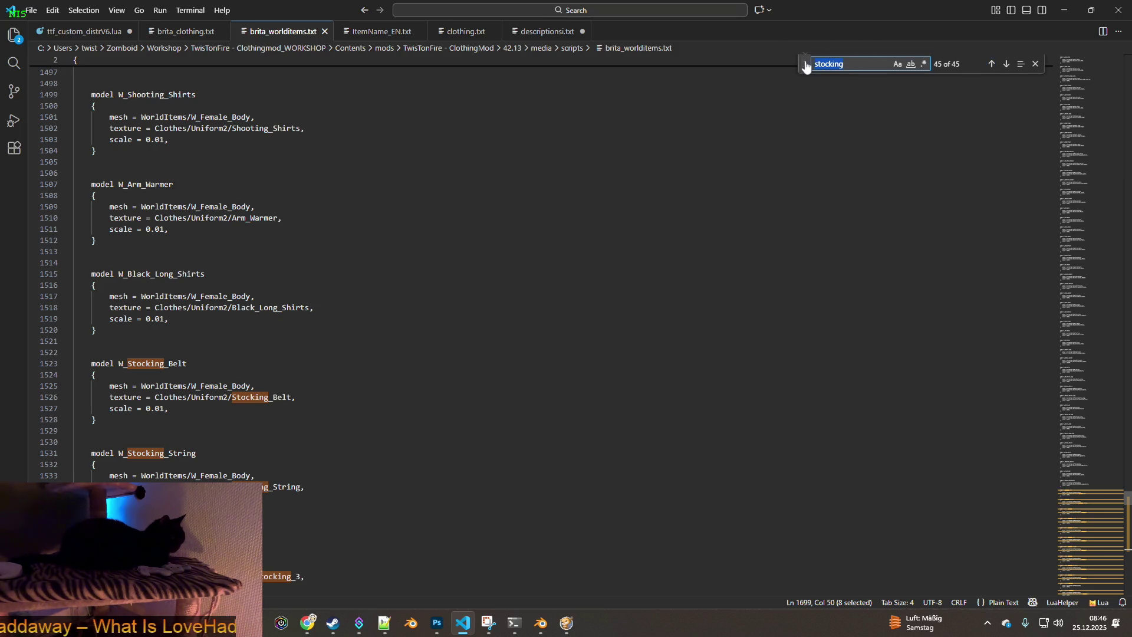
{"action": "type", "text": "susi"}
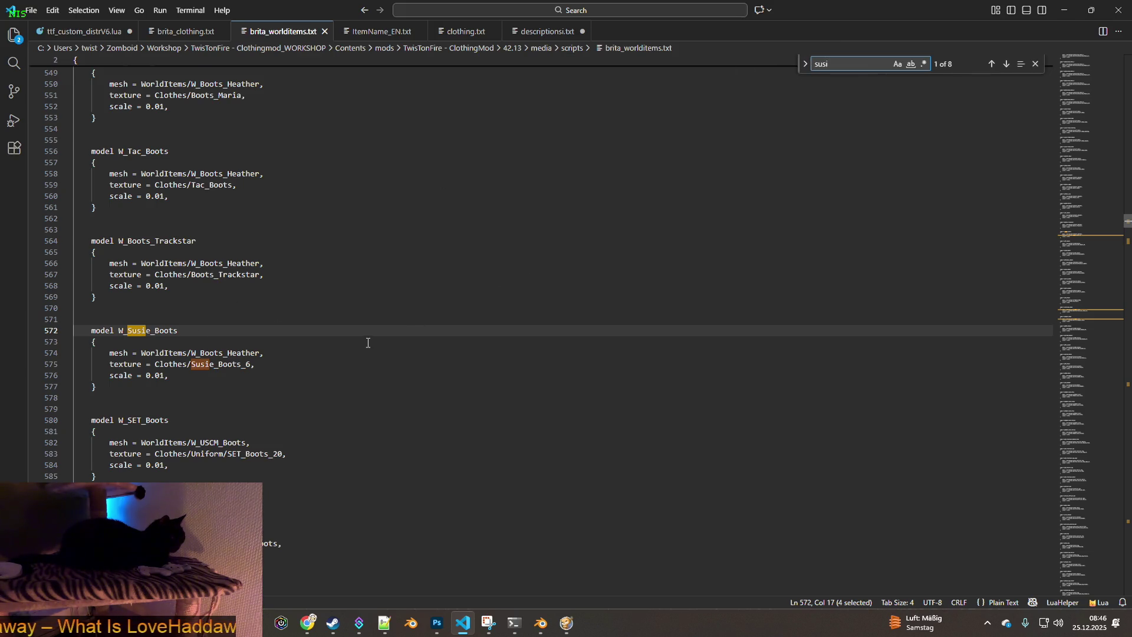
{"action": "left_click", "coordinate": [1002, 67]}
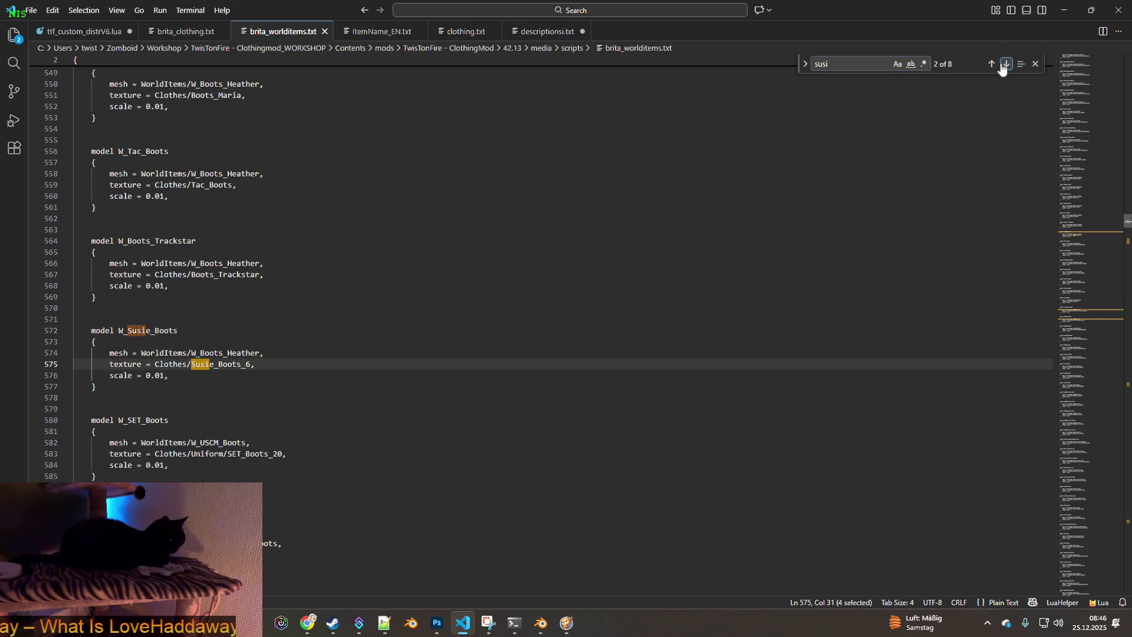
{"action": "left_click", "coordinate": [1002, 68]}
{"action": "left_click", "coordinate": [1002, 68]}
{"action": "left_click", "coordinate": [1003, 68]}
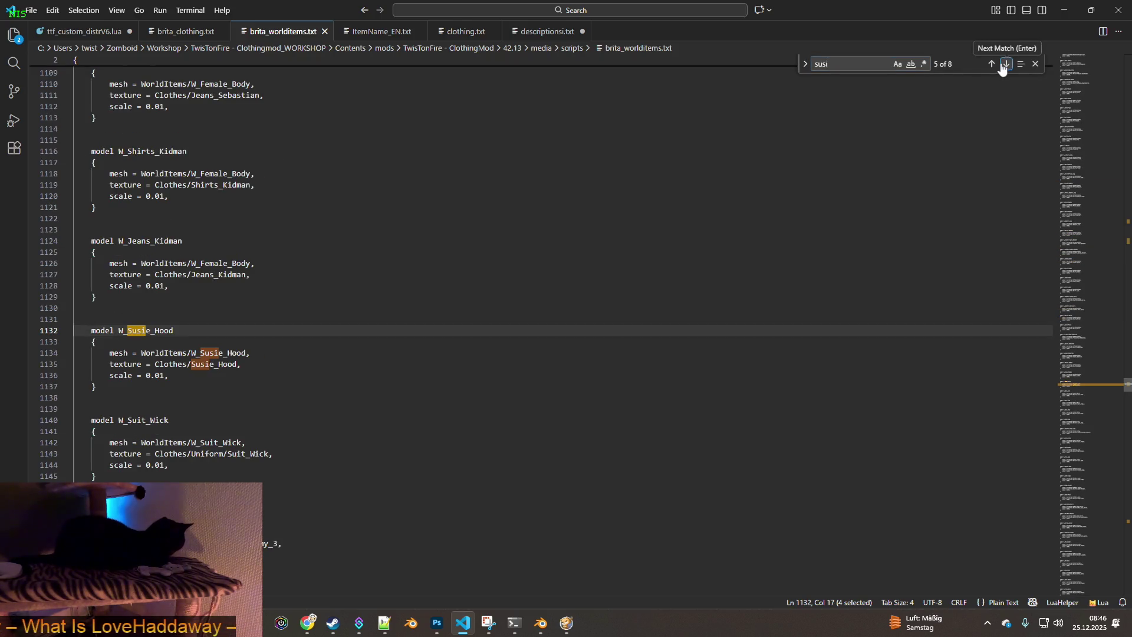
{"action": "left_click", "coordinate": [1003, 68]}
{"action": "left_click", "coordinate": [1003, 68]}
{"action": "left_click", "coordinate": [1003, 68]}
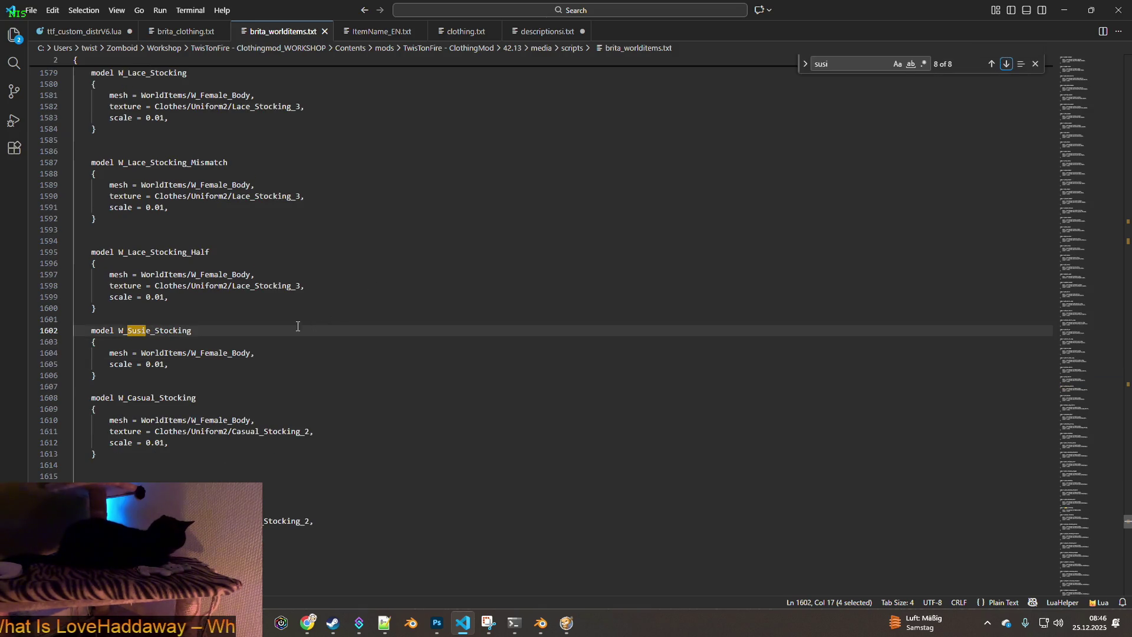
Replace W_Female_Body with stockings_ground, delete the scale line, and save
{"action": "left_click_drag", "start_coordinate": [240, 353], "coordinate": [192, 353]}
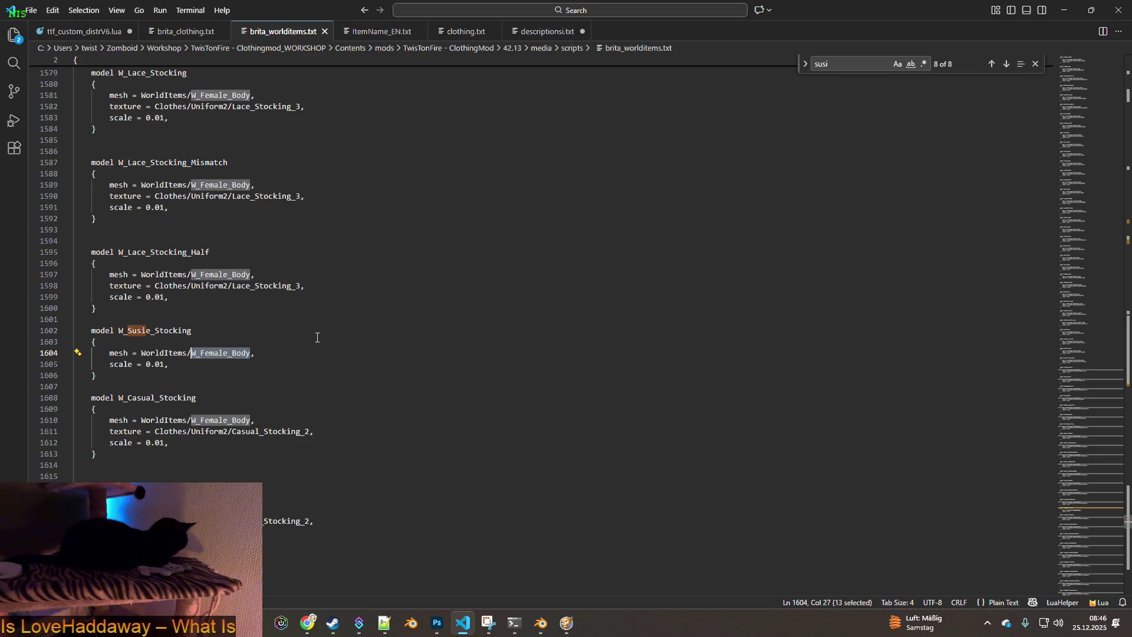
{"action": "key", "text": "ctrl+v"}
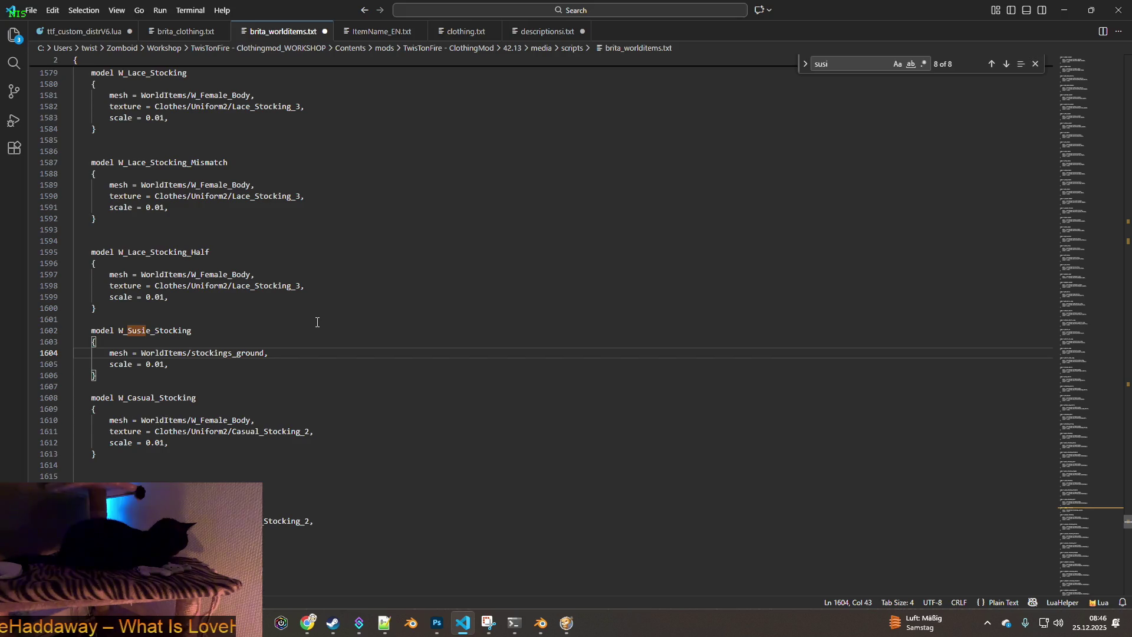
{"action": "left_click_drag", "start_coordinate": [173, 367], "coordinate": [51, 366]}
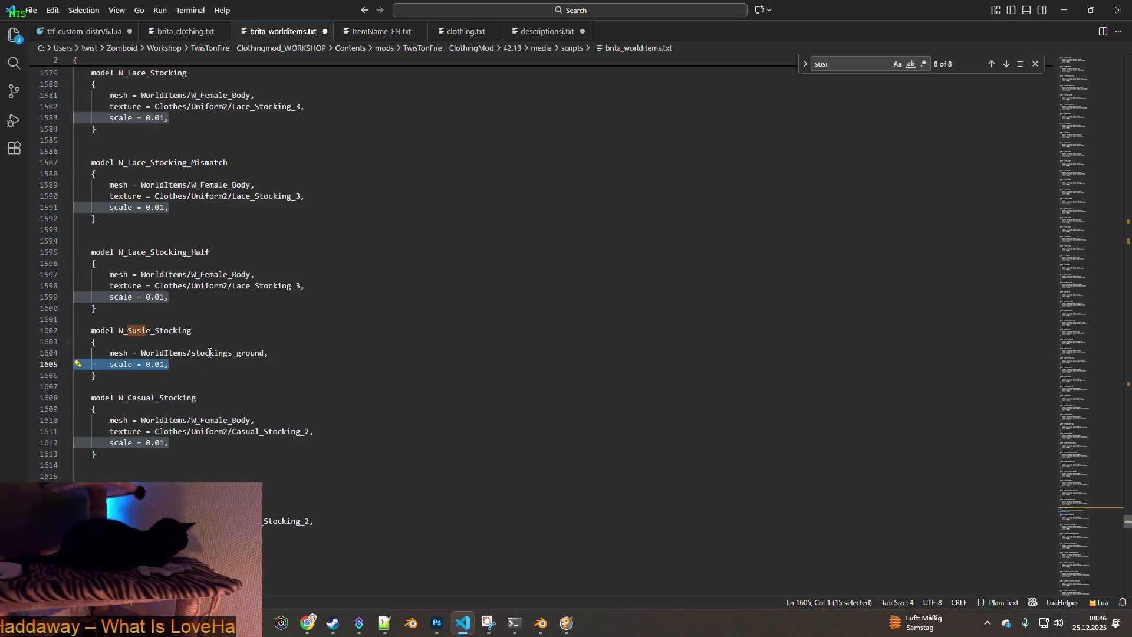
{"action": "key", "text": "BackSpace"}
{"action": "key", "text": "BackSpace"}
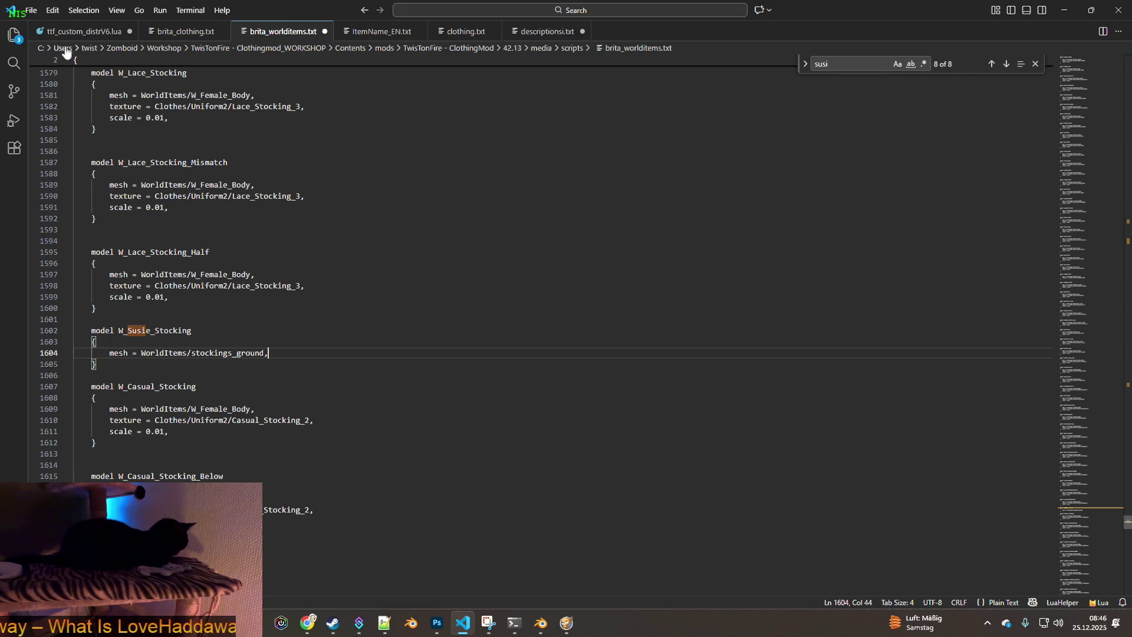
{"action": "left_click", "coordinate": [34, 11]}
{"action": "left_click", "coordinate": [55, 214]}
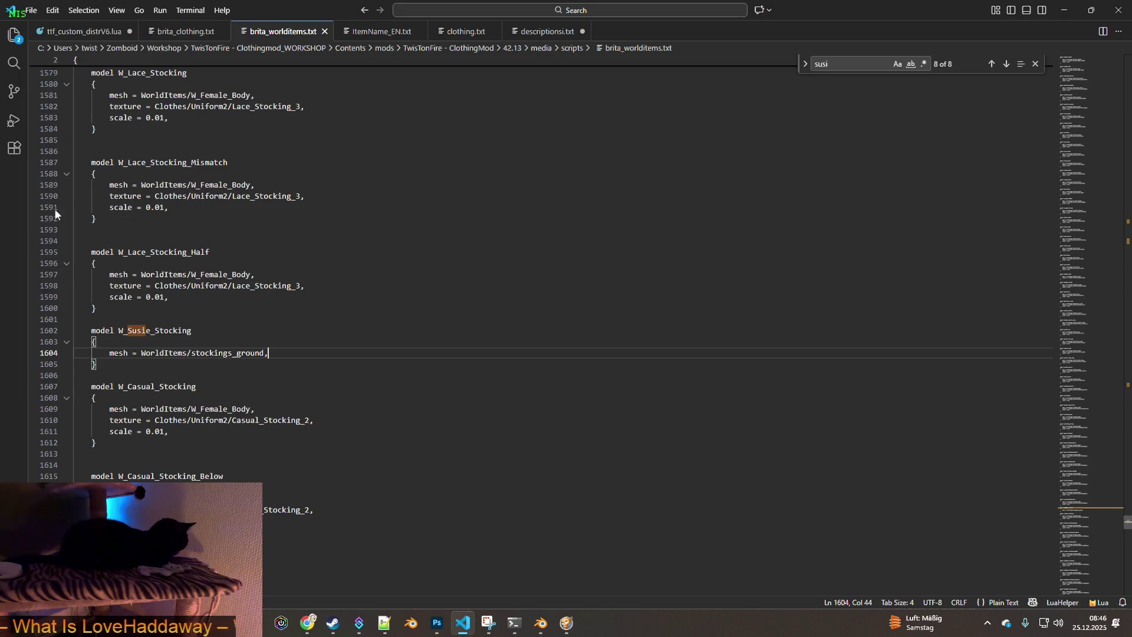
{"action": "left_click", "coordinate": [565, 629]}
Quit Project Zomboid to desktop, relaunch it from Steam, and continue the saved game
{"action": "key", "text": "Escape"}
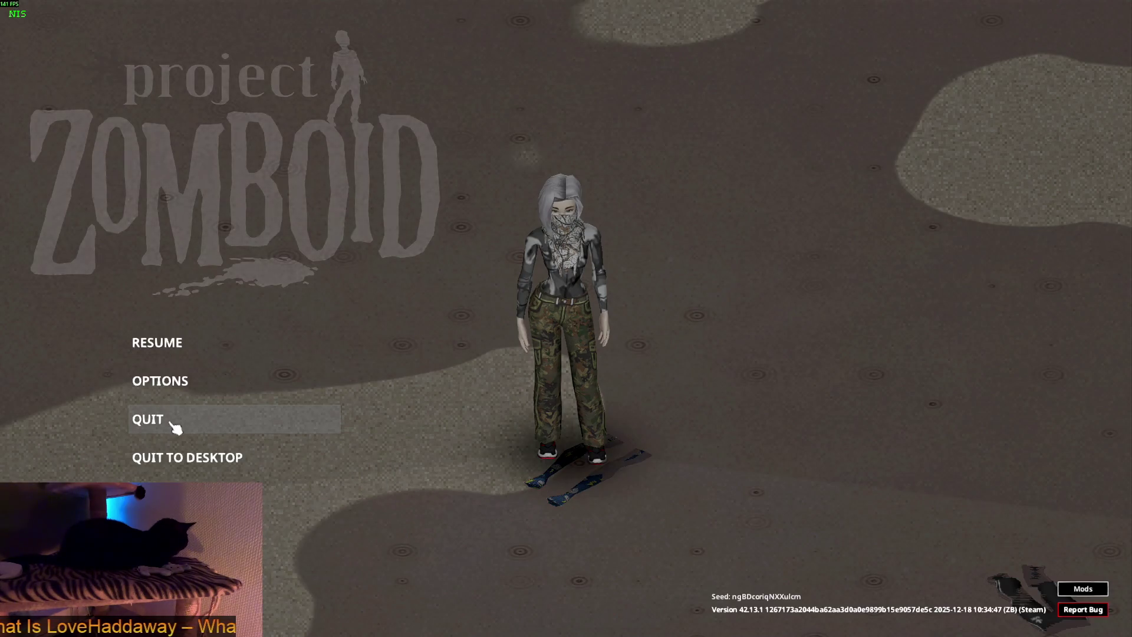
{"action": "left_click", "coordinate": [177, 458]}
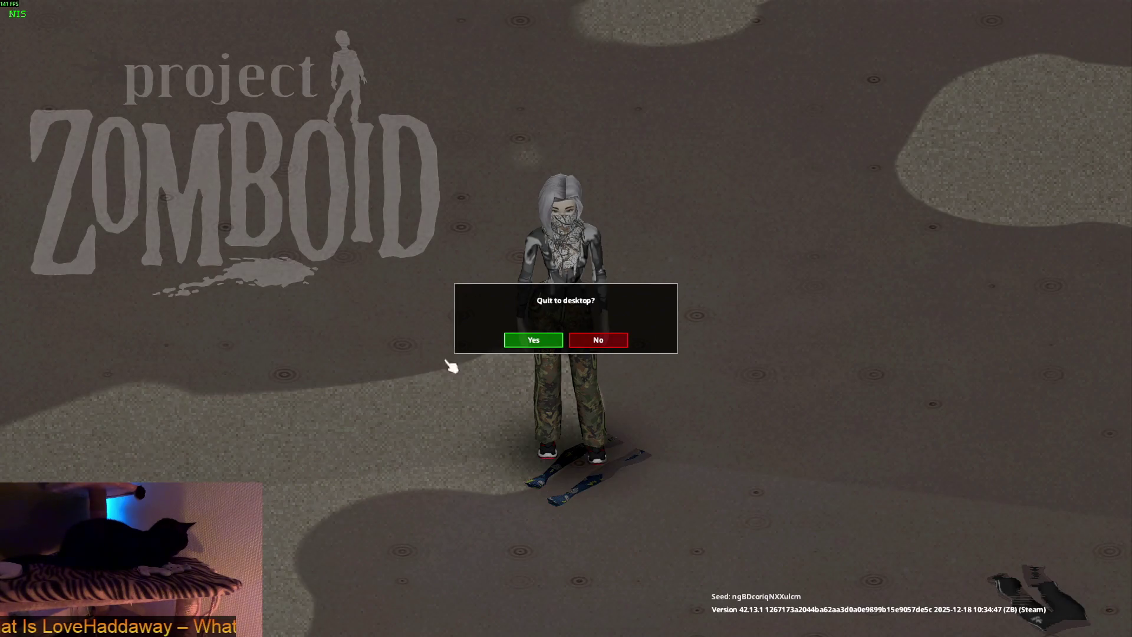
{"action": "left_click", "coordinate": [535, 341]}
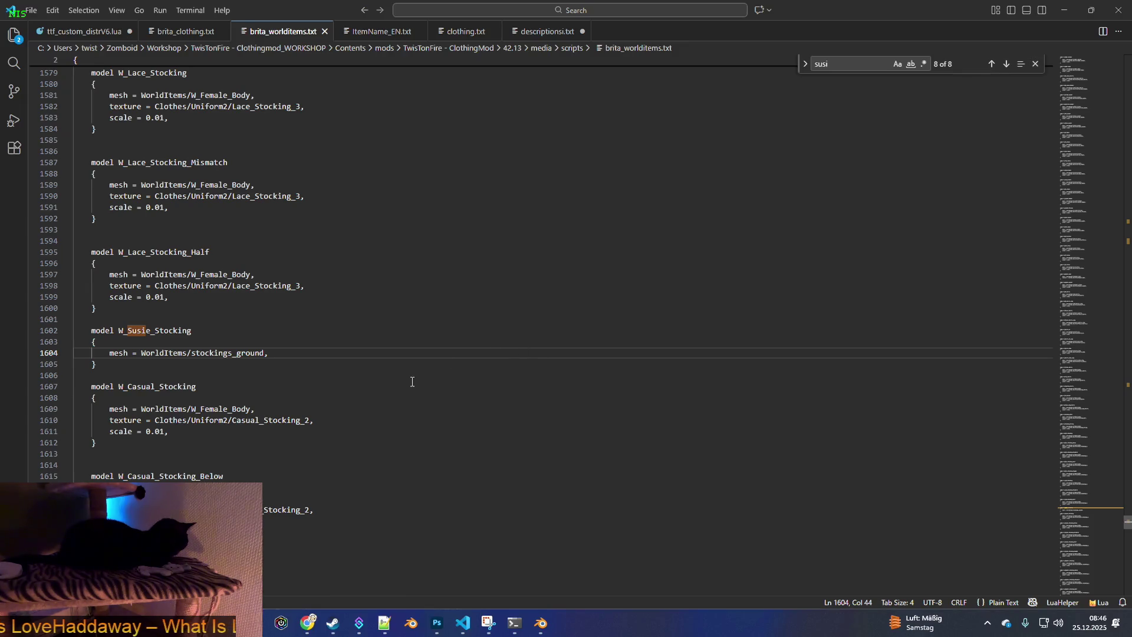
{"action": "left_click", "coordinate": [332, 624]}
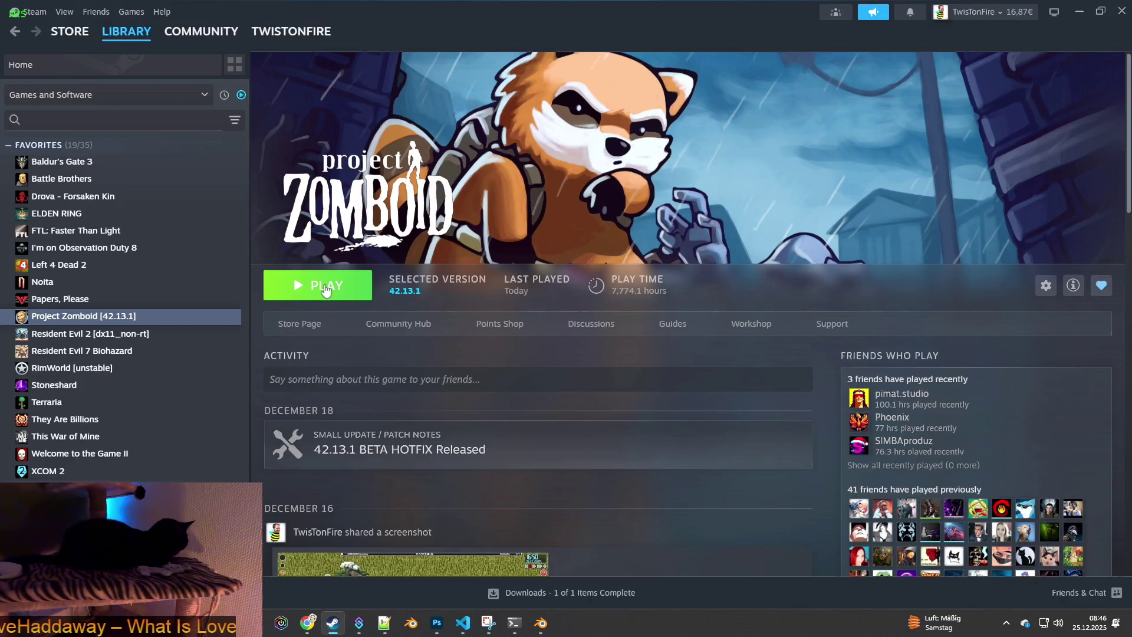
{"action": "left_click", "coordinate": [324, 289]}
{"action": "left_click", "coordinate": [587, 433]}
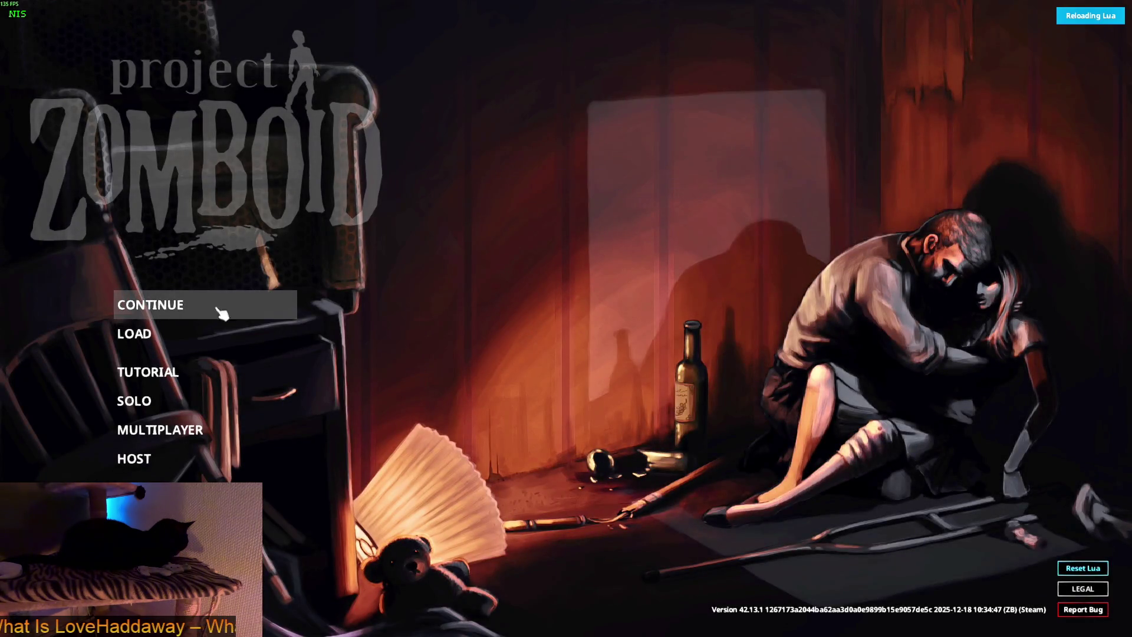
{"action": "left_click", "coordinate": [285, 316]}
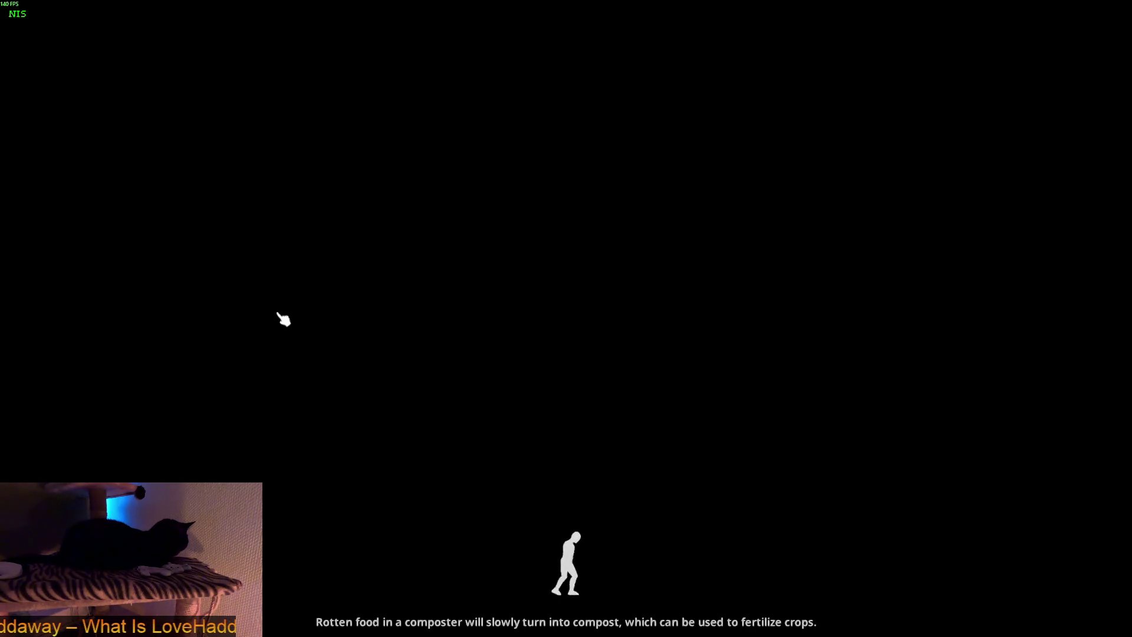
{"action": "left_click", "coordinate": [284, 319]}
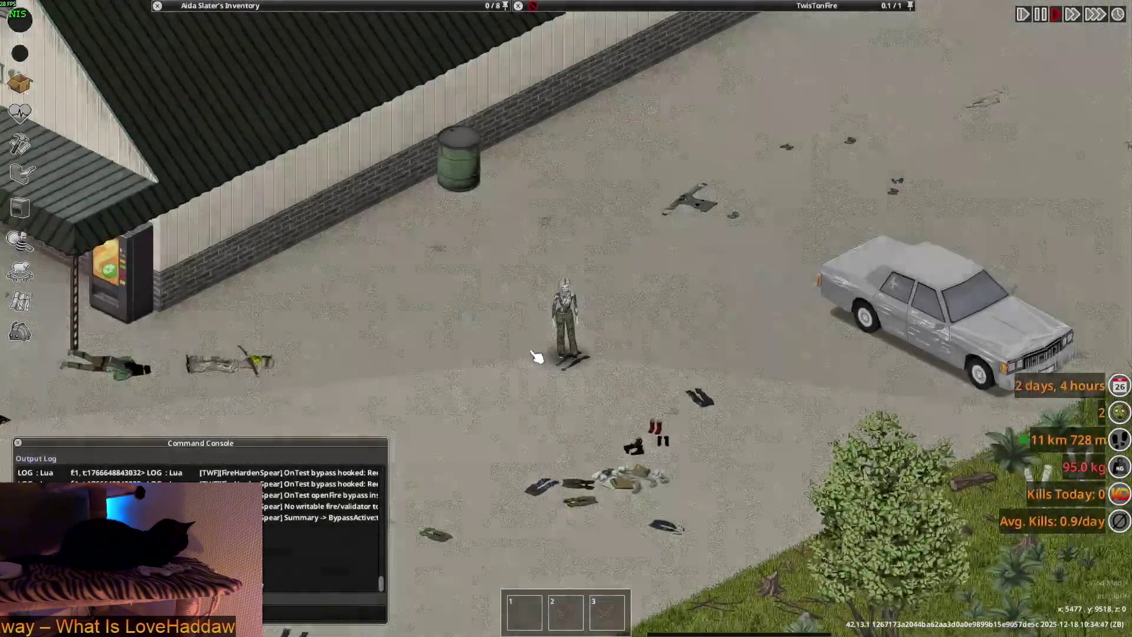
{"action": "scroll", "coordinate": [538, 357], "scroll_direction": "up", "scroll_amount": 4}
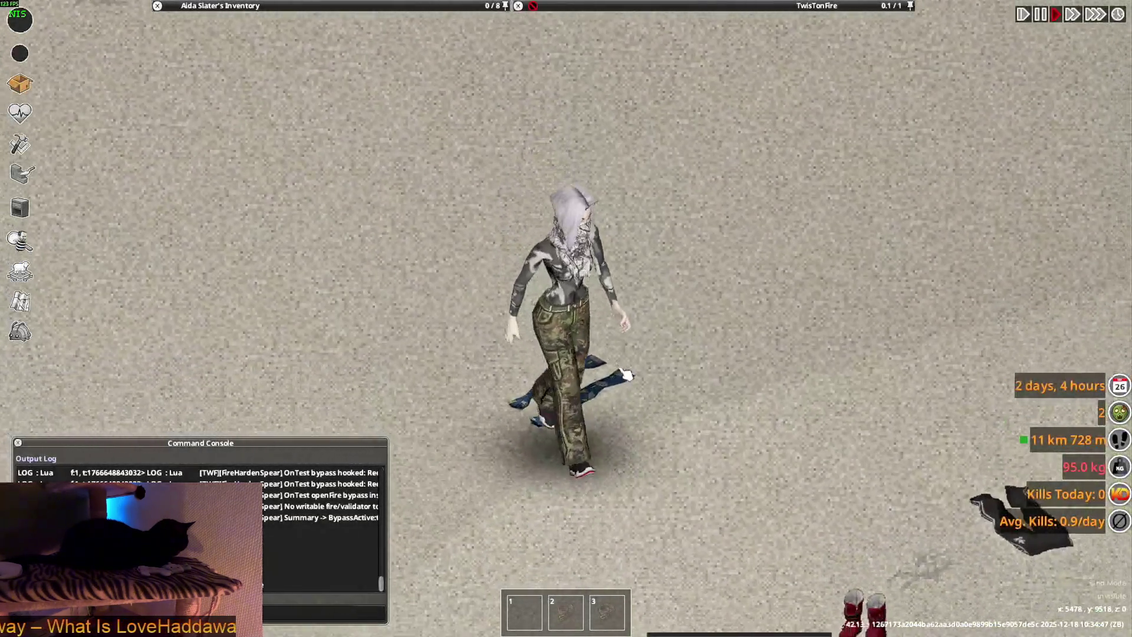
Walk over and pick up the Casual Patterned Stockings to inspect their details
{"action": "key", "text": "d"}
{"action": "key", "text": "a"}
{"action": "mouse_move", "coordinate": [747, 6]}
{"action": "mouse_move", "coordinate": [637, 41]}
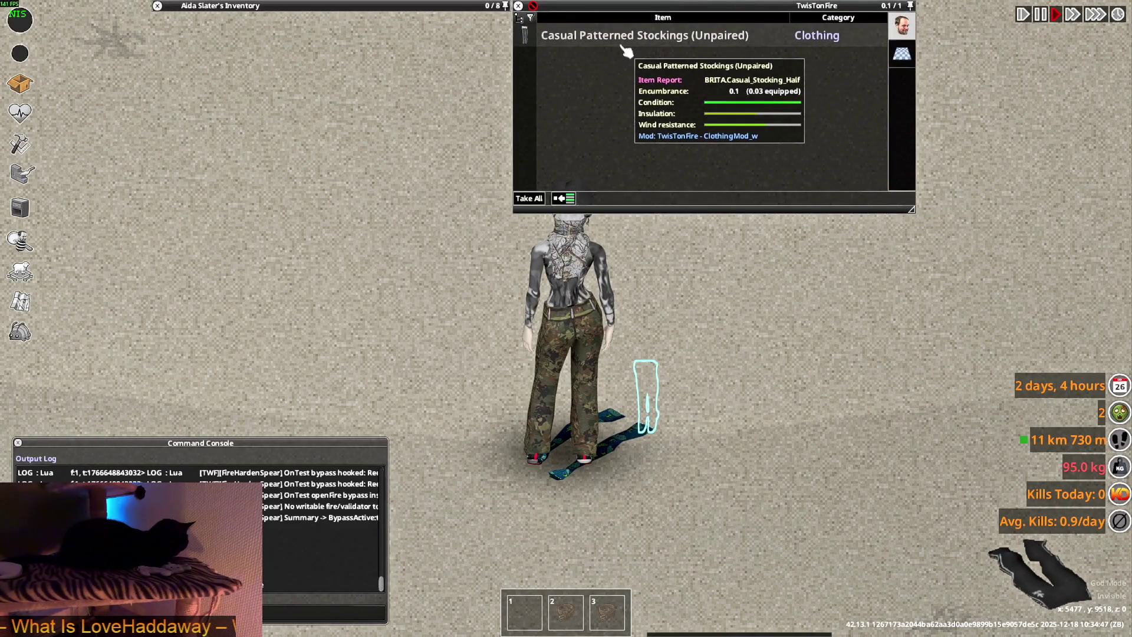
{"action": "mouse_move", "coordinate": [627, 43]}
{"action": "left_mouse_down"}
{"action": "mouse_move", "coordinate": [454, 44]}
{"action": "mouse_move", "coordinate": [411, 188]}
{"action": "left_mouse_up"}
{"action": "mouse_move", "coordinate": [239, 123]}
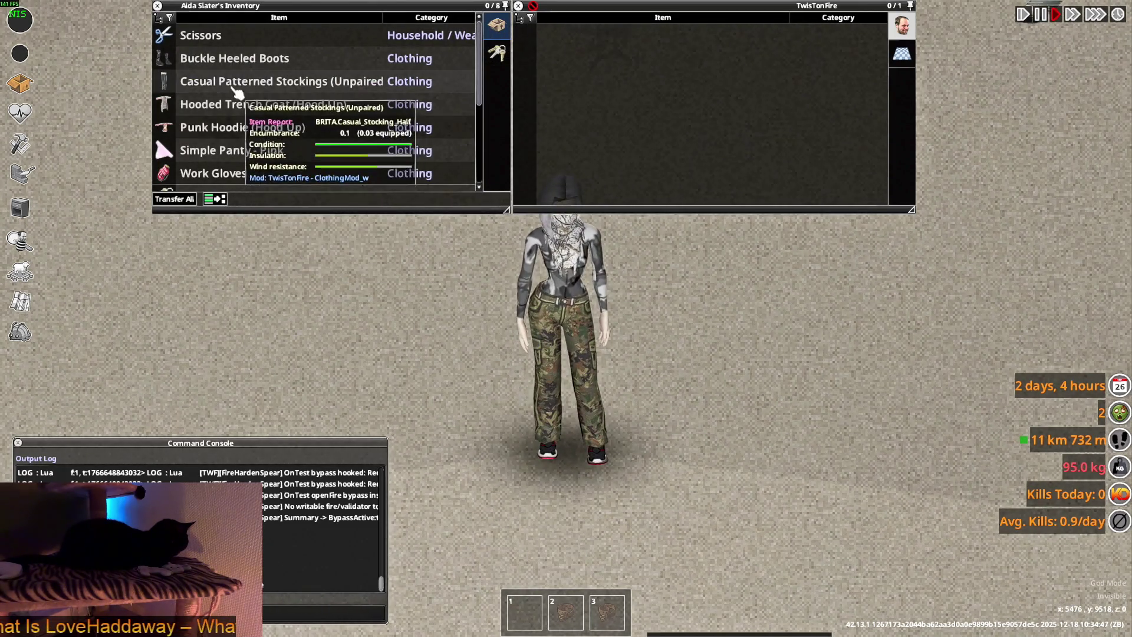
{"action": "scroll", "coordinate": [225, 110], "scroll_direction": "down", "scroll_amount": 3}
{"action": "scroll", "coordinate": [231, 115], "scroll_direction": "up", "scroll_amount": 3}
{"action": "scroll", "coordinate": [230, 114], "scroll_direction": "down", "scroll_amount": 8}
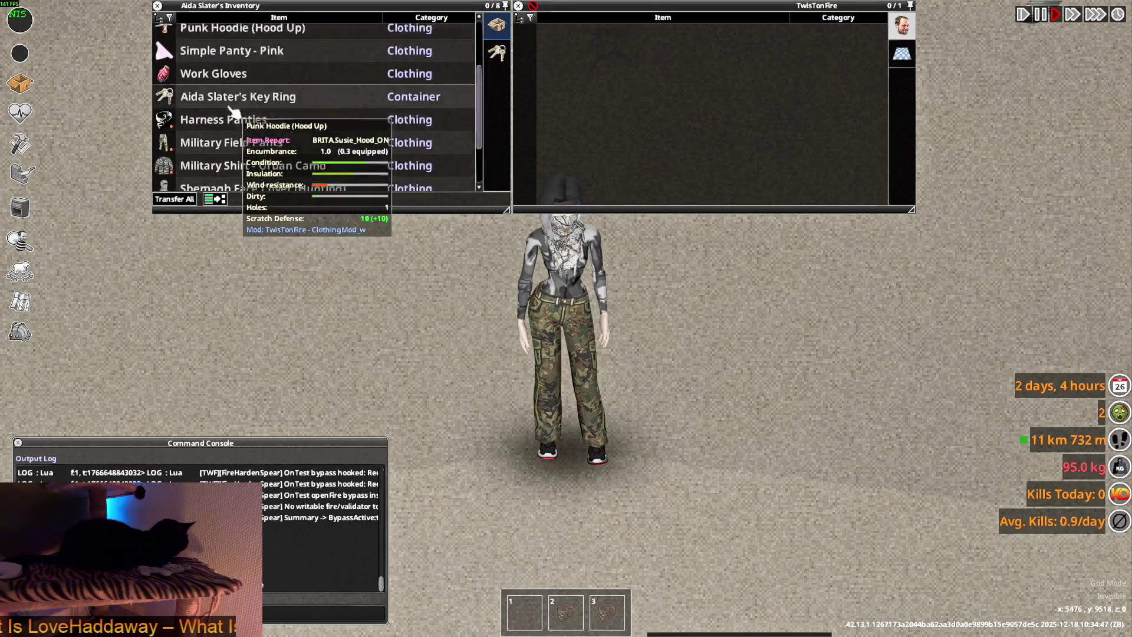
{"action": "scroll", "coordinate": [236, 130], "scroll_direction": "up", "scroll_amount": 8}
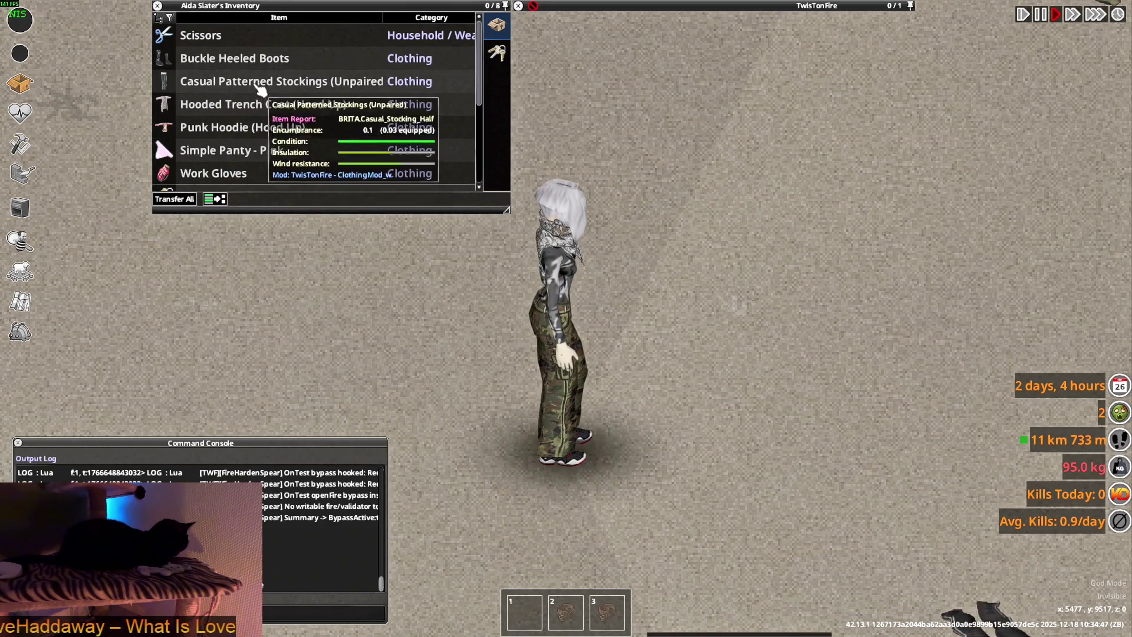
Pick up the Punk Stockings and drop them on the ground
{"action": "mouse_move", "coordinate": [688, 13]}
{"action": "scroll", "coordinate": [678, 366], "scroll_direction": "down", "scroll_amount": 5}
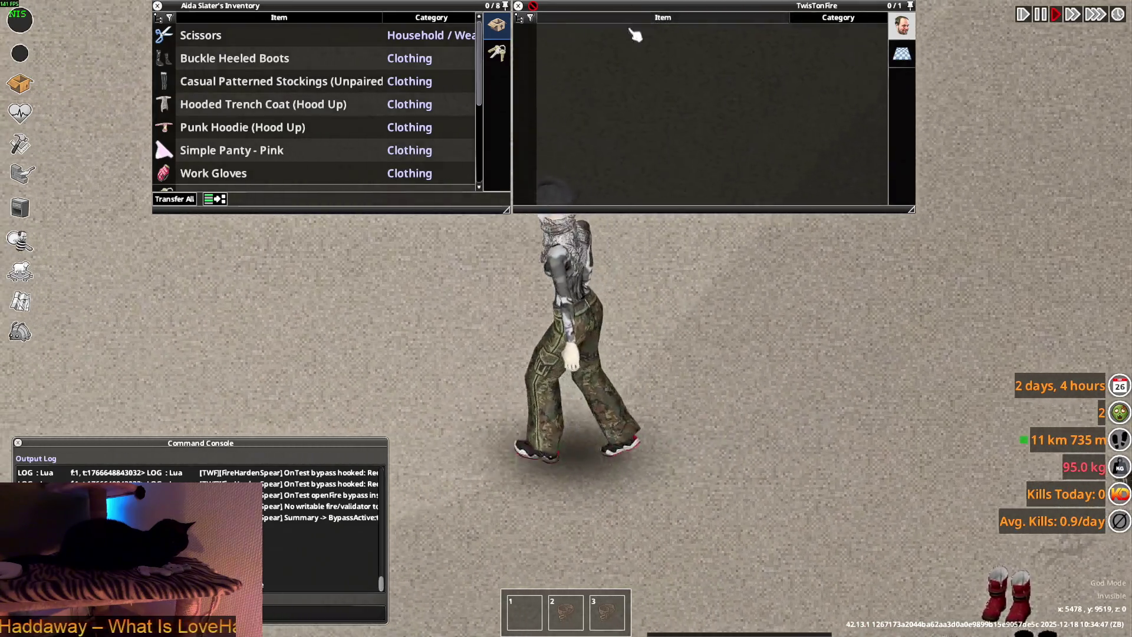
{"action": "scroll", "coordinate": [682, 360], "scroll_direction": "up", "scroll_amount": 2}
{"action": "scroll", "coordinate": [683, 360], "scroll_direction": "up", "scroll_amount": 2}
{"action": "key", "text": "w+d"}
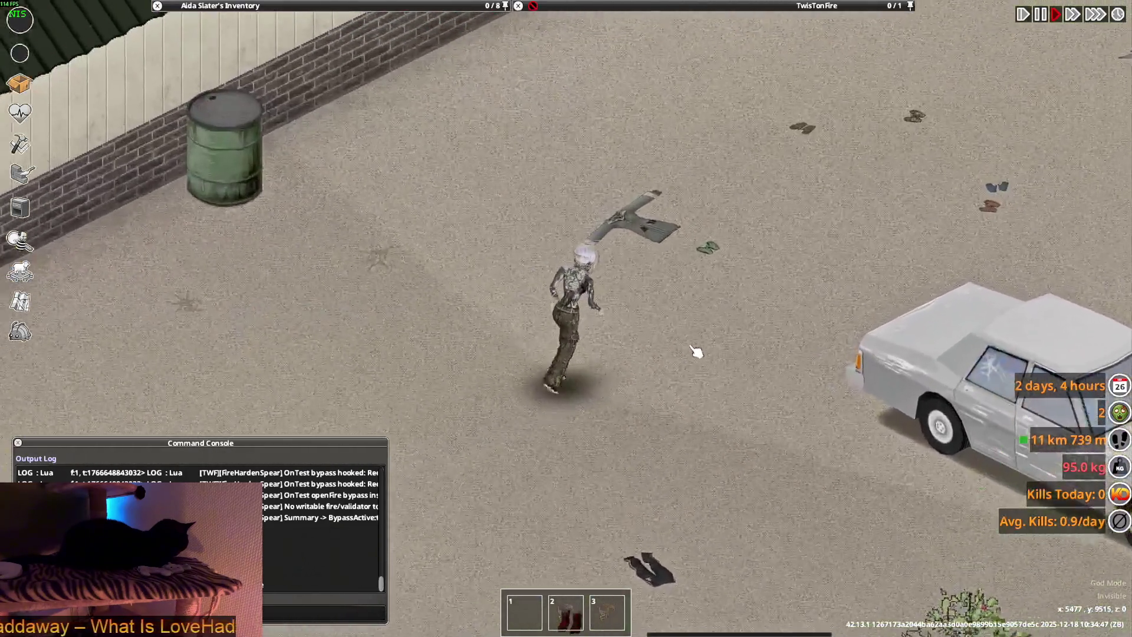
{"action": "scroll", "coordinate": [693, 352], "scroll_direction": "up", "scroll_amount": 2}
{"action": "mouse_move", "coordinate": [682, 37]}
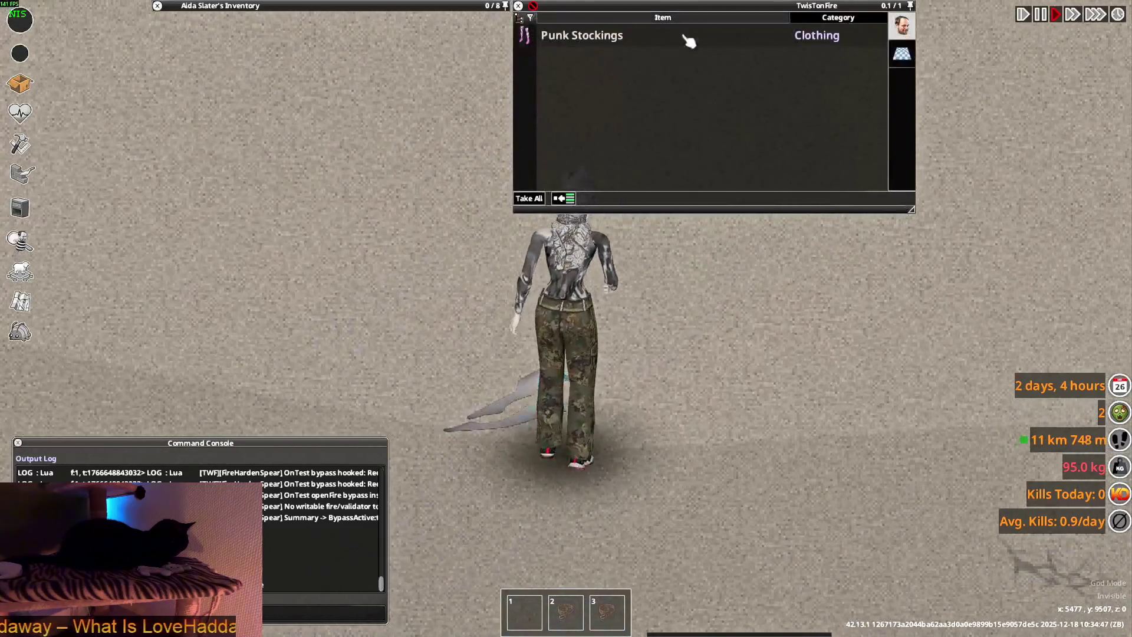
{"action": "double_click", "coordinate": [561, 38]}
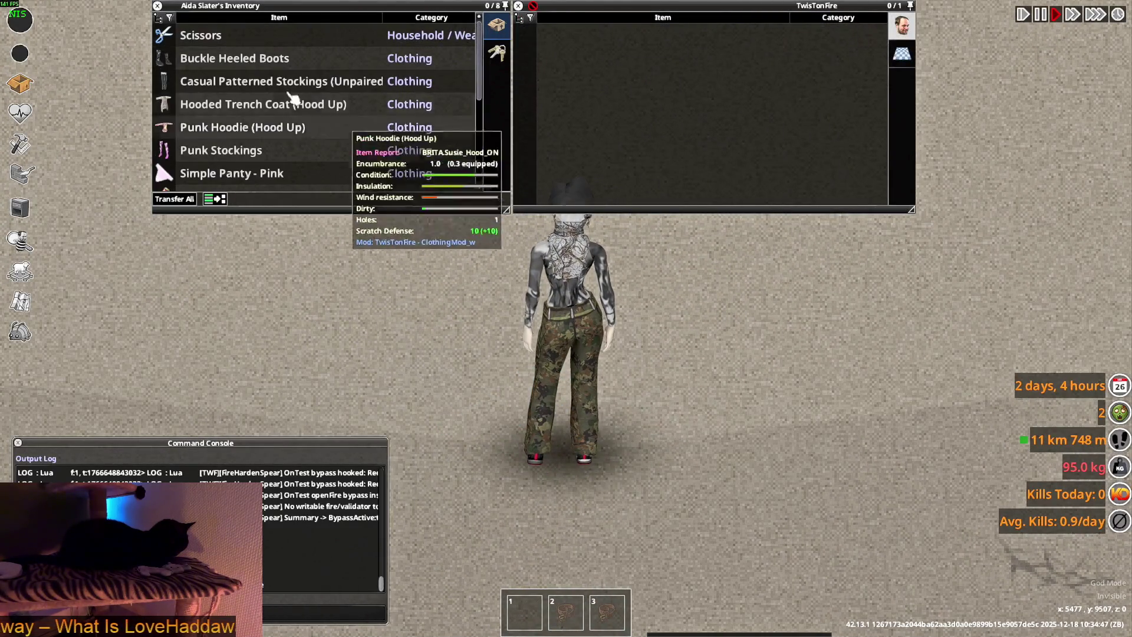
{"action": "left_click_drag", "start_coordinate": [339, 149], "coordinate": [715, 358]}
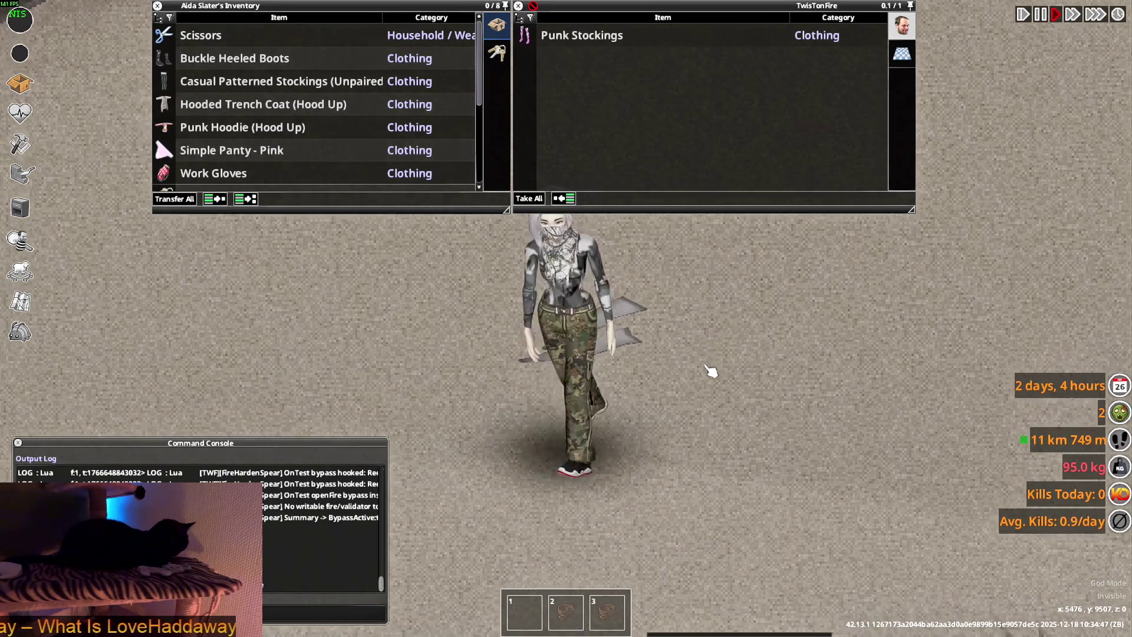
{"action": "mouse_move", "coordinate": [605, 49]}
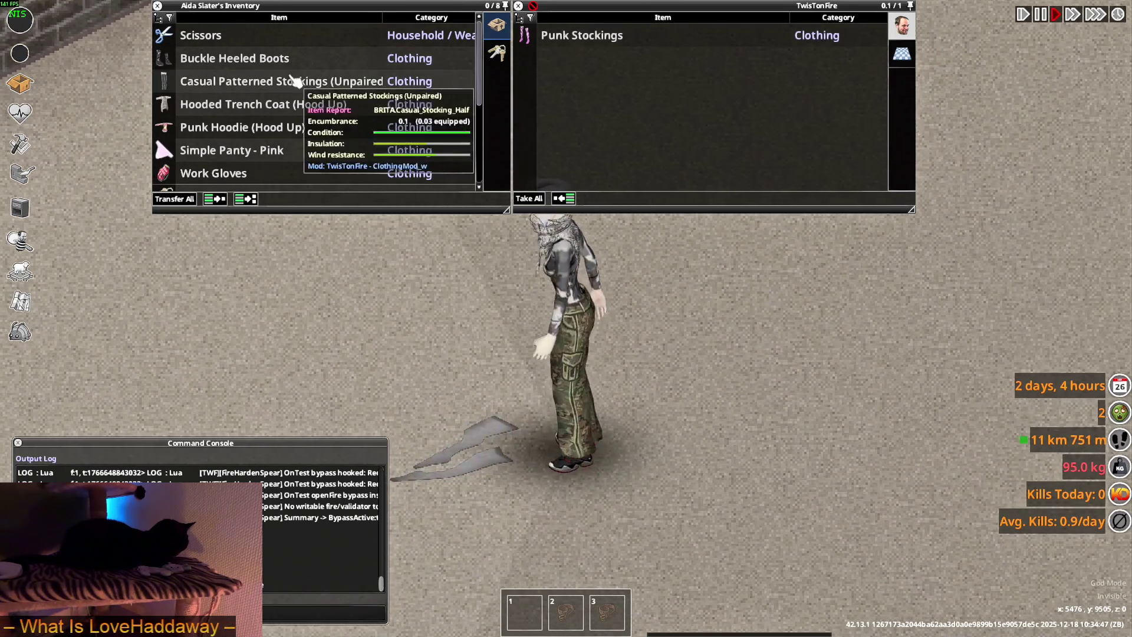
{"action": "key", "text": "alt+Tab"}
{"action": "key", "text": "alt+Tab"}
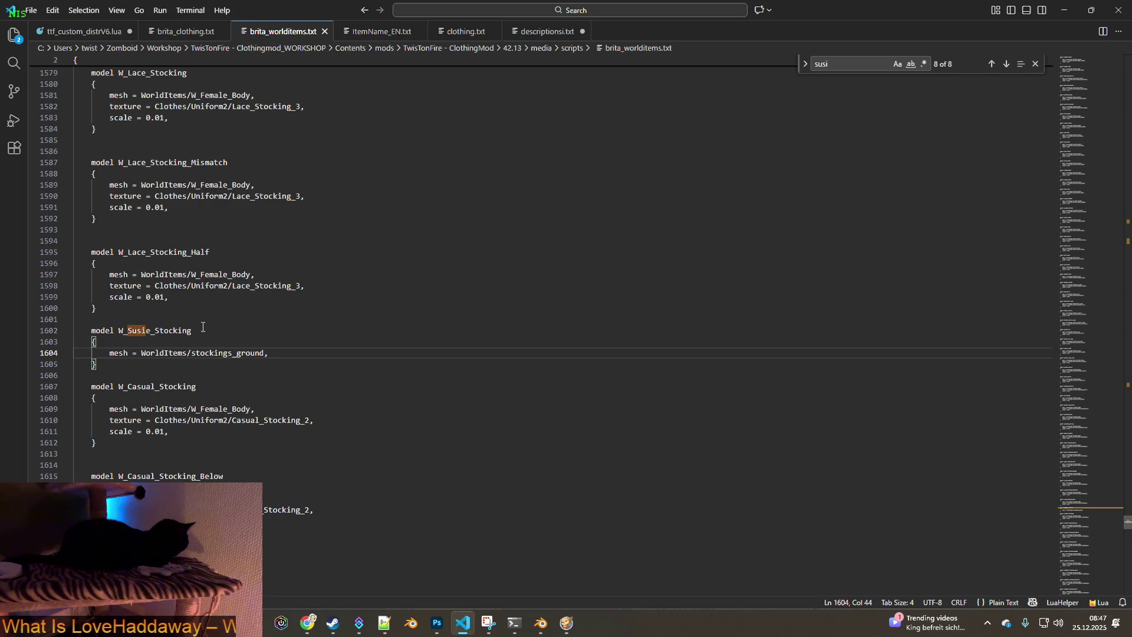
In brita_clothing.txt, comment out StockingsWhite_Ground, uncomment W_Susie_Stocking, and save
{"action": "left_click", "coordinate": [186, 31]}
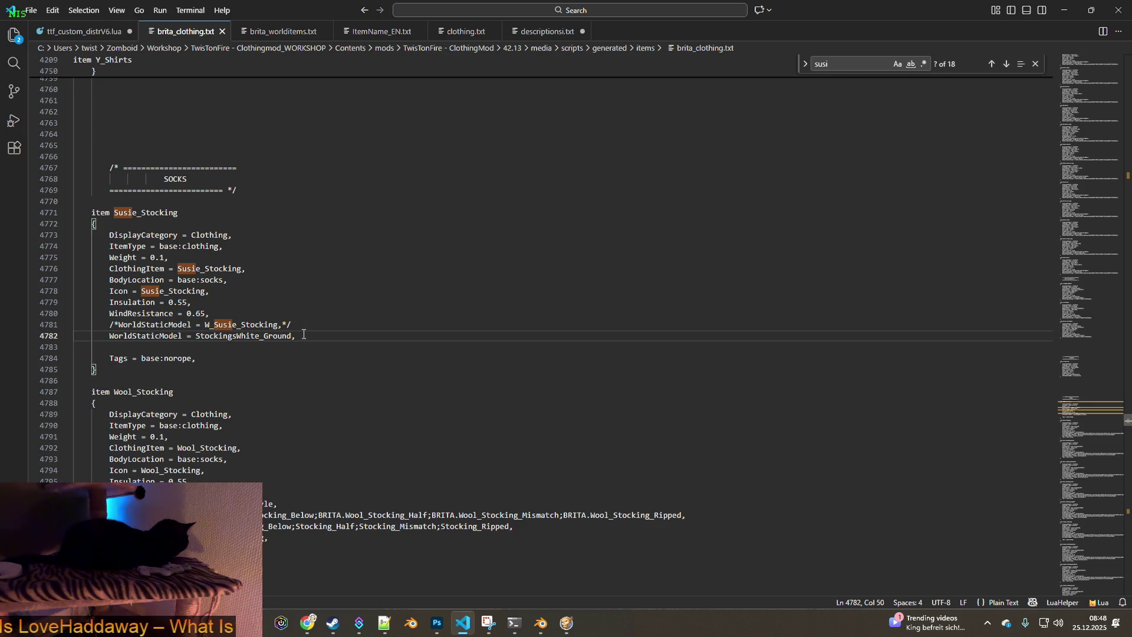
{"action": "left_click", "coordinate": [110, 335]}
{"action": "type", "text": "/*"}
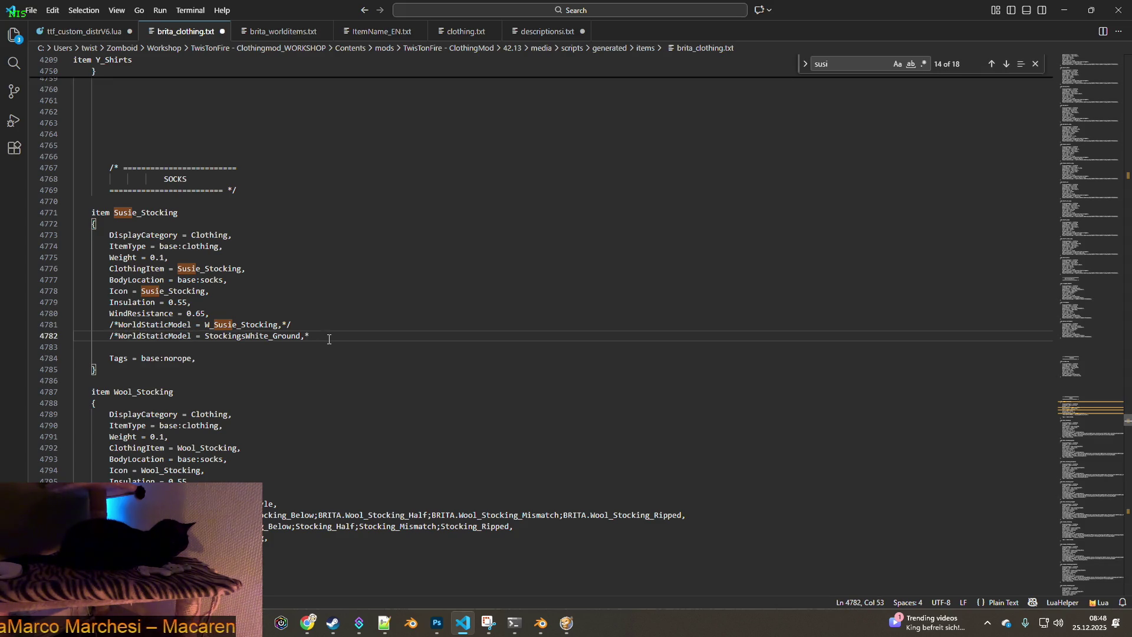
{"action": "type", "text": "/"}
{"action": "left_click", "coordinate": [317, 325]}
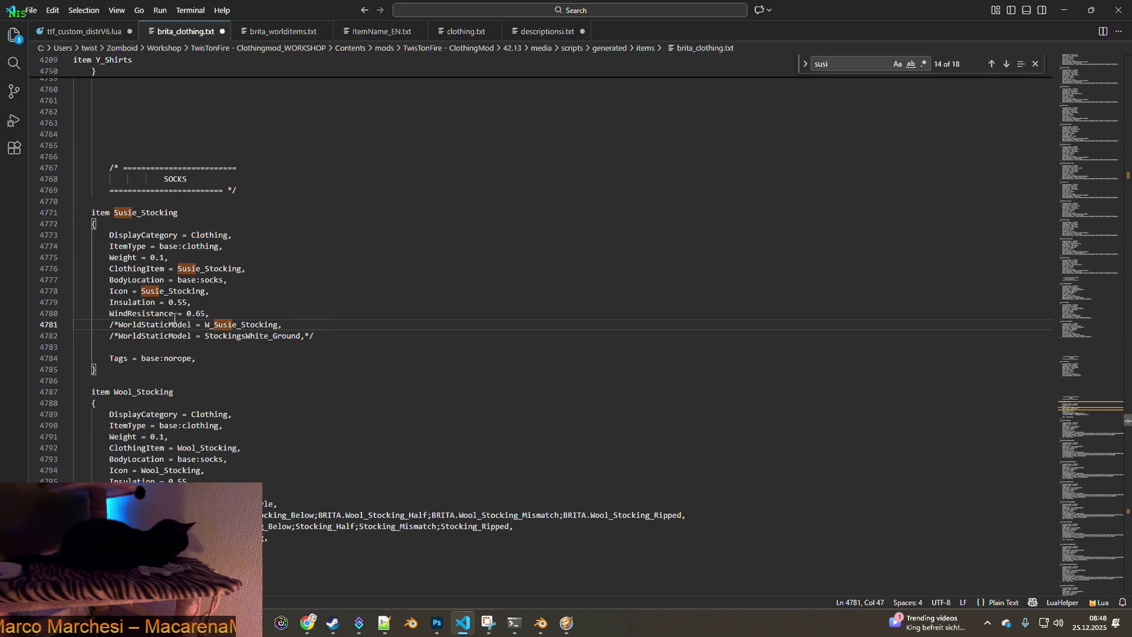
{"action": "key", "text": "BackSpace"}
{"action": "key", "text": "Delete"}
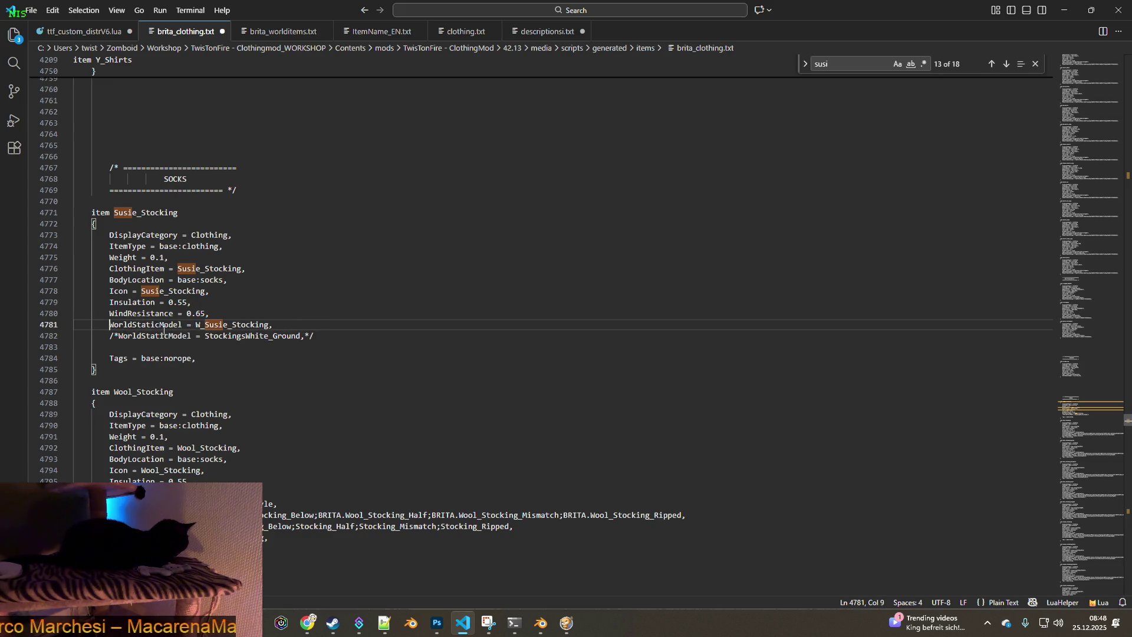
{"action": "left_click", "coordinate": [30, 11]}
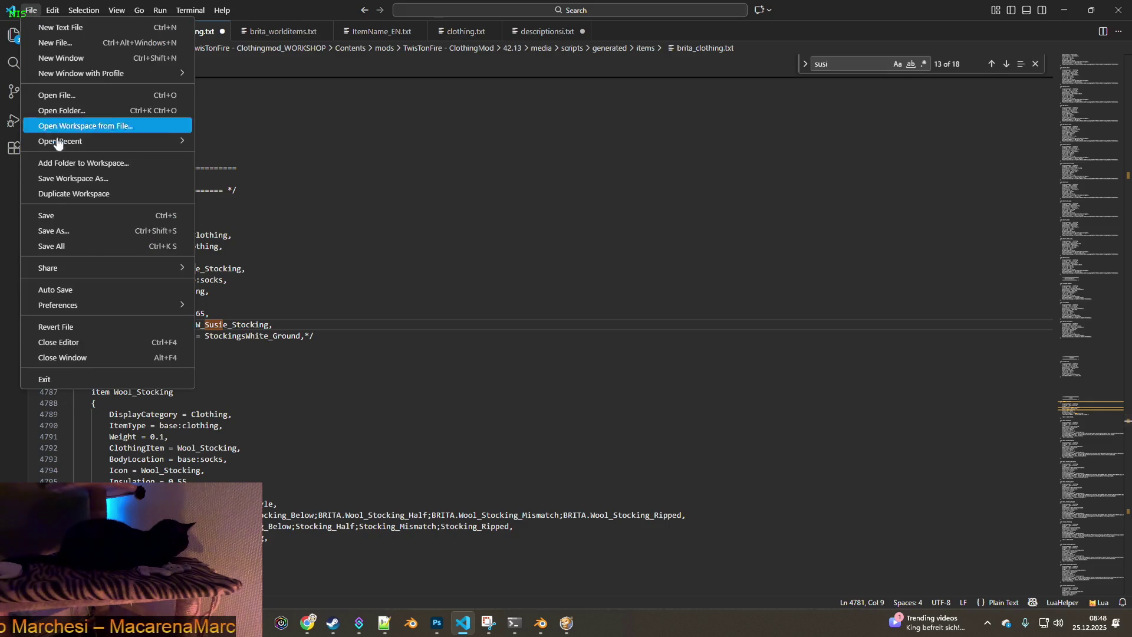
{"action": "left_click", "coordinate": [41, 214]}
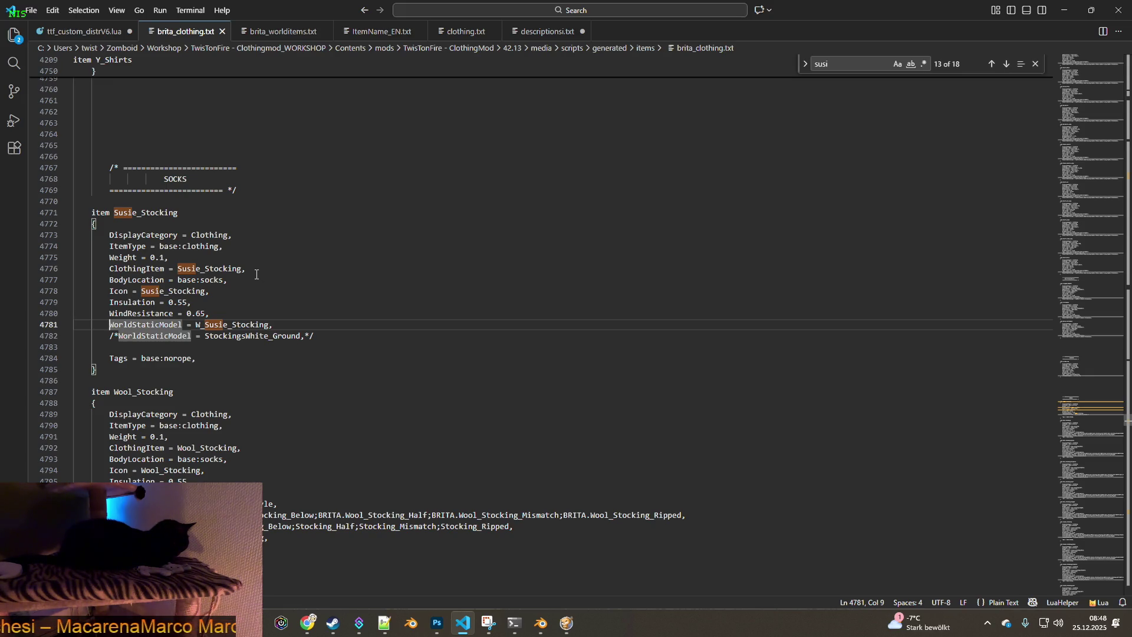
{"action": "left_click", "coordinate": [29, 11]}
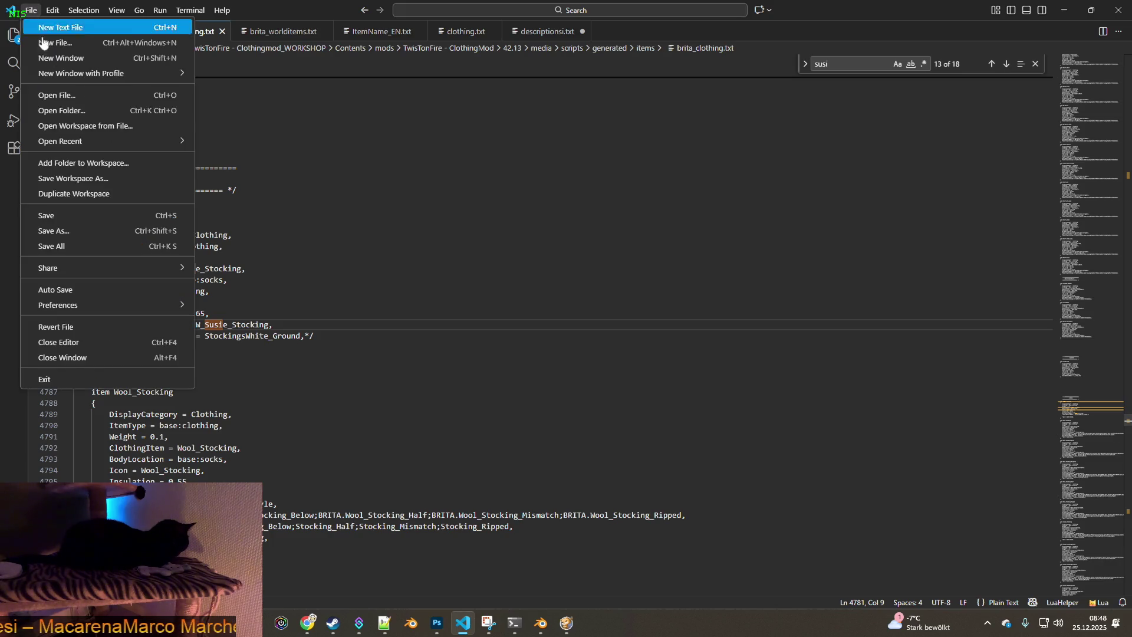
{"action": "left_click", "coordinate": [41, 215]}
{"action": "key", "text": "alt+Tab"}
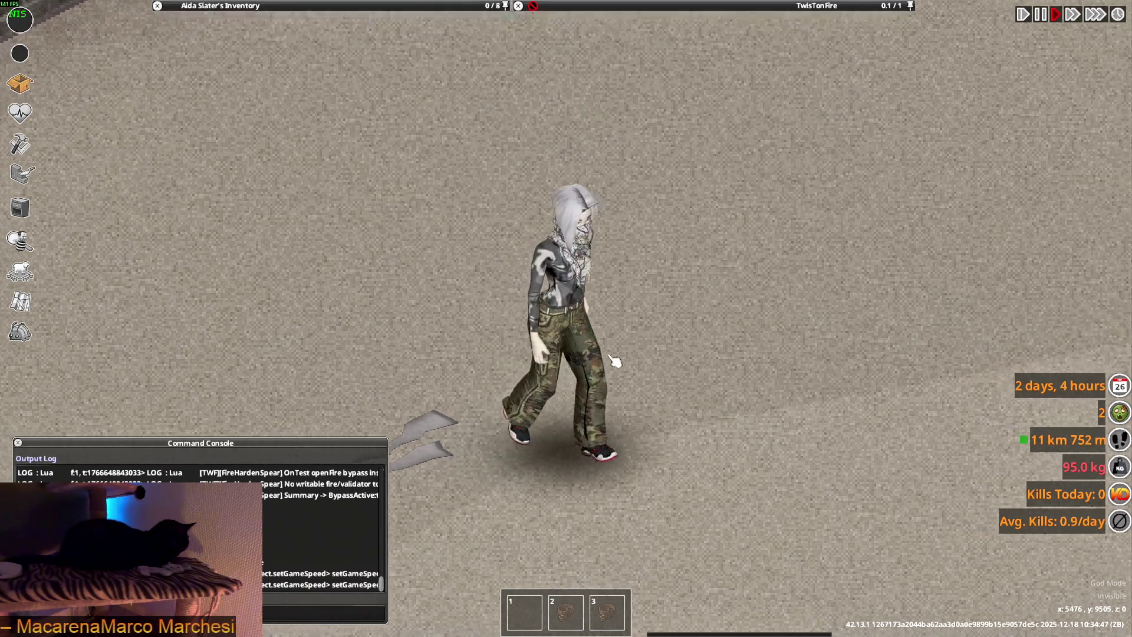
Quit to the main menu, run Reset Lua twice, and continue the saved game
{"action": "key", "text": "Escape"}
{"action": "left_click", "coordinate": [217, 419]}
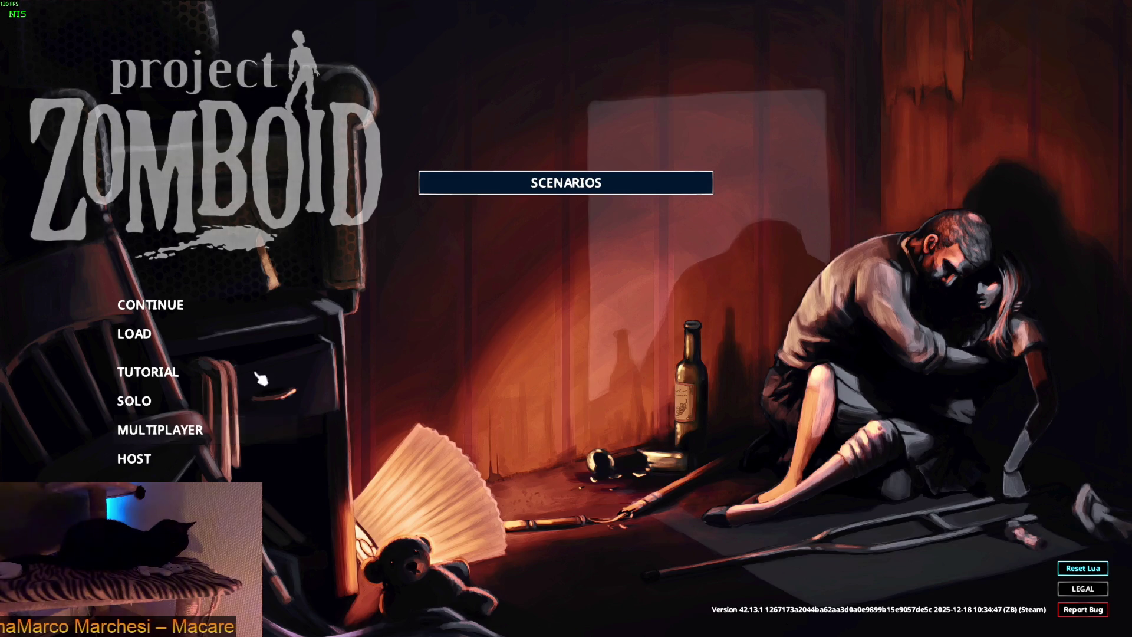
{"action": "left_click", "coordinate": [1083, 561]}
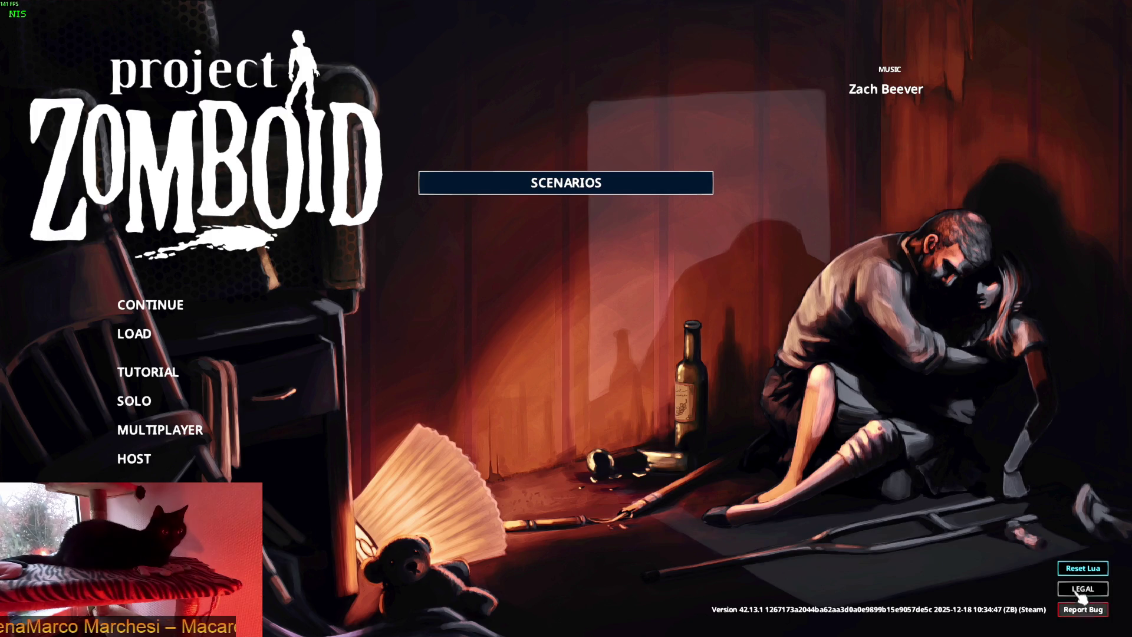
{"action": "left_click", "coordinate": [1083, 570]}
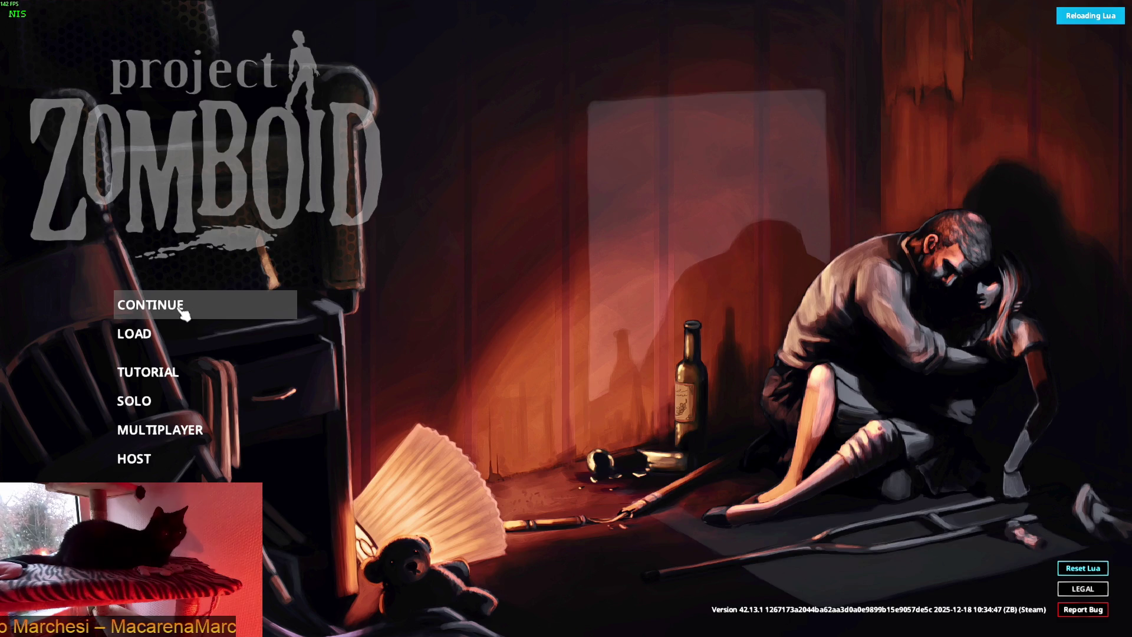
{"action": "left_click", "coordinate": [181, 310]}
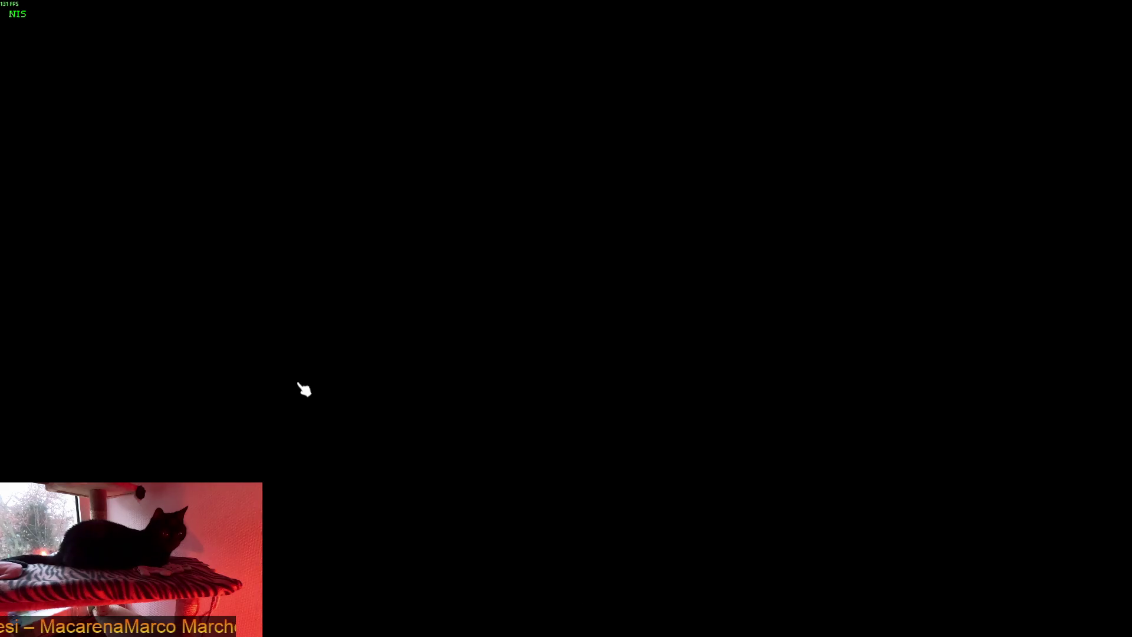
{"action": "left_click", "coordinate": [339, 377]}
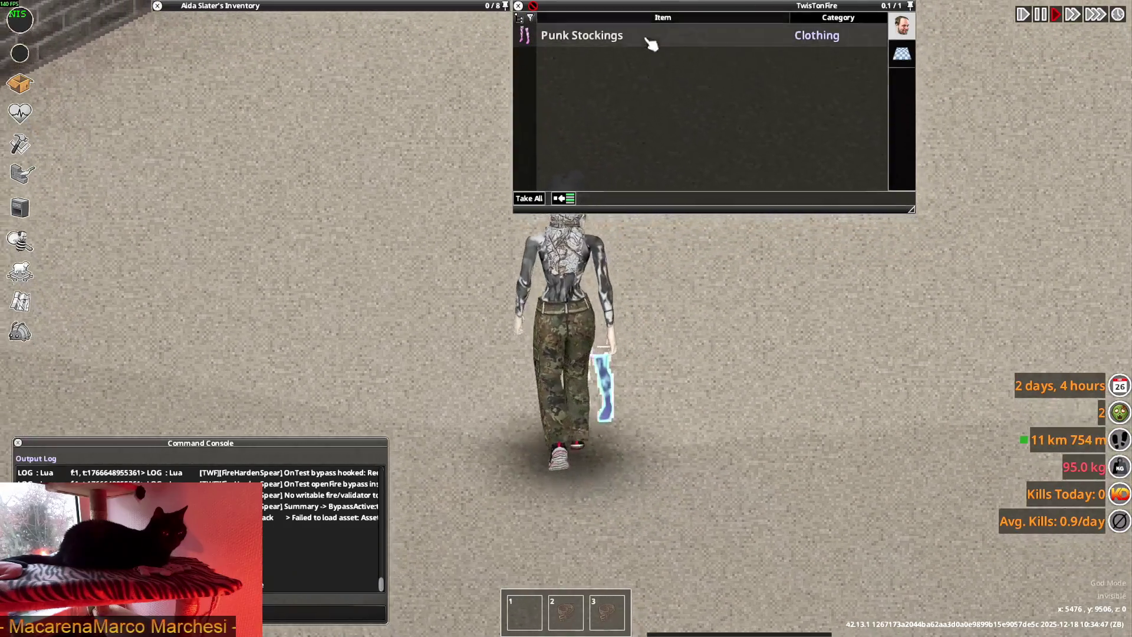
Pick up the Punk Stockings and place them on the floor
{"action": "double_click", "coordinate": [645, 37]}
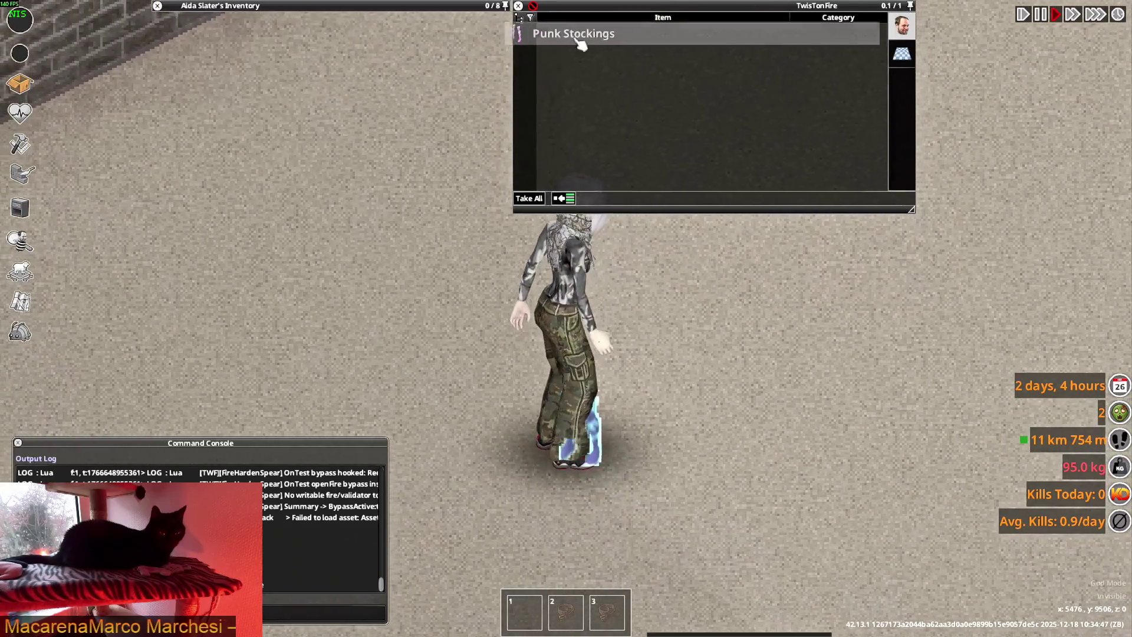
{"action": "right_click", "coordinate": [214, 152]}
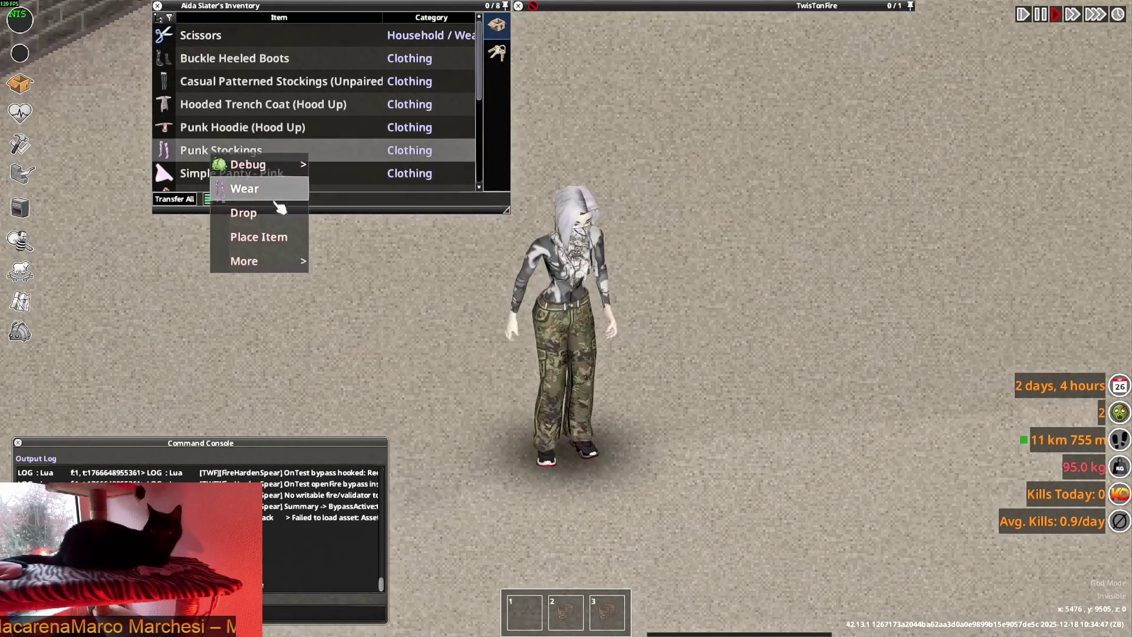
{"action": "left_click", "coordinate": [279, 237]}
{"action": "left_click", "coordinate": [720, 391]}
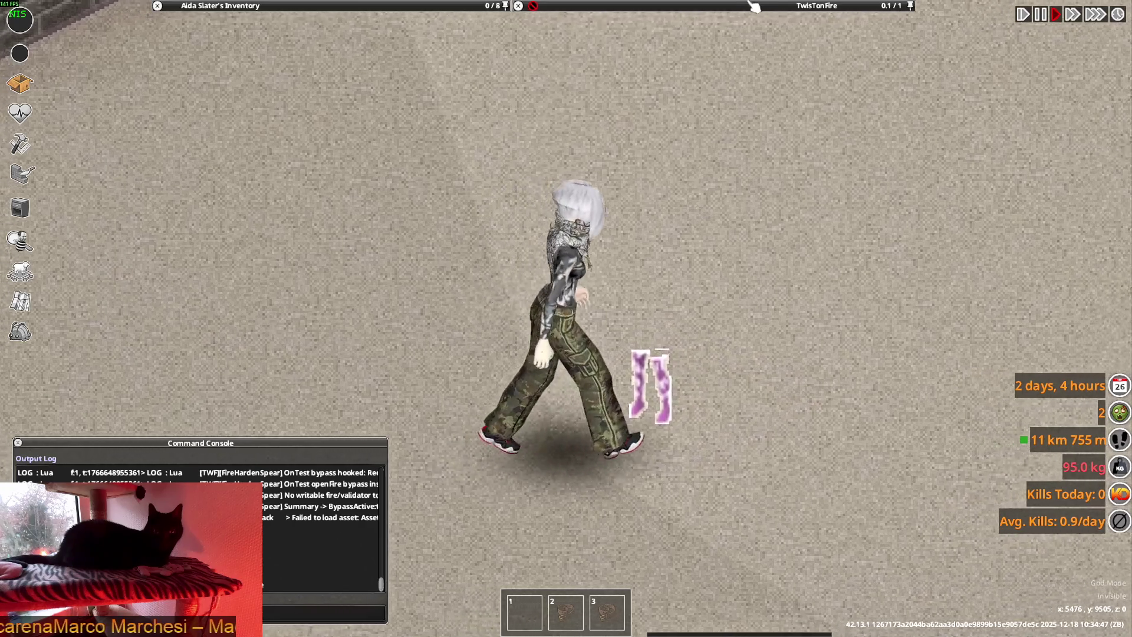
{"action": "mouse_move", "coordinate": [610, 49]}
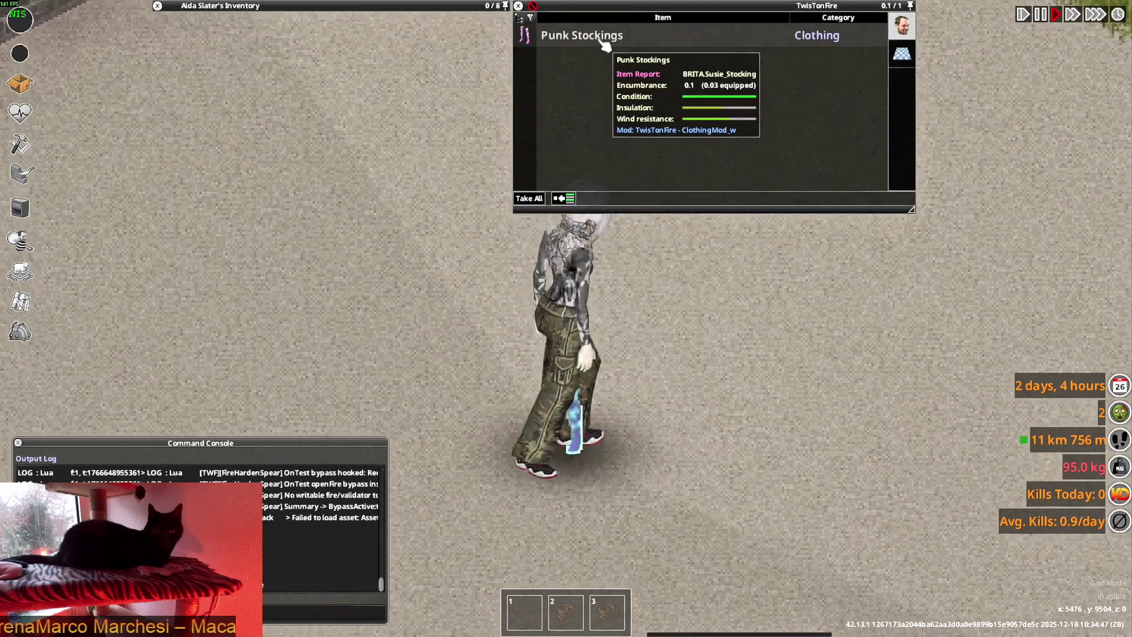
Walk the character away from the stockings, then go back to Visual Studio Code
{"action": "key", "text": "a"}
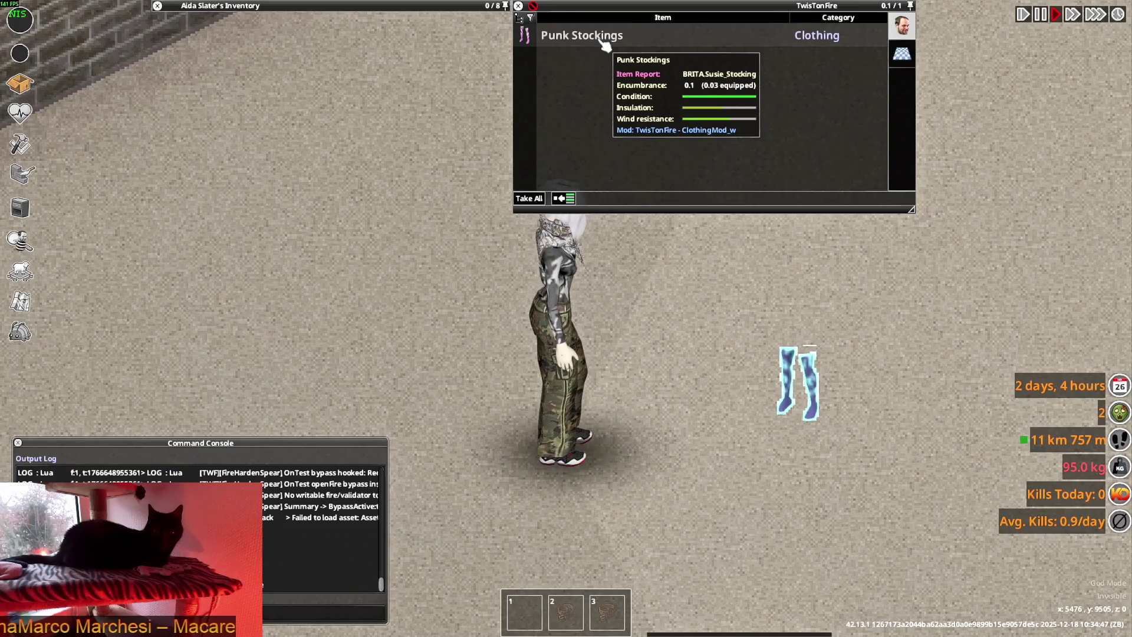
{"action": "mouse_move", "coordinate": [356, 7]}
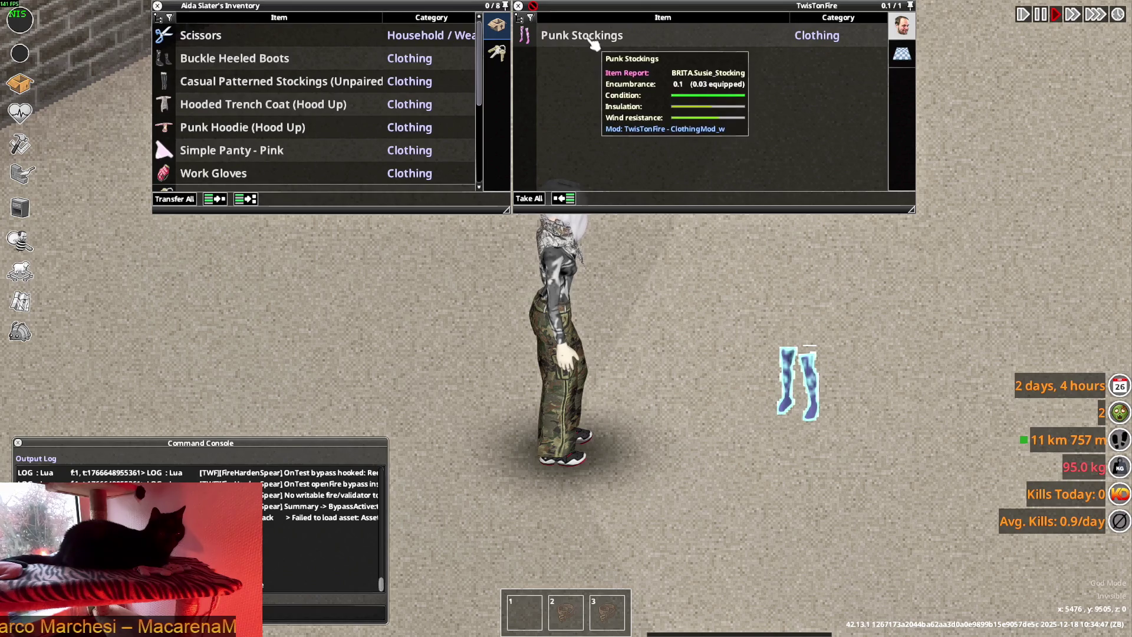
{"action": "key", "text": "alt+Tab"}
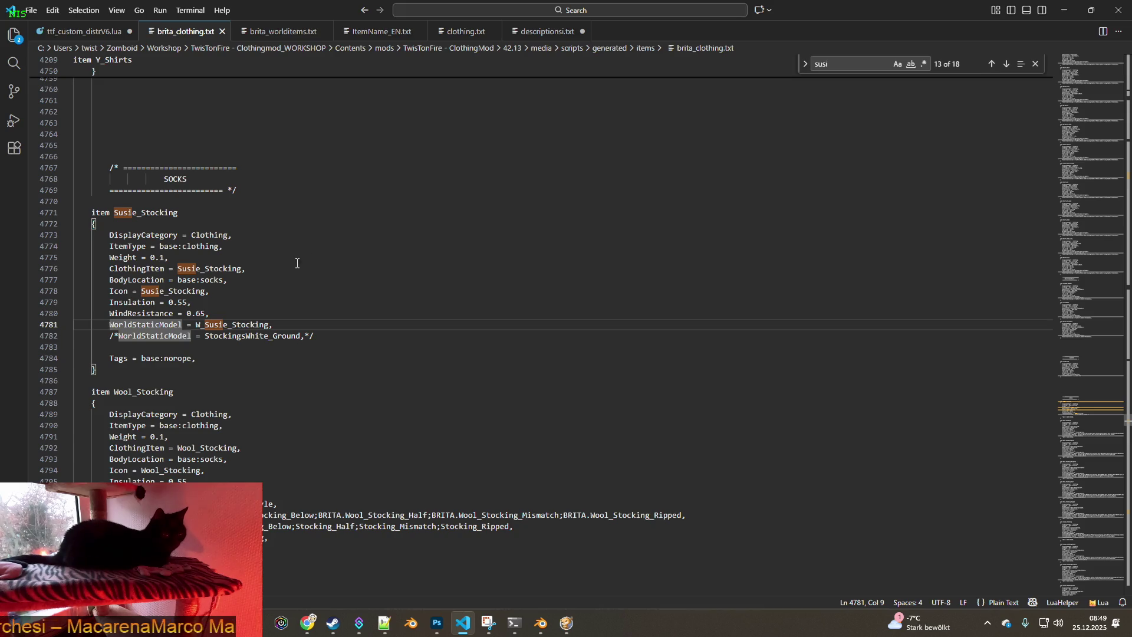
Look up W_Susie_Stocking in brita_worlditems.txt and select its stockings_ground mesh on line 1604
{"action": "left_click_drag", "start_coordinate": [197, 324], "coordinate": [270, 324]}
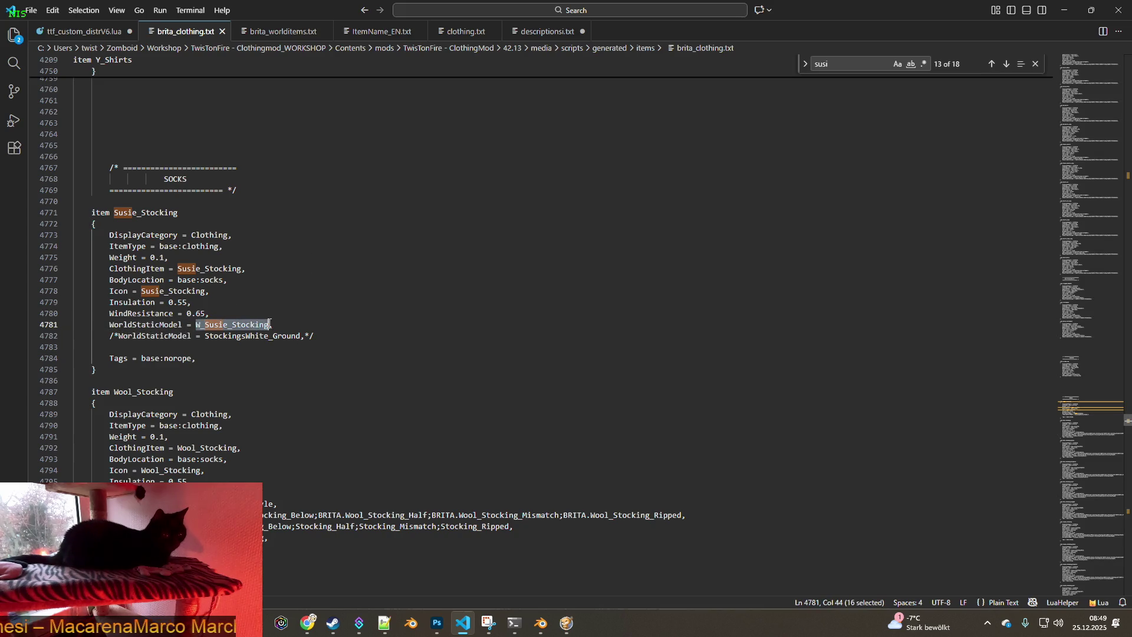
{"action": "left_click", "coordinate": [276, 30]}
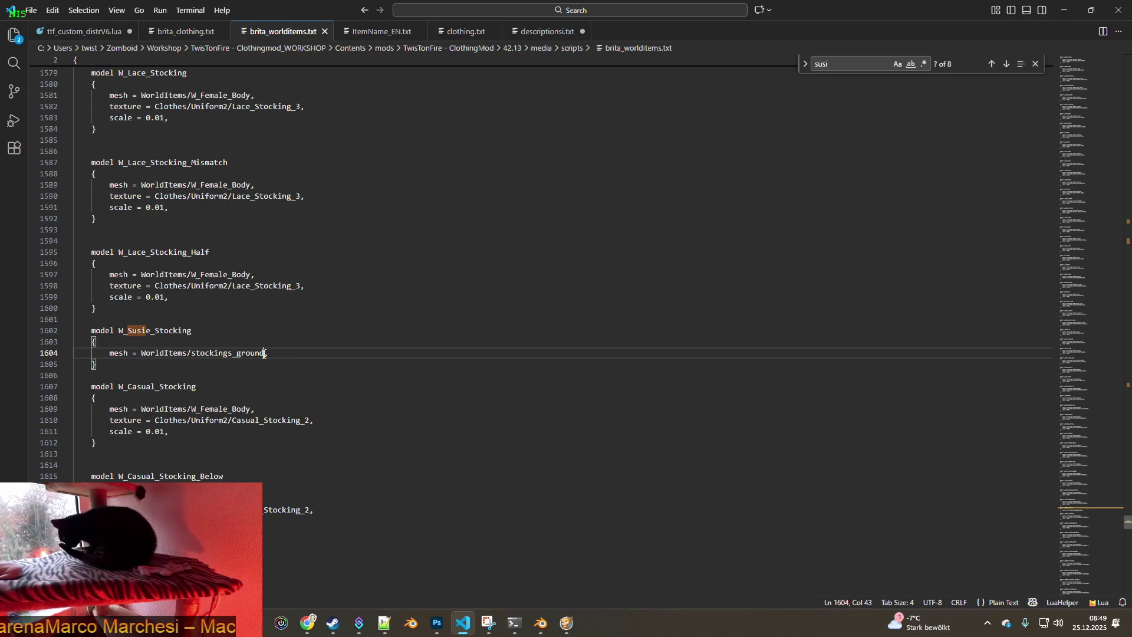
{"action": "left_click_drag", "start_coordinate": [264, 353], "coordinate": [191, 353]}
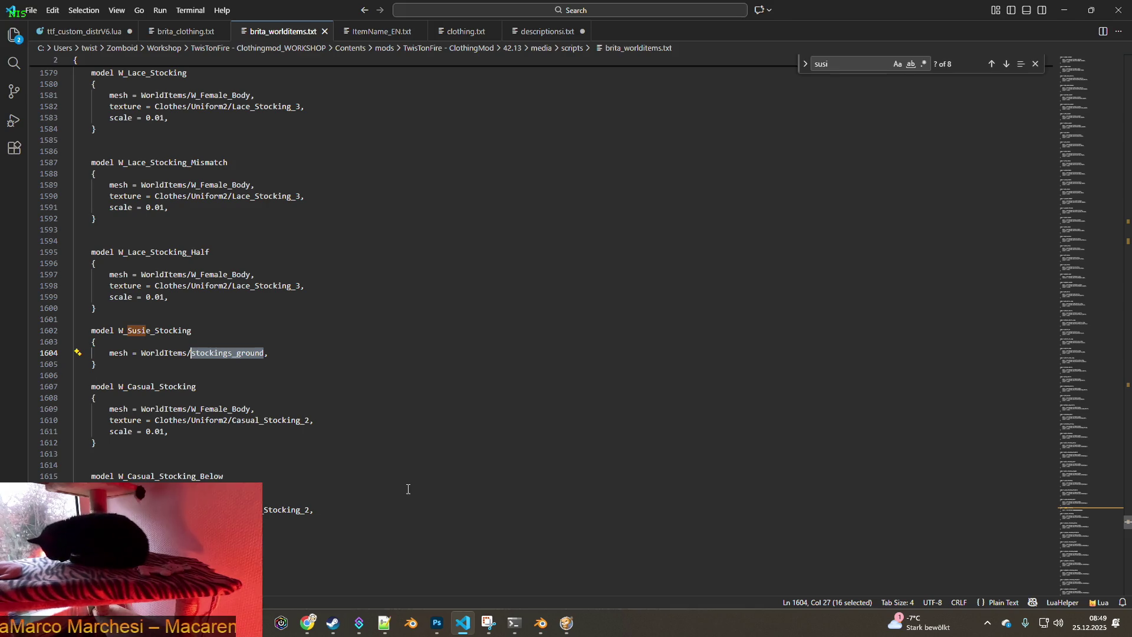
{"action": "left_click", "coordinate": [259, 624]}
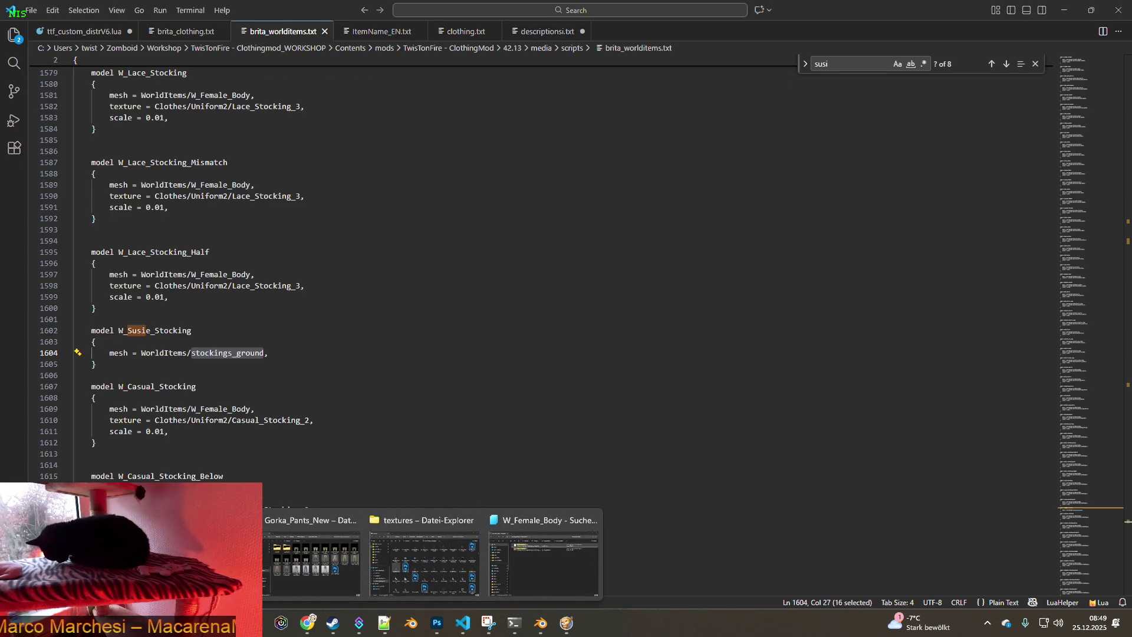
Search File Explorer for stockings_ground and select the stockings_groundfbx.fbx result
{"action": "left_click", "coordinate": [515, 521]}
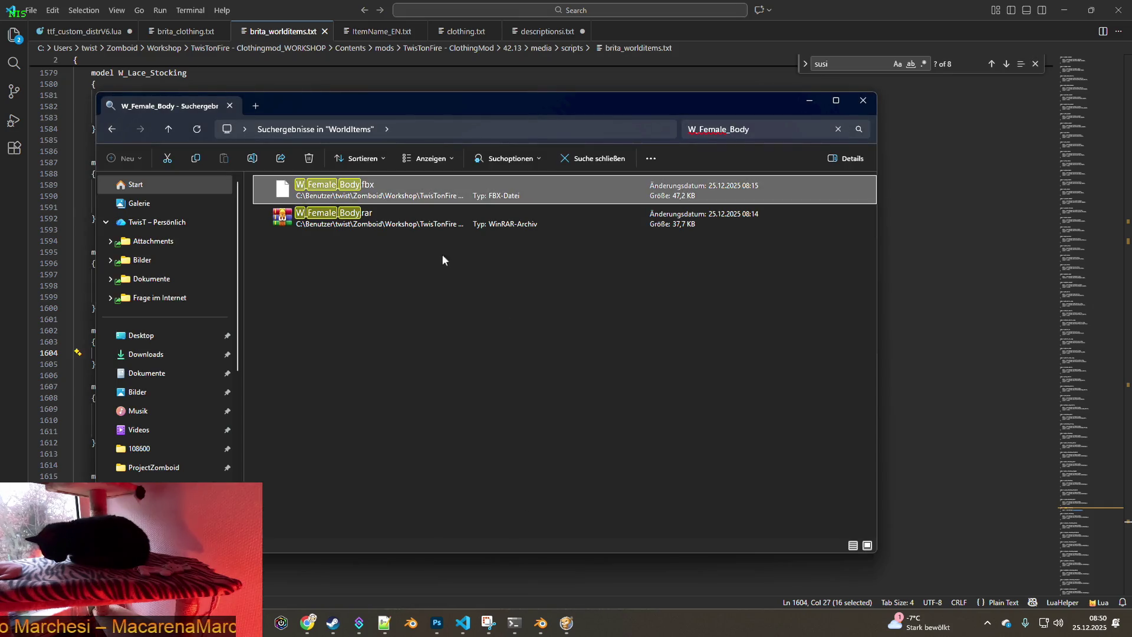
{"action": "left_click", "coordinate": [746, 134]}
{"action": "type", "text": "stockings_ground"}
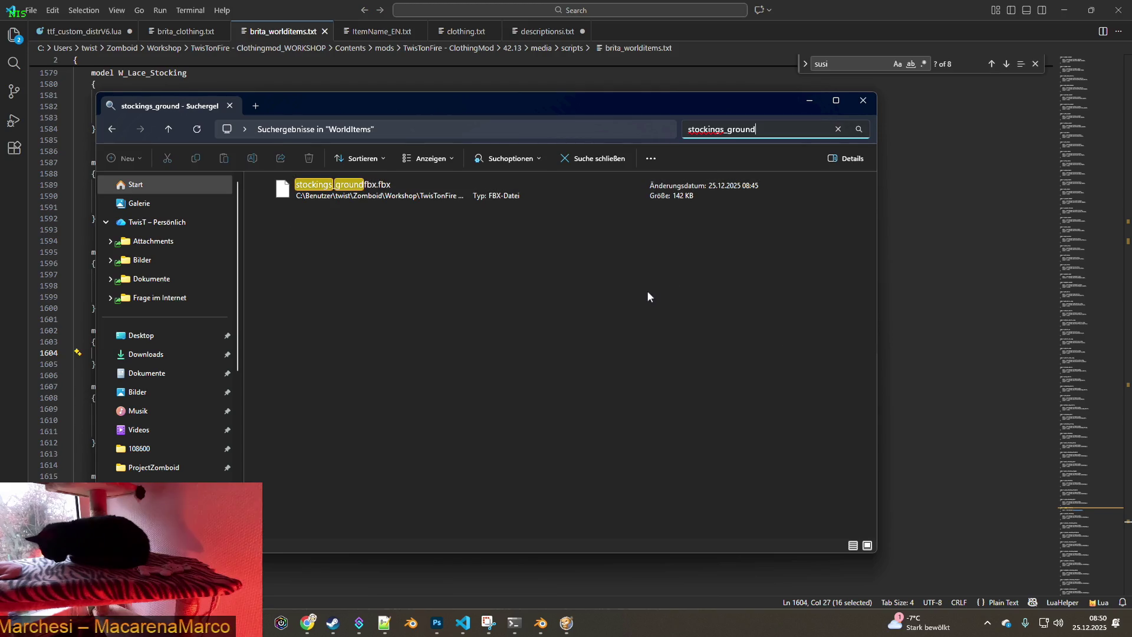
{"action": "left_click", "coordinate": [392, 183]}
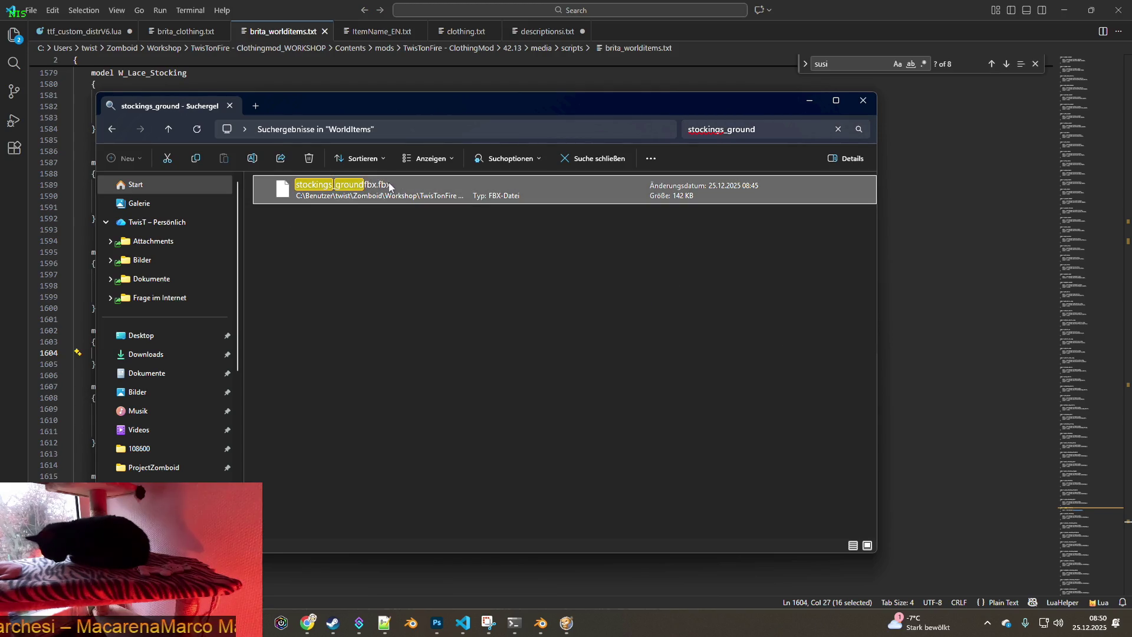
Rename stockings_groundfbx.fbx to stockings_ground.fbx, then return to the game
{"action": "left_click", "coordinate": [380, 185]}
{"action": "key", "text": "Right"}
{"action": "key", "text": "BackSpace"}
{"action": "key", "text": "BackSpace"}
{"action": "key", "text": "BackSpace"}
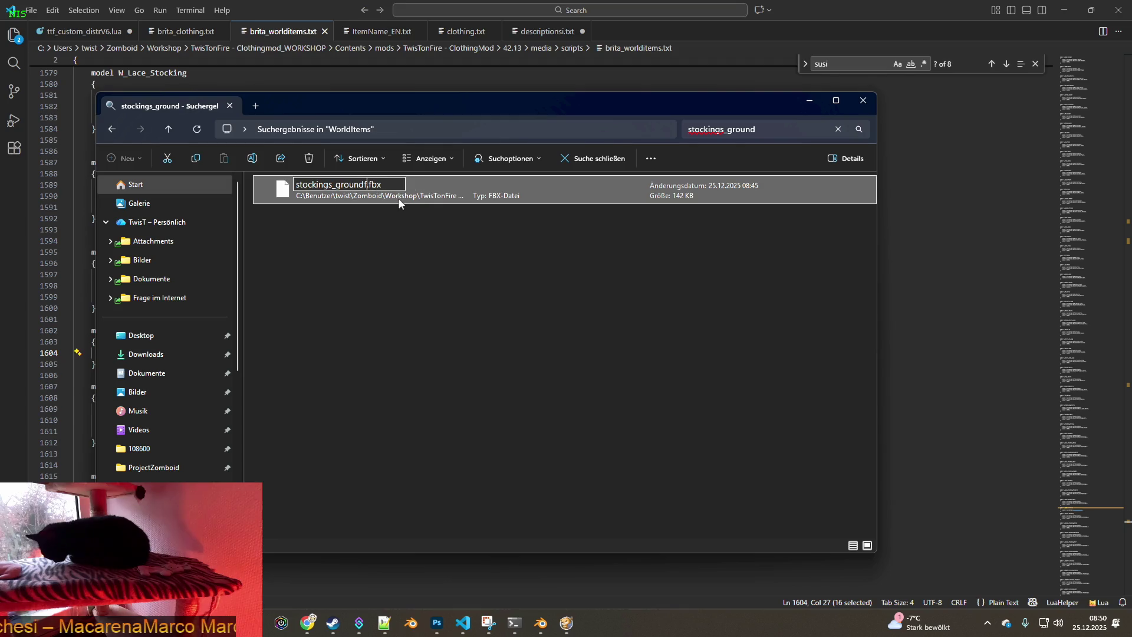
{"action": "left_click", "coordinate": [414, 248]}
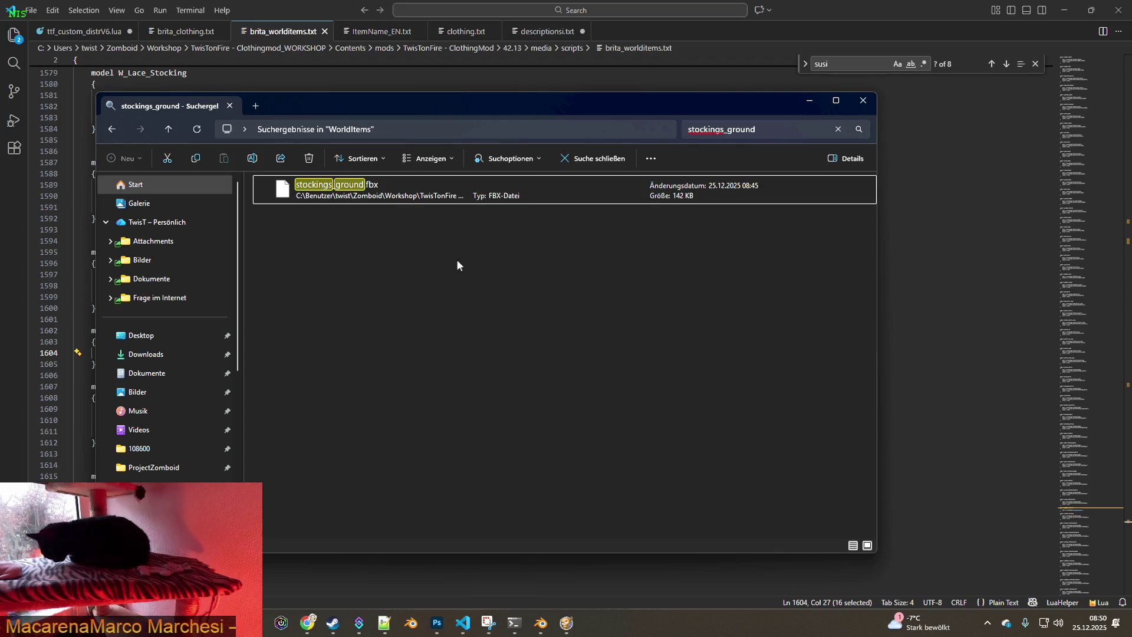
{"action": "key", "text": "alt+Tab"}
{"action": "key", "text": "alt+Tab"}
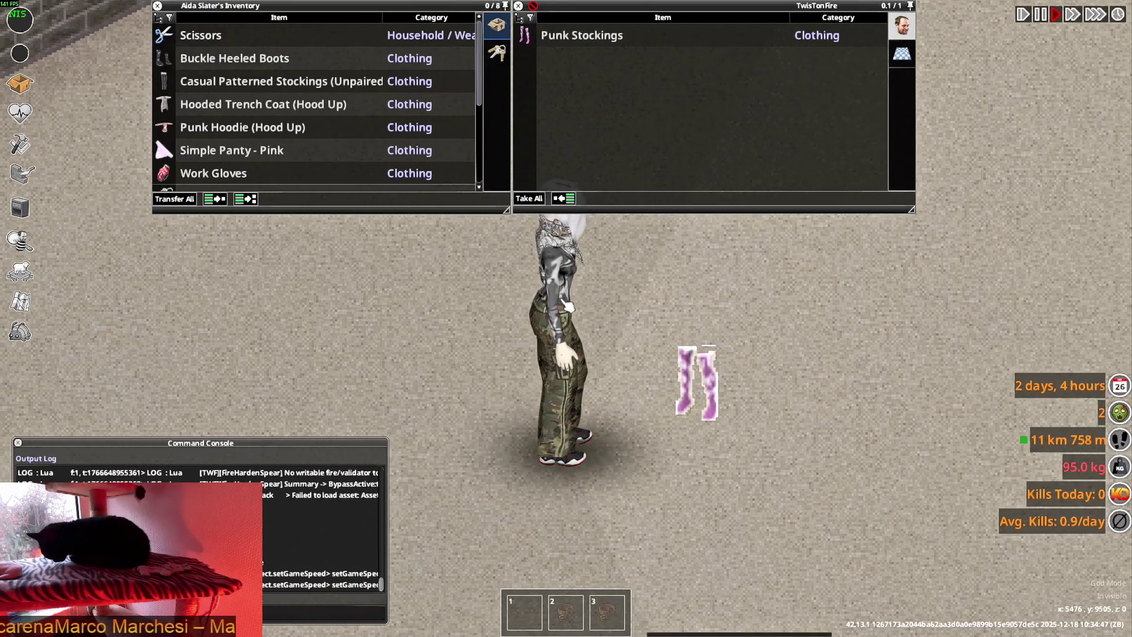
Take the Punk Stockings, quit to the main menu, Reset Lua and continue the game
{"action": "double_click", "coordinate": [581, 36]}
{"action": "key", "text": "Escape"}
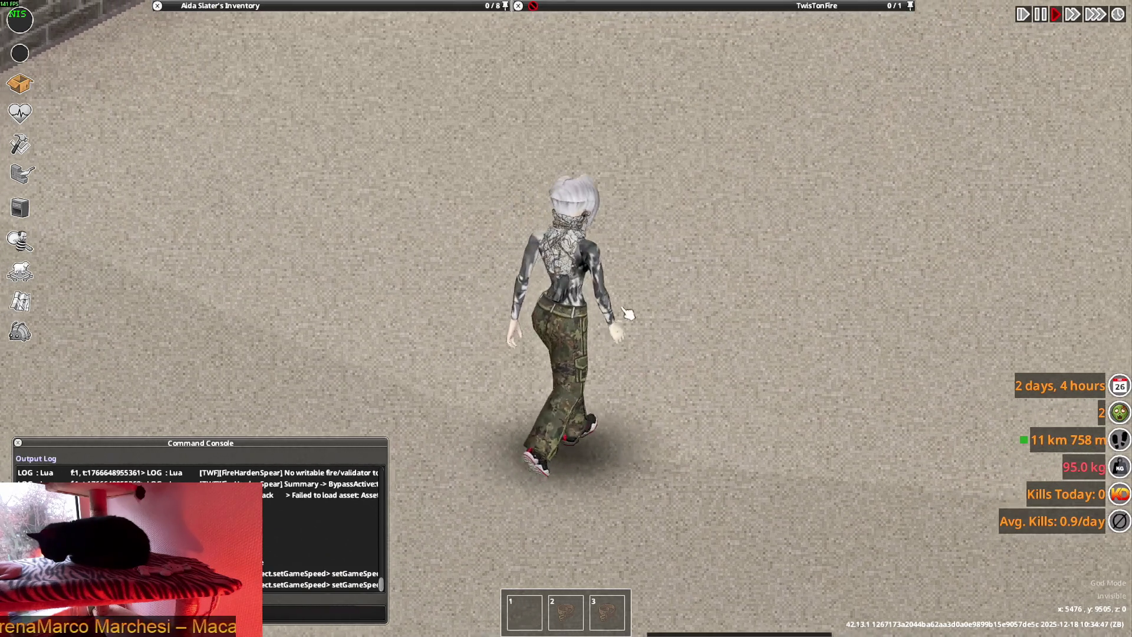
{"action": "left_click", "coordinate": [203, 422]}
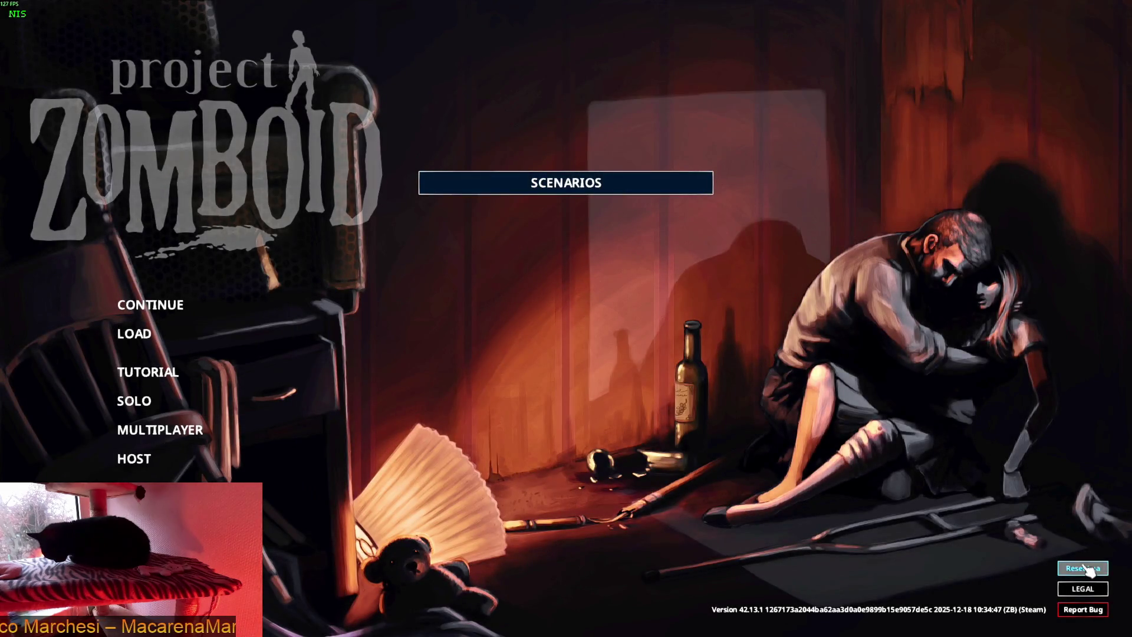
{"action": "left_click", "coordinate": [1086, 569]}
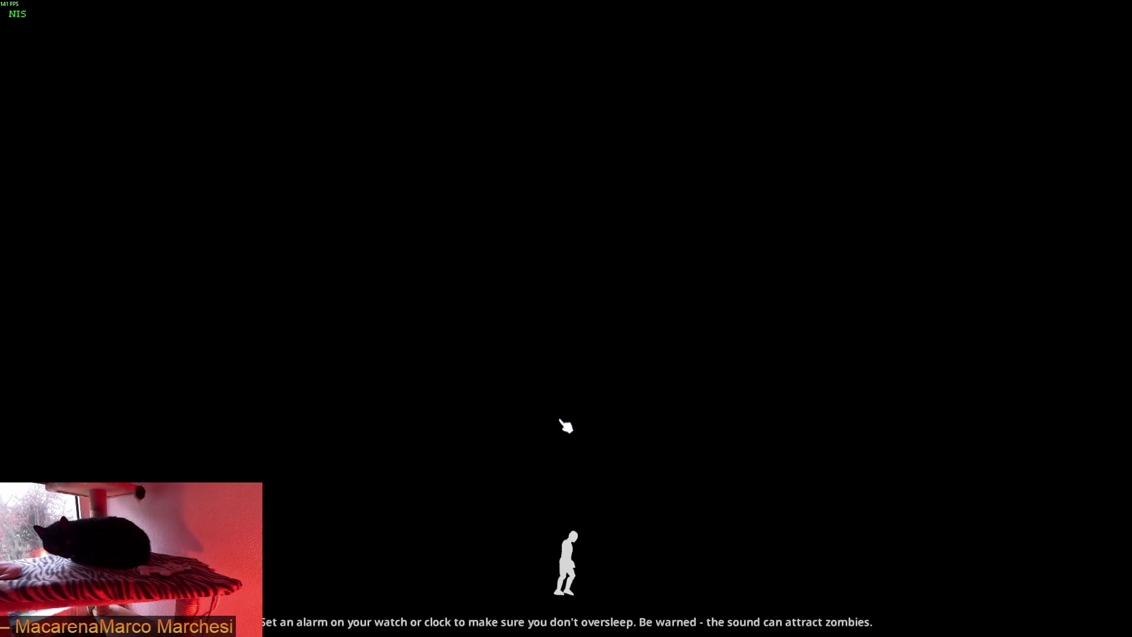
{"action": "left_click", "coordinate": [566, 425]}
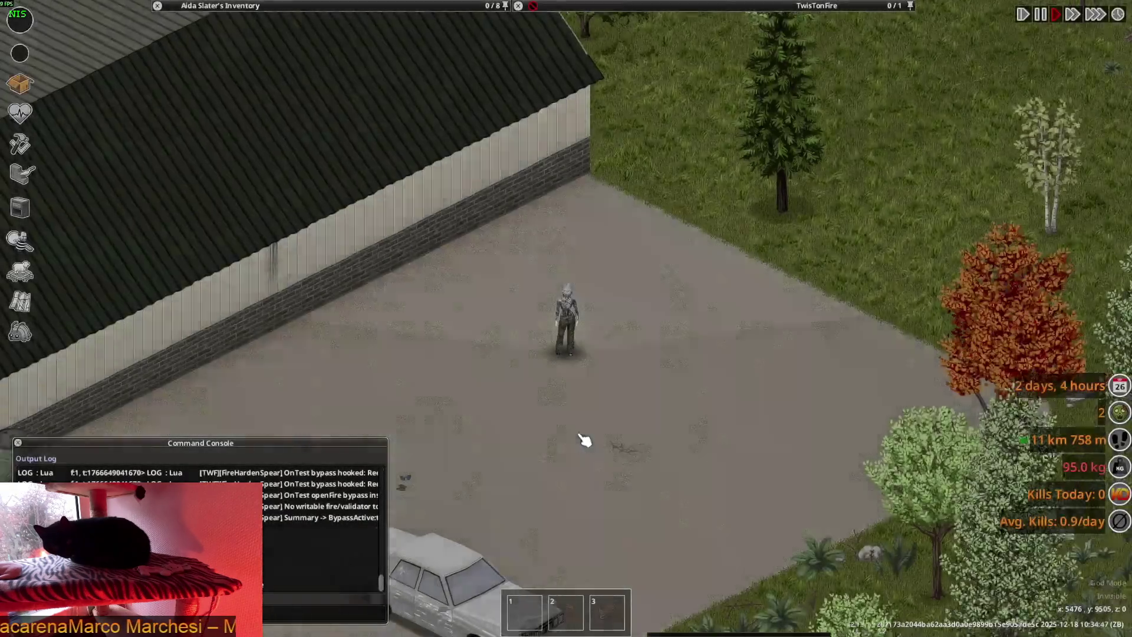
Place the Punk Stockings from the inventory onto the ground beside the character
{"action": "scroll", "coordinate": [584, 436], "scroll_direction": "up", "scroll_amount": 3}
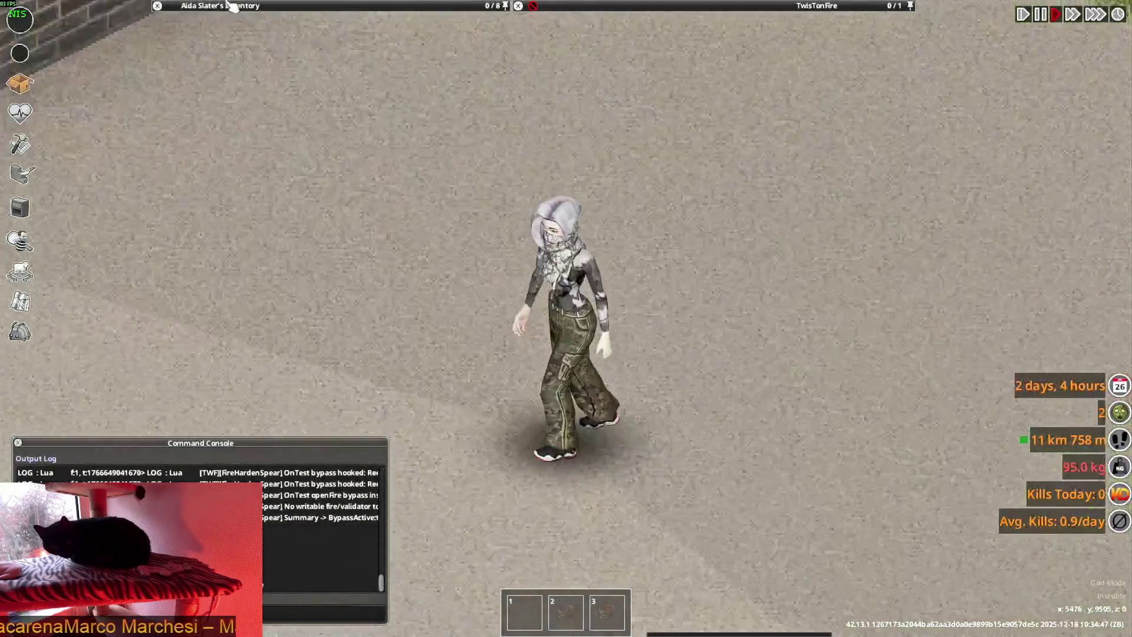
{"action": "key", "text": "Tab"}
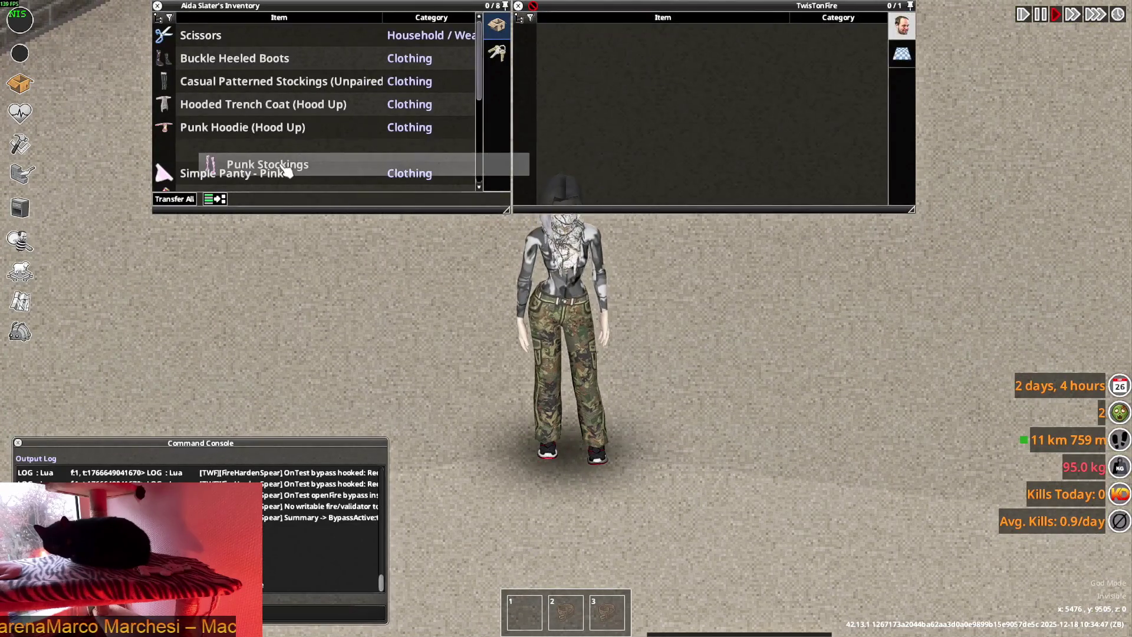
{"action": "right_click", "coordinate": [272, 156]}
{"action": "left_click", "coordinate": [325, 238]}
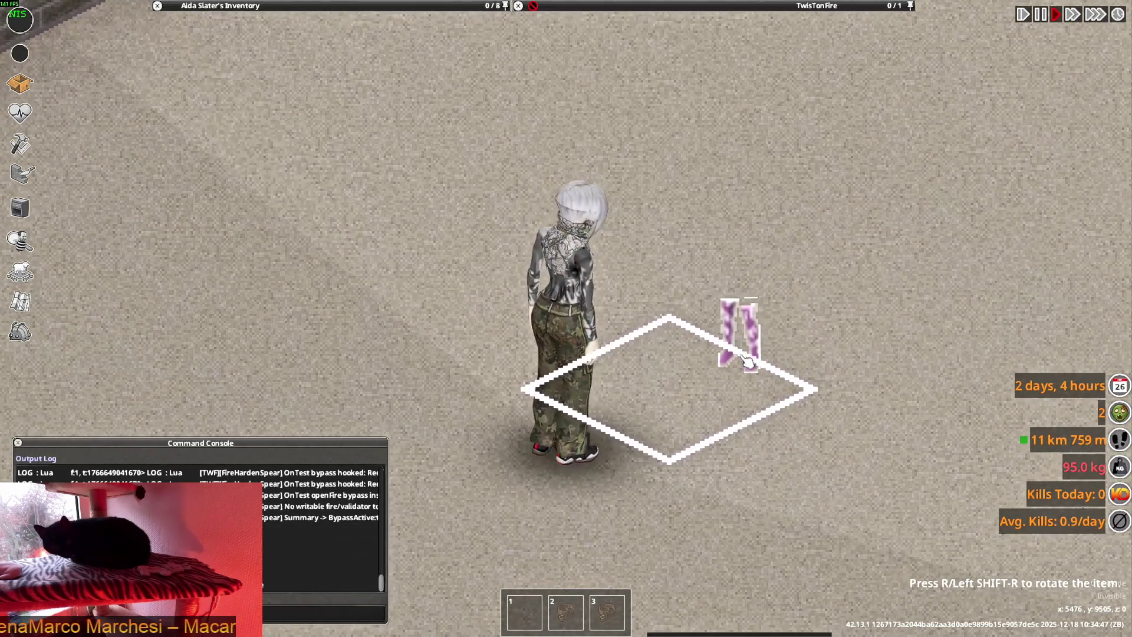
{"action": "scroll", "coordinate": [734, 399], "scroll_direction": "up", "scroll_amount": 1}
{"action": "left_click", "coordinate": [734, 398]}
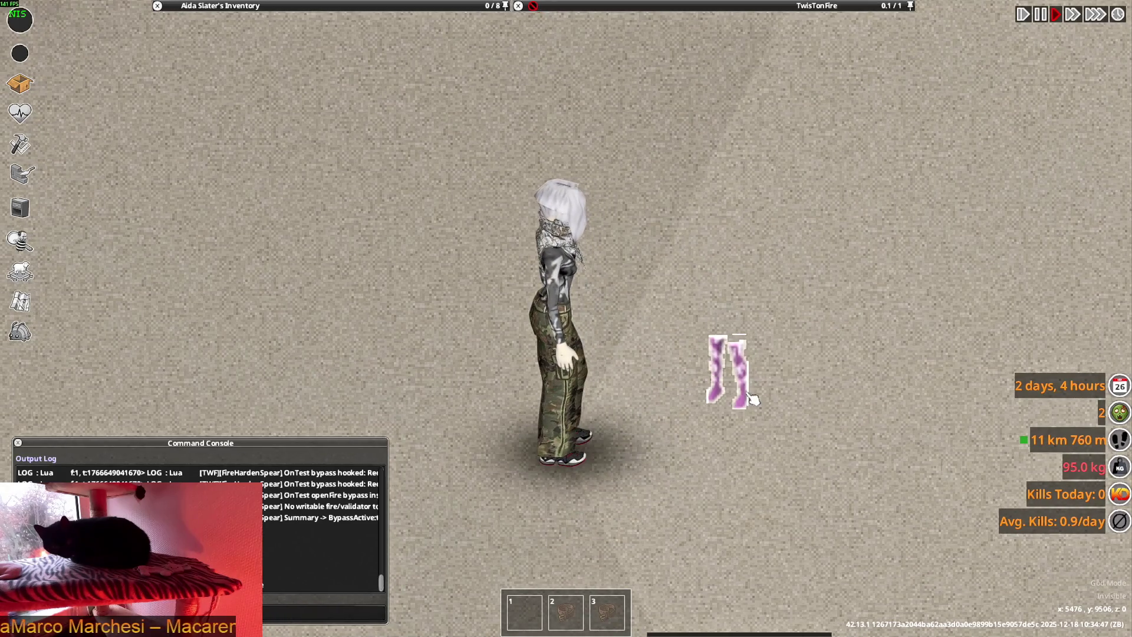
Quit Project Zomboid to the desktop and confirm
{"action": "mouse_move", "coordinate": [247, 6]}
{"action": "scroll", "coordinate": [239, 139], "scroll_direction": "down", "scroll_amount": 5}
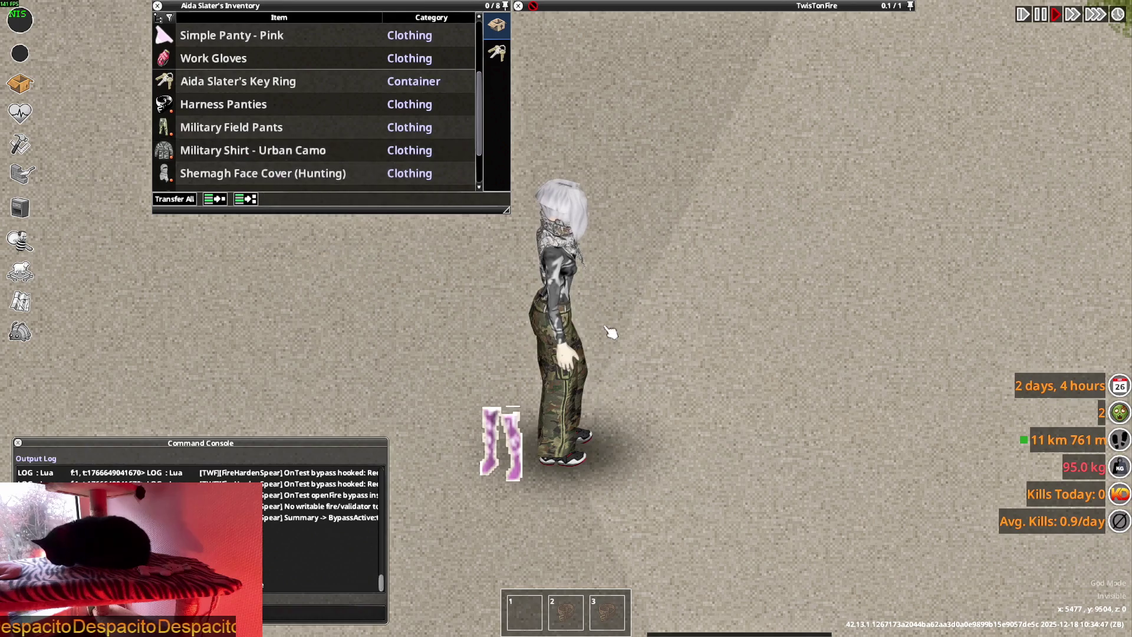
{"action": "key", "text": "Escape"}
{"action": "left_click", "coordinate": [224, 458]}
{"action": "left_click", "coordinate": [533, 340]}
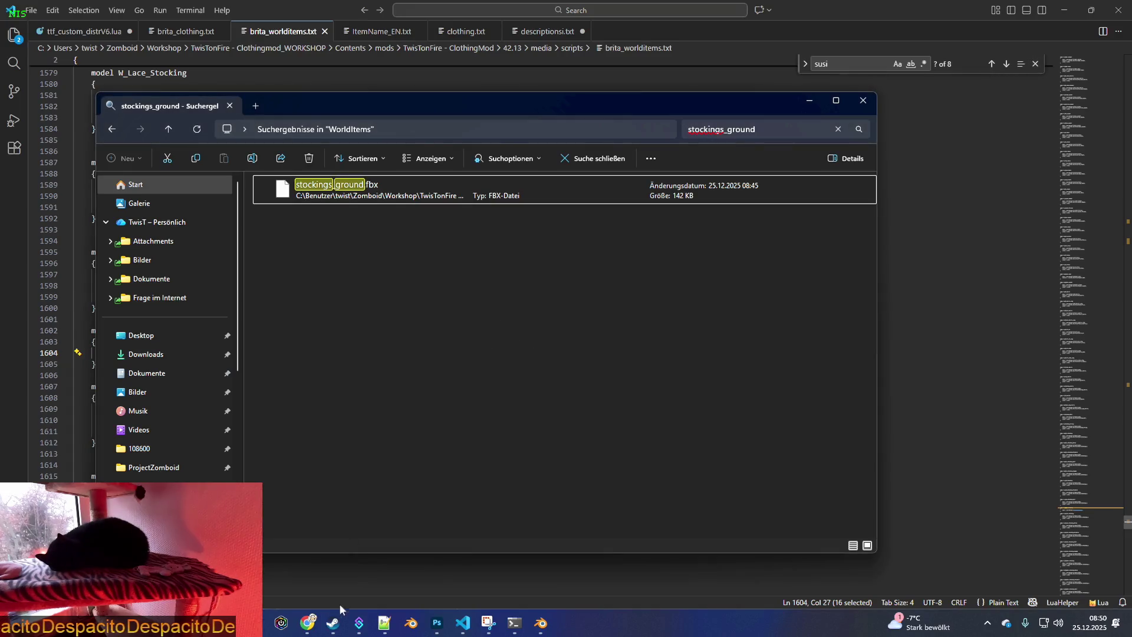
Stop Project Zomboid in Steam, relaunch it with the default option, and continue the latest save
{"action": "left_click", "coordinate": [333, 623]}
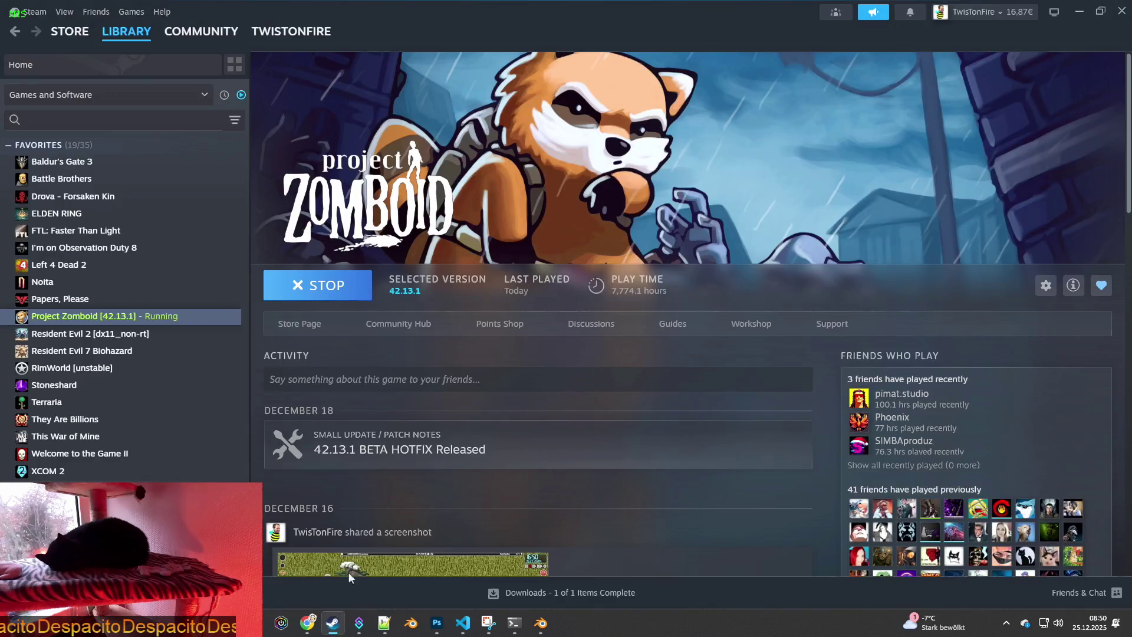
{"action": "left_click", "coordinate": [322, 286]}
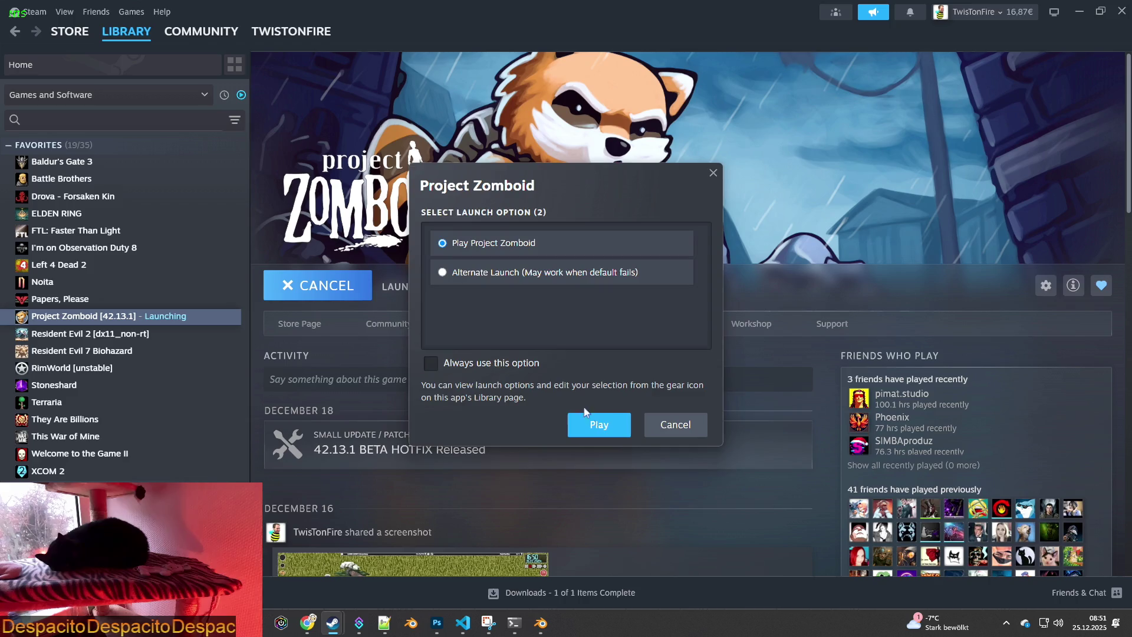
{"action": "left_click", "coordinate": [594, 427]}
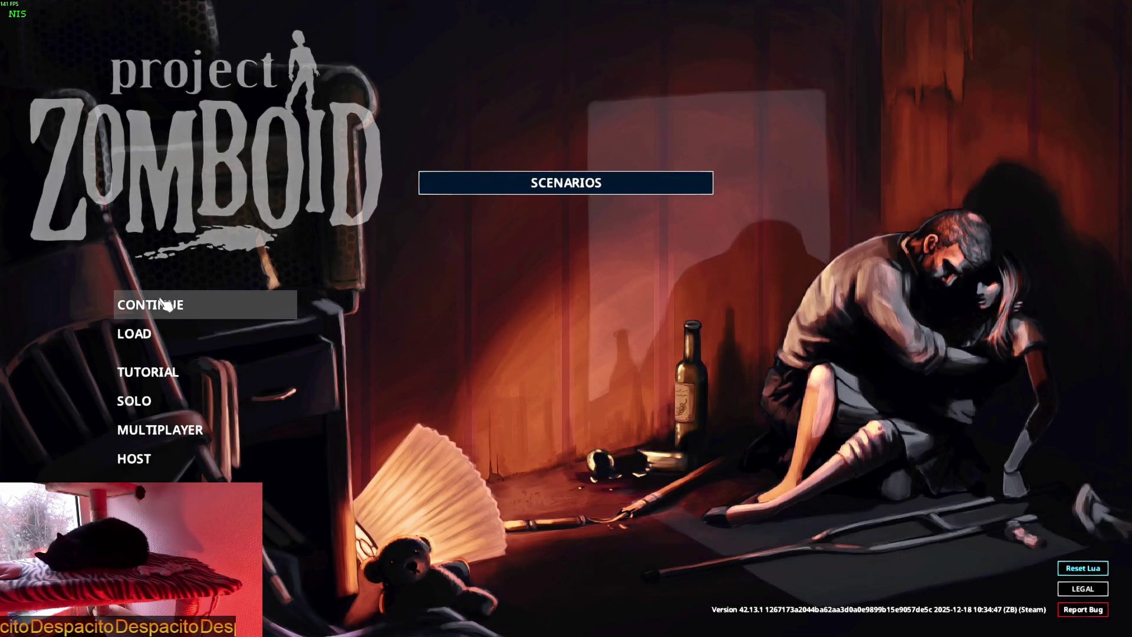
{"action": "left_click", "coordinate": [163, 304]}
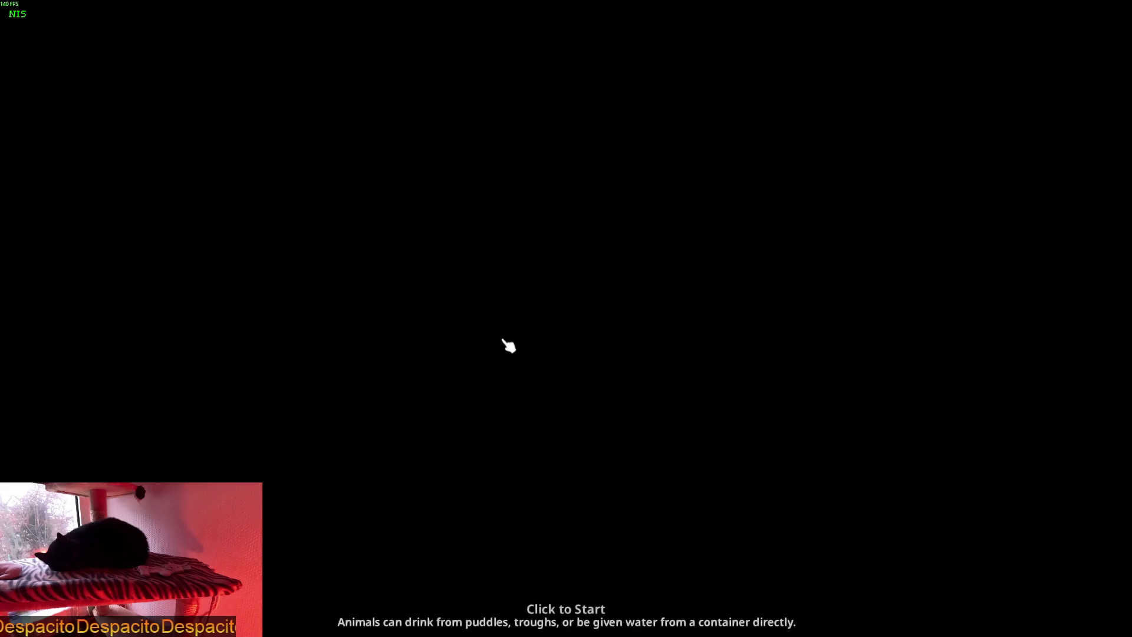
Start playing and walk the character over to the loot
{"action": "left_click", "coordinate": [507, 346]}
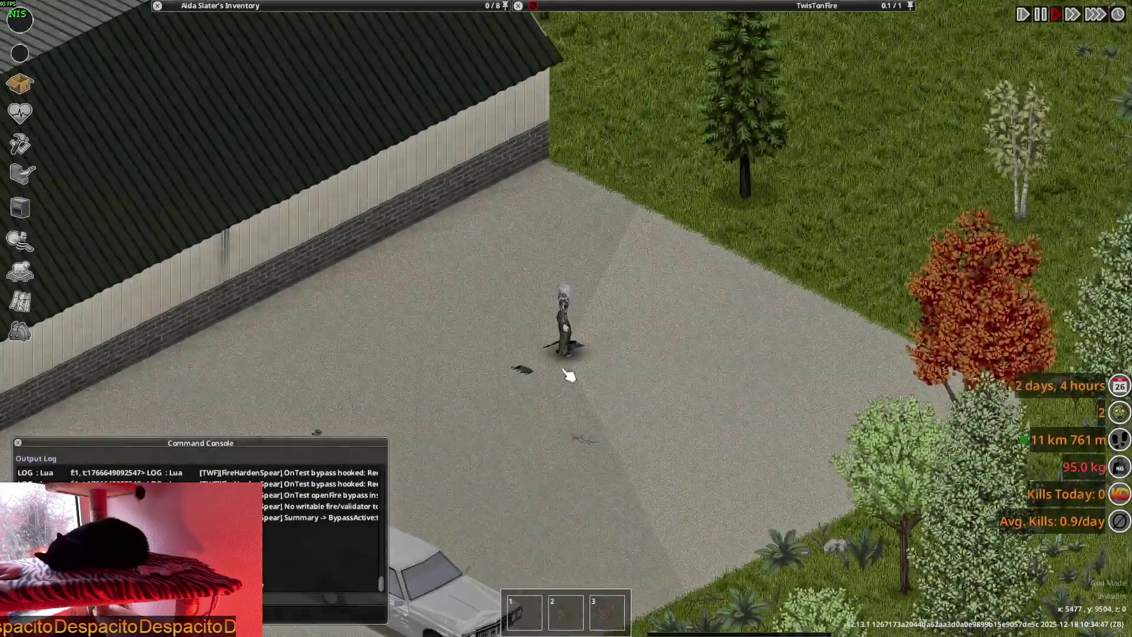
{"action": "scroll", "coordinate": [571, 375], "scroll_direction": "up", "scroll_amount": 5}
{"action": "key", "text": "d"}
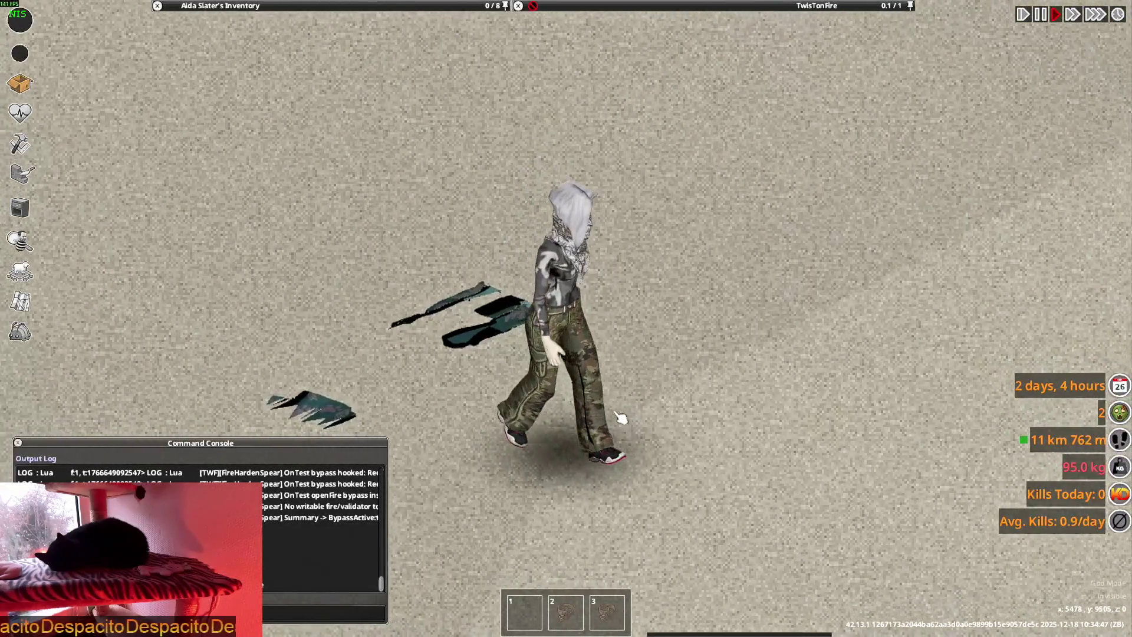
{"action": "key", "text": "a"}
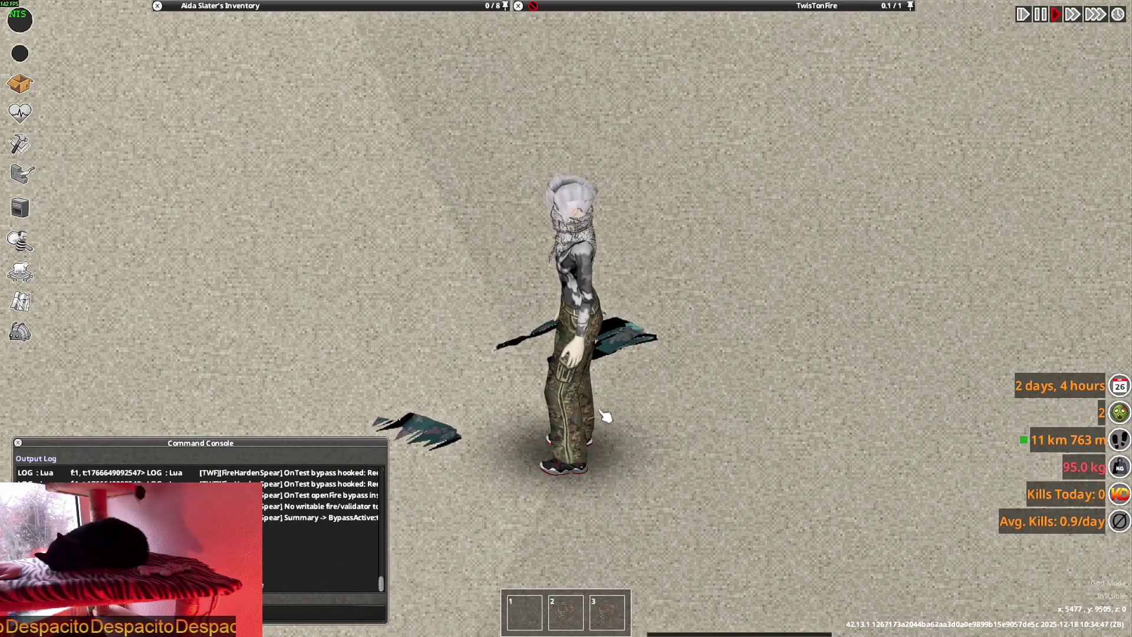
{"action": "key", "text": "a"}
{"action": "mouse_move", "coordinate": [609, 48]}
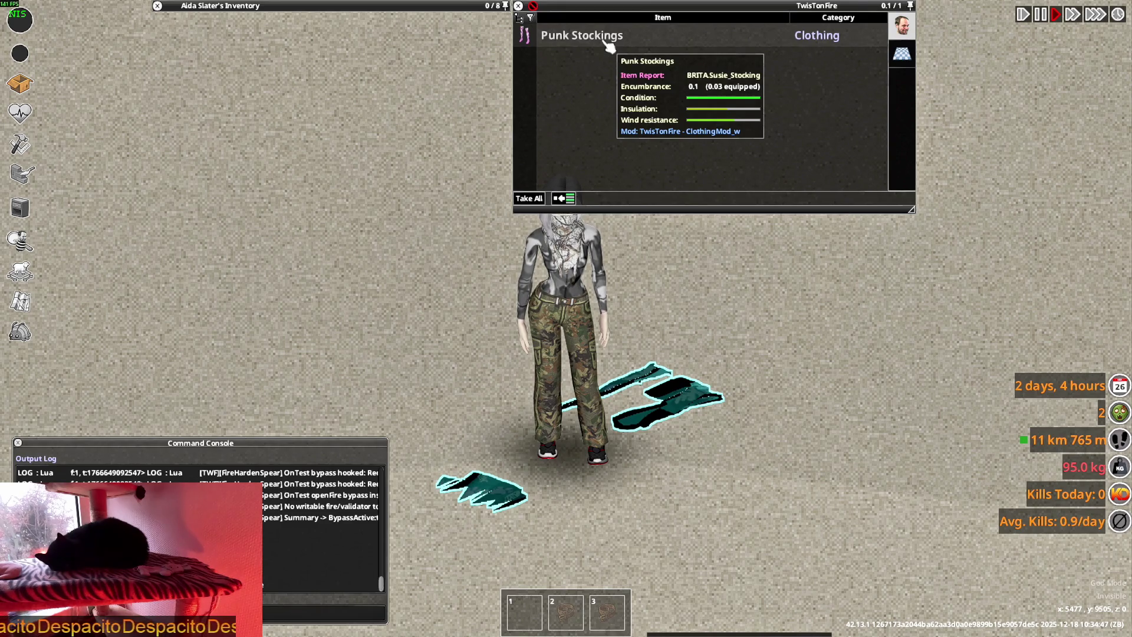
Place the Punk Stockings on the ground, rotating them diagonally with R before setting down
{"action": "right_click", "coordinate": [609, 47]}
{"action": "left_click", "coordinate": [647, 122]}
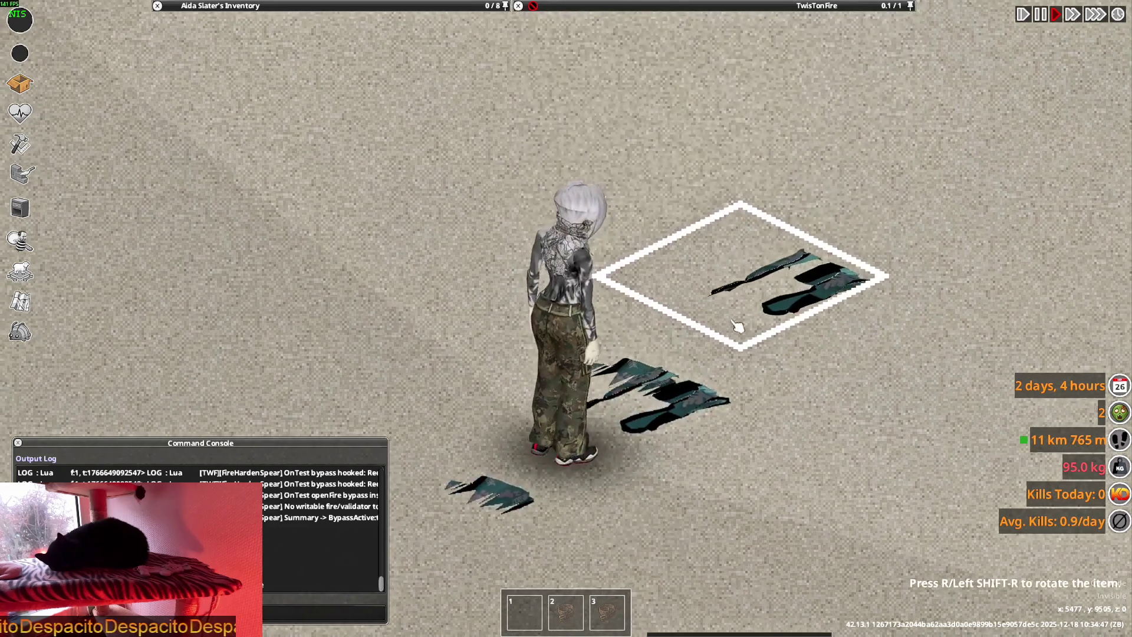
{"action": "left_click", "coordinate": [743, 248]}
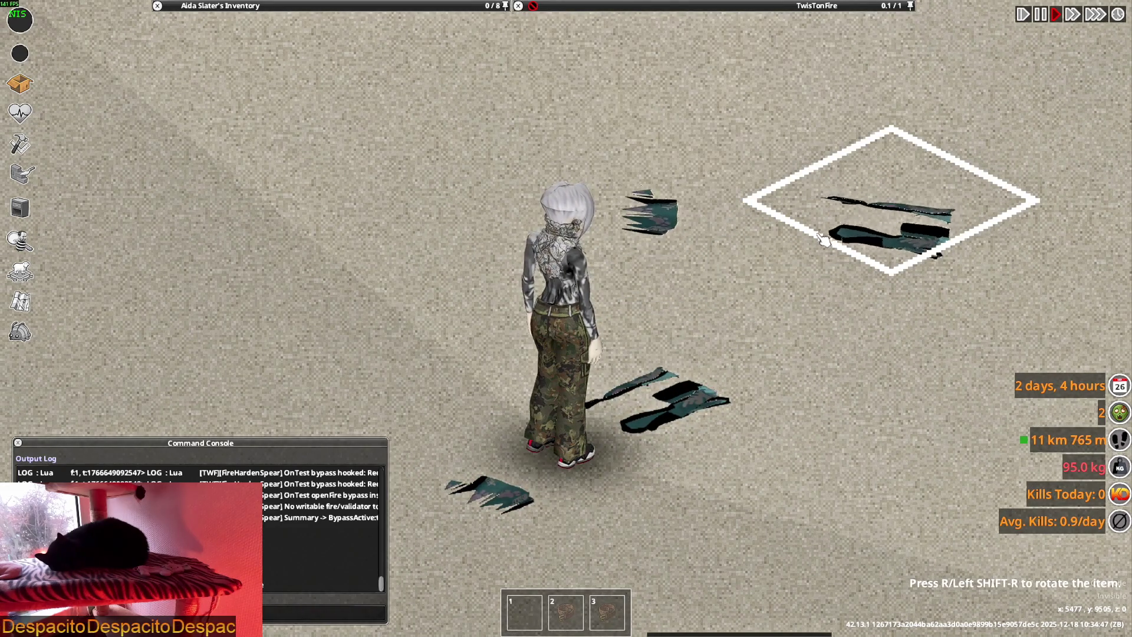
{"action": "key", "text": "r"}
{"action": "key", "text": "r"}
{"action": "key", "text": "r"}
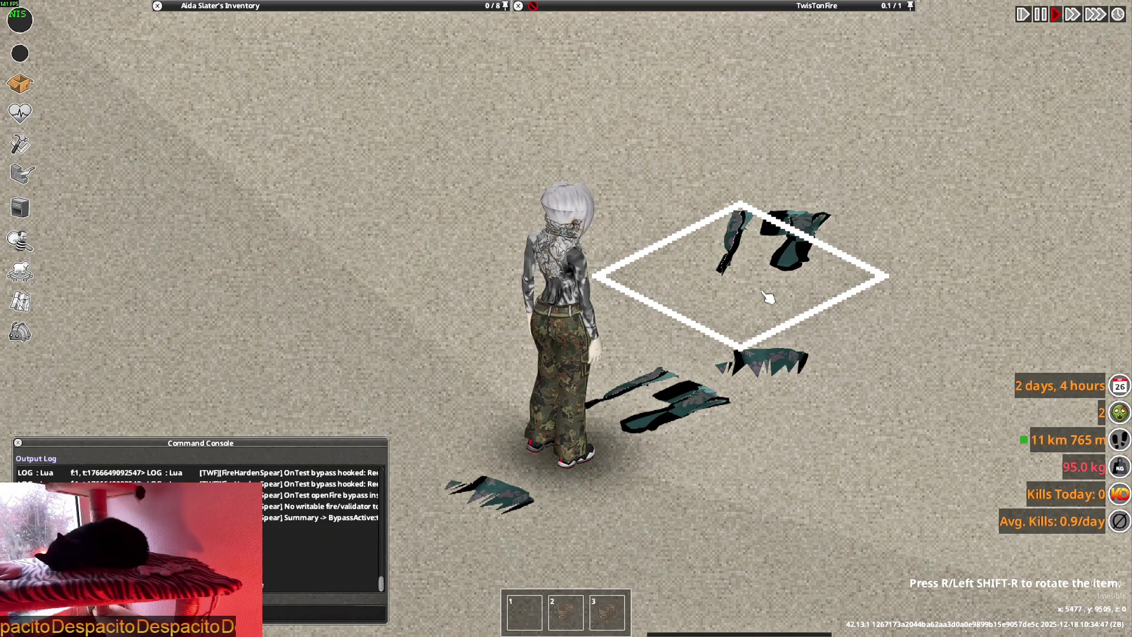
{"action": "key", "text": "r"}
{"action": "key", "text": "r"}
{"action": "key", "text": "r"}
{"action": "key", "text": "r"}
{"action": "key", "text": "r"}
{"action": "key", "text": "r"}
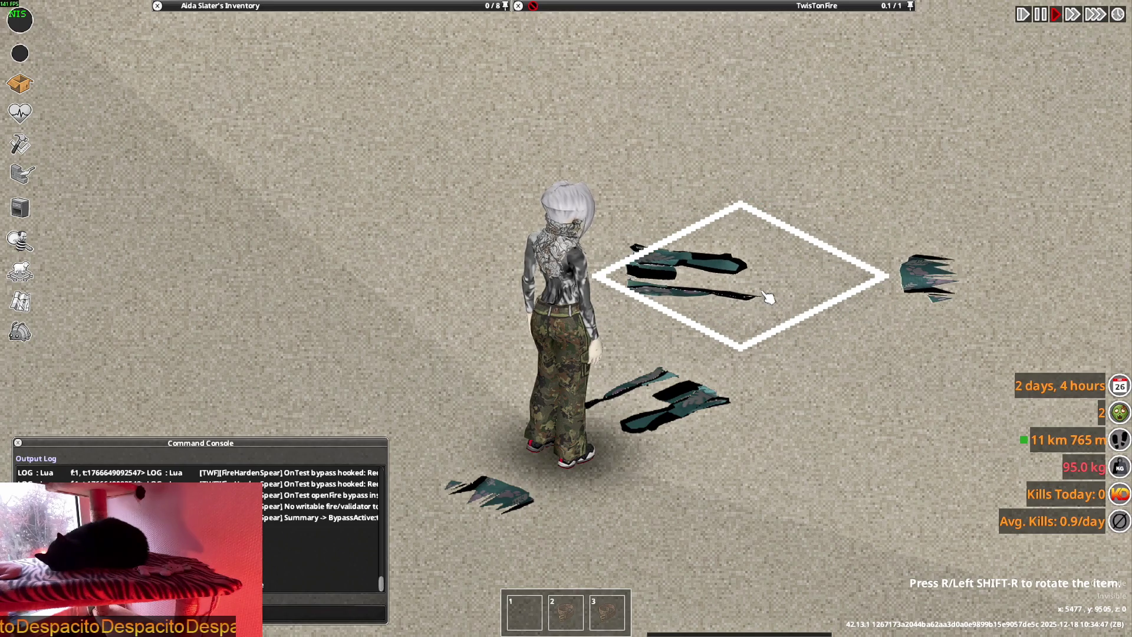
{"action": "left_click", "coordinate": [768, 297]}
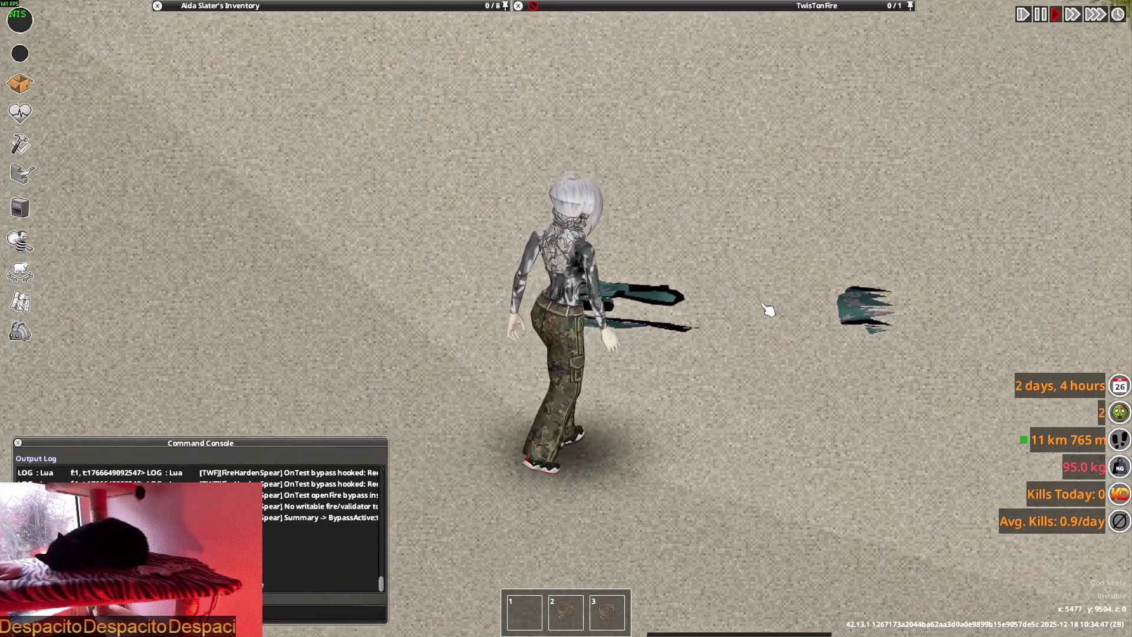
{"action": "key", "text": "alt+Tab"}
{"action": "key", "text": "alt+Tab"}
{"action": "key", "text": "alt+Tab"}
{"action": "key", "text": "alt+Tab"}
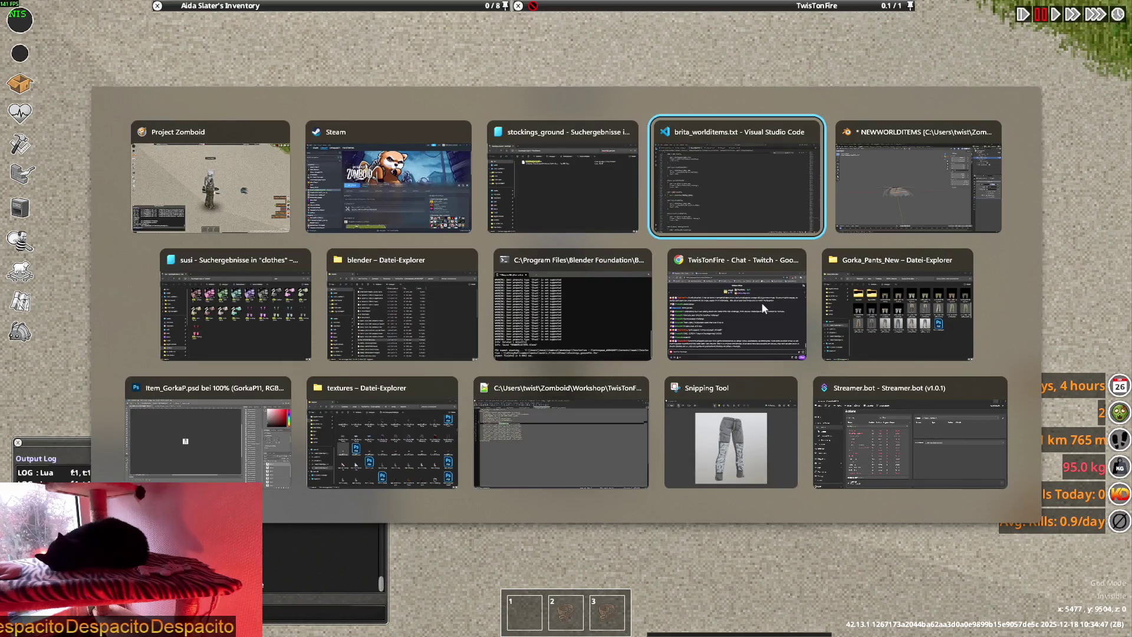
Inspect the stockings' UV islands in the UV Editing workspace, then return to Layout
{"action": "left_click", "coordinate": [294, 22]}
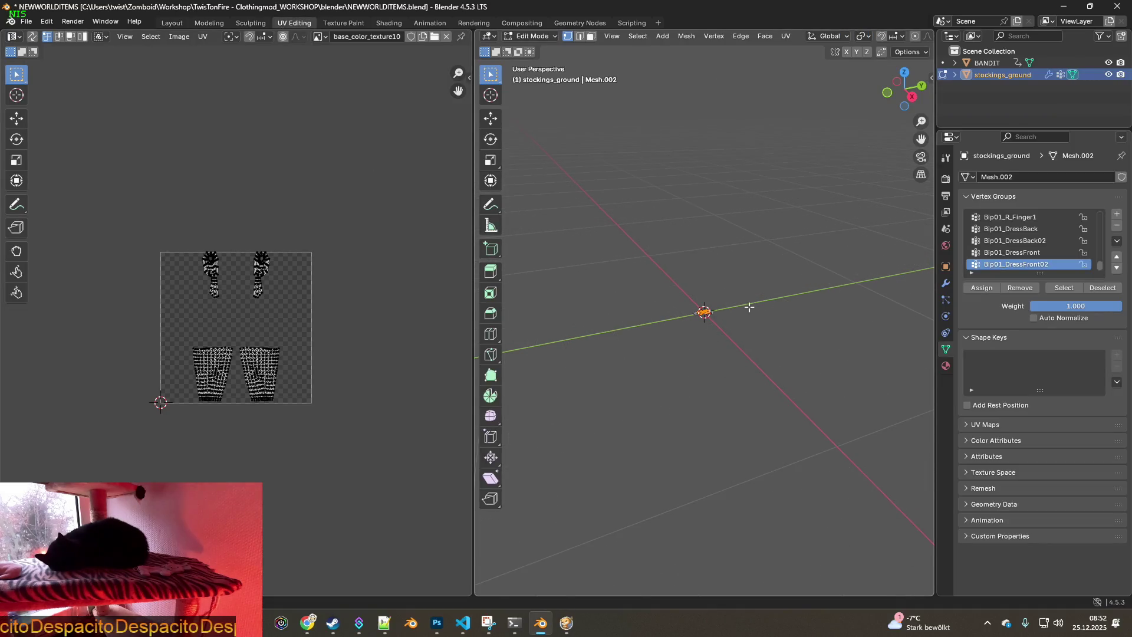
{"action": "mouse_move", "coordinate": [701, 287]}
{"action": "middle_mouse_down"}
{"action": "mouse_move", "coordinate": [647, 309]}
{"action": "mouse_move", "coordinate": [663, 331]}
{"action": "mouse_move", "coordinate": [649, 336]}
{"action": "mouse_move", "coordinate": [692, 320]}
{"action": "middle_mouse_up"}
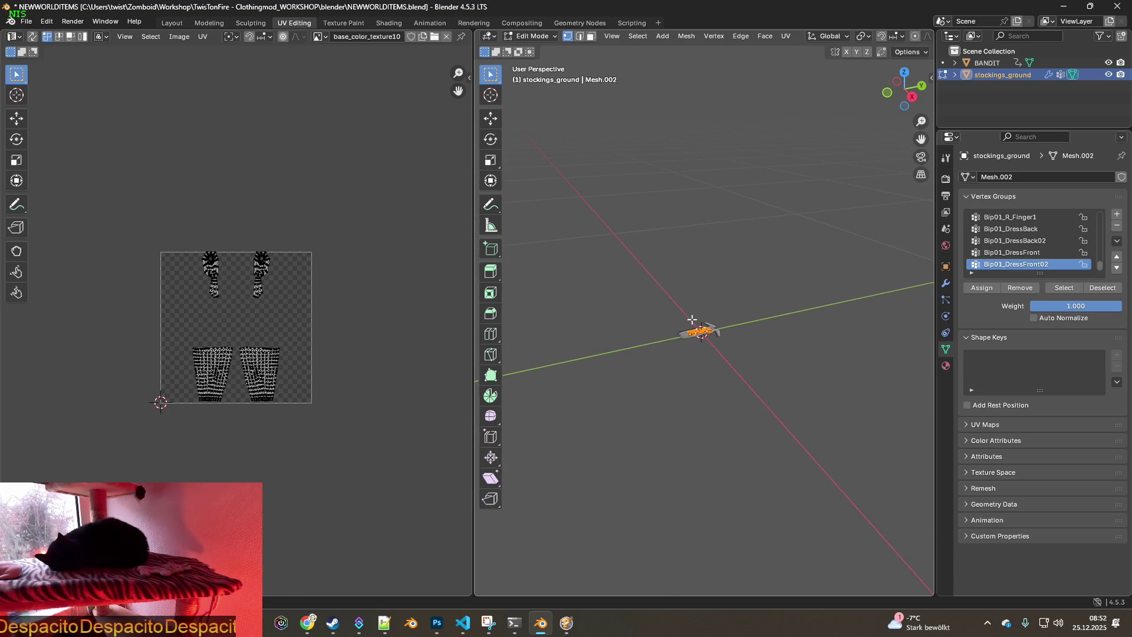
{"action": "key", "text": "a"}
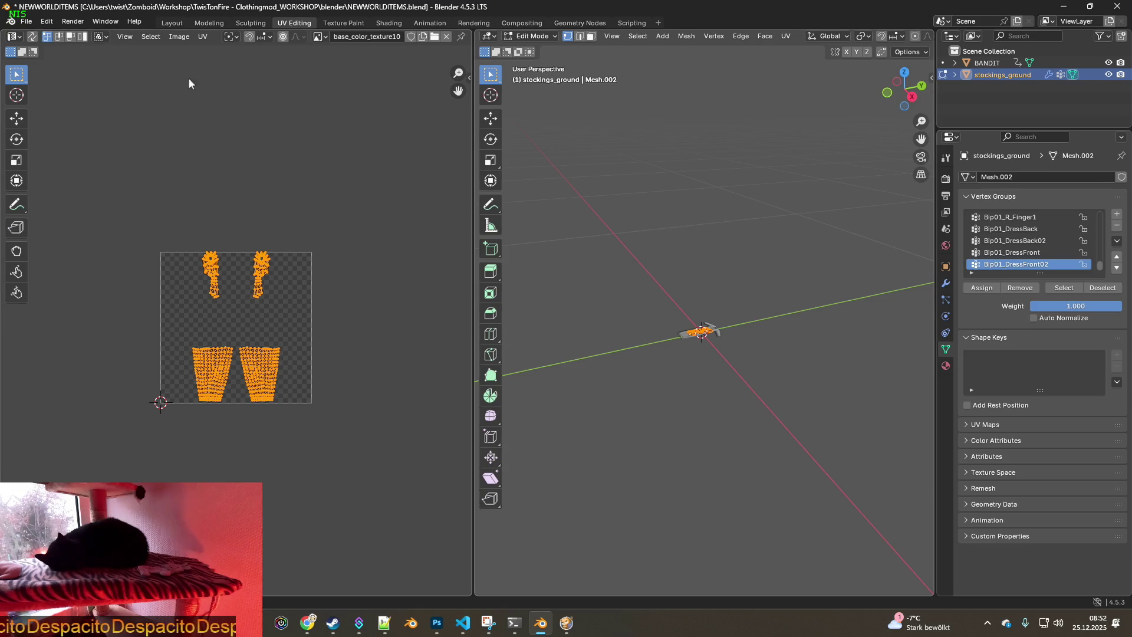
{"action": "left_click", "coordinate": [173, 22]}
{"action": "mouse_move", "coordinate": [412, 211]}
{"action": "middle_mouse_down"}
{"action": "mouse_move", "coordinate": [536, 313]}
{"action": "mouse_move", "coordinate": [509, 336]}
{"action": "middle_mouse_up"}
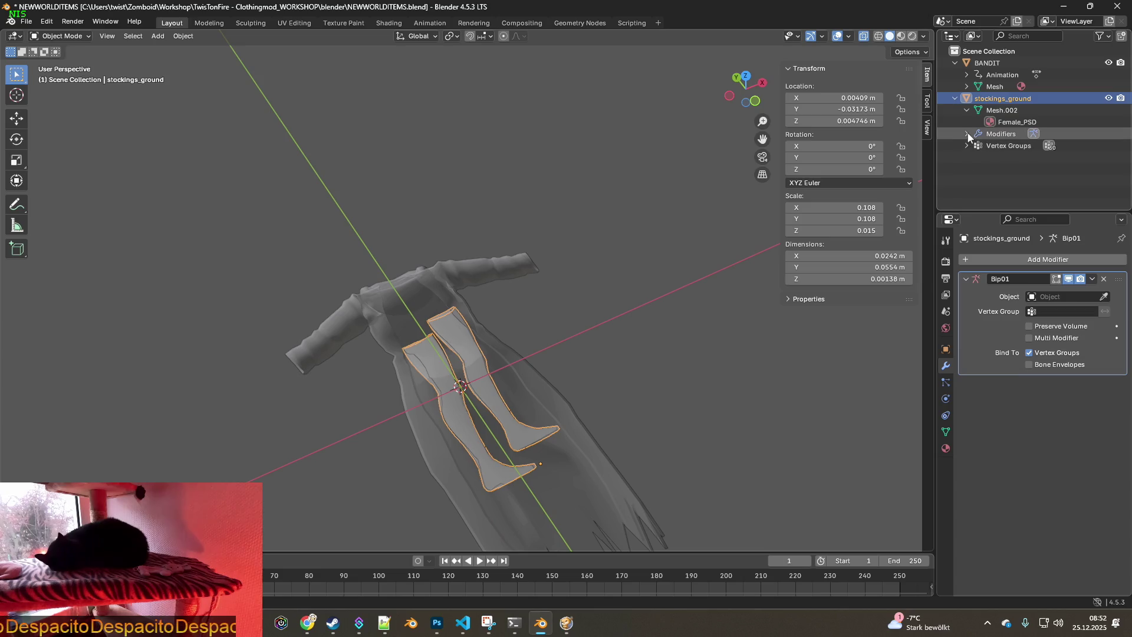
Undo an accidental deletion of the stockings_ground object
{"action": "left_click", "coordinate": [1004, 147]}
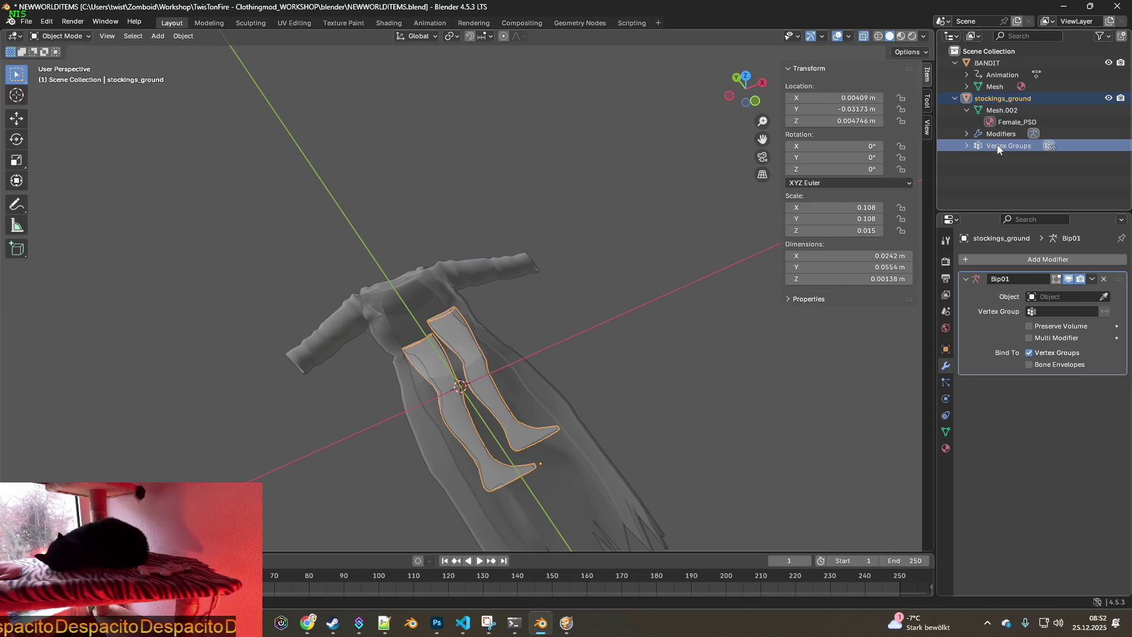
{"action": "key", "text": "Delete"}
{"action": "left_click", "coordinate": [47, 21]}
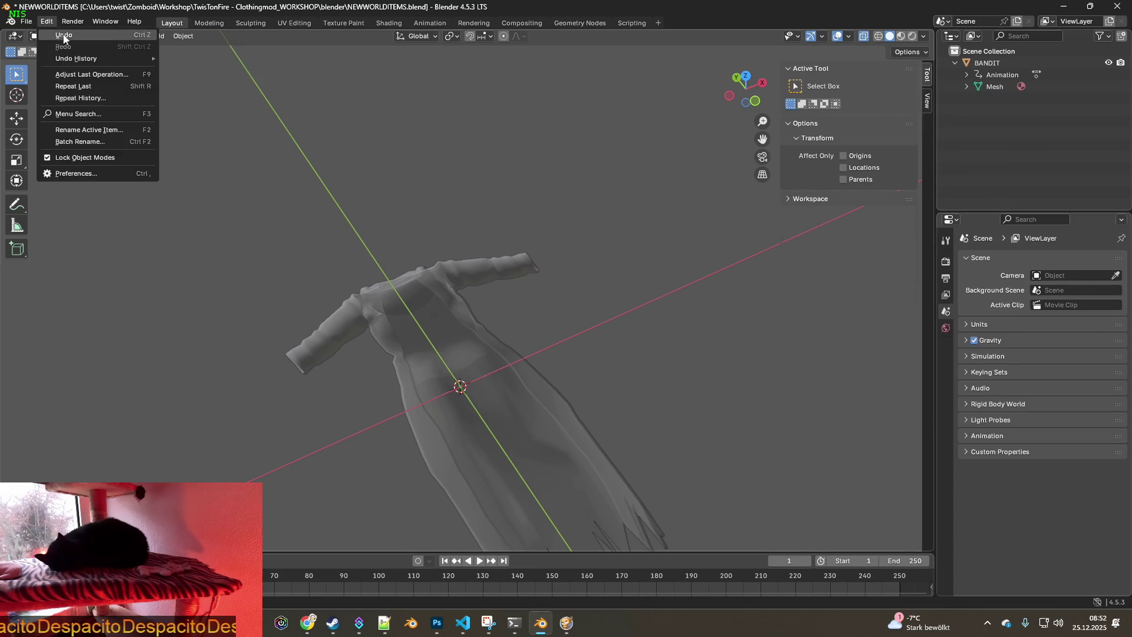
{"action": "left_click", "coordinate": [64, 37]}
Delete every vertex group from the stockings_ground mesh in the Mesh Data tab
{"action": "left_click", "coordinate": [946, 432]}
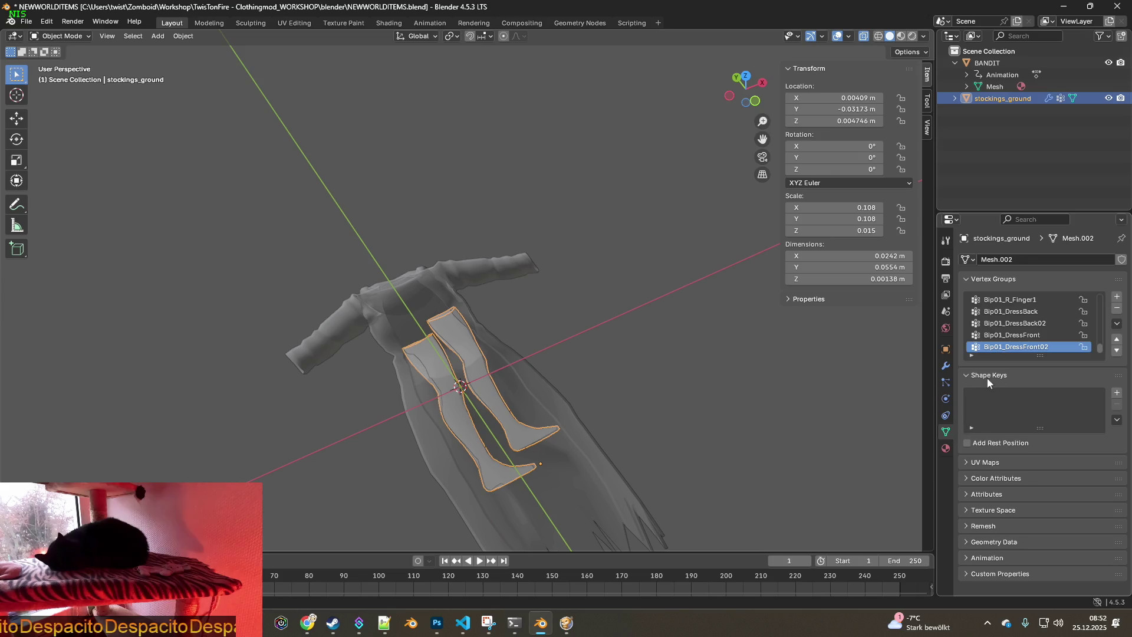
{"action": "scroll", "coordinate": [1027, 343], "scroll_direction": "up", "scroll_amount": 10}
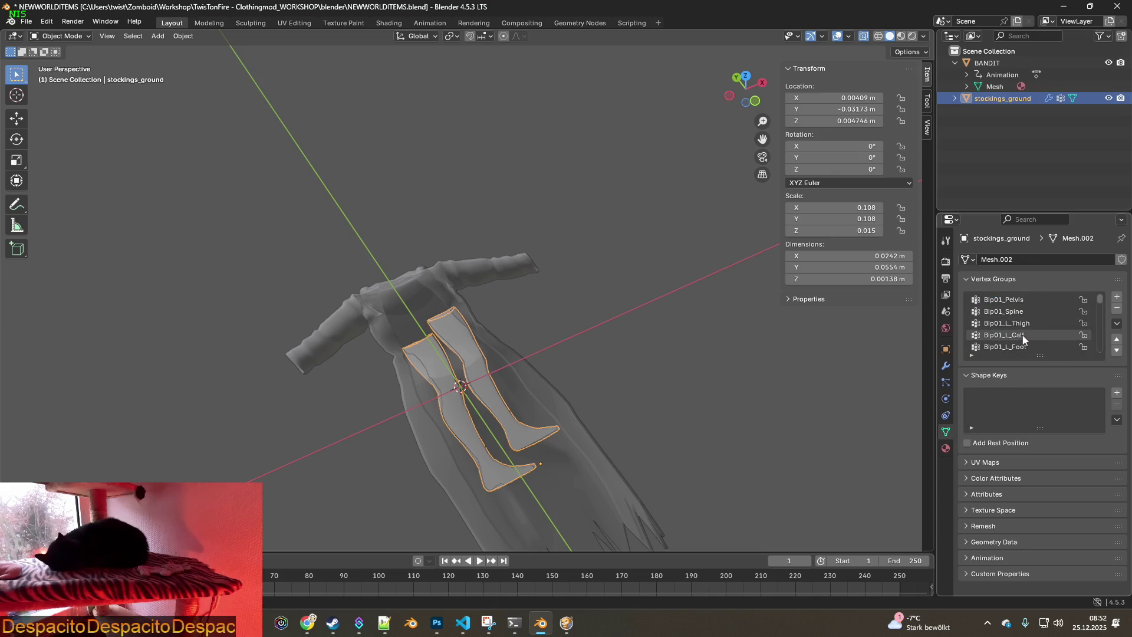
{"action": "left_click", "coordinate": [1117, 309]}
{"action": "left_click", "coordinate": [1118, 309]}
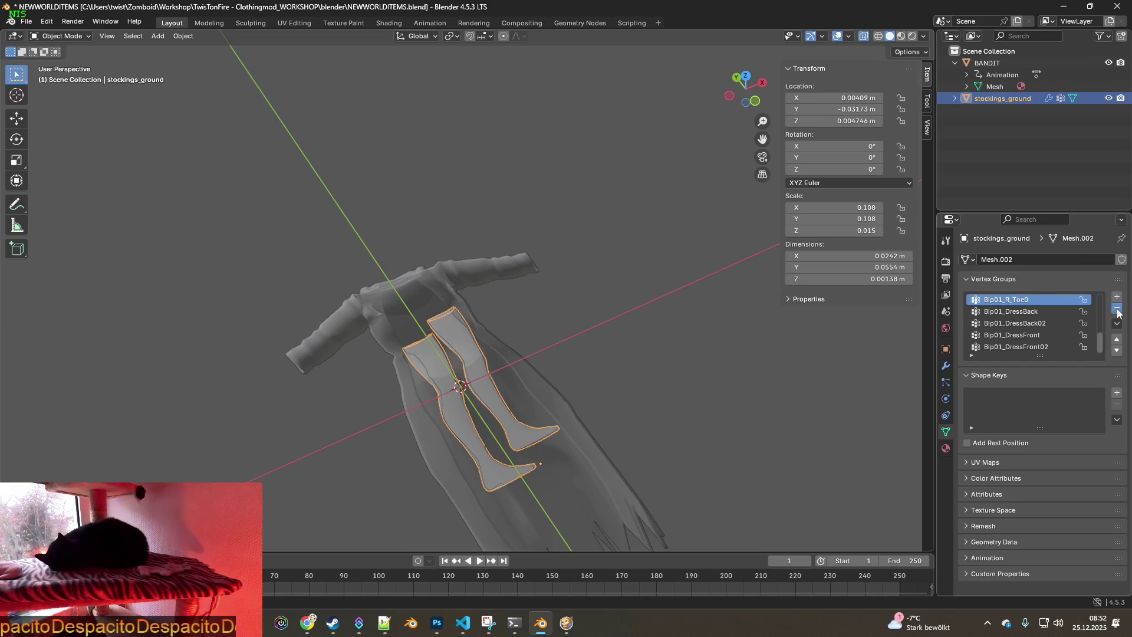
{"action": "left_click", "coordinate": [1118, 310]}
{"action": "left_click", "coordinate": [1118, 309]}
{"action": "left_click", "coordinate": [1117, 309]}
{"action": "left_click", "coordinate": [1118, 309]}
{"action": "left_click", "coordinate": [1117, 309]}
{"action": "left_click", "coordinate": [1117, 309]}
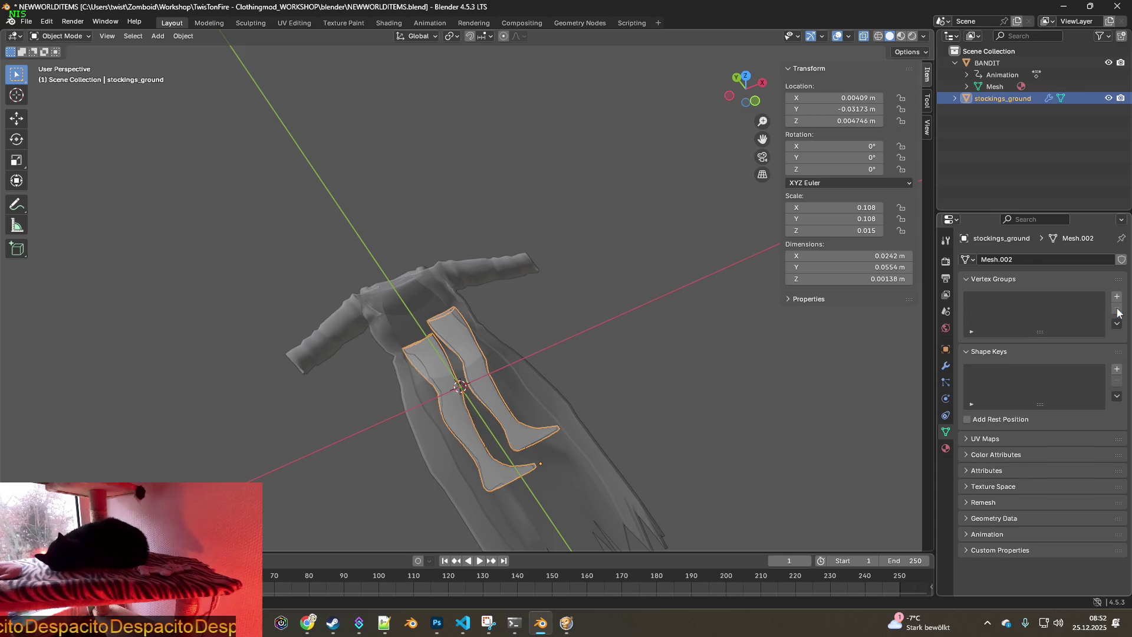
Remove the Bip01 Armature modifier from stockings_ground in the Modifiers tab
{"action": "left_click", "coordinate": [946, 350]}
{"action": "left_click", "coordinate": [946, 366]}
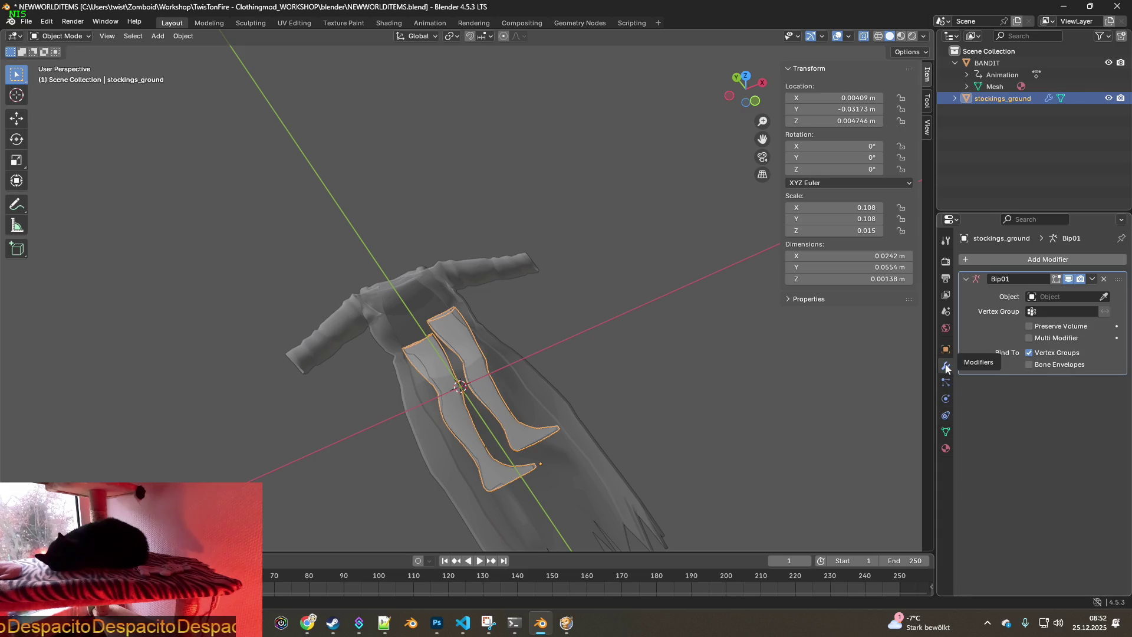
{"action": "left_click", "coordinate": [1103, 281]}
{"action": "left_click", "coordinate": [955, 98]}
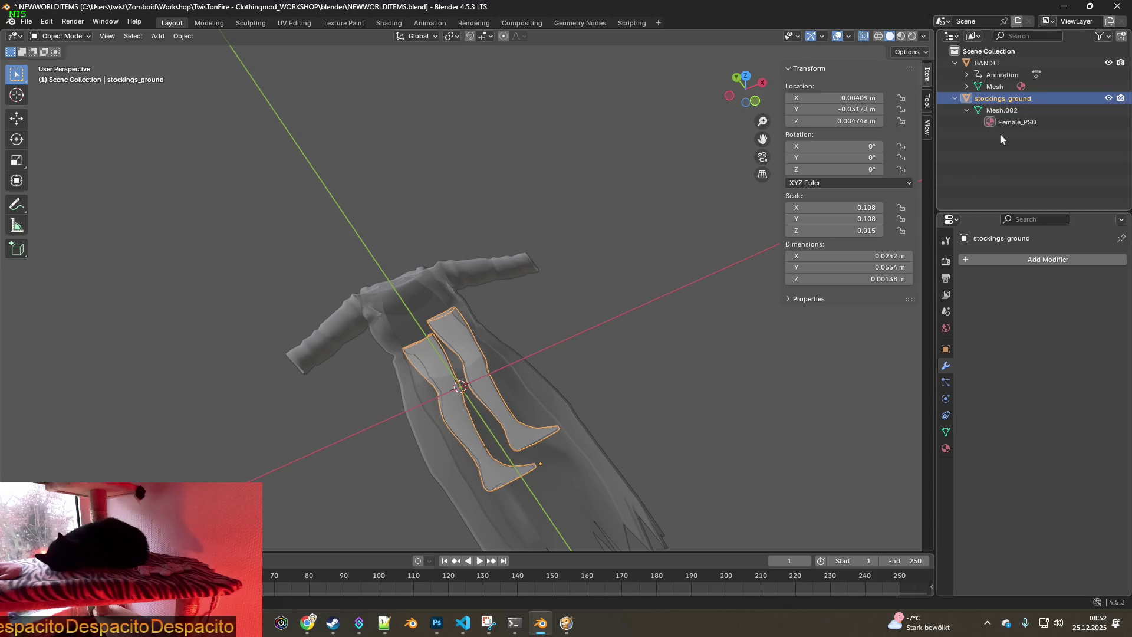
{"action": "middle_click_drag", "start_coordinate": [670, 272], "coordinate": [632, 259]}
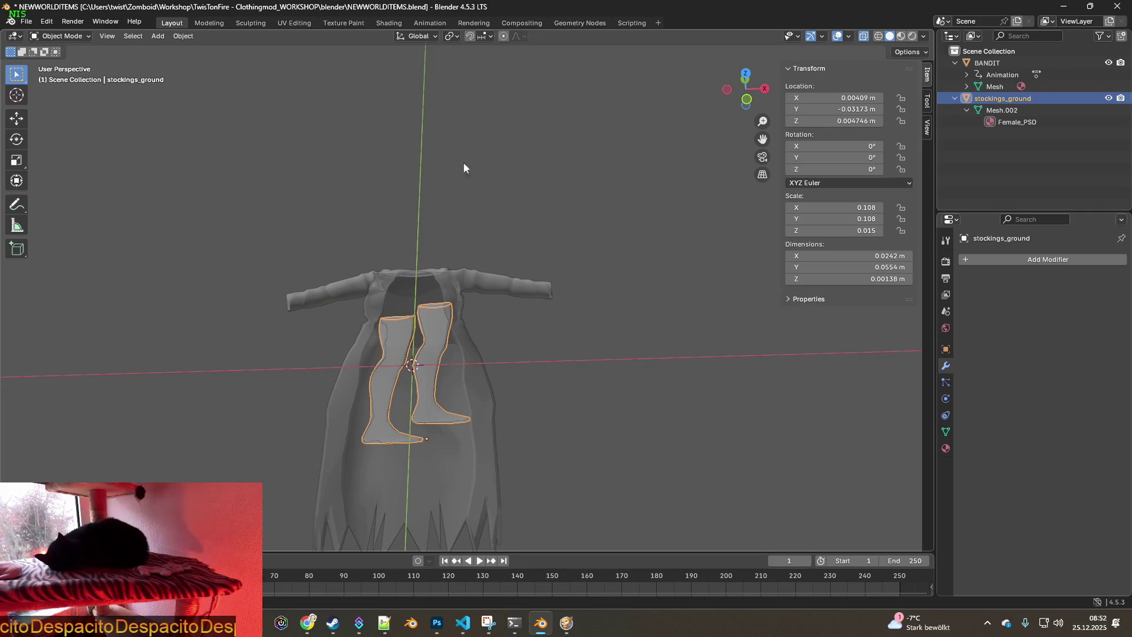
{"action": "left_click", "coordinate": [27, 22]}
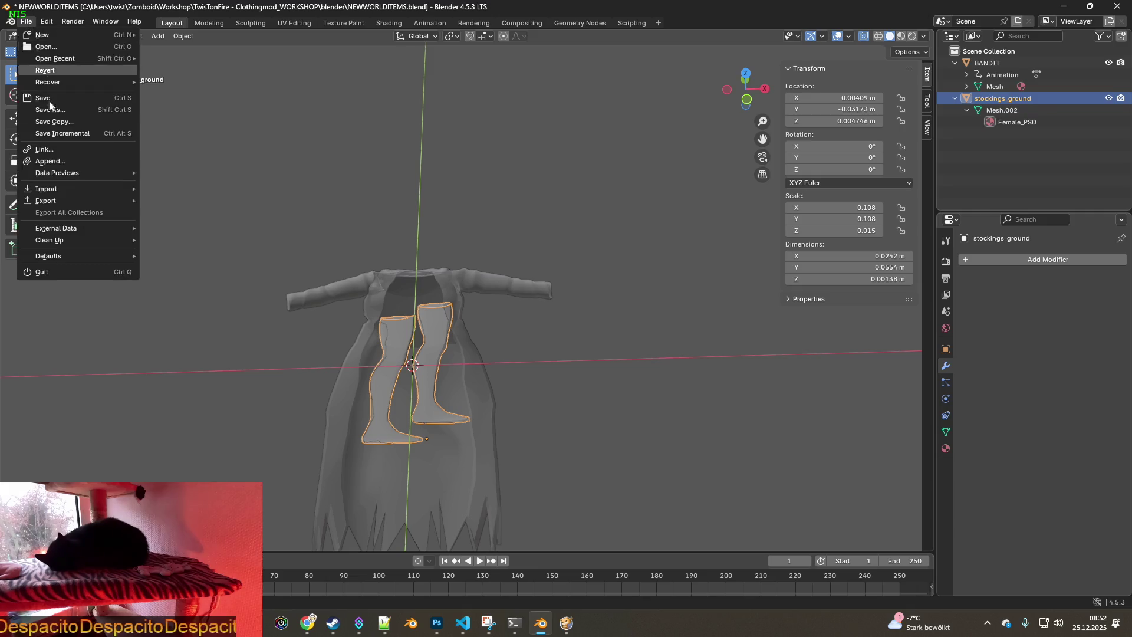
Export stockings_ground as stockings_ground.fbx to WorldItems, overwriting the existing file
{"action": "mouse_move", "coordinate": [61, 201]}
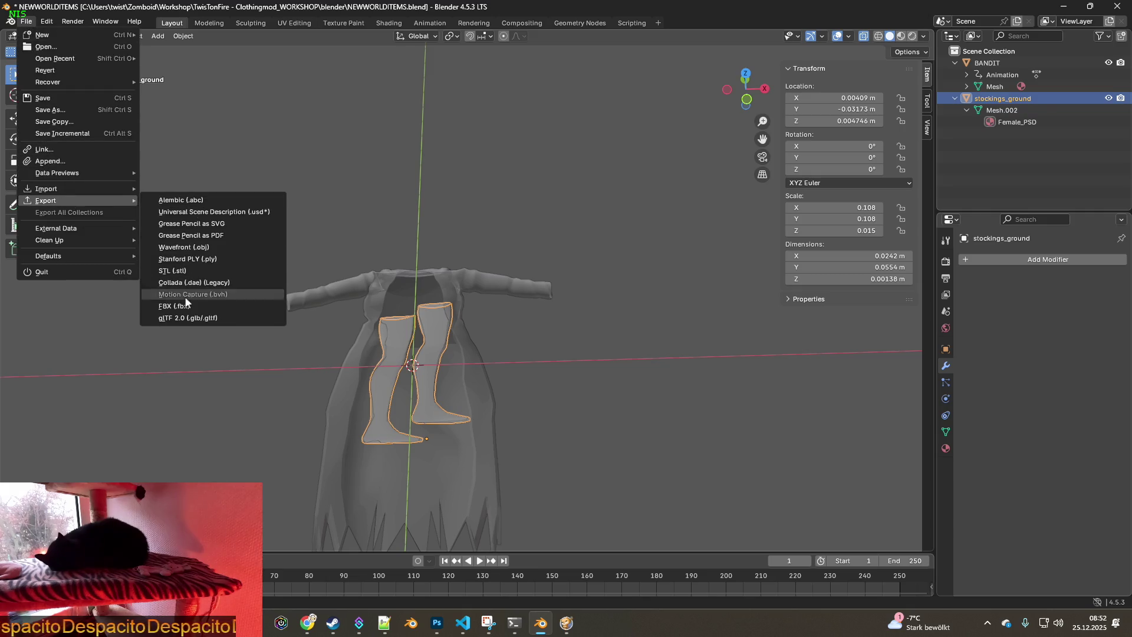
{"action": "left_click", "coordinate": [186, 306]}
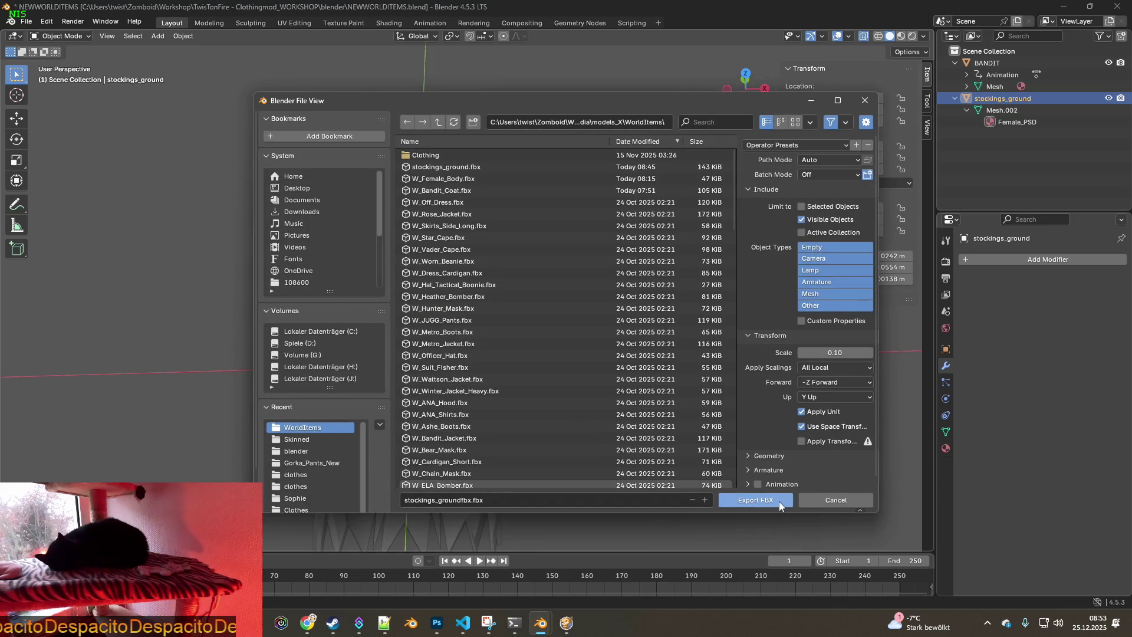
{"action": "left_click", "coordinate": [472, 500]}
{"action": "left_click", "coordinate": [472, 500]}
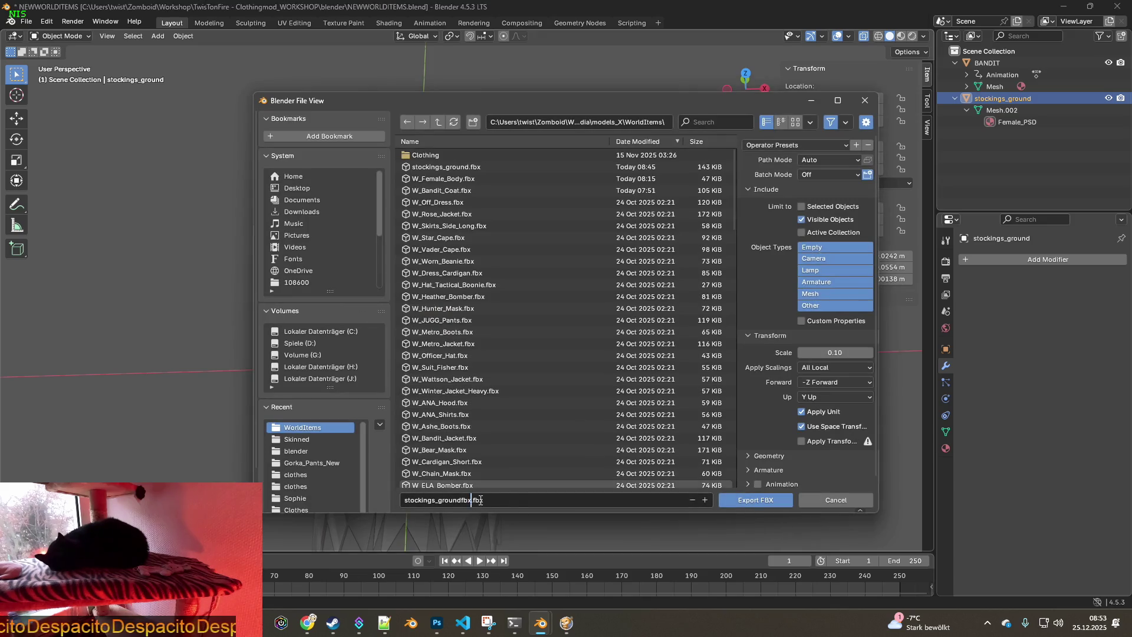
{"action": "key", "text": "BackSpace"}
{"action": "key", "text": "BackSpace"}
{"action": "key", "text": "BackSpace"}
{"action": "key", "text": "Return"}
{"action": "left_click", "coordinate": [755, 500]}
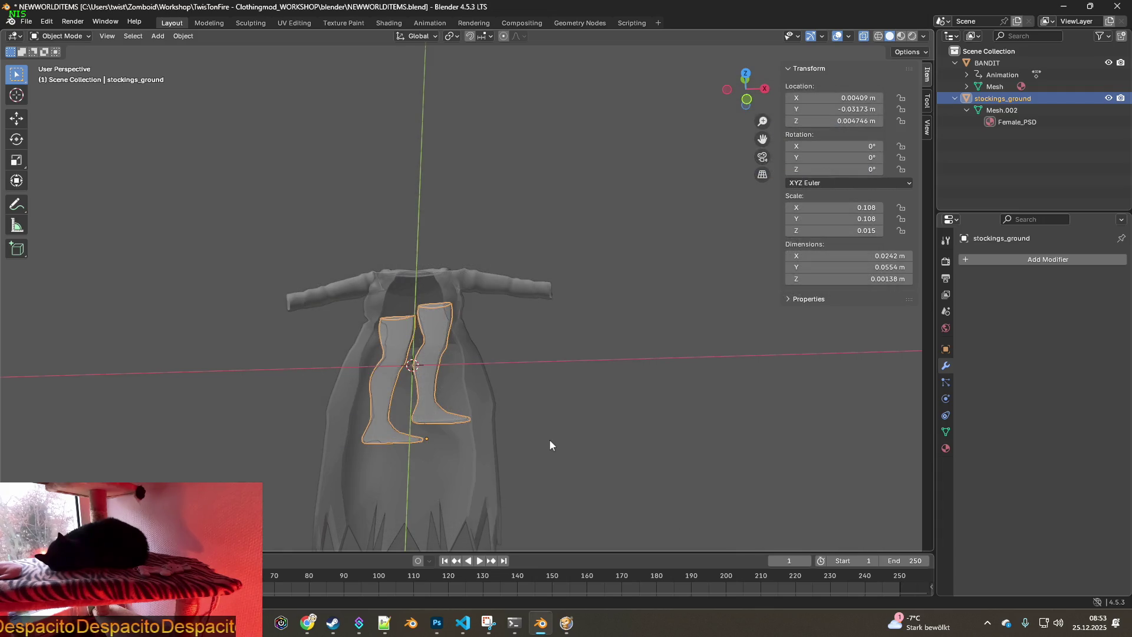
{"action": "key", "text": "alt+Tab"}
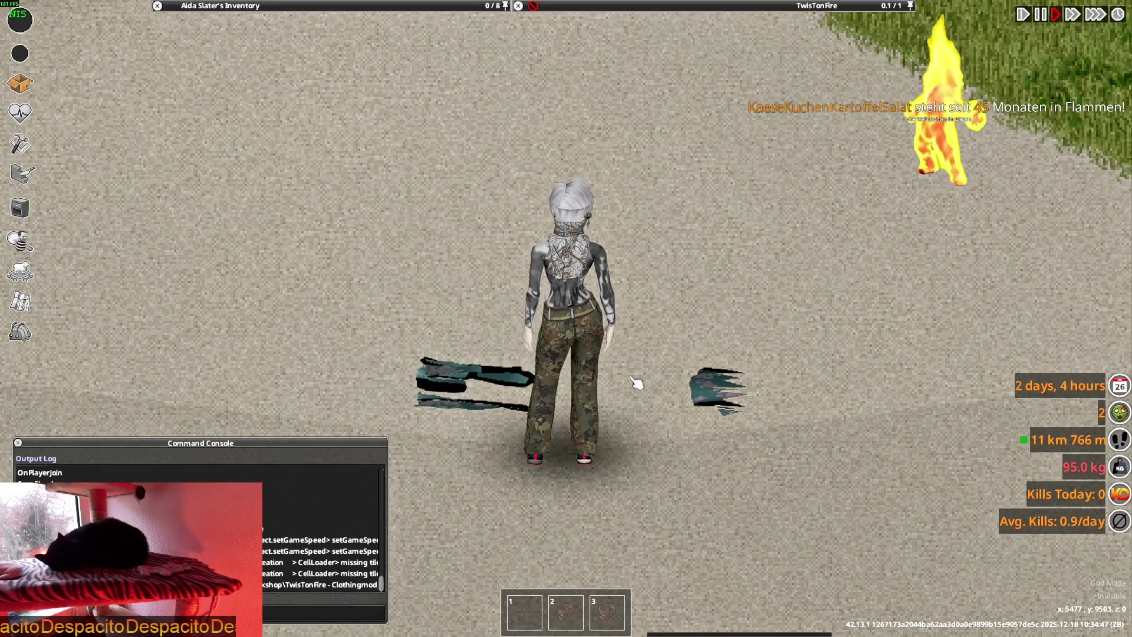
Drag the Punk Stockings from the TwisTonFire loot into the character's inventory
{"action": "key", "text": "w"}
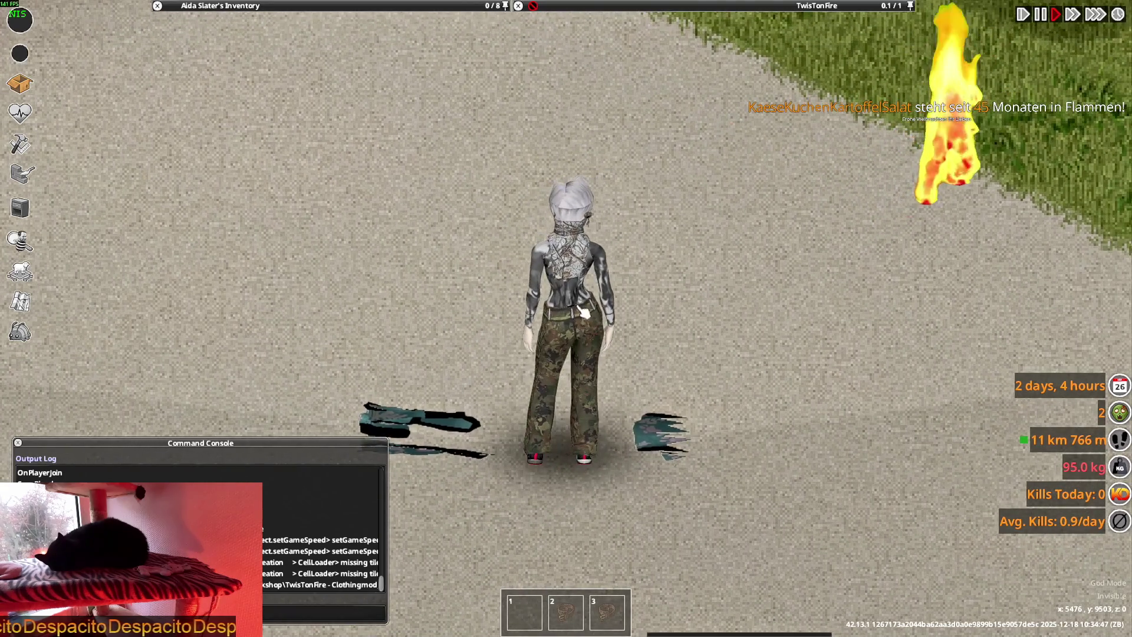
{"action": "key", "text": "s"}
{"action": "mouse_move", "coordinate": [638, 35]}
{"action": "mouse_move", "coordinate": [638, 35]}
{"action": "left_mouse_down"}
{"action": "mouse_move", "coordinate": [154, 136]}
{"action": "mouse_move", "coordinate": [413, 124]}
{"action": "left_mouse_up"}
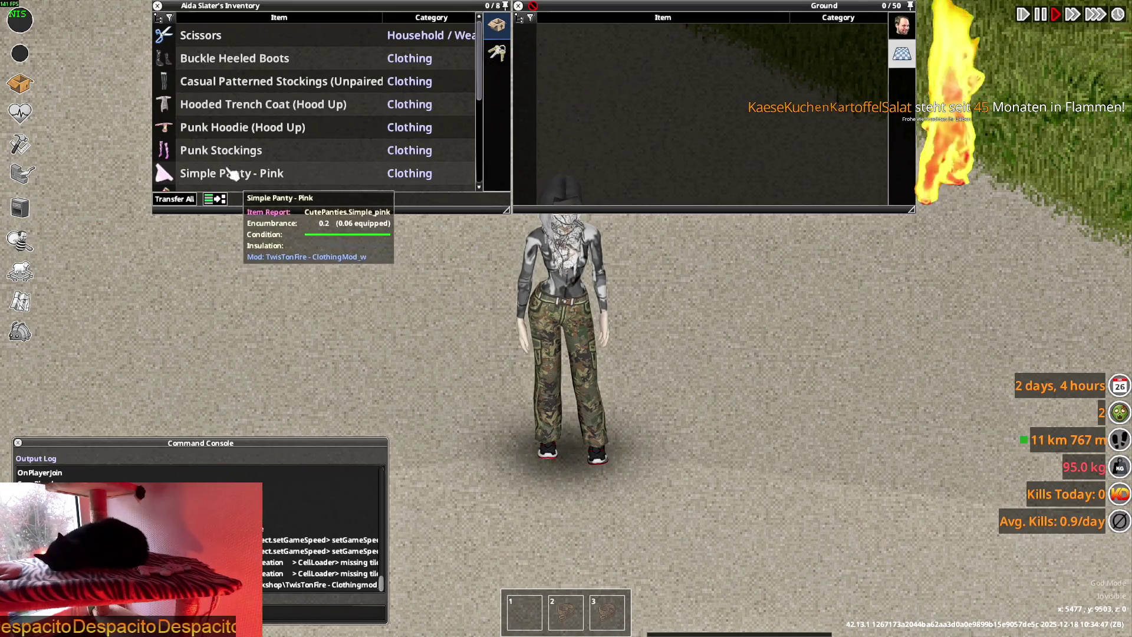
Preview placing the Simple Panty on the ground, rotating it repeatedly with R
{"action": "right_click", "coordinate": [231, 172]}
{"action": "left_click", "coordinate": [272, 227]}
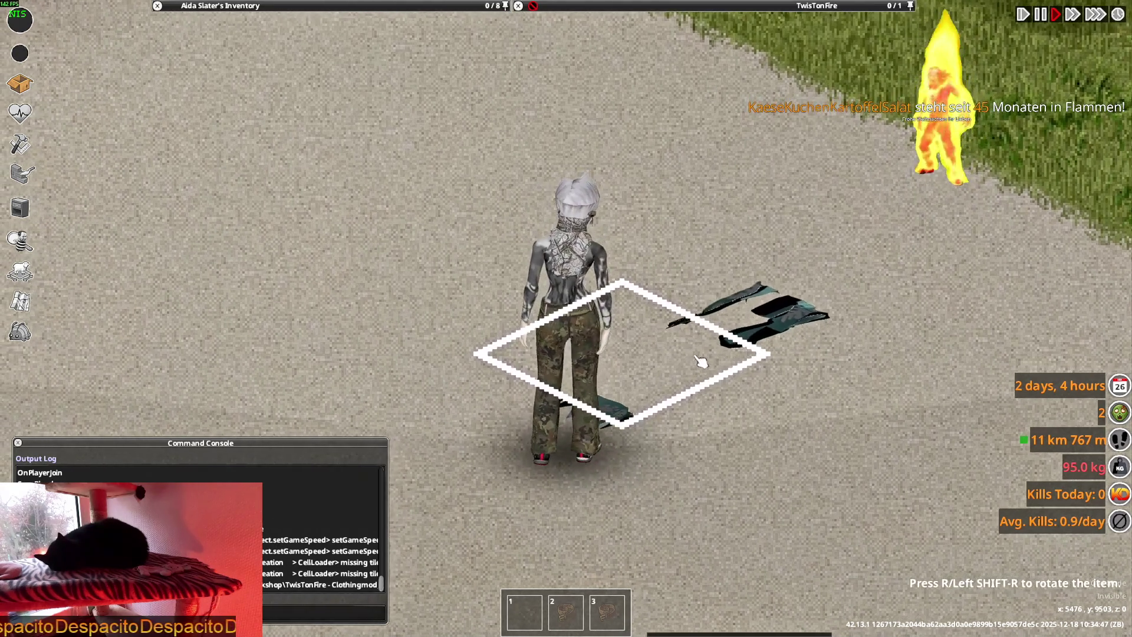
{"action": "key", "text": "r"}
{"action": "key", "text": "r"}
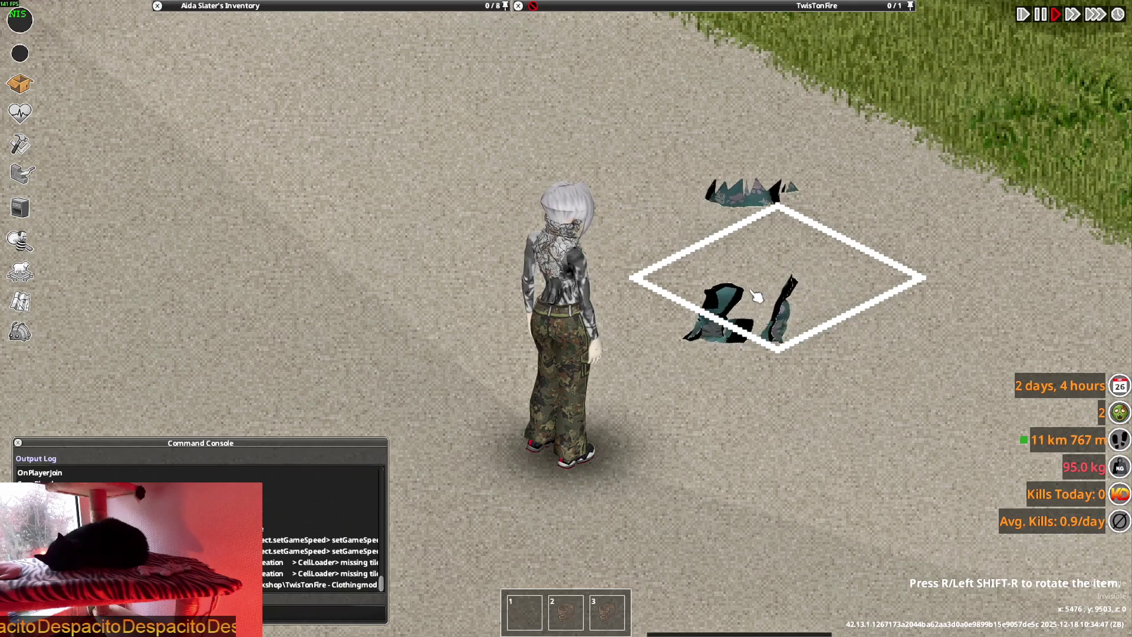
{"action": "key", "text": "r"}
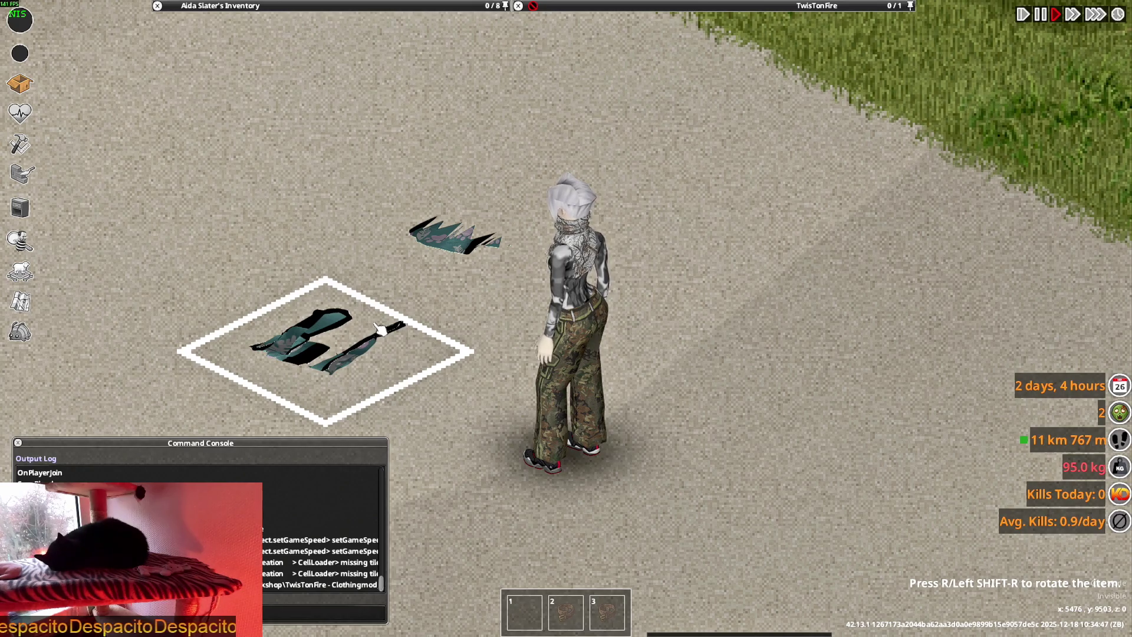
{"action": "key", "text": "r"}
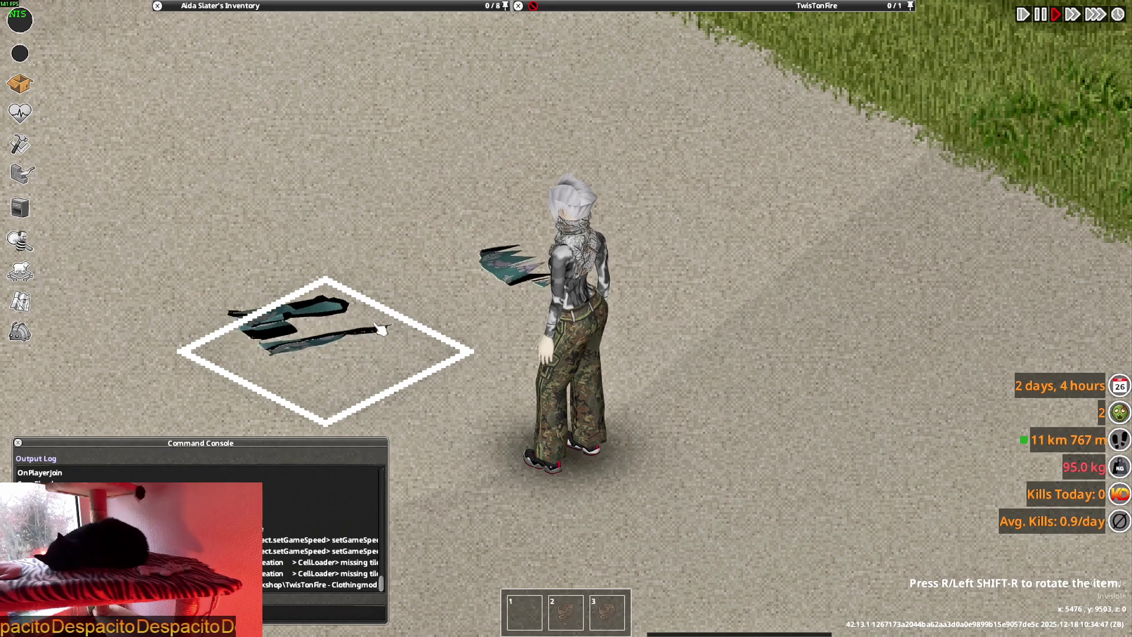
{"action": "key", "text": "r"}
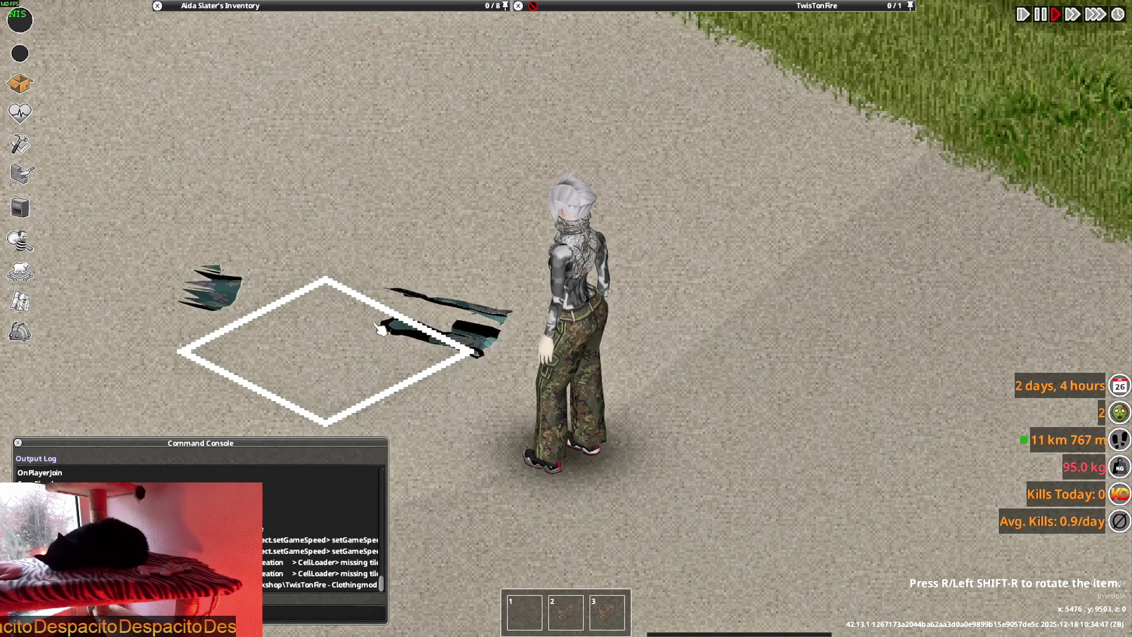
{"action": "key", "text": "r"}
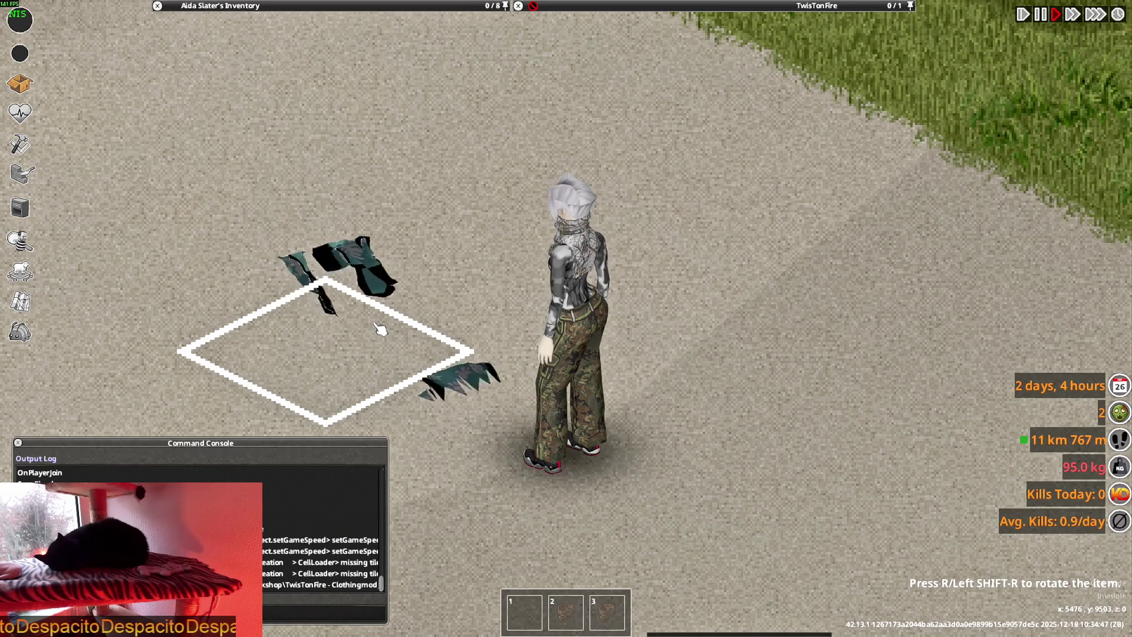
{"action": "key", "text": "r"}
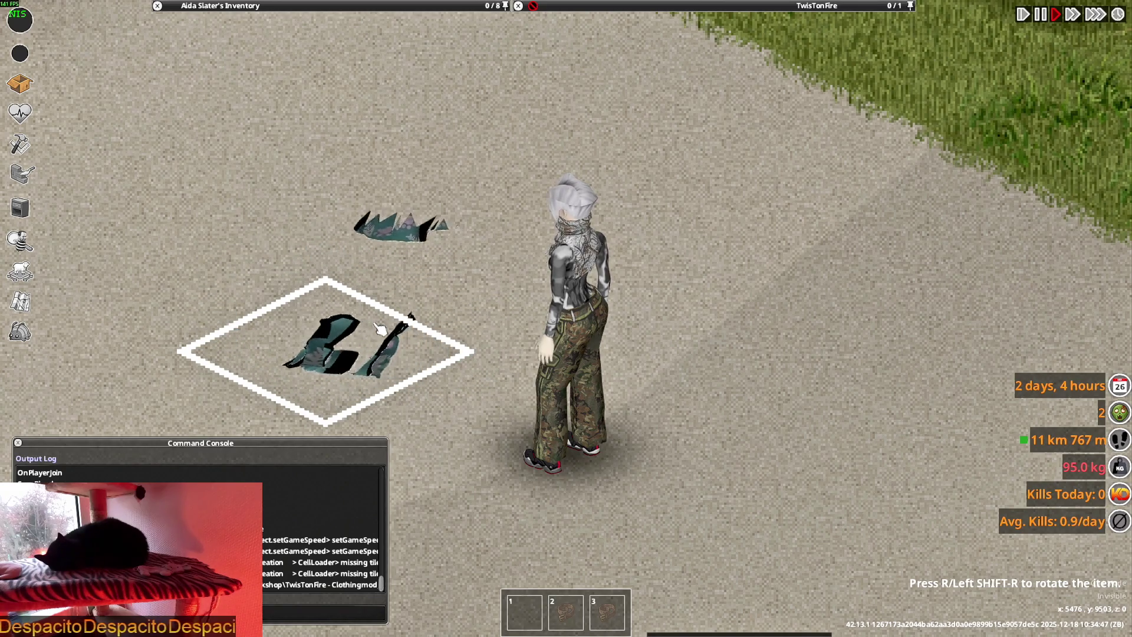
{"action": "key", "text": "r"}
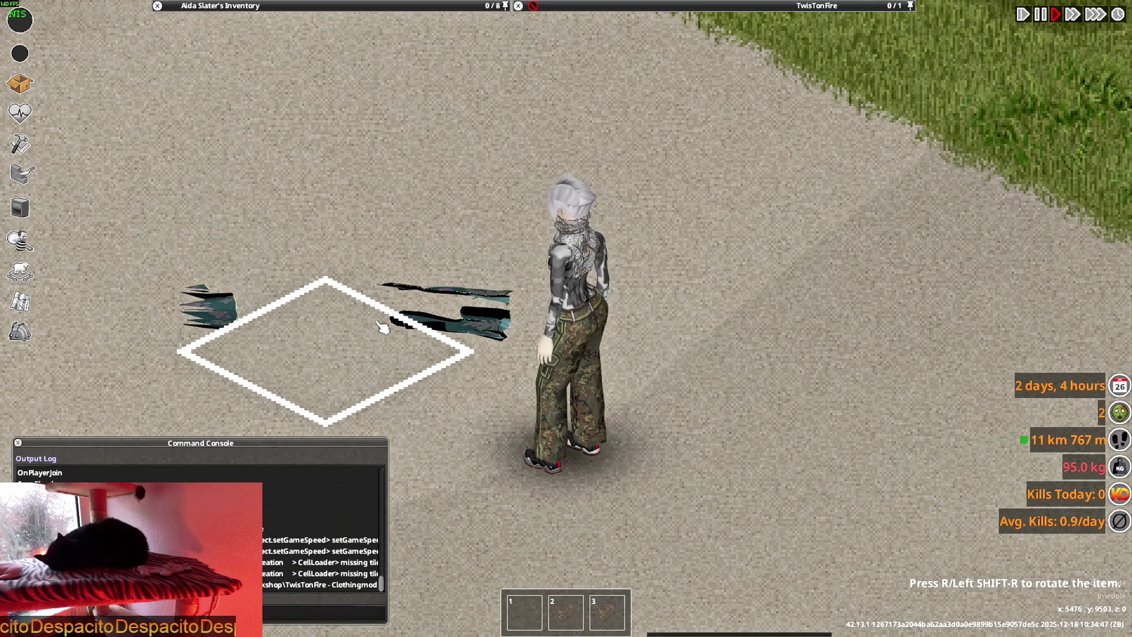
{"action": "right_click", "coordinate": [381, 269]}
{"action": "key", "text": "alt+Tab"}
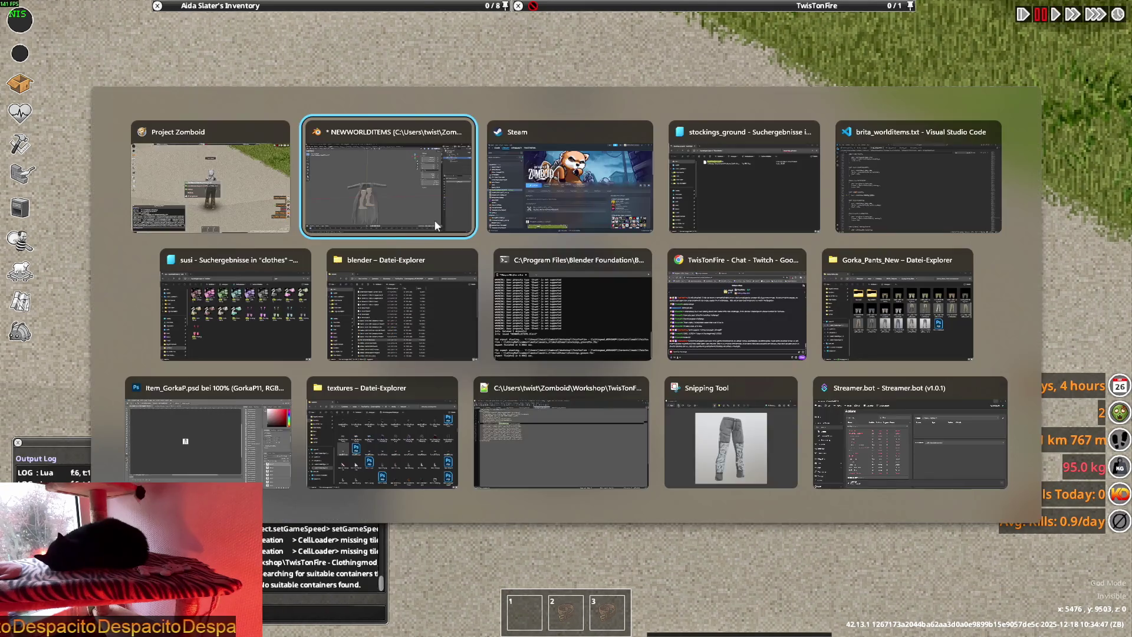
Bring up the File Explorer window and return to the WorldItems folder listing
{"action": "key", "text": "Tab"}
{"action": "key", "text": "Tab"}
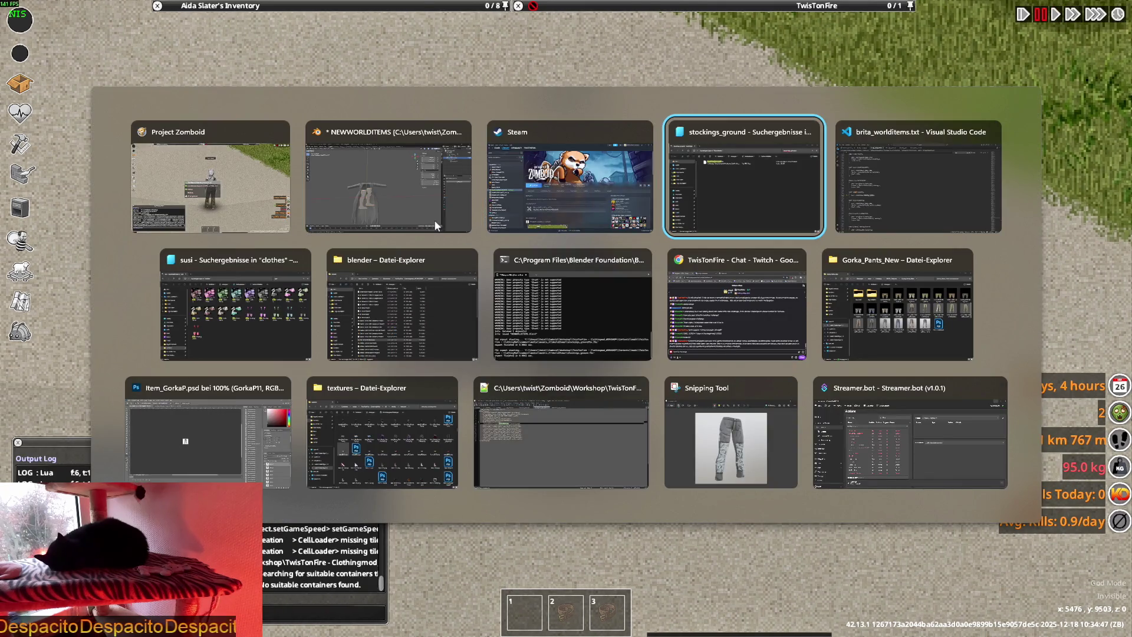
{"action": "key", "text": "Tab"}
{"action": "key", "text": "Tab"}
{"action": "key", "text": "Tab"}
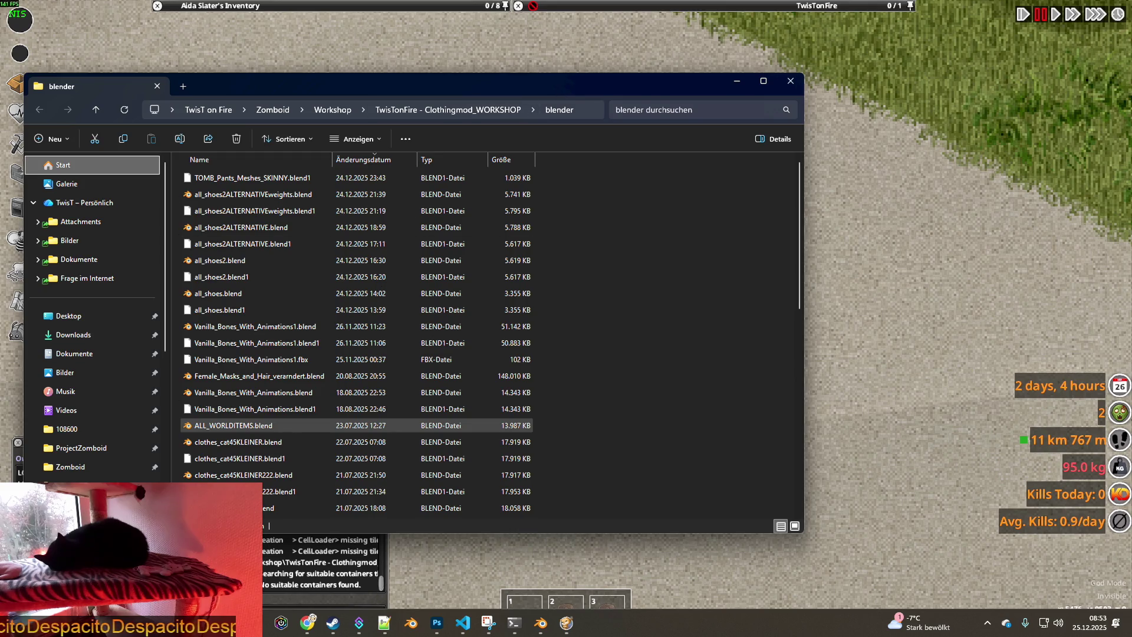
{"action": "mouse_move", "coordinate": [437, 623]}
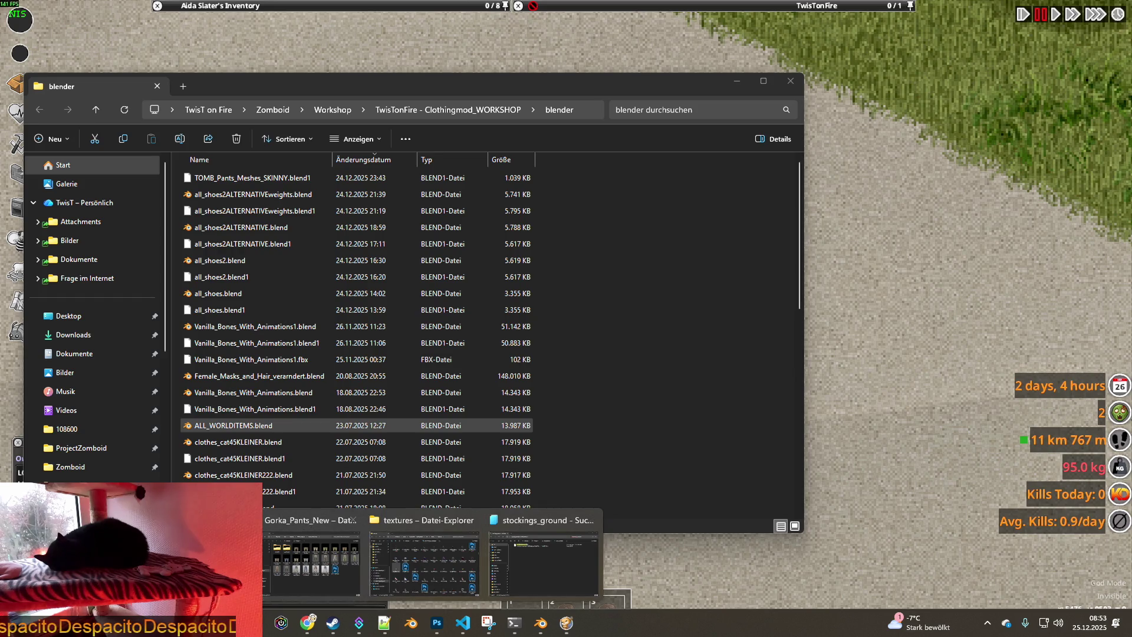
{"action": "left_click", "coordinate": [269, 525]}
{"action": "left_click", "coordinate": [437, 623]}
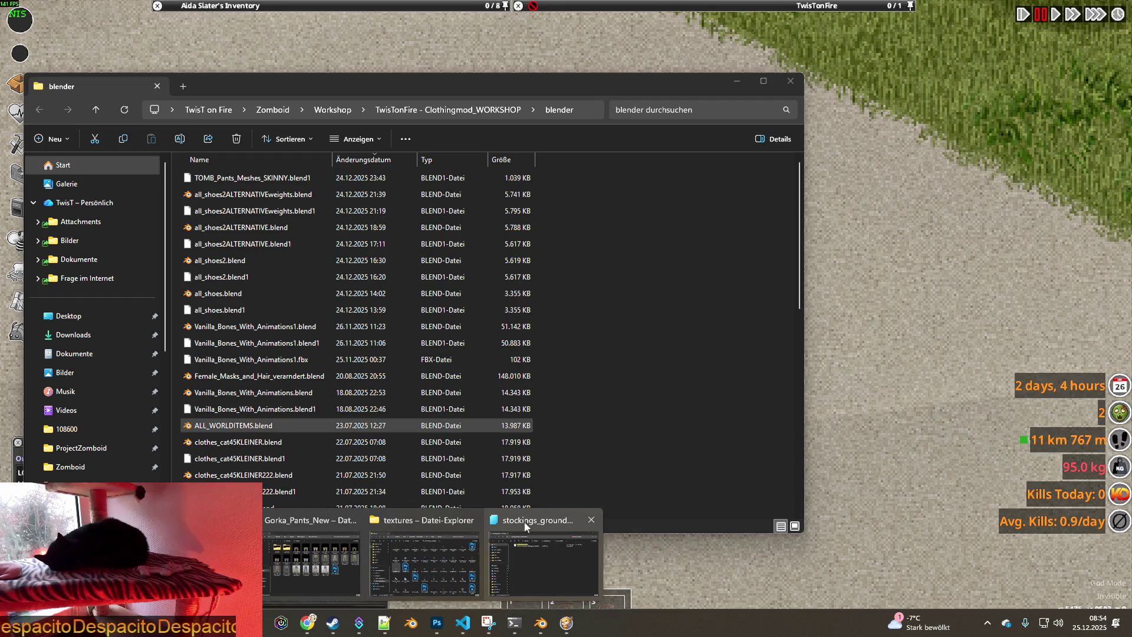
{"action": "left_click", "coordinate": [543, 531]}
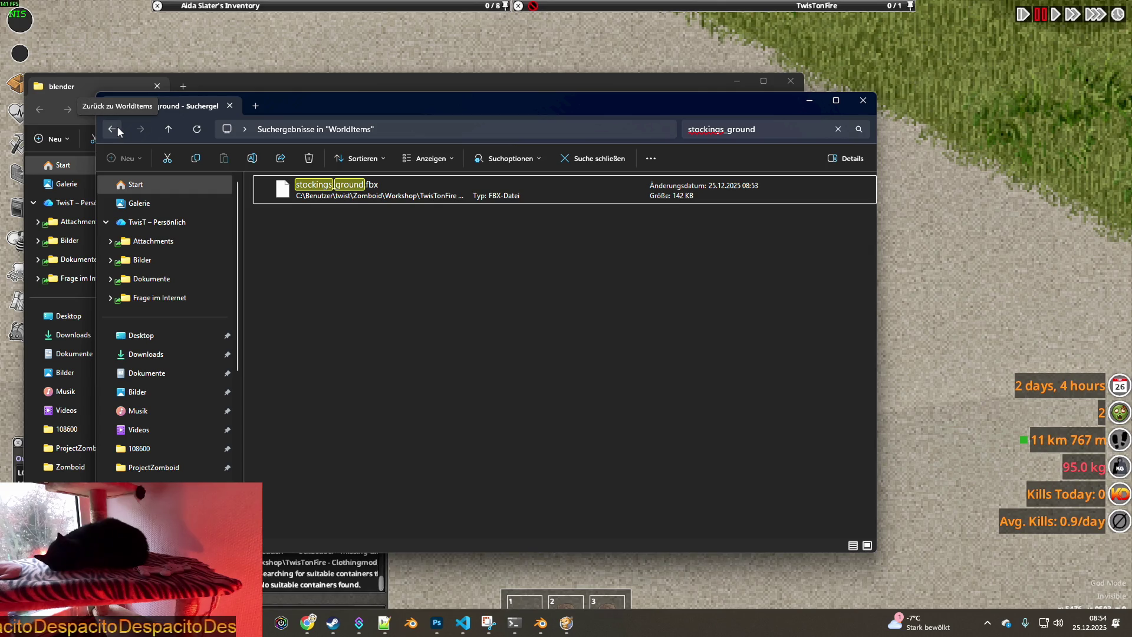
{"action": "left_click", "coordinate": [118, 129]}
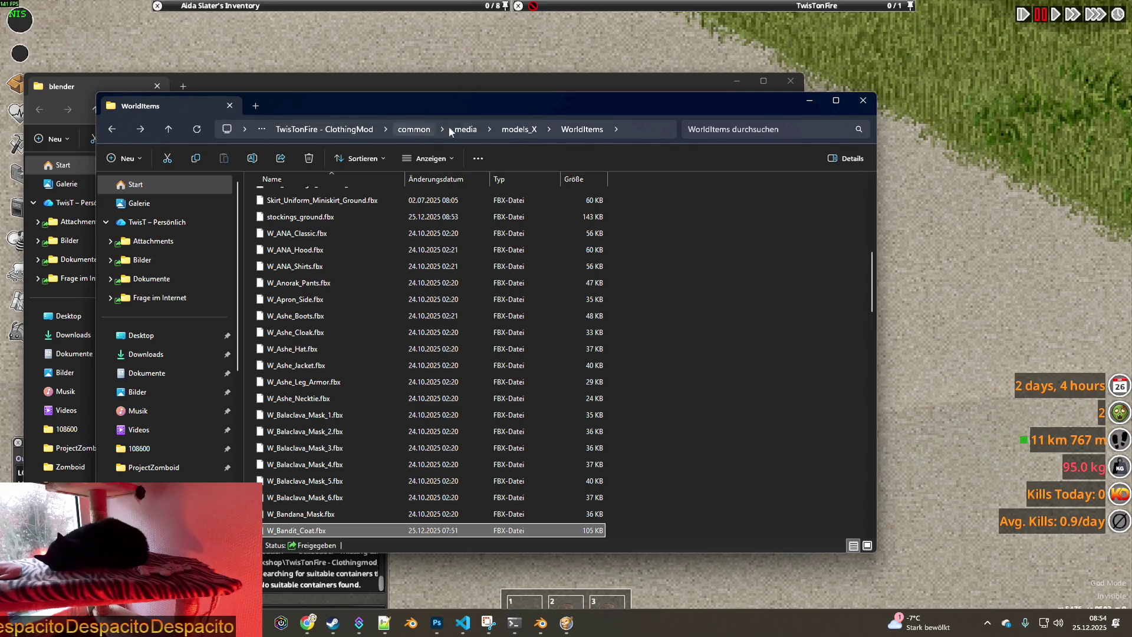
Navigate to 42.13/media/scripts/generated/items and open fs4_clothing.txt in Visual Studio Code
{"action": "left_click", "coordinate": [465, 130]}
{"action": "left_click", "coordinate": [425, 133]}
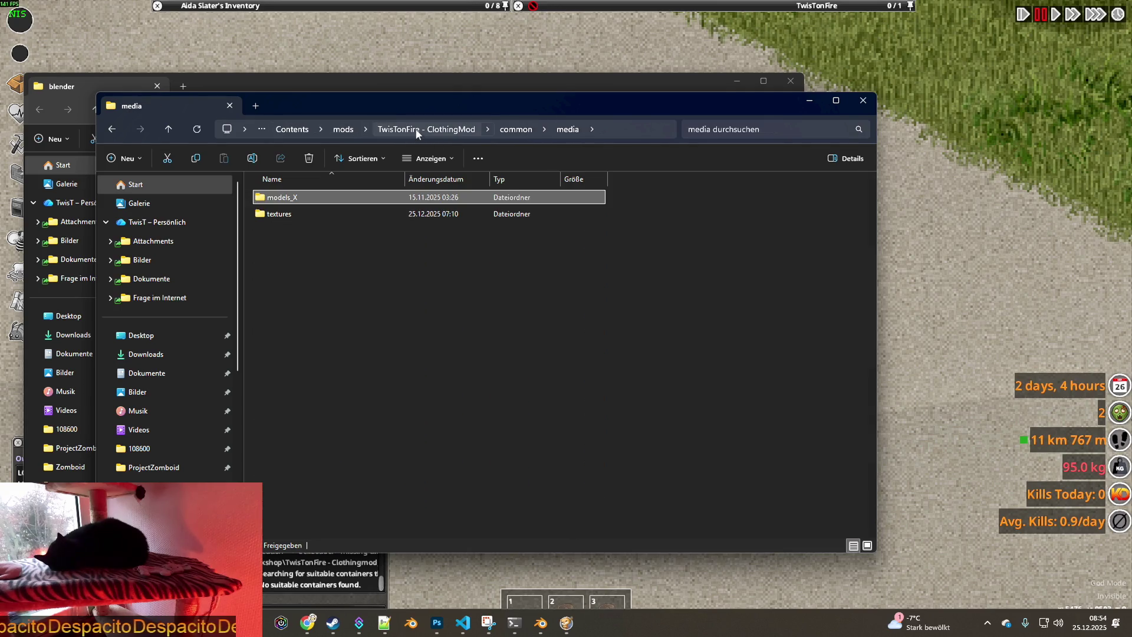
{"action": "double_click", "coordinate": [312, 199]}
{"action": "double_click", "coordinate": [287, 211]}
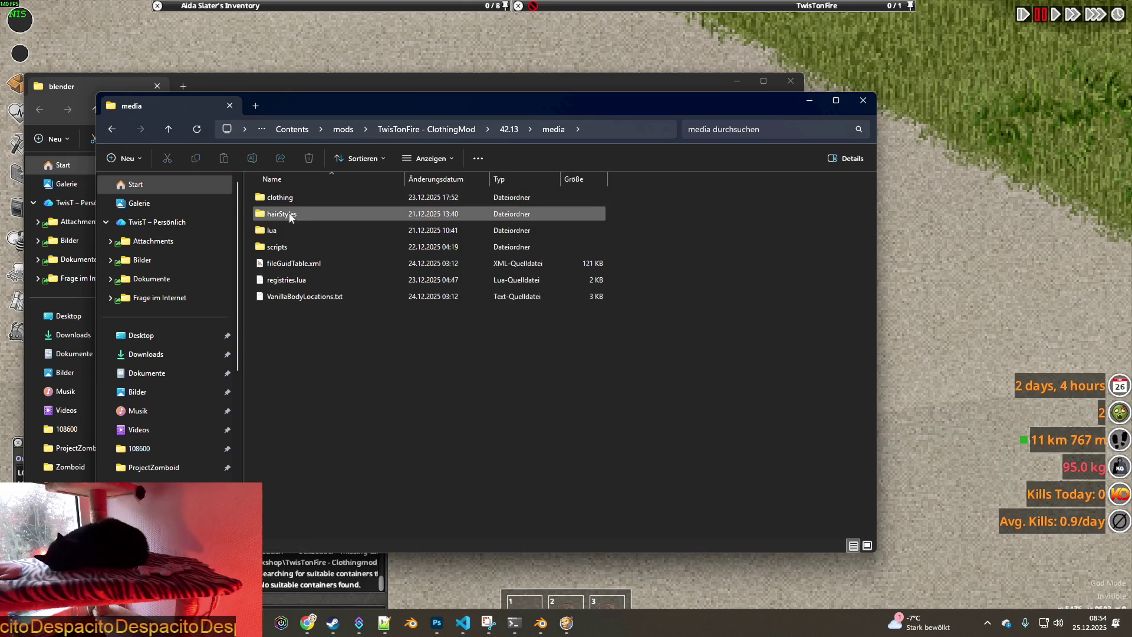
{"action": "double_click", "coordinate": [289, 246]}
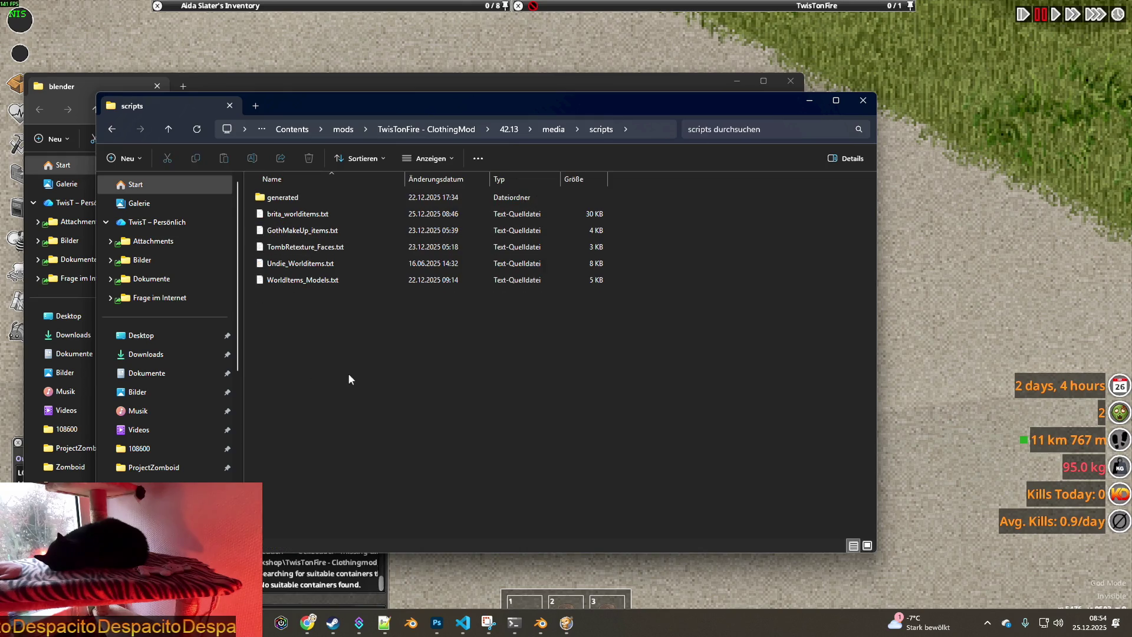
{"action": "double_click", "coordinate": [284, 197]}
{"action": "double_click", "coordinate": [301, 199]}
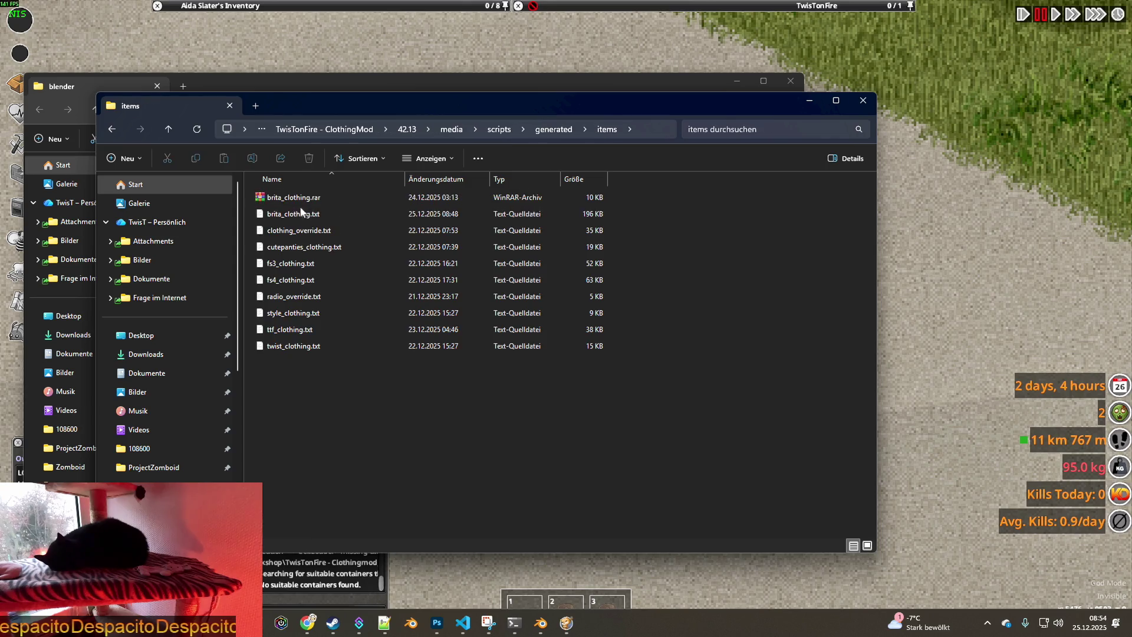
{"action": "double_click", "coordinate": [297, 281]}
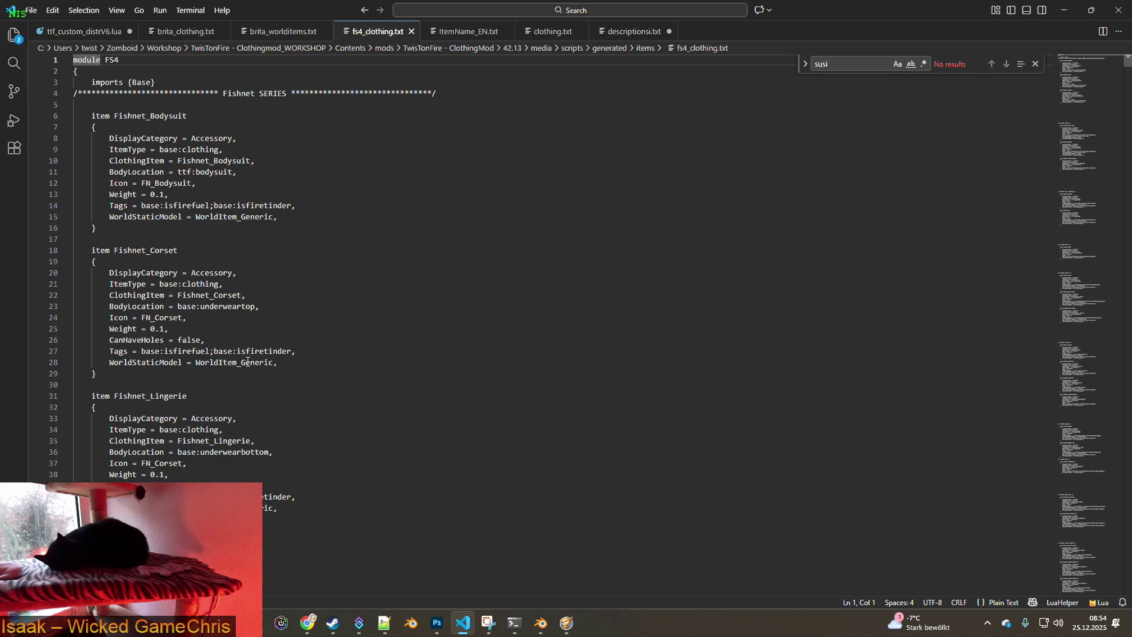
Search for ':underwearextra' and copy Fishnet_TightsHA's 'WorldStaticModel = WorldItem_Generic' line
{"action": "double_click", "coordinate": [829, 64]}
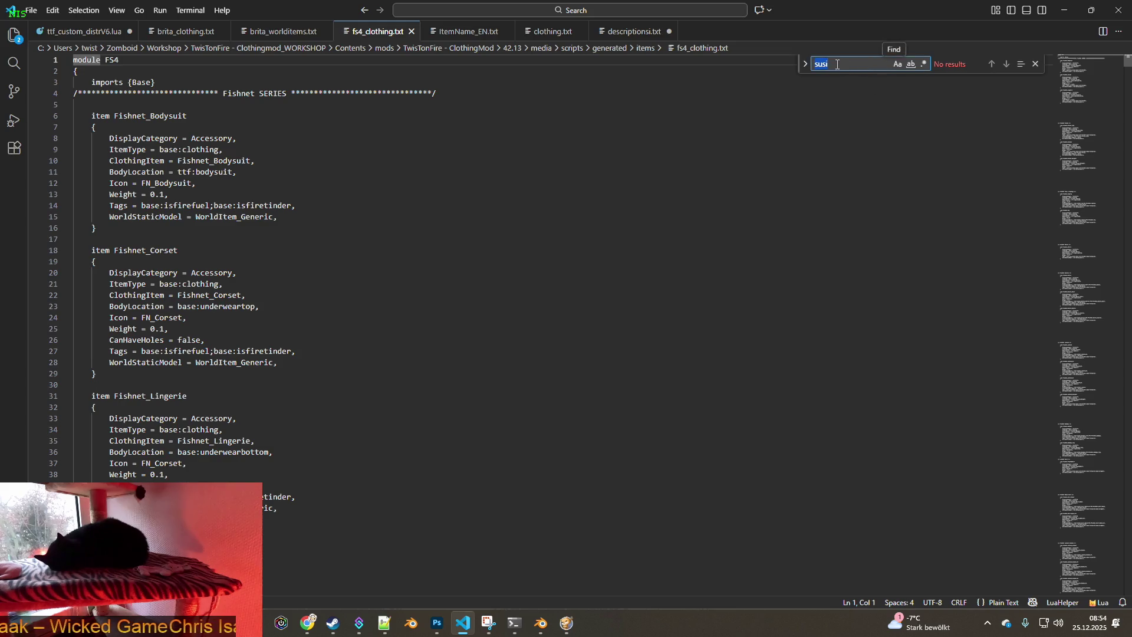
{"action": "type", "text": ":under"}
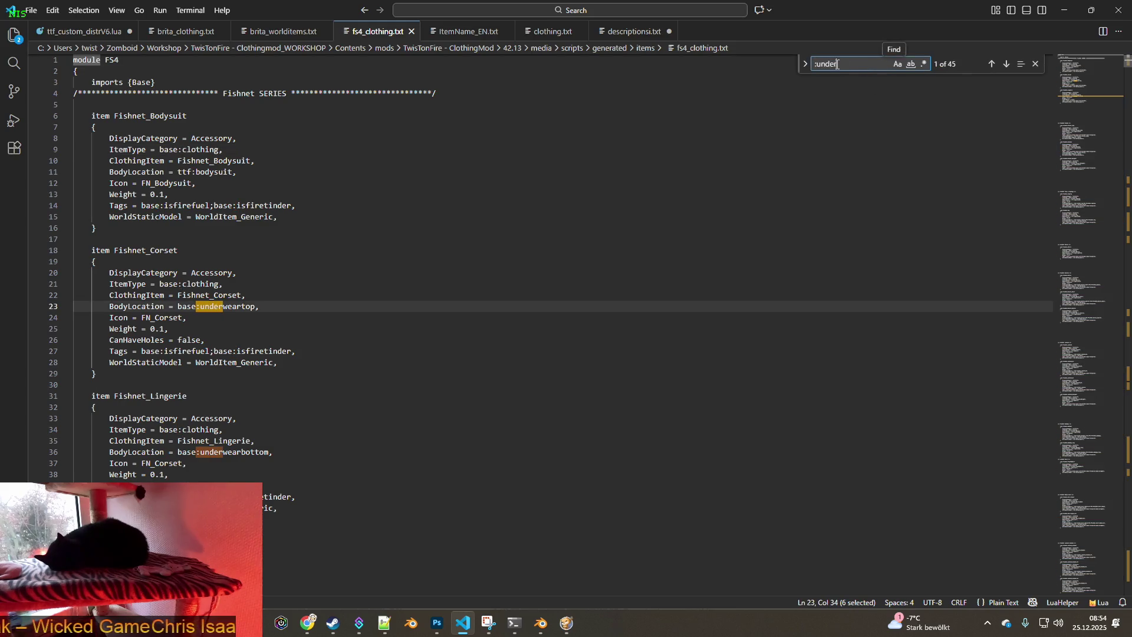
{"action": "type", "text": "wear"}
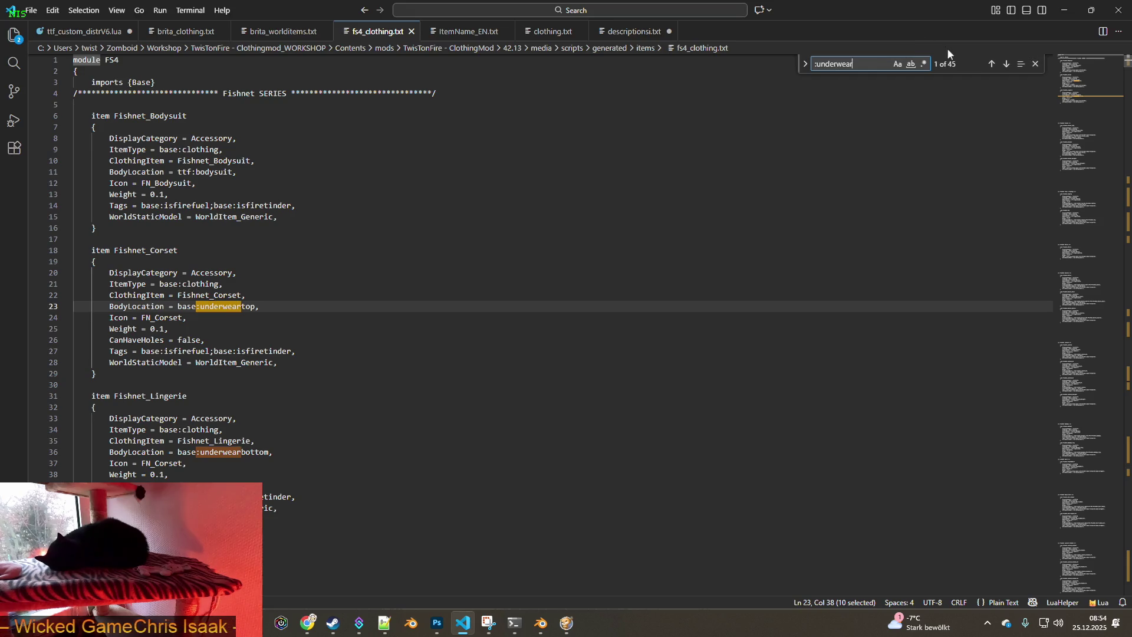
{"action": "type", "text": "extra"}
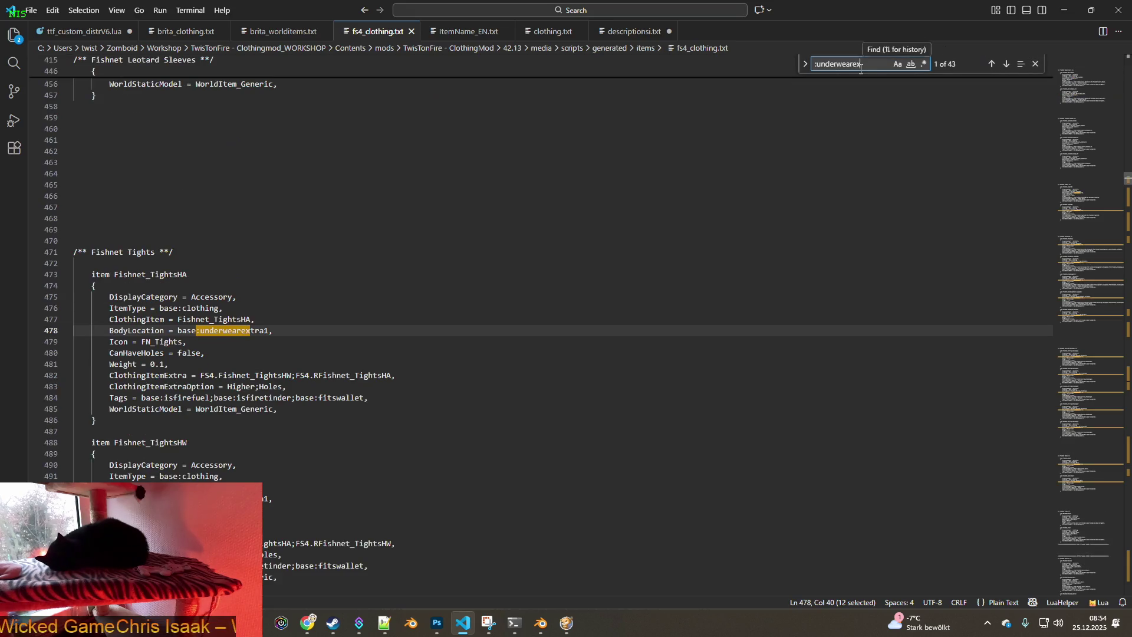
{"action": "scroll", "coordinate": [310, 310], "scroll_direction": "down", "scroll_amount": 1}
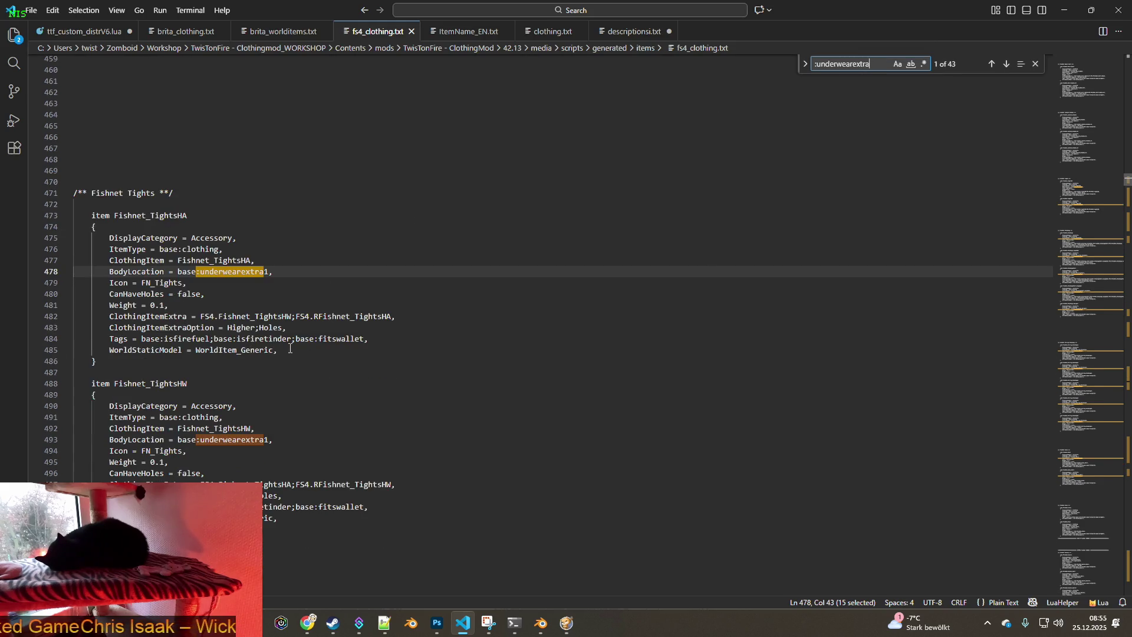
{"action": "left_click_drag", "start_coordinate": [109, 350], "coordinate": [282, 351]}
{"action": "key", "text": "ctrl+c"}
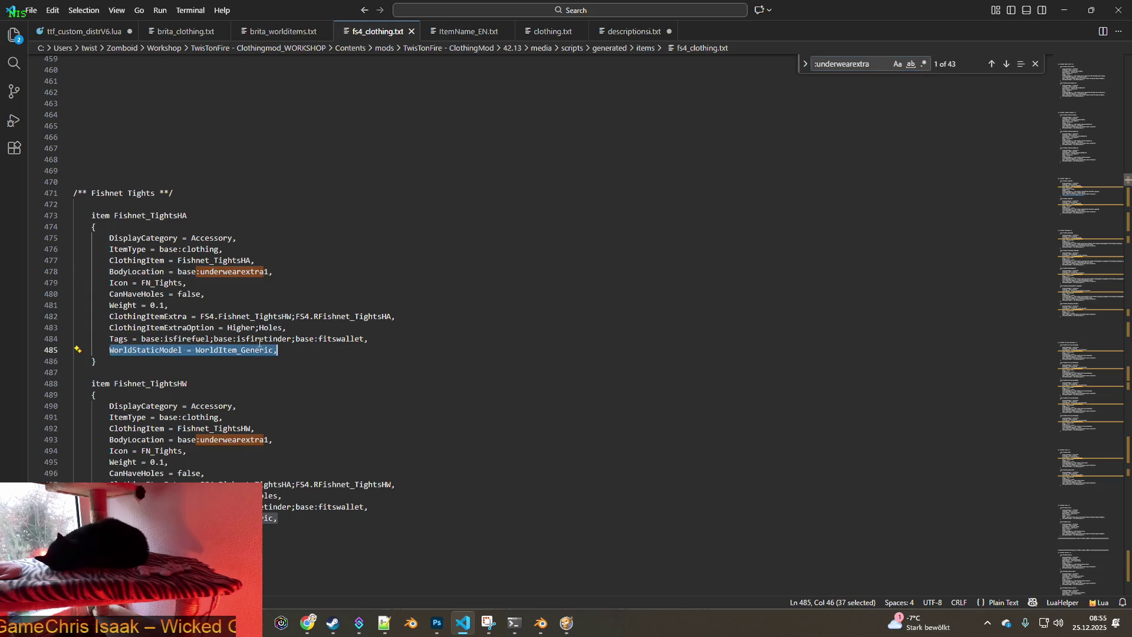
In brita_clothing.txt, paste the WorldItem_Generic line for Susie_Stocking and wrap W_Susie_Stocking in /* */
{"action": "left_click", "coordinate": [180, 31]}
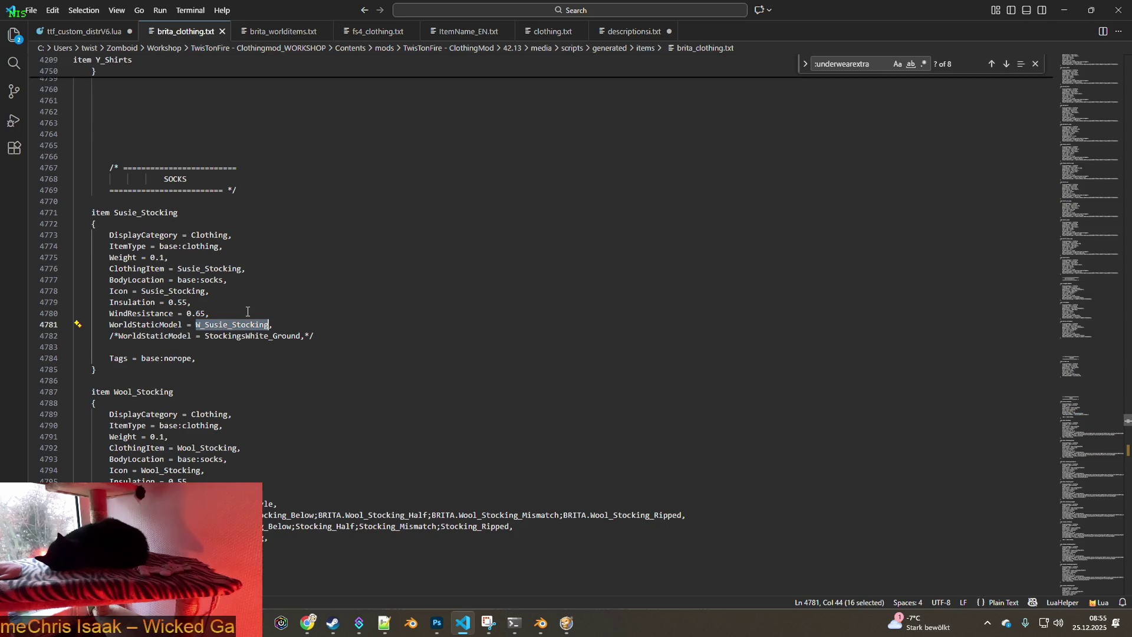
{"action": "left_click_drag", "start_coordinate": [318, 336], "coordinate": [110, 335]}
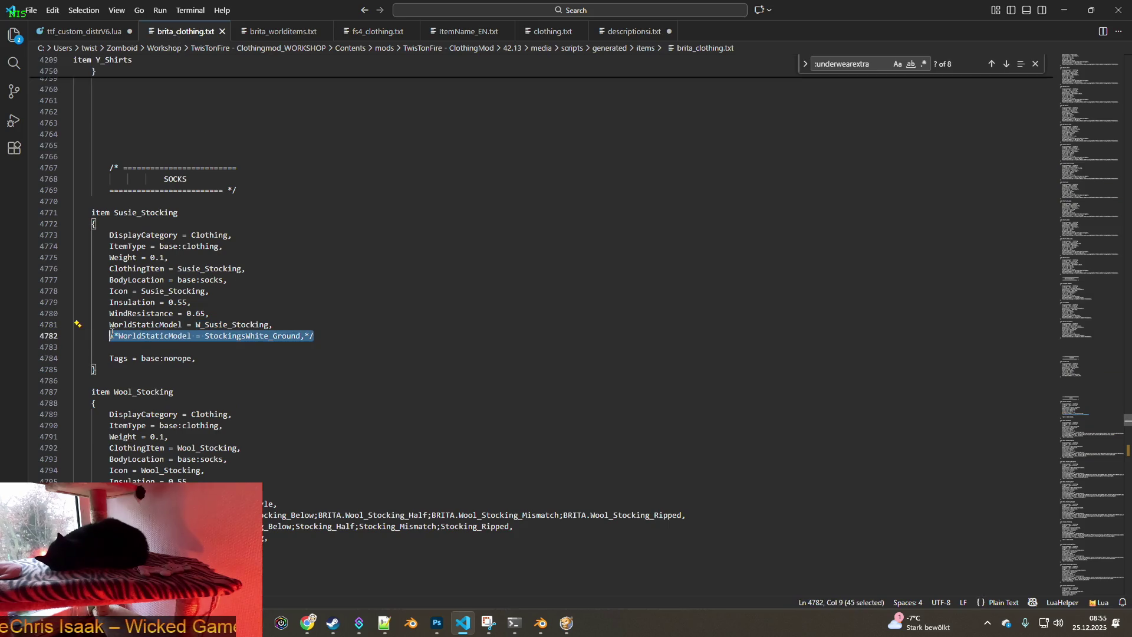
{"action": "key", "text": "ctrl+v"}
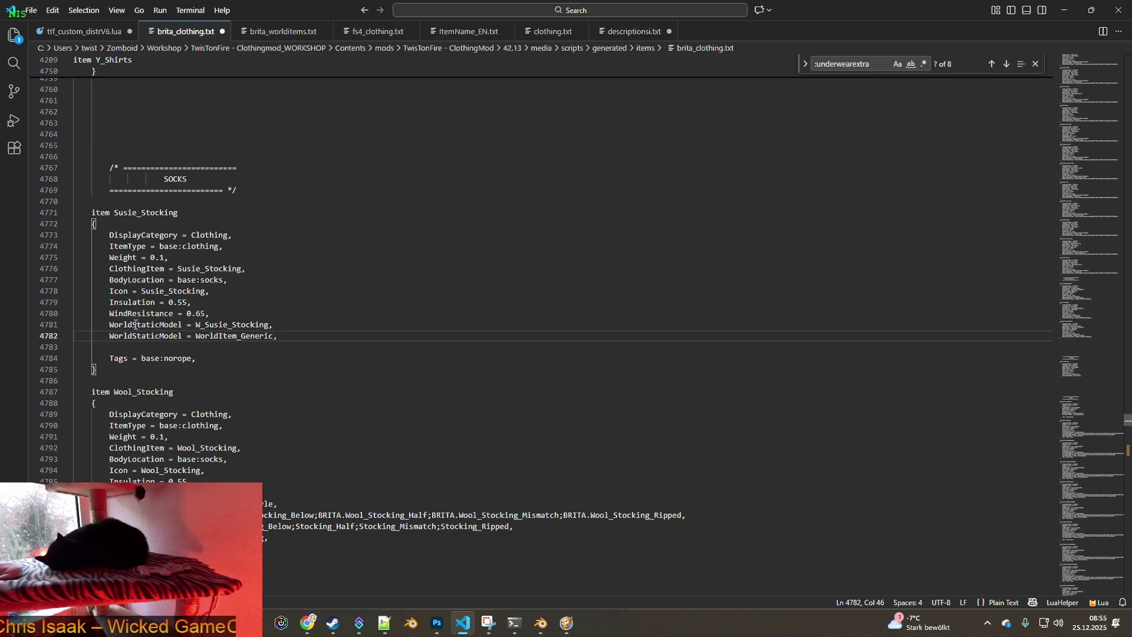
{"action": "left_click", "coordinate": [111, 325]}
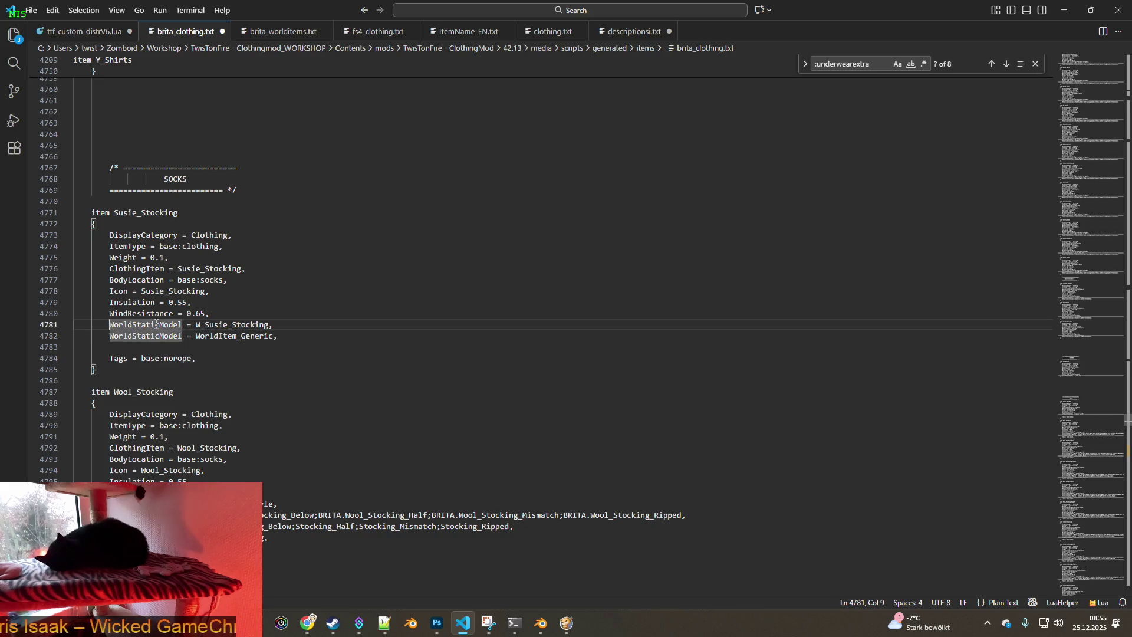
{"action": "type", "text": "/*"}
{"action": "left_click", "coordinate": [289, 325]}
{"action": "type", "text": "*/"}
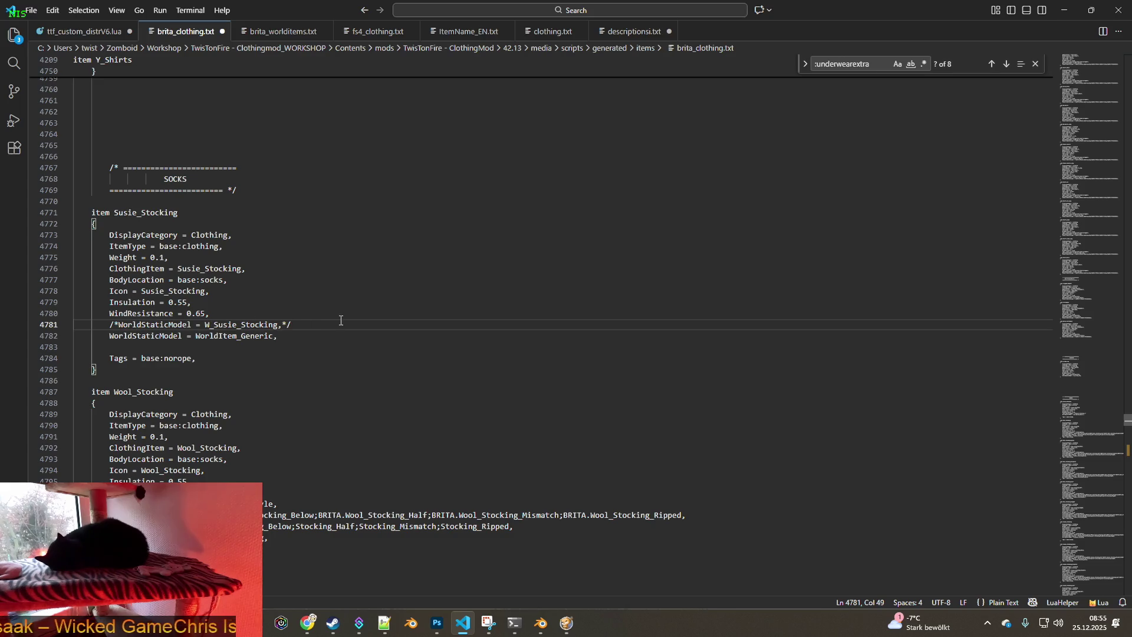
Save brita_clothing.txt and quit the running game to its main menu
{"action": "left_click", "coordinate": [31, 10]}
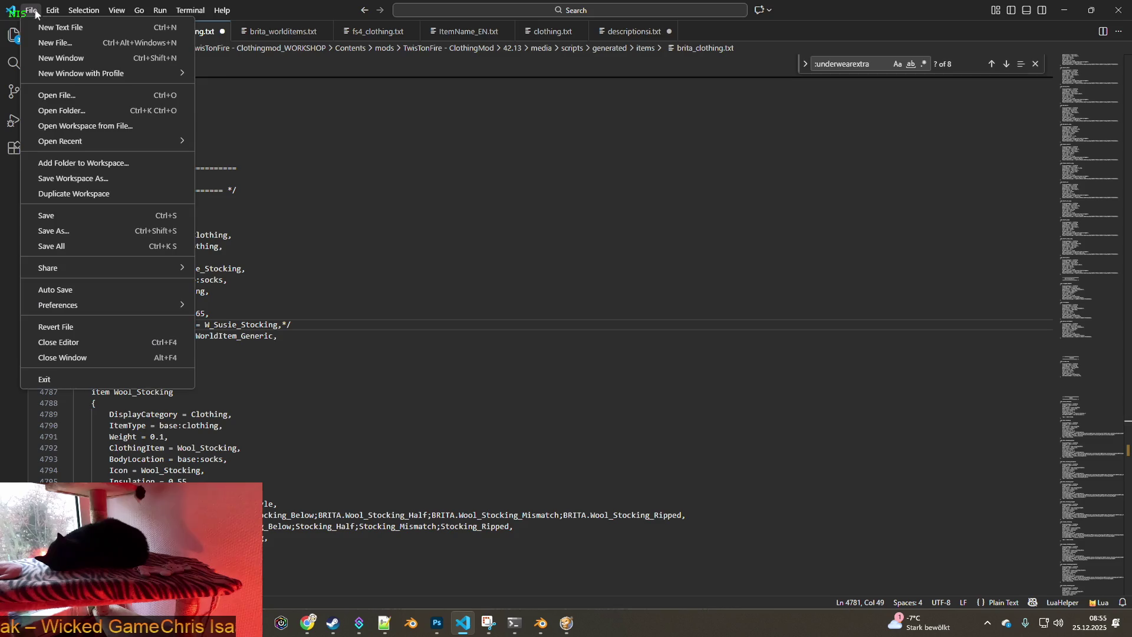
{"action": "left_click", "coordinate": [58, 214]}
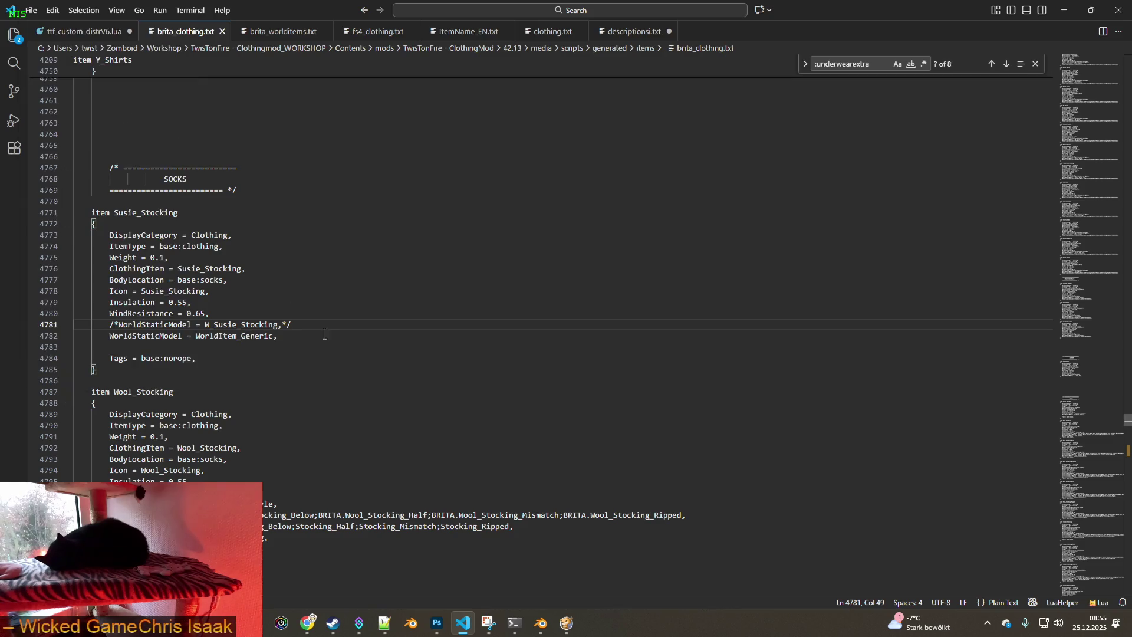
{"action": "key", "text": "alt+Tab"}
{"action": "key", "text": "alt+Tab"}
{"action": "key", "text": "alt+Tab"}
{"action": "key", "text": "Escape"}
{"action": "key", "text": "Escape"}
{"action": "left_click", "coordinate": [155, 423]}
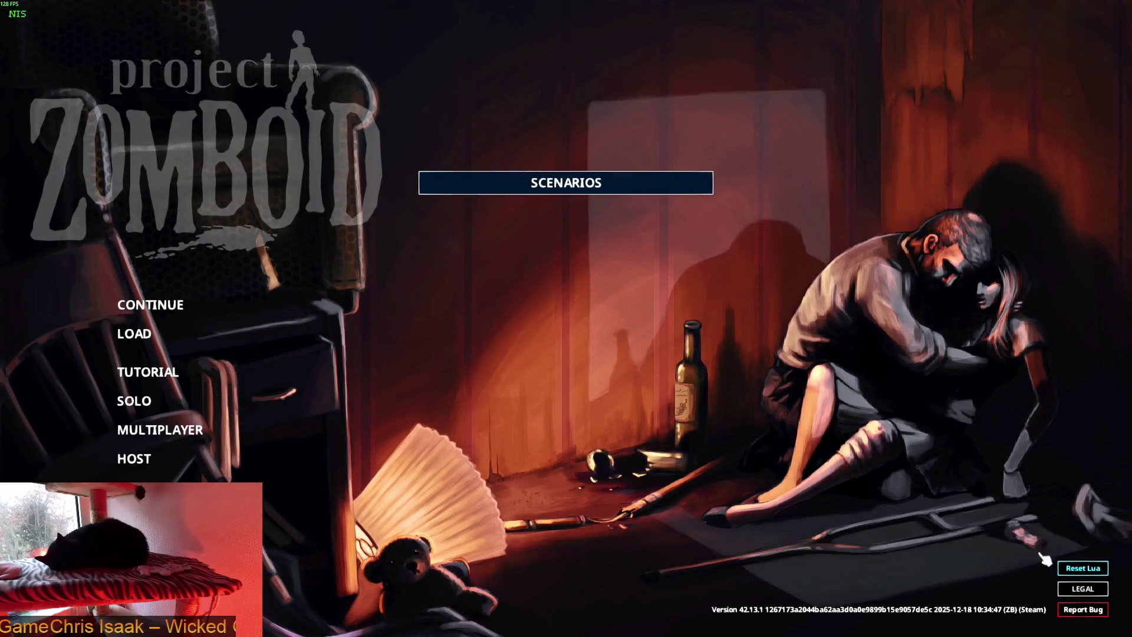
Reset Lua from the game's main menu, then bring up Chrome's Google Übersetzer tab
{"action": "left_click", "coordinate": [1070, 566]}
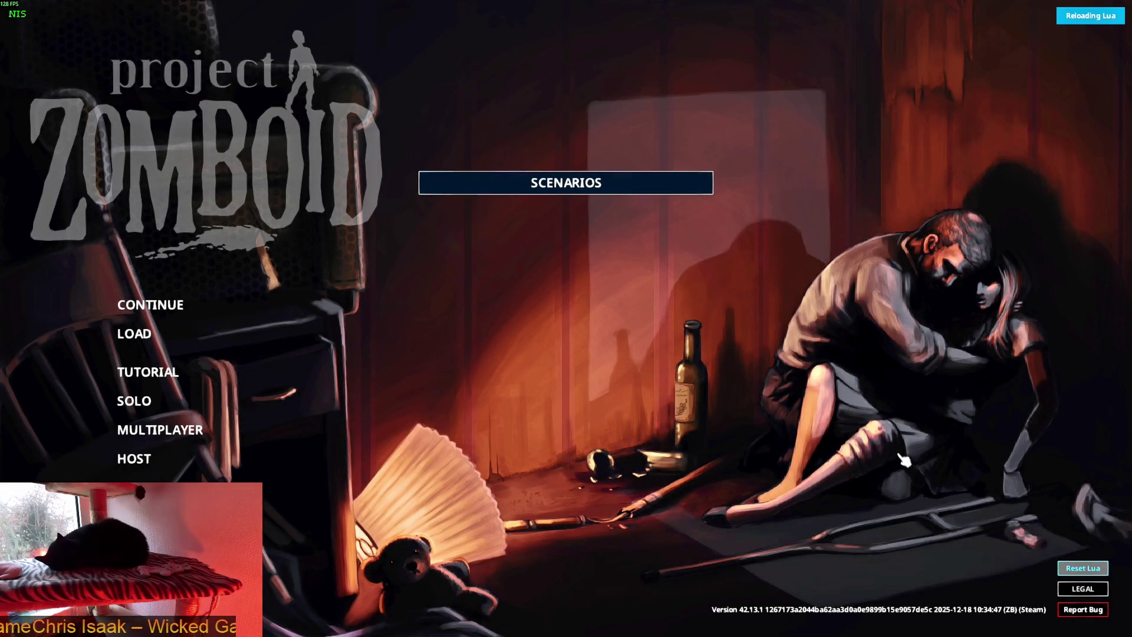
{"action": "key", "text": "alt+Tab"}
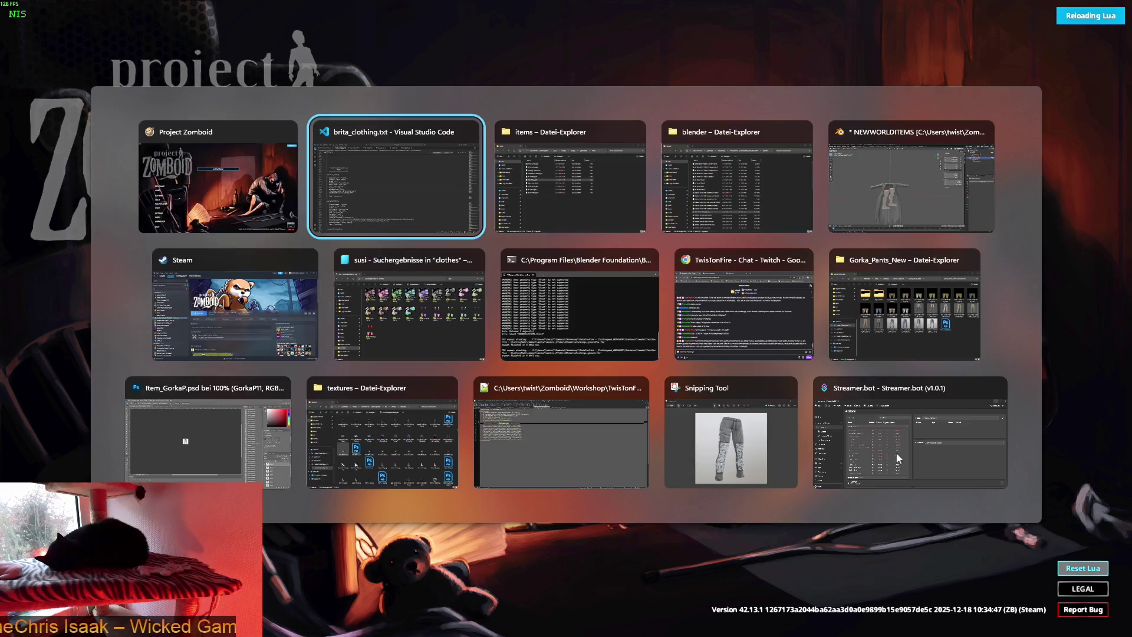
{"action": "key", "text": "Tab"}
{"action": "key", "text": "Tab"}
{"action": "key", "text": "Tab"}
{"action": "key", "text": "Tab"}
{"action": "key", "text": "Tab"}
{"action": "key", "text": "Tab"}
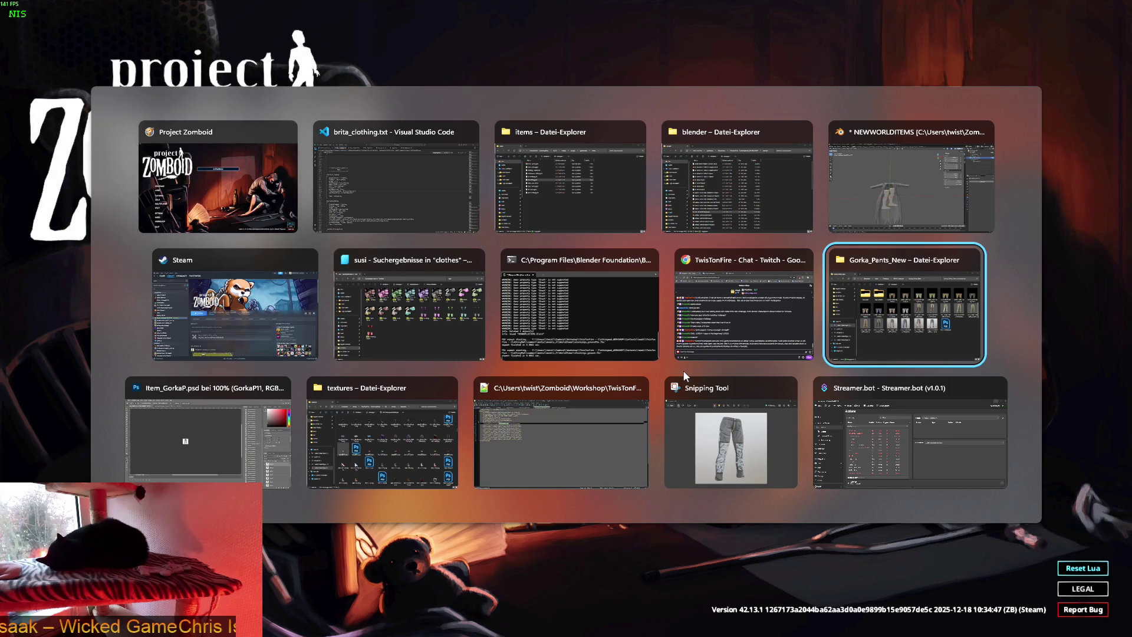
{"action": "key", "text": "Tab"}
{"action": "key", "text": "Tab"}
{"action": "key", "text": "Tab"}
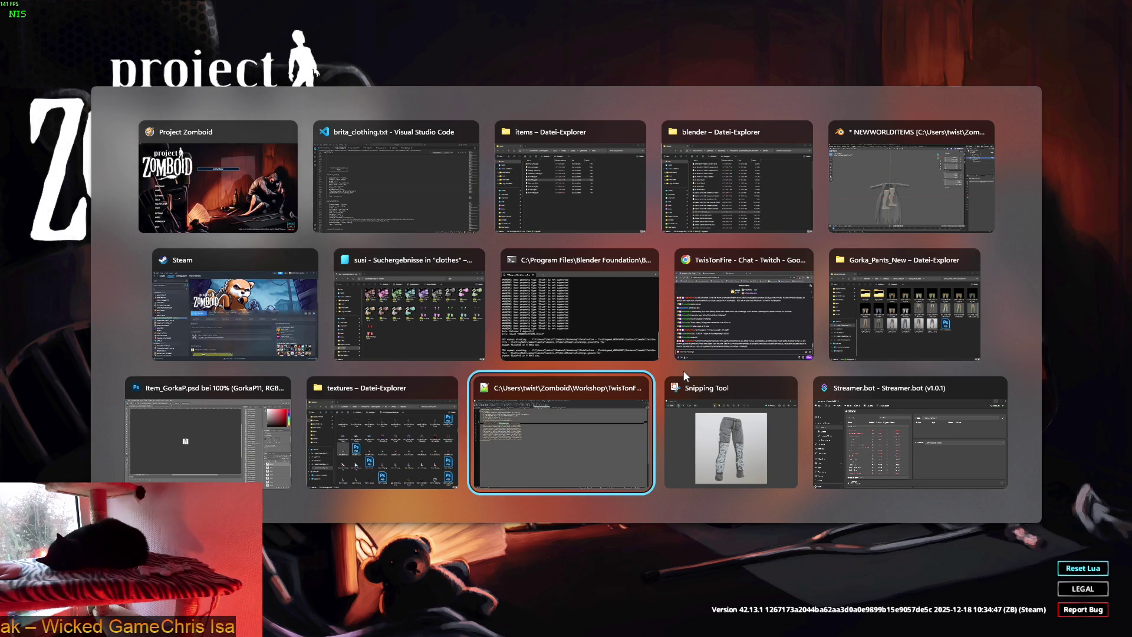
{"action": "key", "text": "Tab"}
{"action": "key", "text": "Tab"}
{"action": "key", "text": "Tab"}
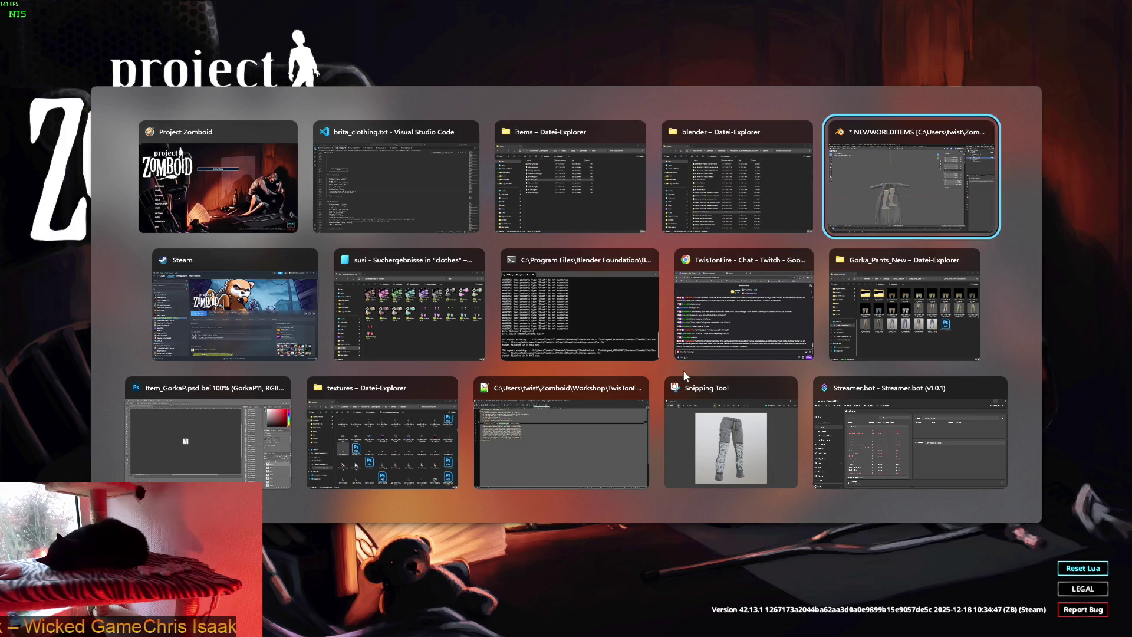
{"action": "key", "text": "Tab"}
{"action": "left_click", "coordinate": [213, 66]}
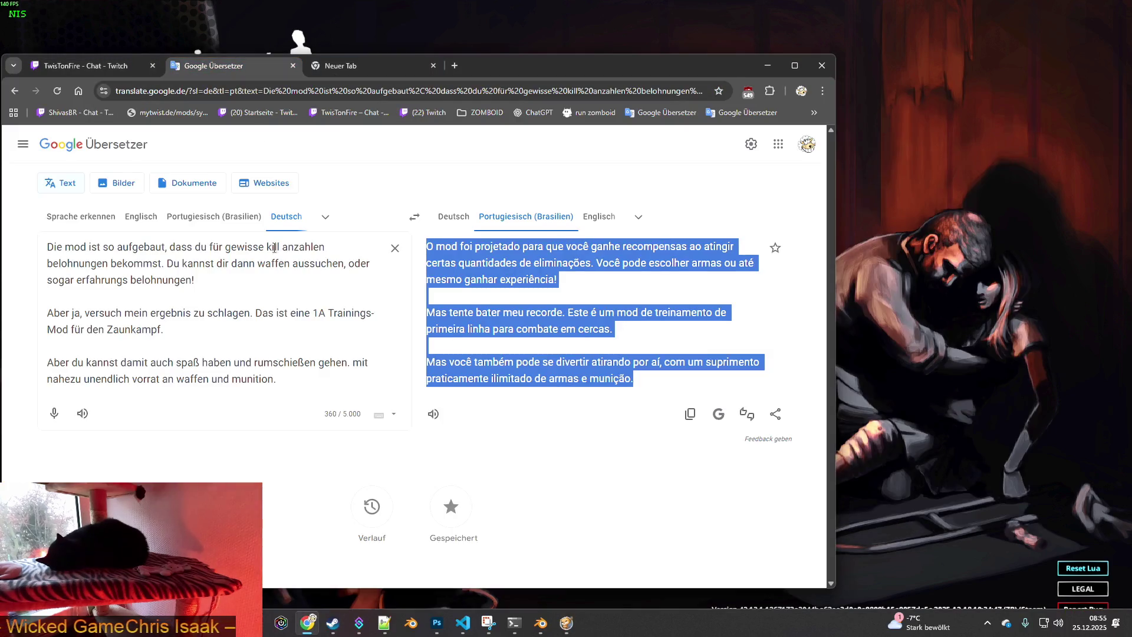
Clear the old text and enter 'FROHE WEIHNACHTEN!' with German kept as the source language
{"action": "left_click", "coordinate": [395, 248]}
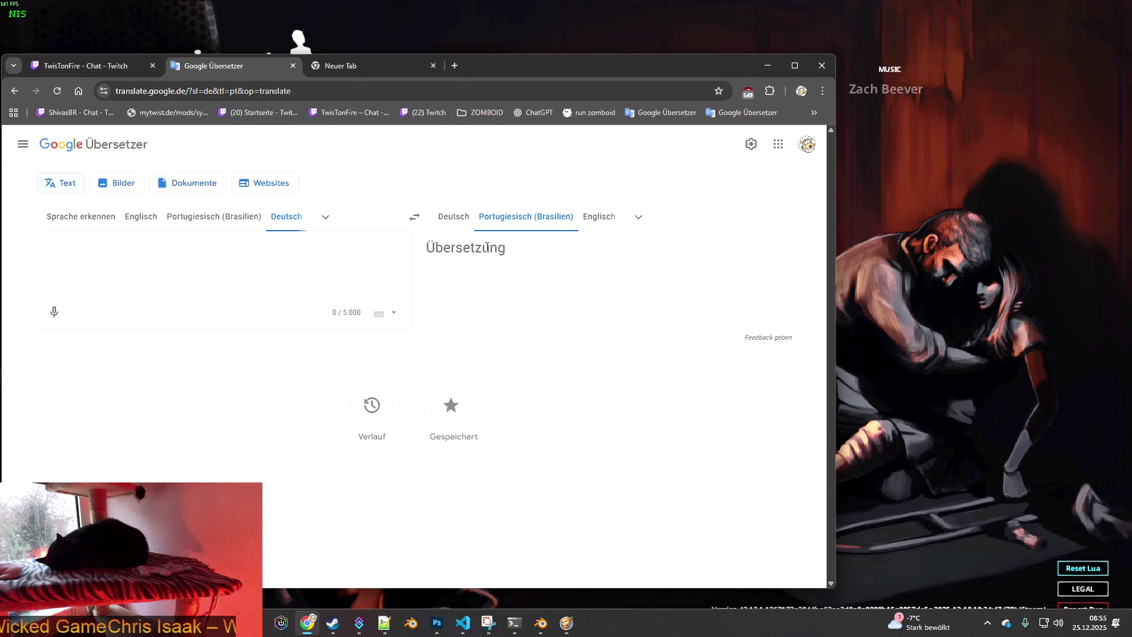
{"action": "left_click", "coordinate": [290, 219]}
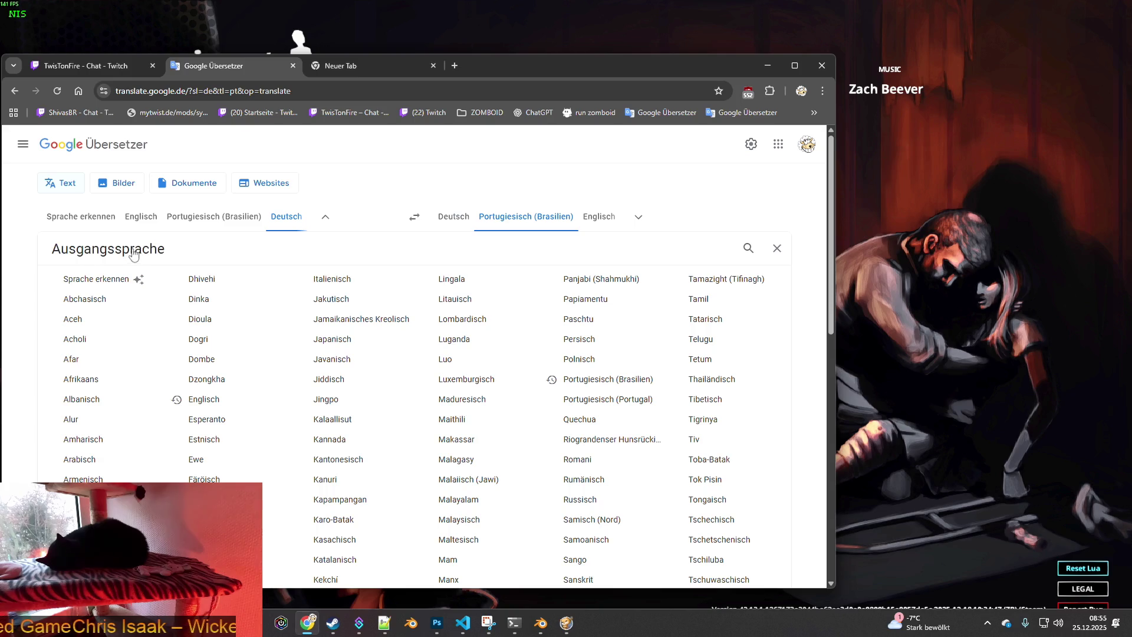
{"action": "left_click", "coordinate": [286, 219]}
{"action": "left_click", "coordinate": [198, 250]}
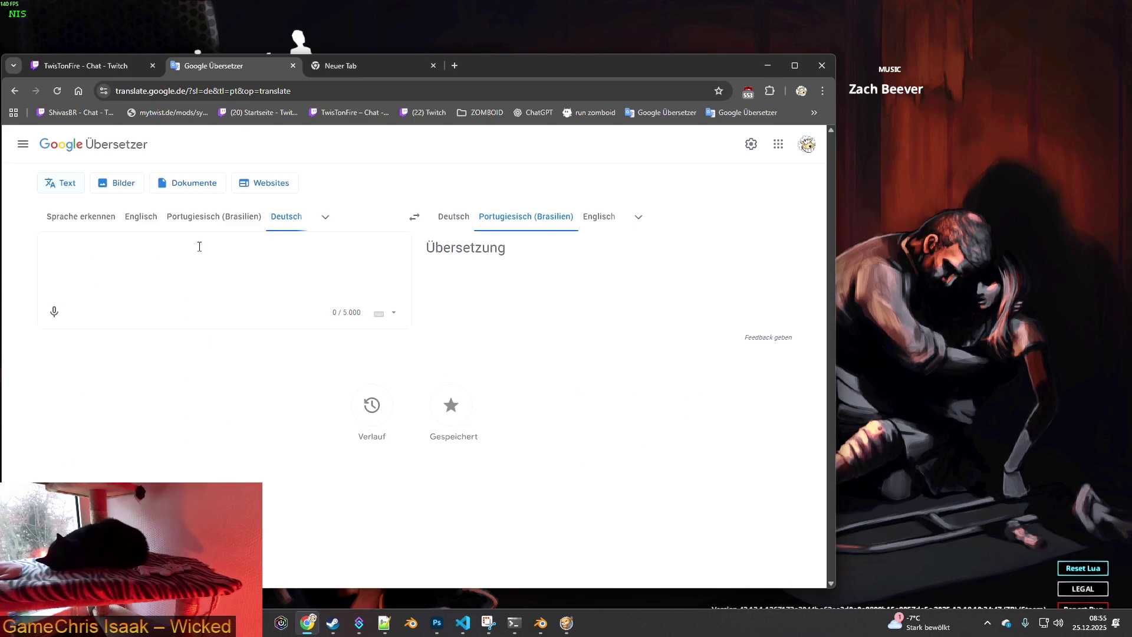
{"action": "type", "text": "FROHE WE"}
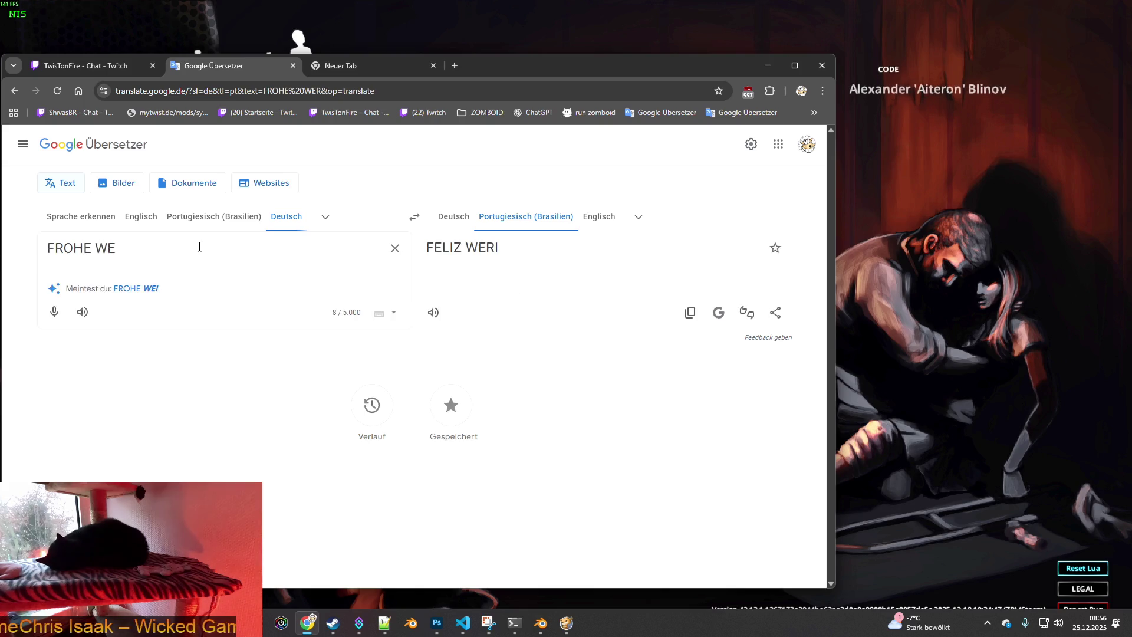
{"action": "type", "text": "IHNACHTEN"}
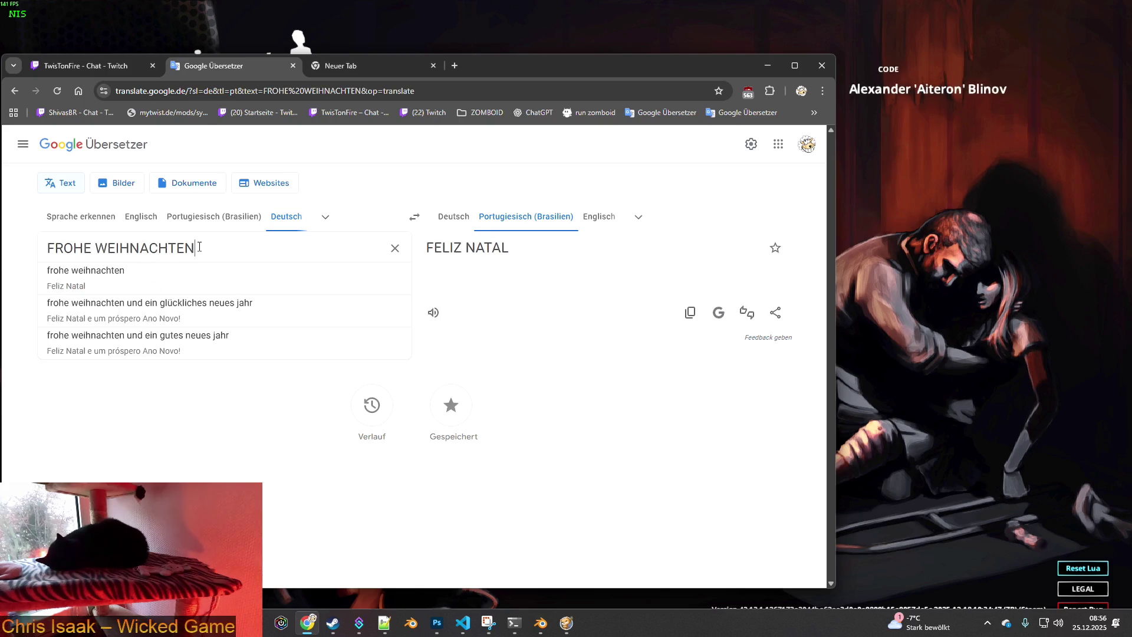
{"action": "type", "text": "!"}
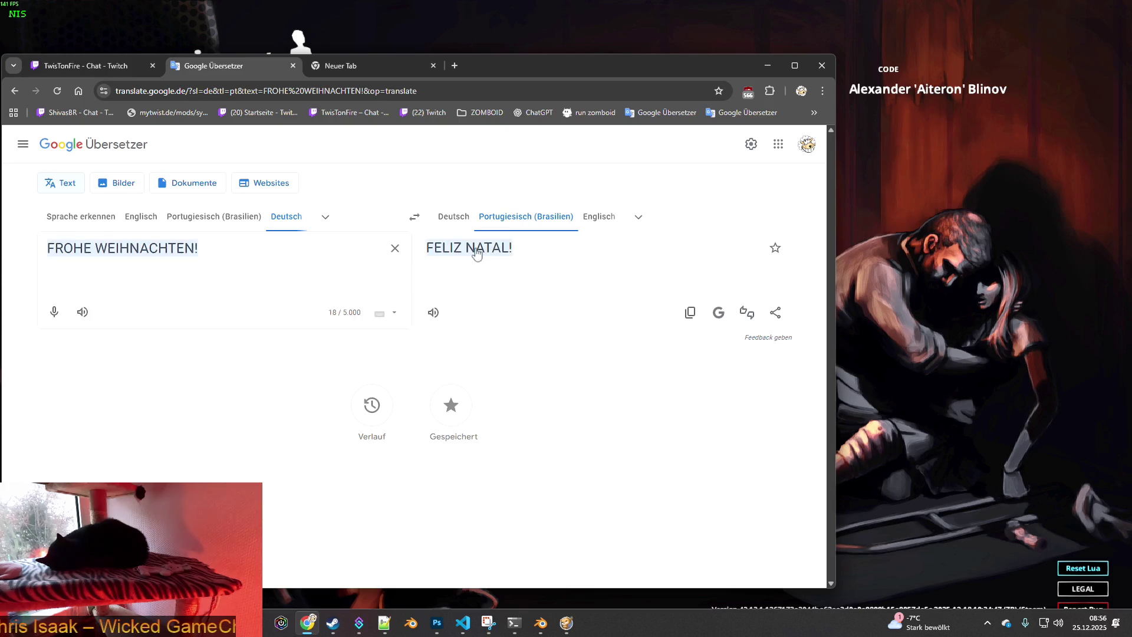
Set the target language to French (Französisch)
{"action": "left_click", "coordinate": [638, 219]}
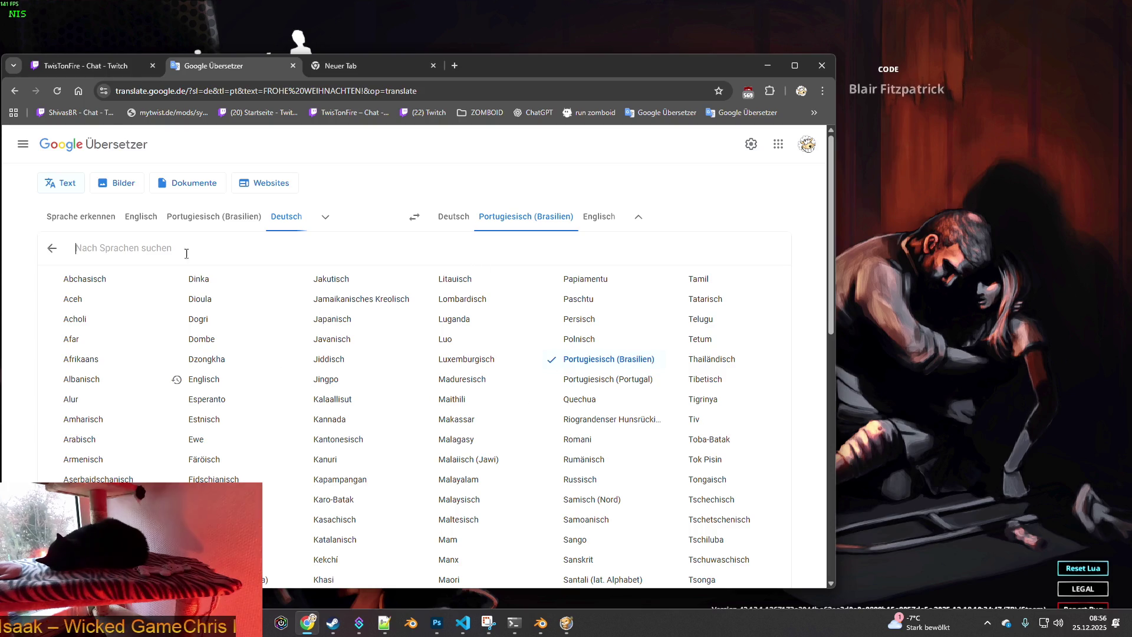
{"action": "type", "text": "fr"}
{"action": "key", "text": "Return"}
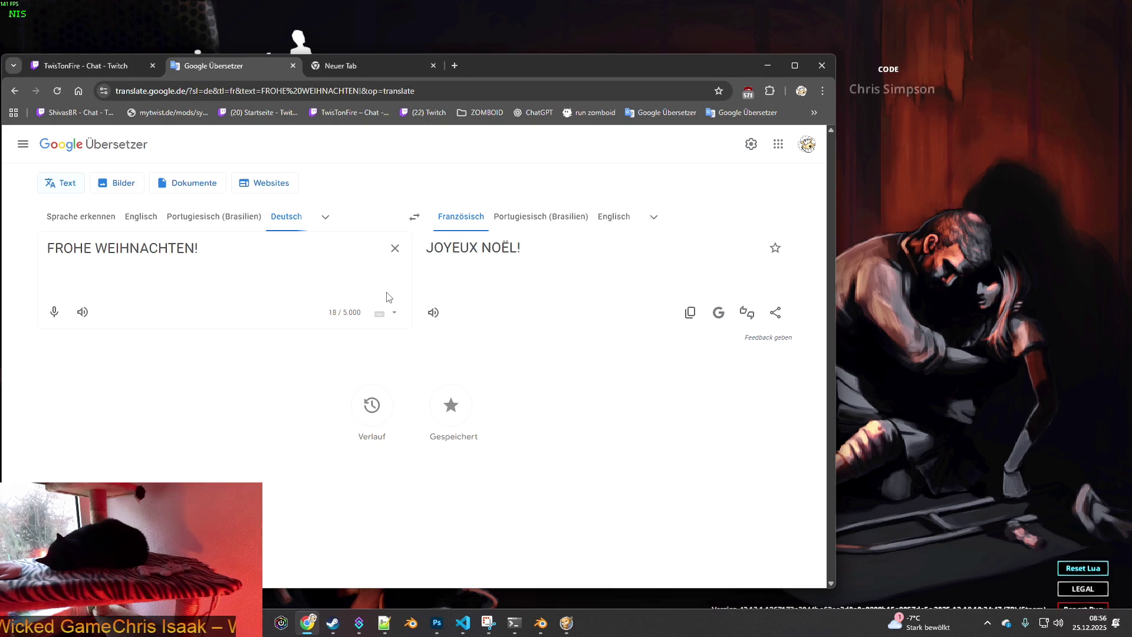
Reset Lua and continue the saved game
{"action": "left_click", "coordinate": [1082, 568]}
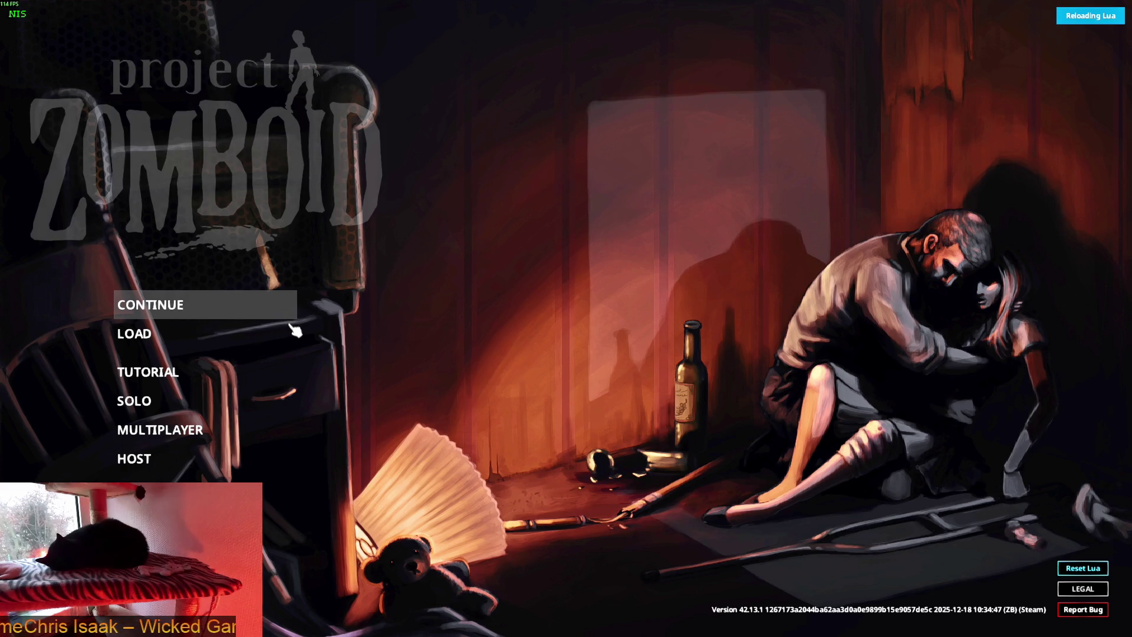
{"action": "left_click", "coordinate": [295, 329]}
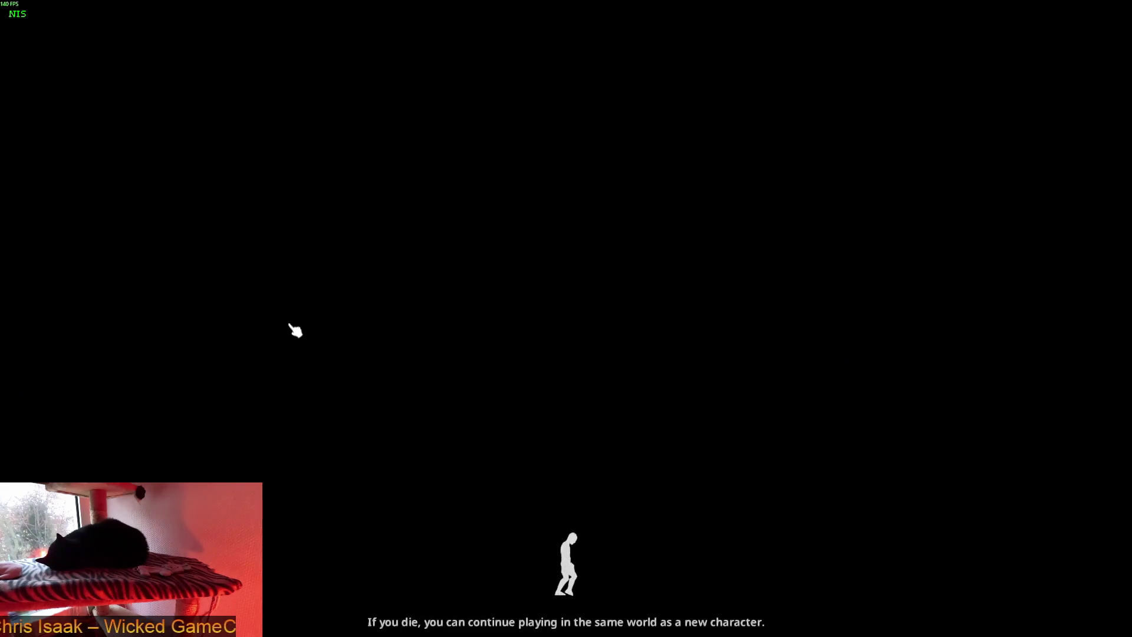
{"action": "left_click", "coordinate": [326, 333]}
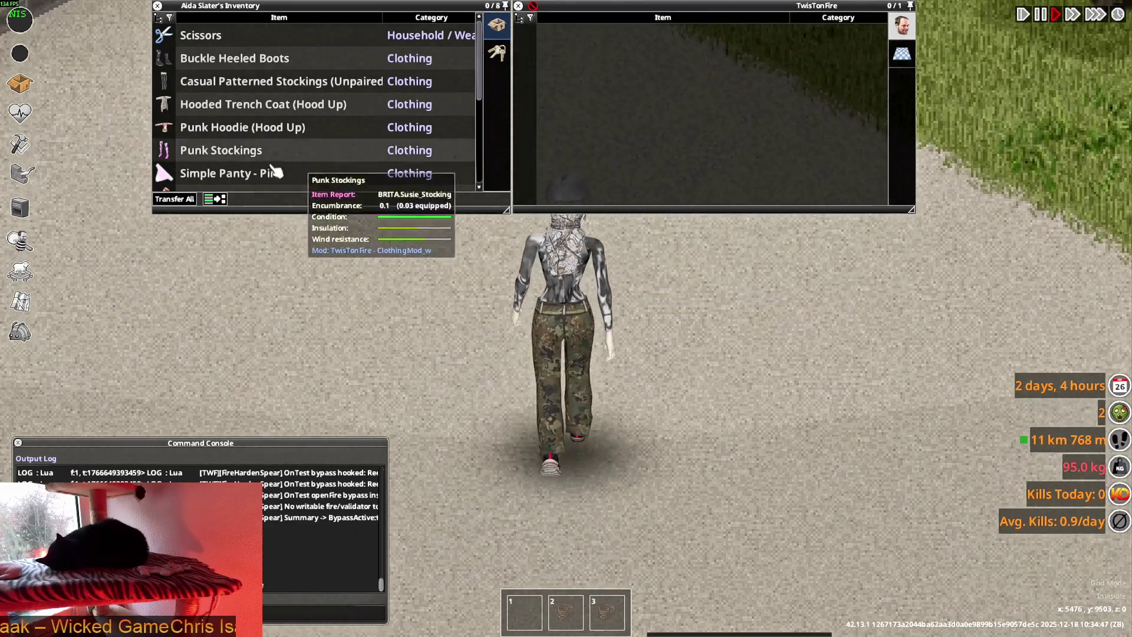
Place the Punk Stockings on the ground and walk around to view them
{"action": "right_click", "coordinate": [231, 151]}
{"action": "mouse_move", "coordinate": [270, 171]}
{"action": "left_click", "coordinate": [296, 236]}
{"action": "left_click", "coordinate": [774, 388]}
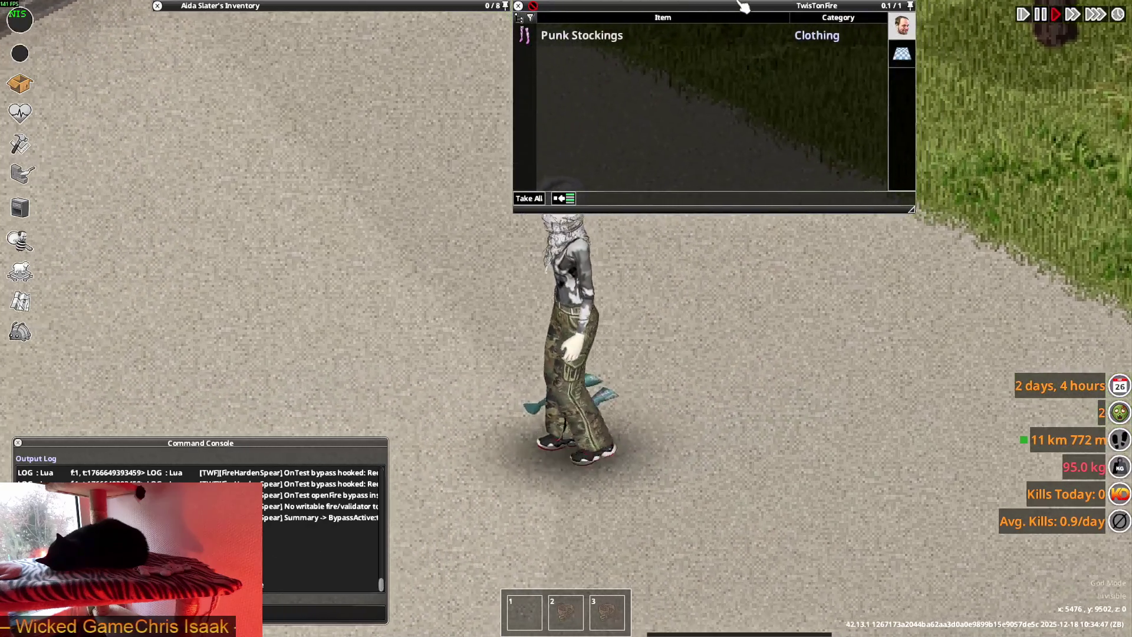
{"action": "mouse_move", "coordinate": [597, 40]}
{"action": "key", "text": "a"}
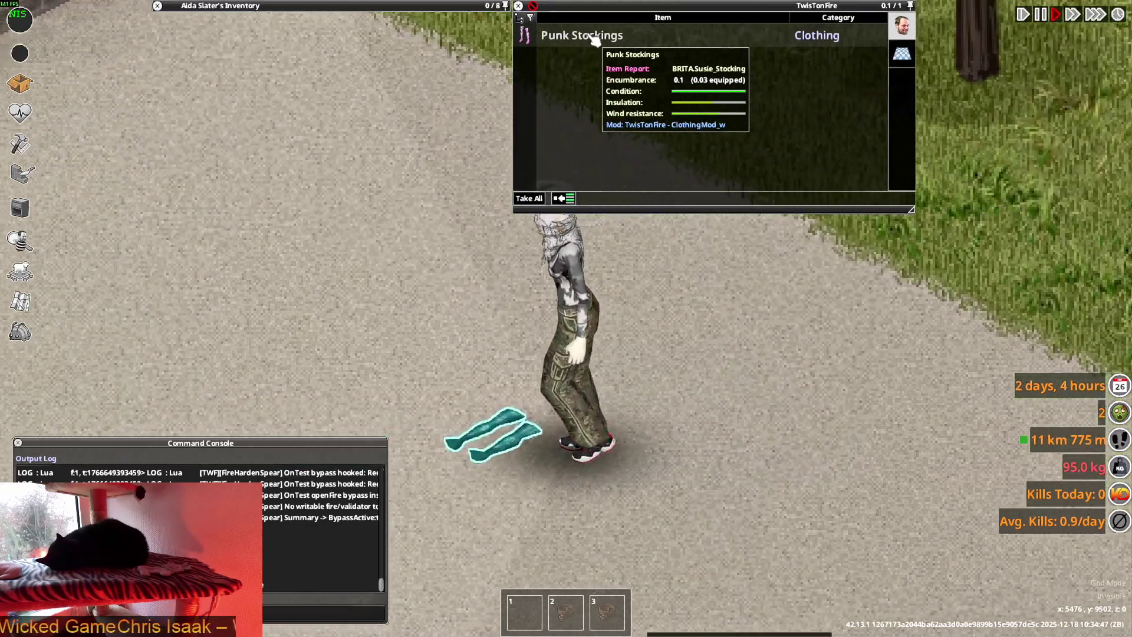
{"action": "key", "text": "d"}
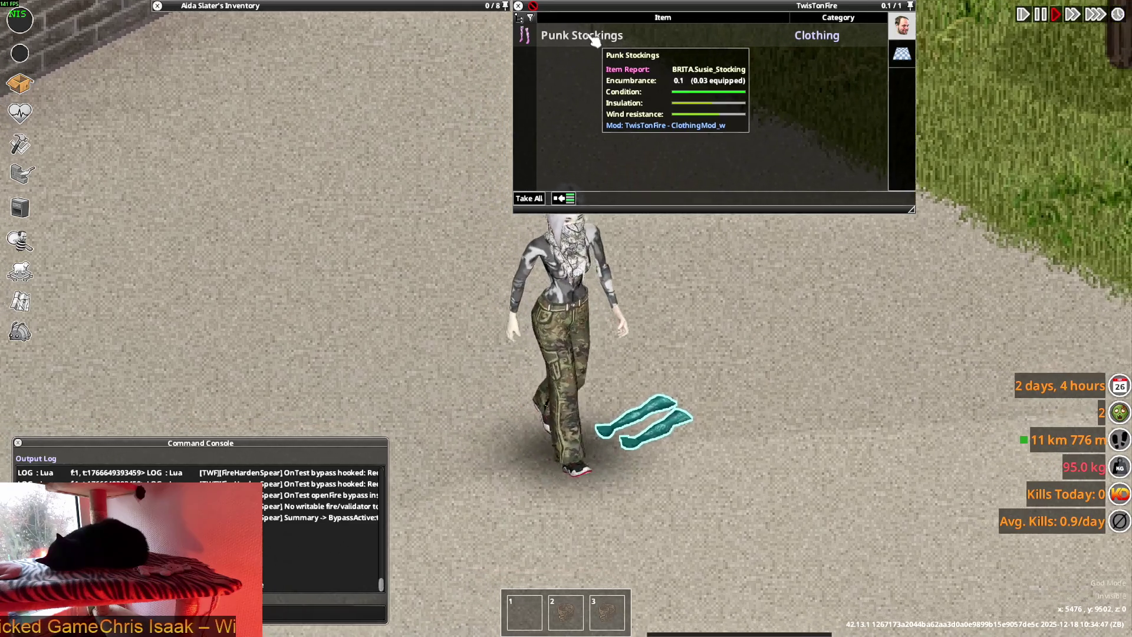
{"action": "key", "text": "a"}
{"action": "mouse_move", "coordinate": [315, 77]}
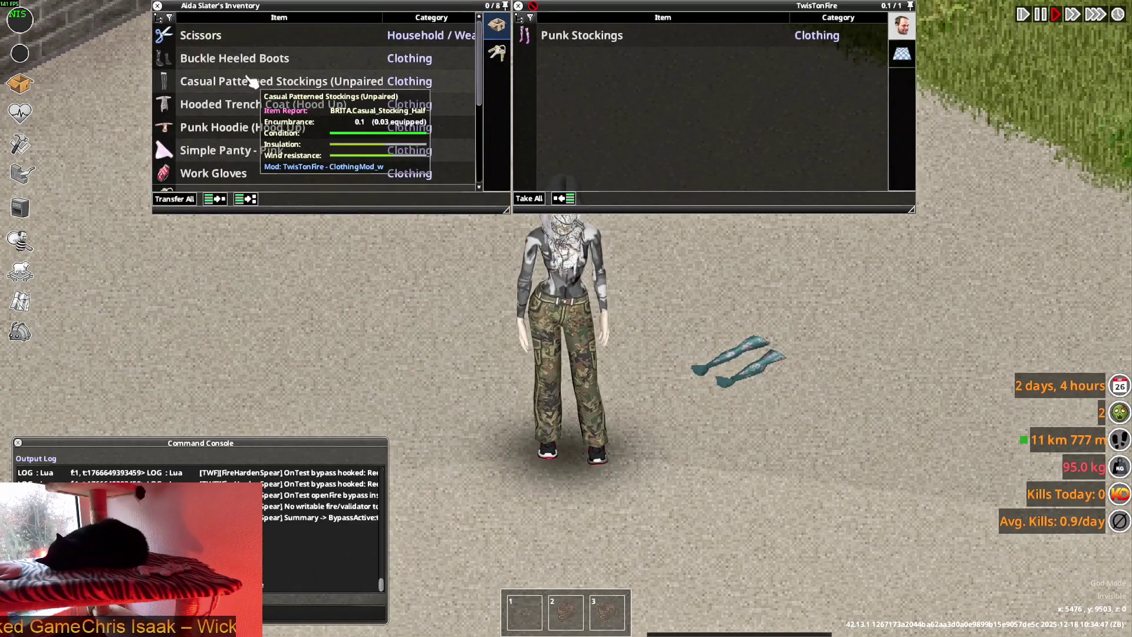
{"action": "key", "text": "d"}
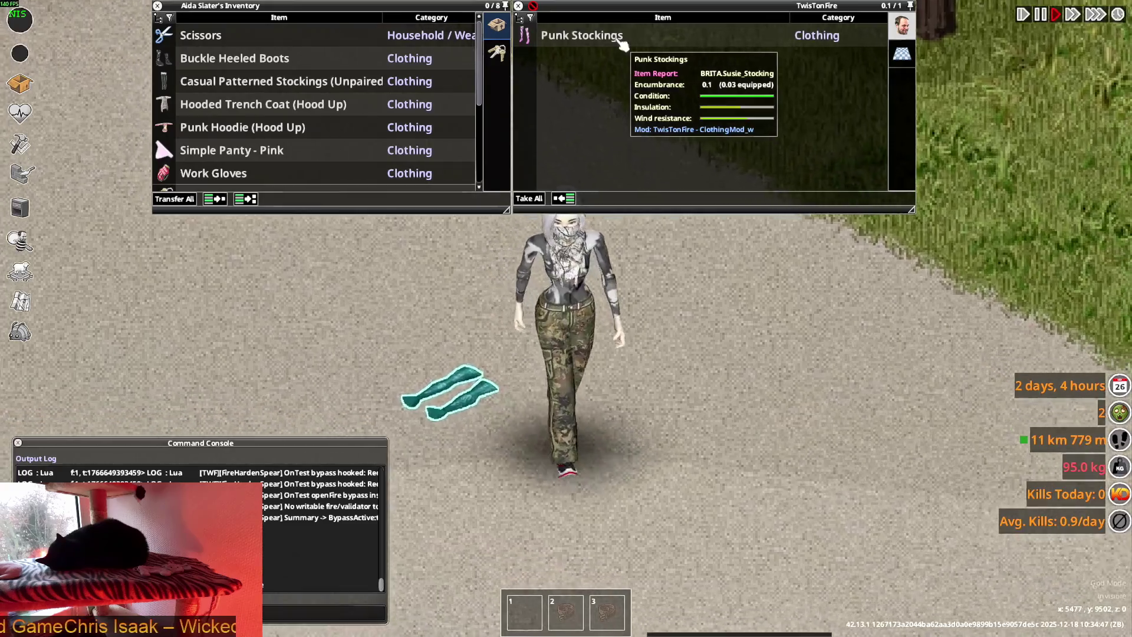
{"action": "key", "text": "a"}
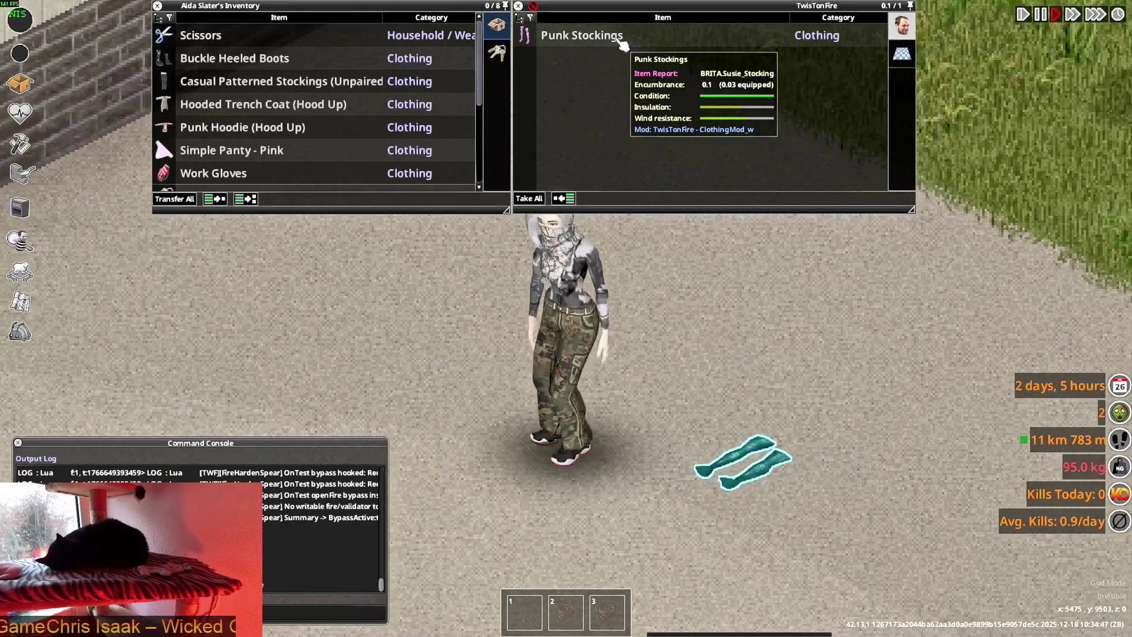
{"action": "key", "text": "d"}
Wear the Punk Stockings, then drop the Military Field Pants and the stockings on the ground
{"action": "right_click", "coordinate": [595, 46]}
{"action": "left_click", "coordinate": [617, 77]}
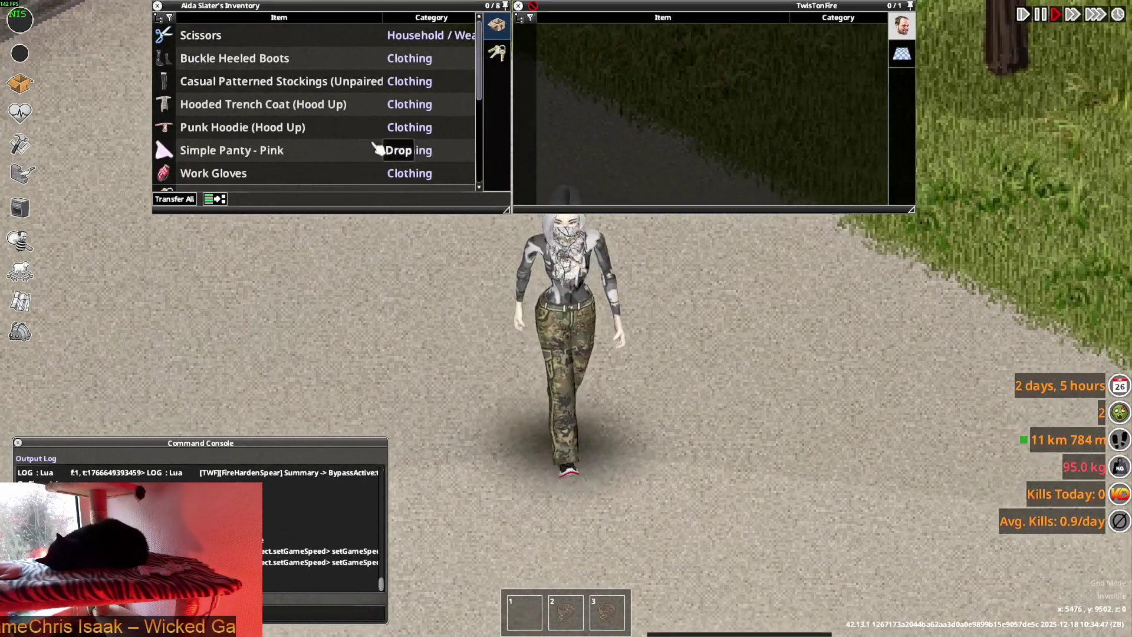
{"action": "scroll", "coordinate": [280, 122], "scroll_direction": "down", "scroll_amount": 5}
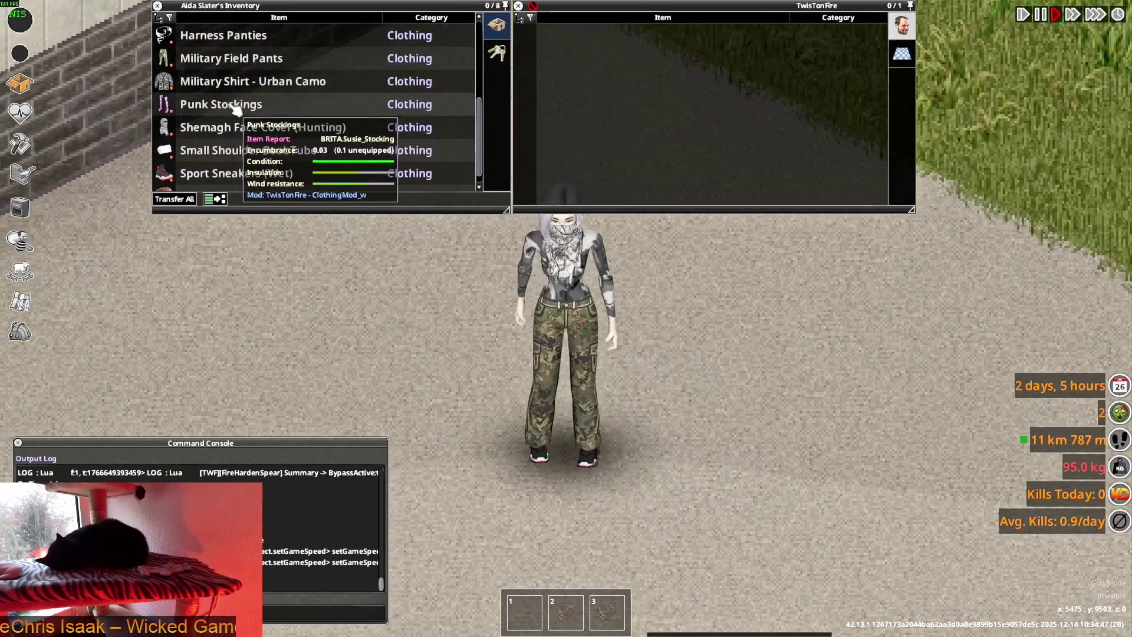
{"action": "left_click_drag", "start_coordinate": [223, 45], "coordinate": [631, 361]}
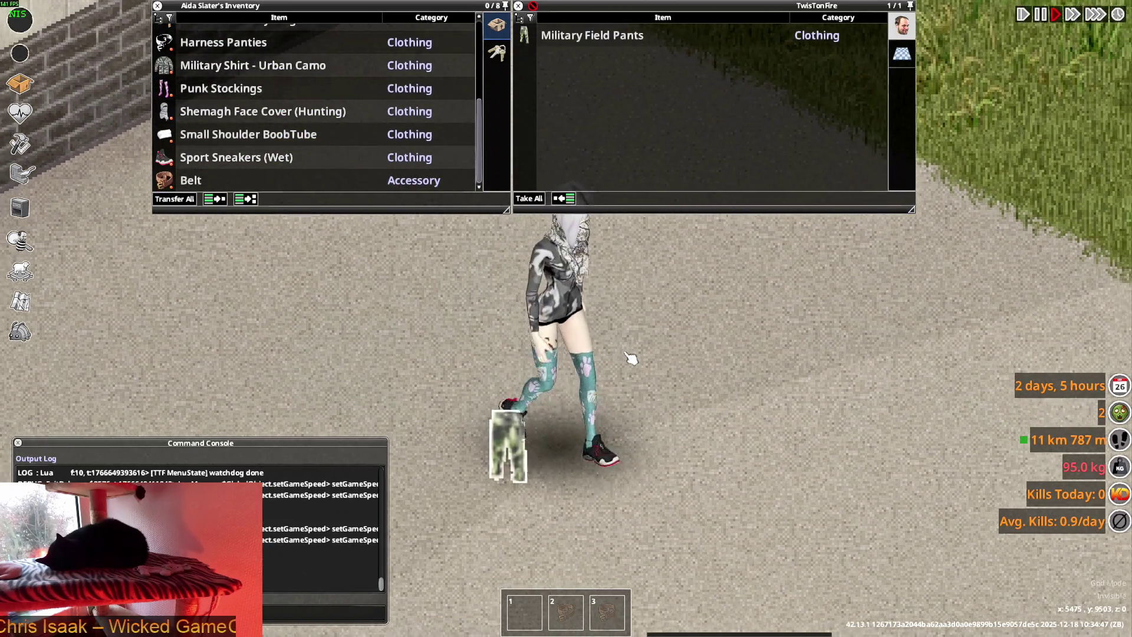
{"action": "mouse_move", "coordinate": [613, 41]}
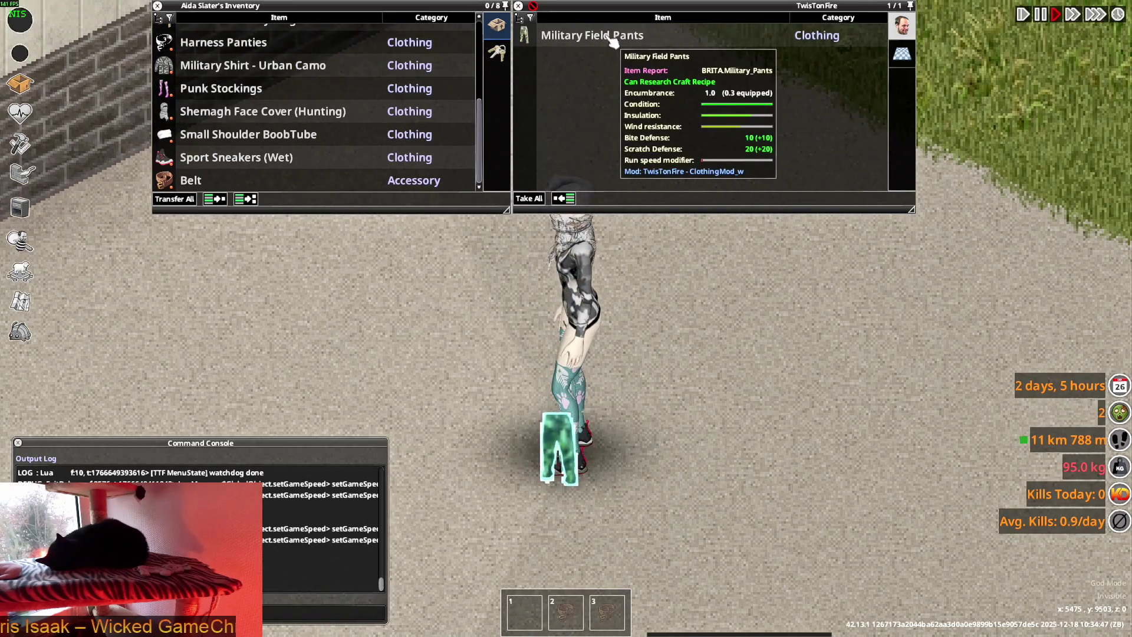
{"action": "key", "text": "d"}
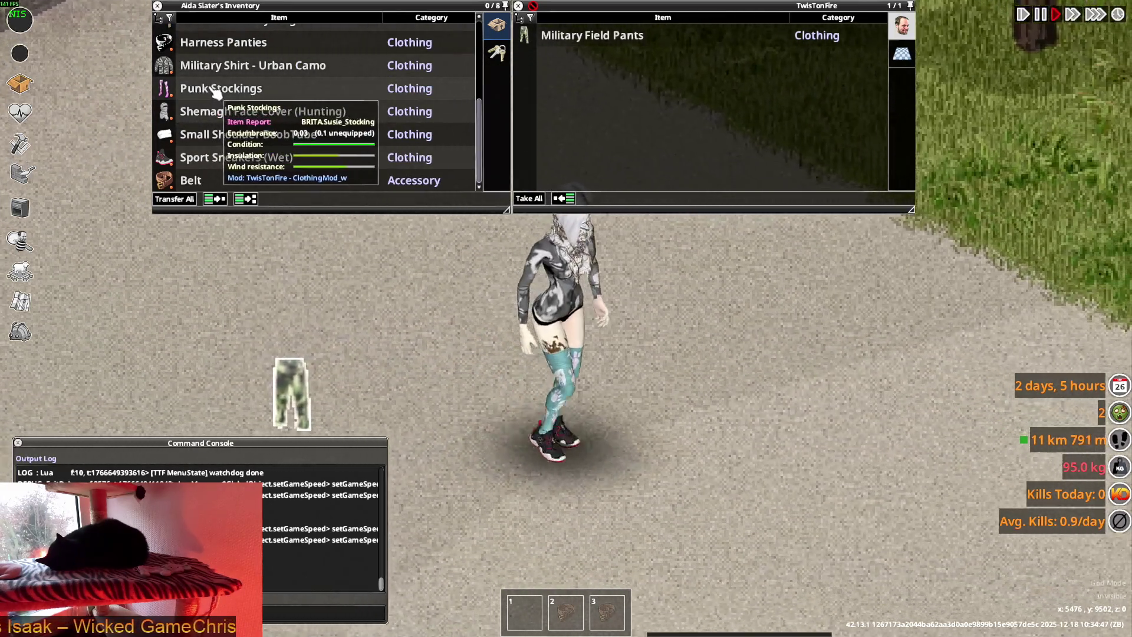
{"action": "key", "text": "w"}
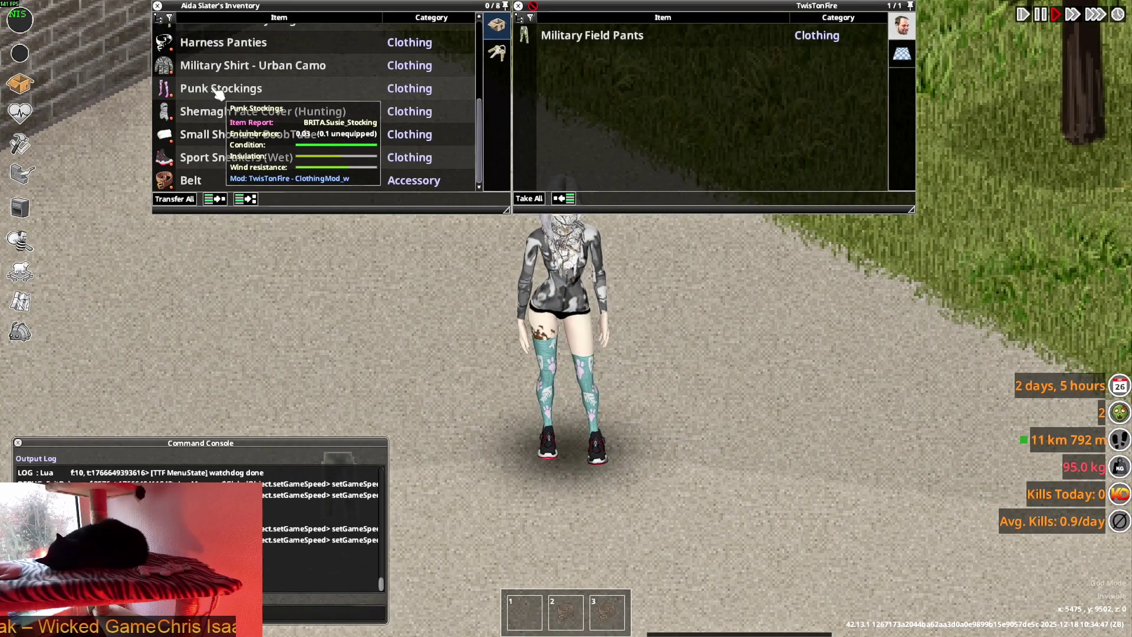
{"action": "left_click_drag", "start_coordinate": [219, 95], "coordinate": [728, 374]}
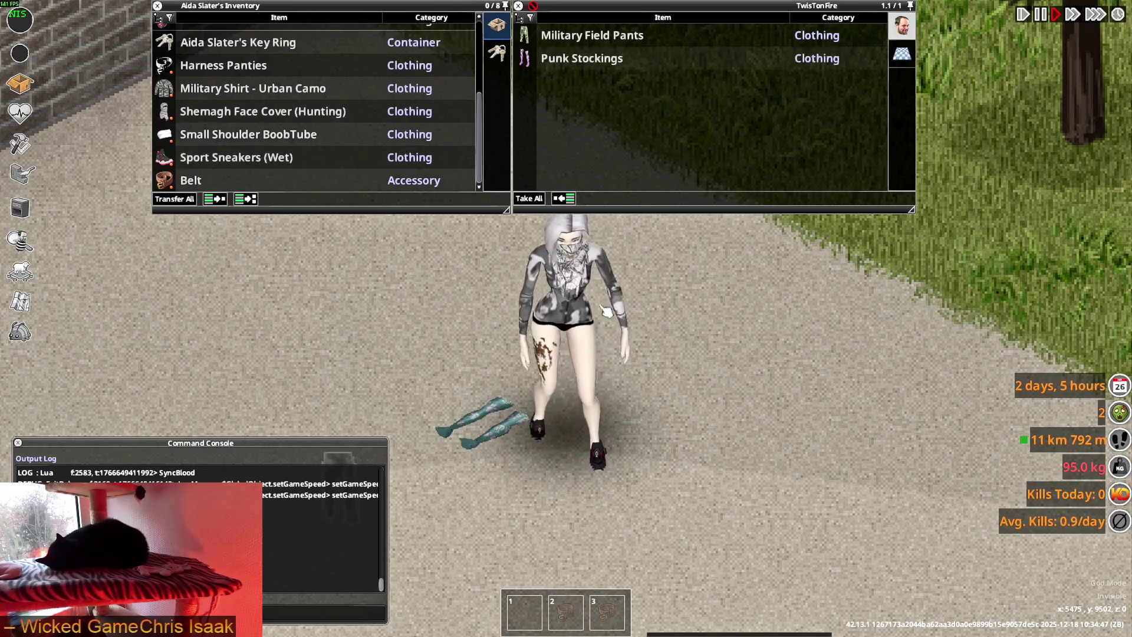
Wear the Casual Patterned Stockings in Mismatched style and walk to show them off
{"action": "scroll", "coordinate": [252, 159], "scroll_direction": "up", "scroll_amount": 5}
{"action": "right_click", "coordinate": [233, 86]}
{"action": "mouse_move", "coordinate": [262, 100]}
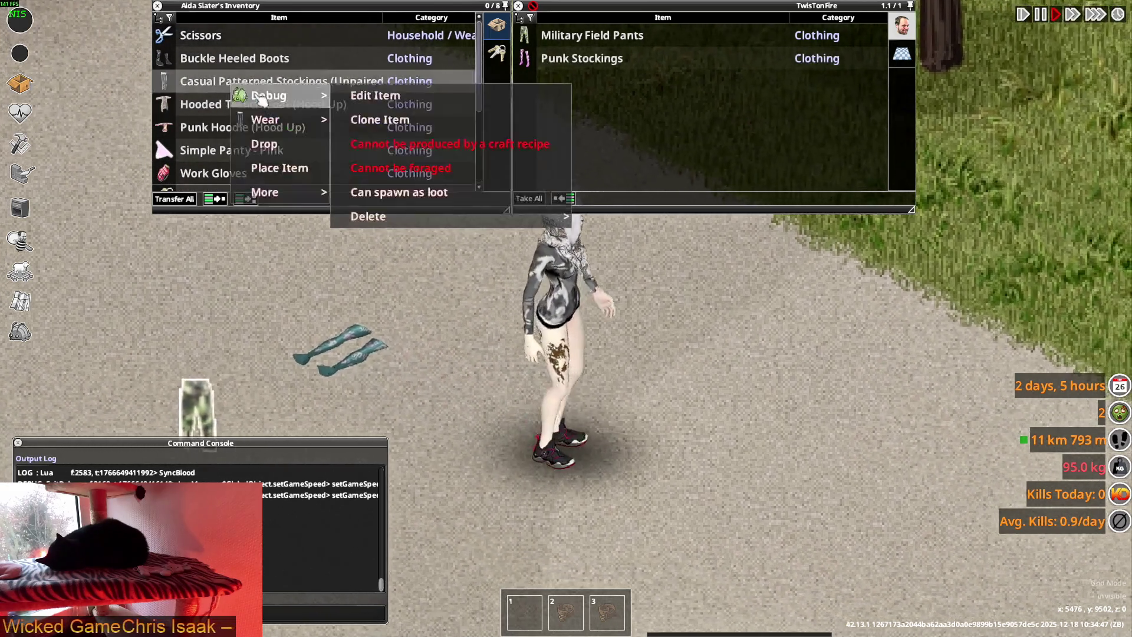
{"action": "mouse_move", "coordinate": [284, 119]}
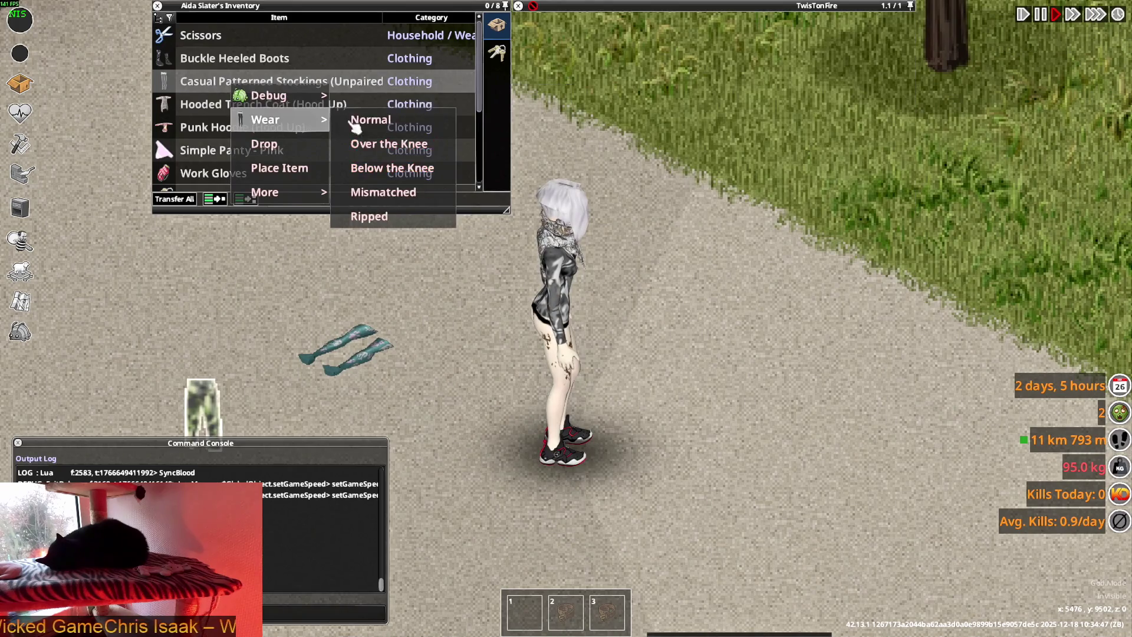
{"action": "left_click", "coordinate": [404, 193]}
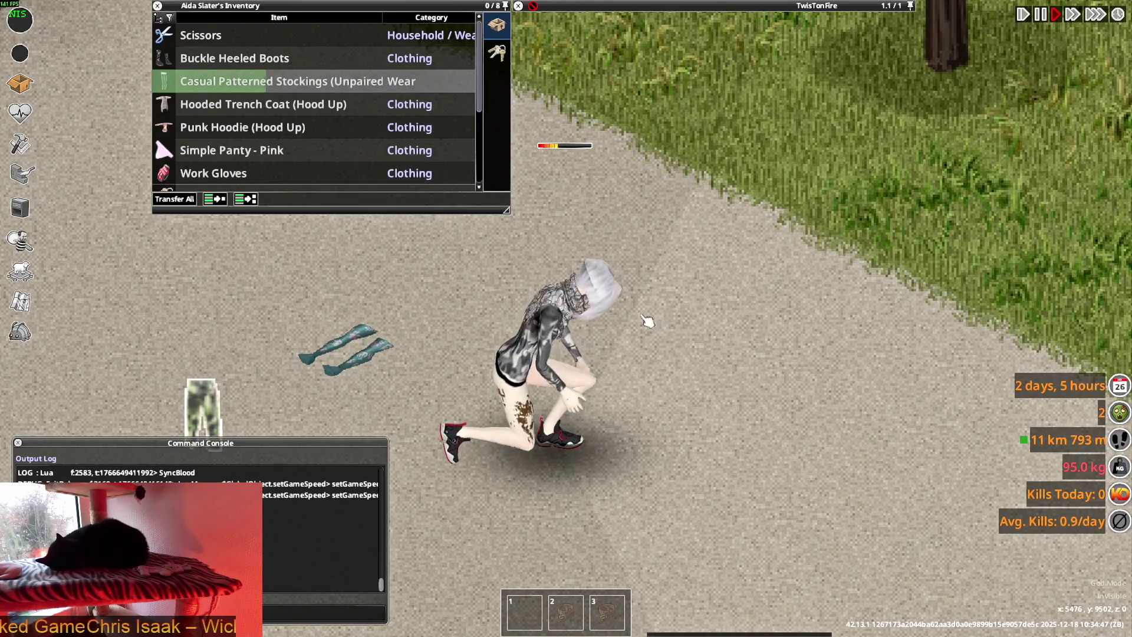
{"action": "key", "text": "d"}
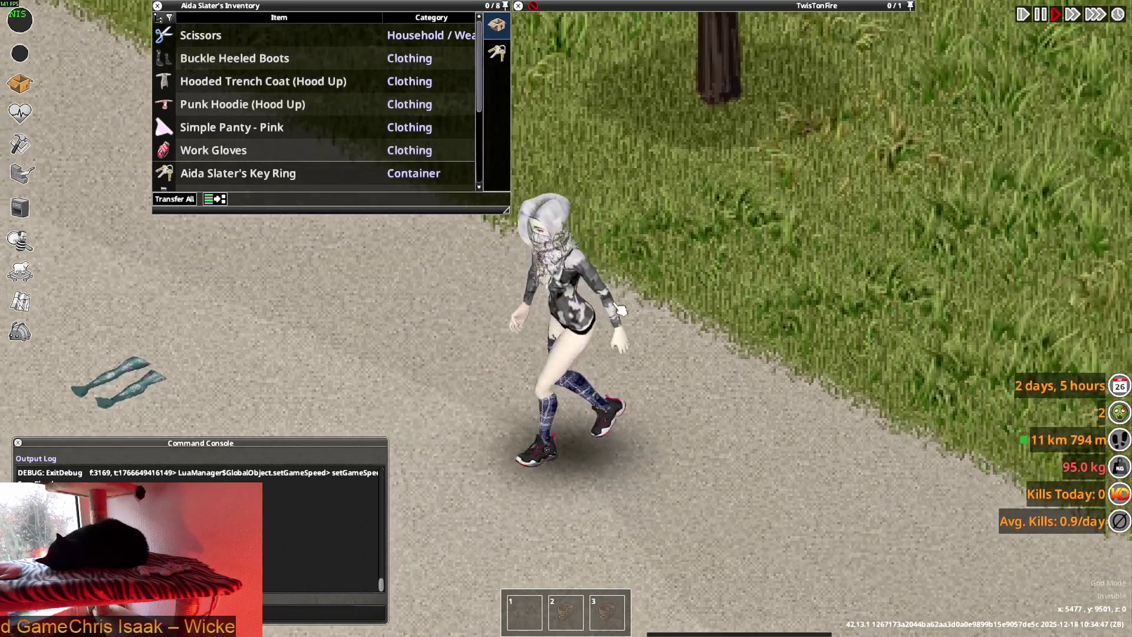
{"action": "key", "text": "a"}
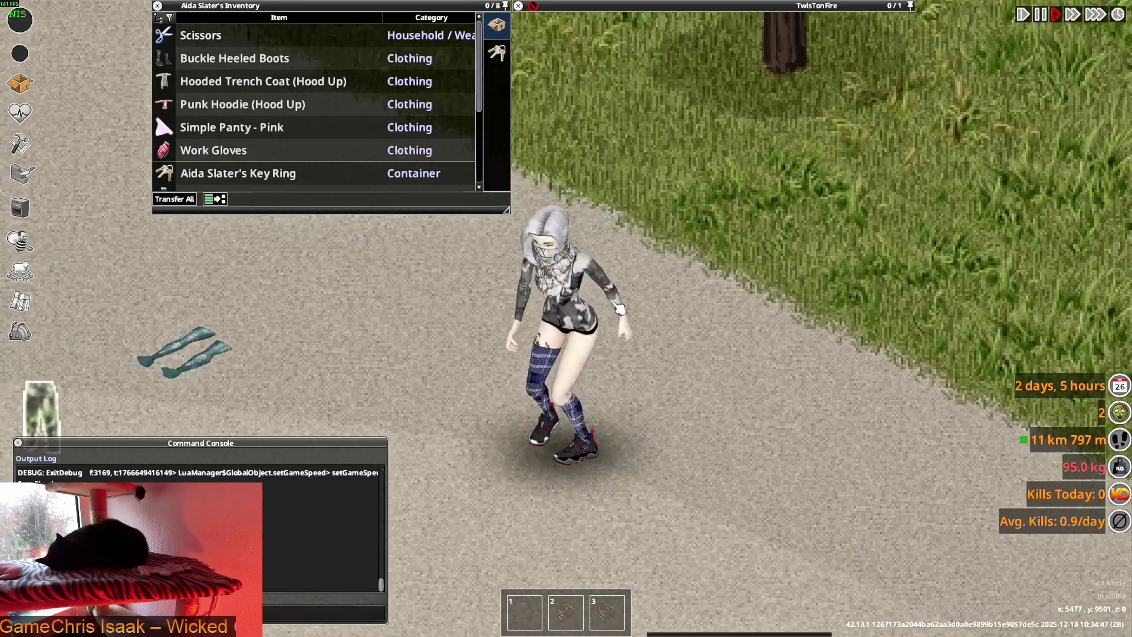
{"action": "scroll", "coordinate": [248, 95], "scroll_direction": "down", "scroll_amount": 2}
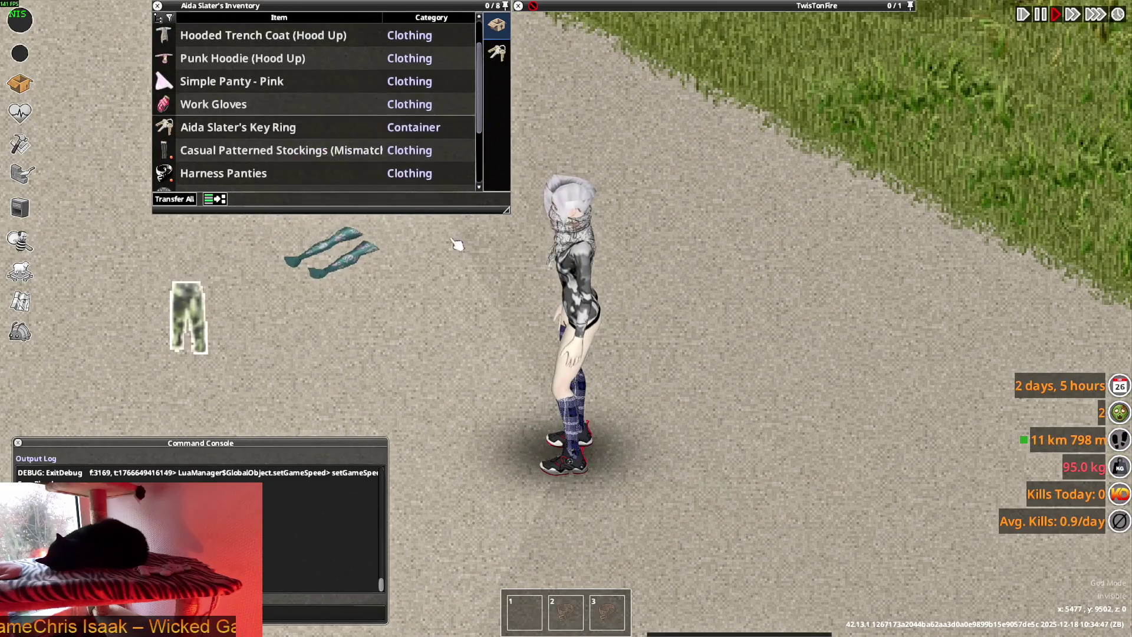
{"action": "key", "text": "alt+Tab"}
{"action": "key", "text": "alt+Tab"}
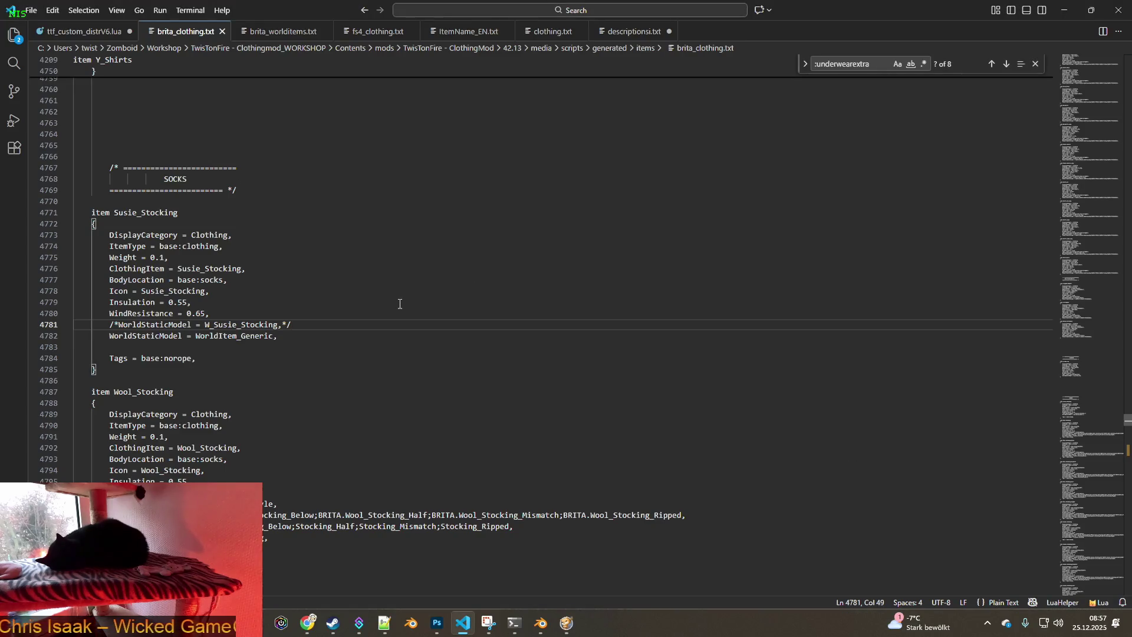
Delete Susie_Stocking's commented-out model line, copy its WorldItem_Generic line, and apply it to Wool_Stocking
{"action": "key", "text": "shift+Home"}
{"action": "key", "text": "shift+Home"}
{"action": "key", "text": "BackSpace"}
{"action": "key", "text": "BackSpace"}
{"action": "left_click_drag", "start_coordinate": [290, 326], "coordinate": [110, 325]}
{"action": "key", "text": "ctrl+c"}
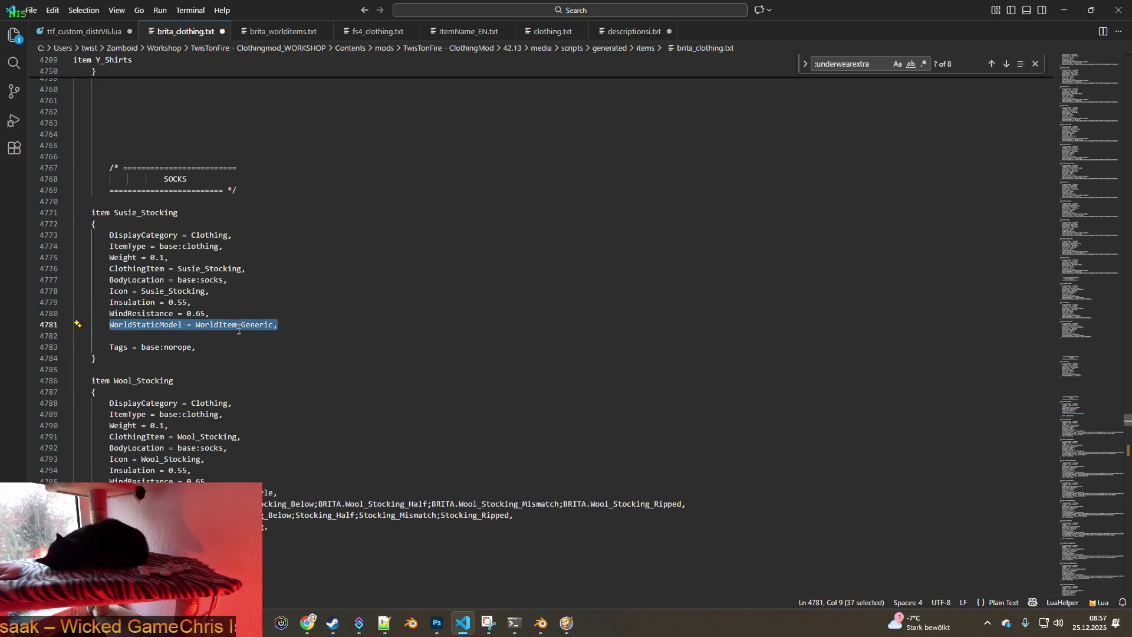
{"action": "scroll", "coordinate": [240, 332], "scroll_direction": "down", "scroll_amount": 3}
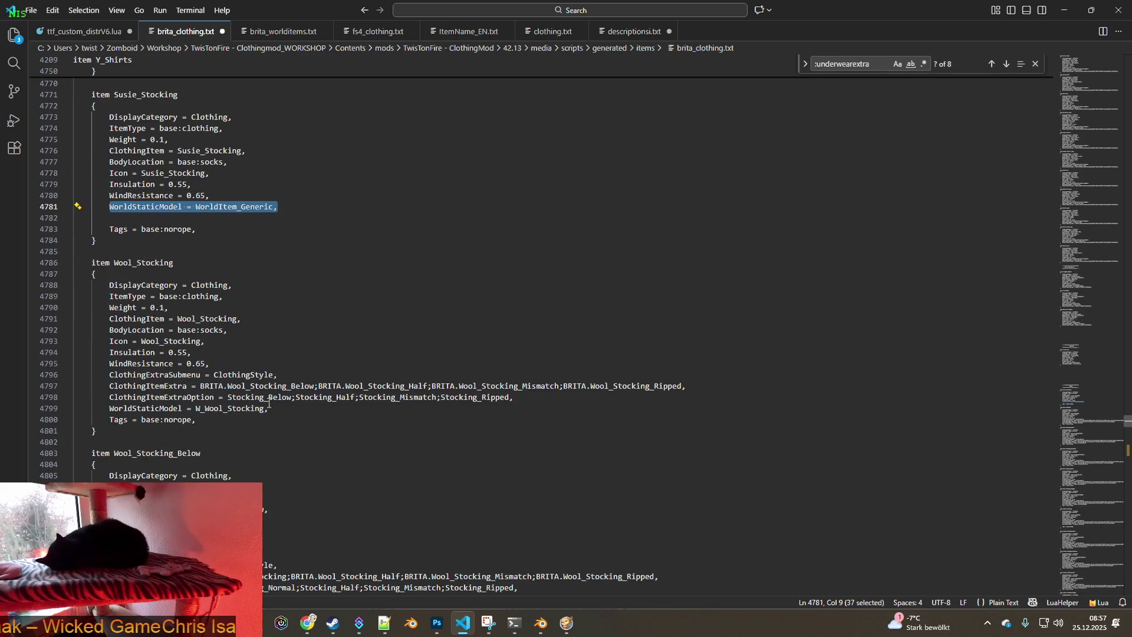
{"action": "left_click", "coordinate": [269, 407]}
{"action": "key", "text": "End"}
{"action": "key", "text": "shift+Home"}
{"action": "key", "text": "ctrl+v"}
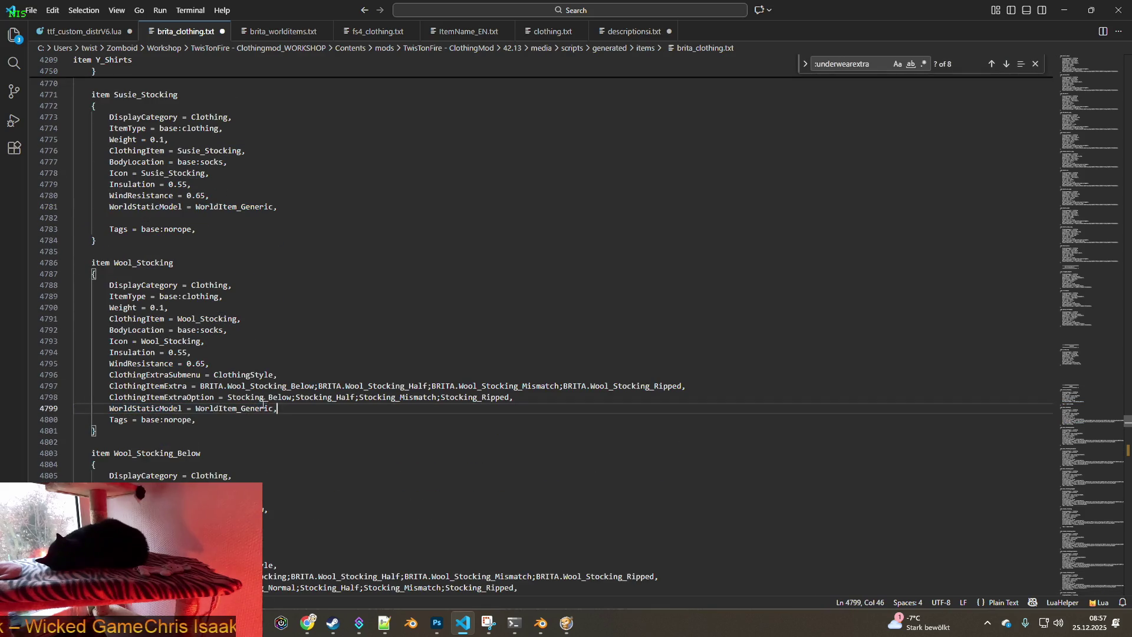
Switch Wool_Stocking_Below, Wool_Stocking_Mismatch and Wool_Stocking_Half to WorldItem_Generic
{"action": "scroll", "coordinate": [263, 406], "scroll_direction": "down", "scroll_amount": 3}
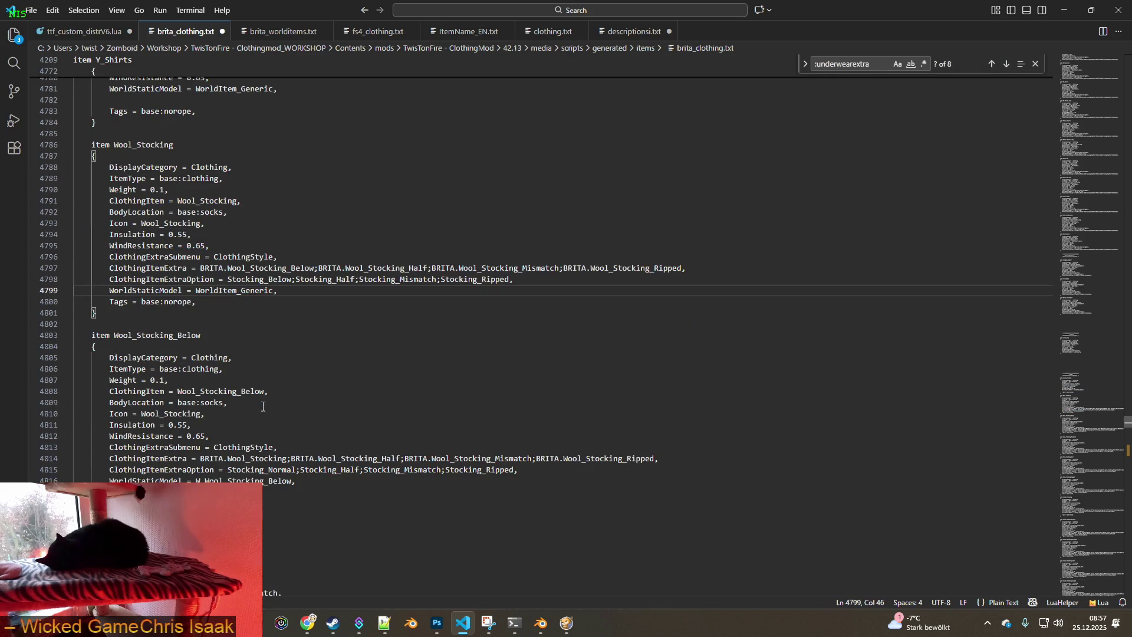
{"action": "left_click", "coordinate": [305, 479]}
{"action": "key", "text": "ctrl+shift+Left"}
{"action": "key", "text": "ctrl+shift+Left"}
{"action": "key", "text": "ctrl+shift+Left"}
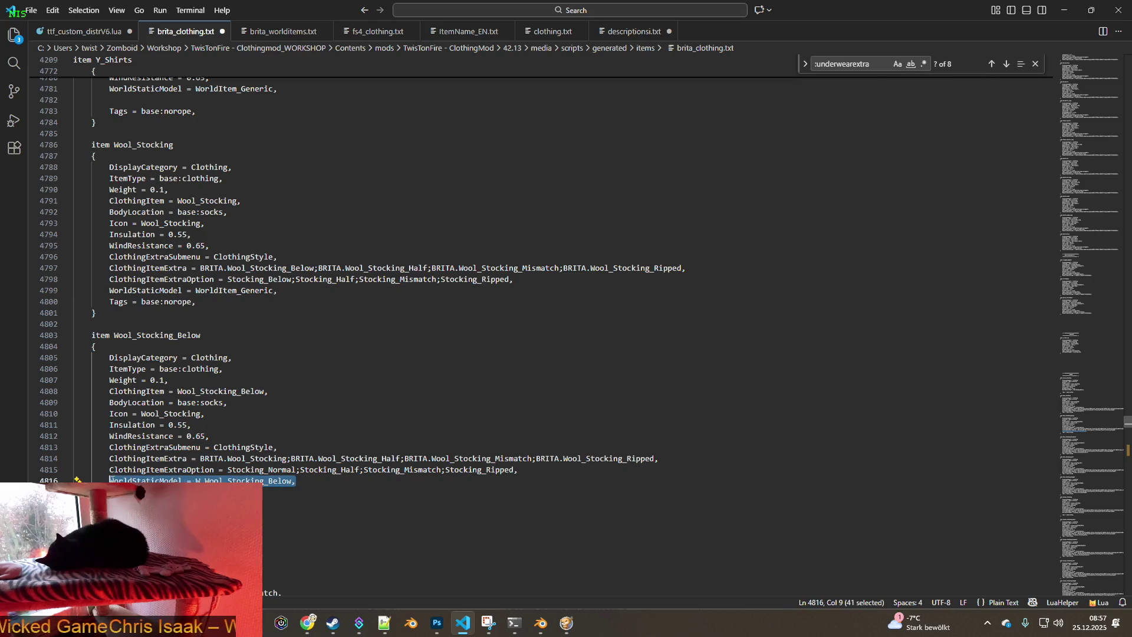
{"action": "key", "text": "ctrl+v"}
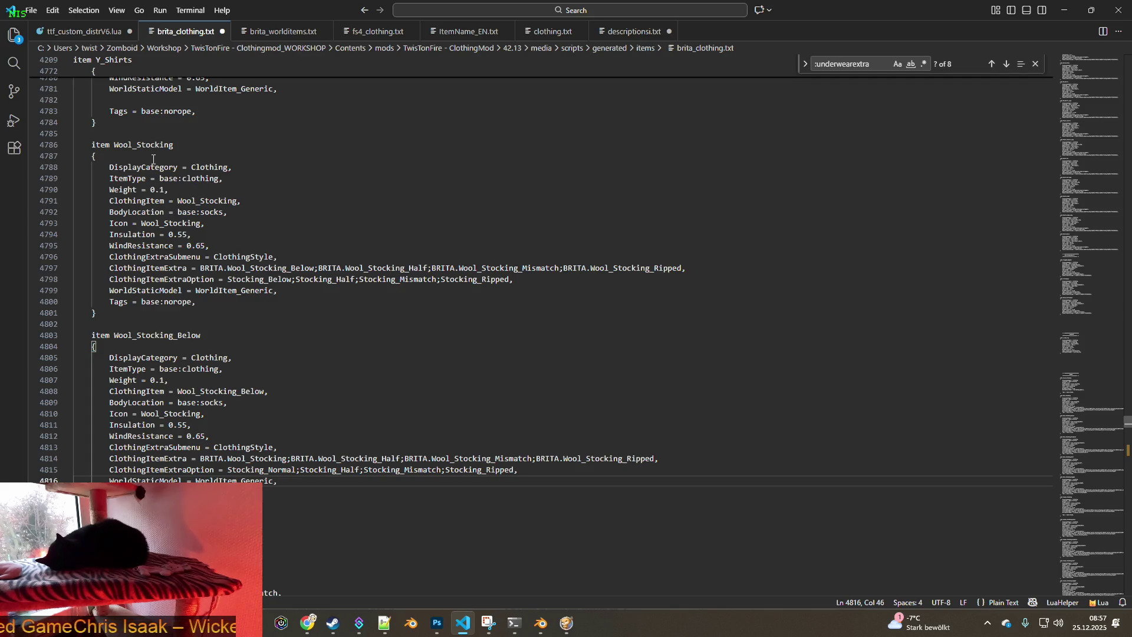
{"action": "scroll", "coordinate": [214, 233], "scroll_direction": "up", "scroll_amount": 5}
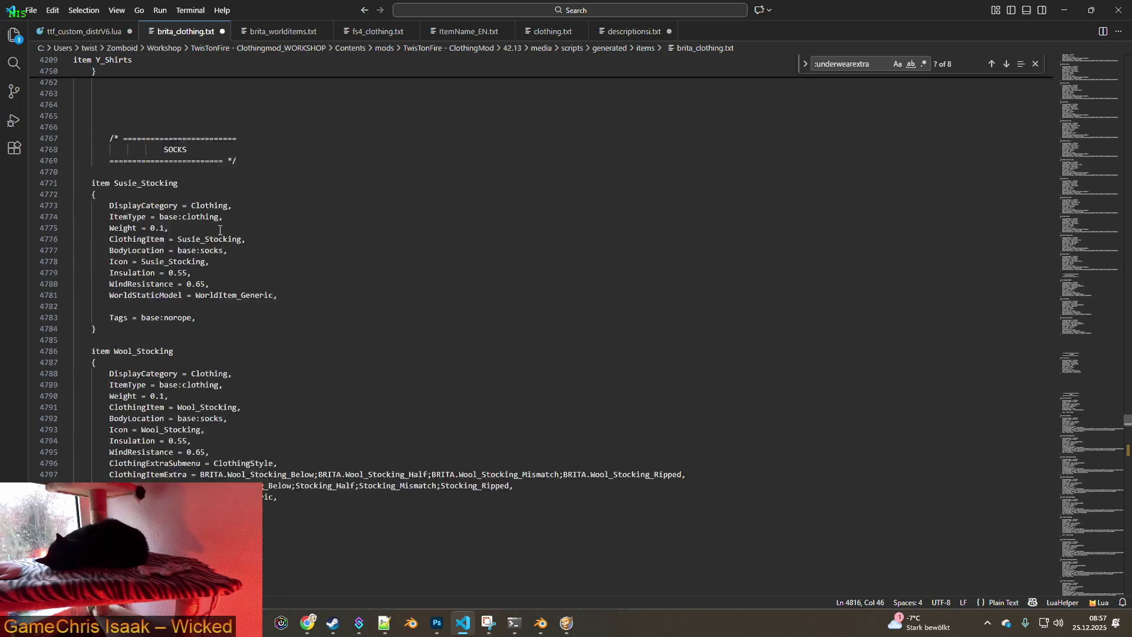
{"action": "scroll", "coordinate": [227, 239], "scroll_direction": "down", "scroll_amount": 3}
{"action": "scroll", "coordinate": [253, 248], "scroll_direction": "down", "scroll_amount": 4}
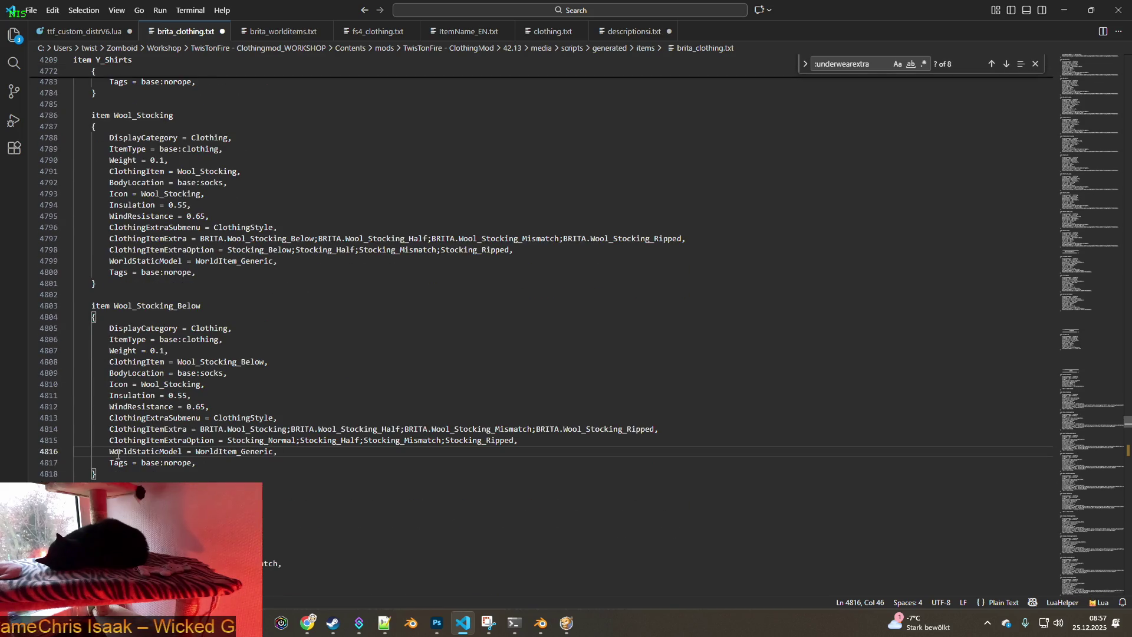
{"action": "left_click_drag", "start_coordinate": [111, 451], "coordinate": [303, 453]}
{"action": "key", "text": "ctrl+c"}
{"action": "scroll", "coordinate": [298, 454], "scroll_direction": "down", "scroll_amount": 4}
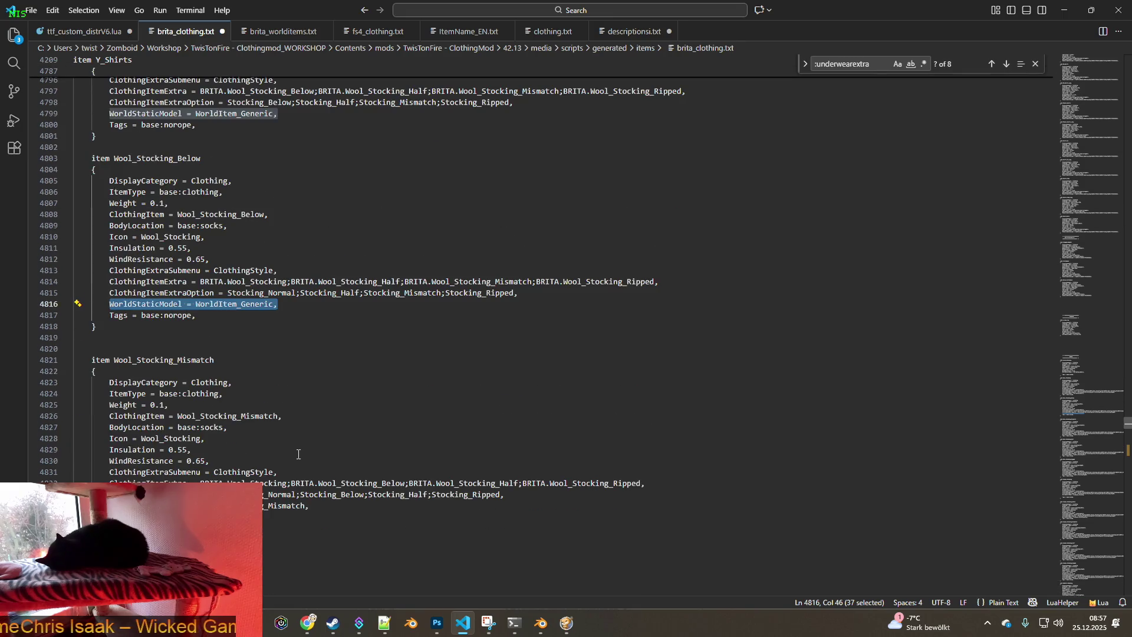
{"action": "left_click_drag", "start_coordinate": [311, 505], "coordinate": [110, 505]}
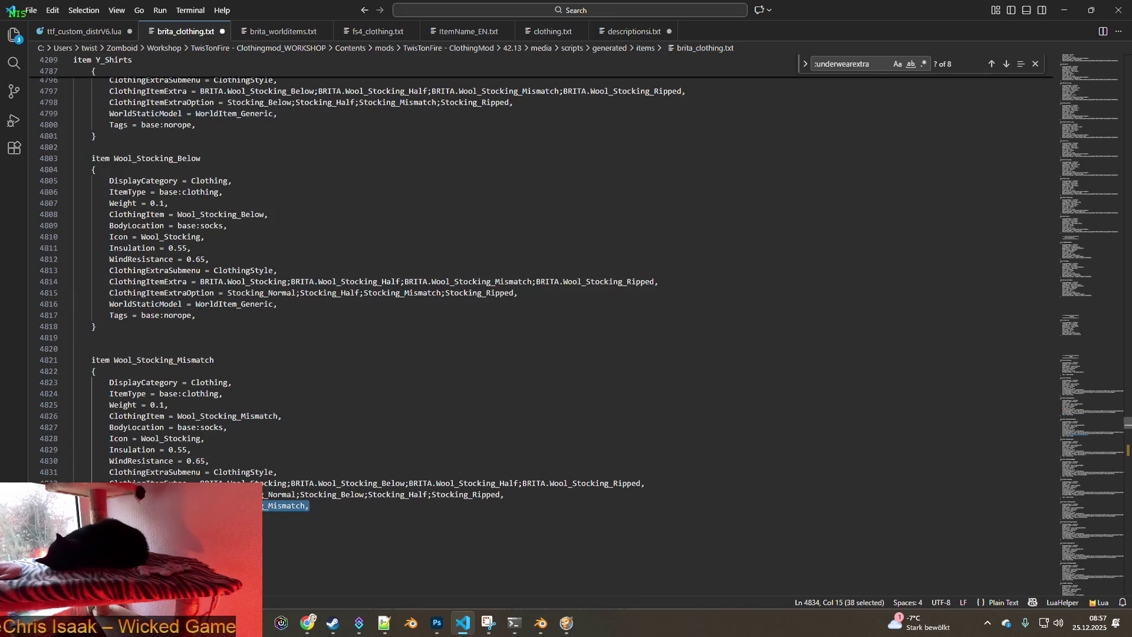
{"action": "key", "text": "ctrl+v"}
{"action": "scroll", "coordinate": [229, 474], "scroll_direction": "down", "scroll_amount": 7}
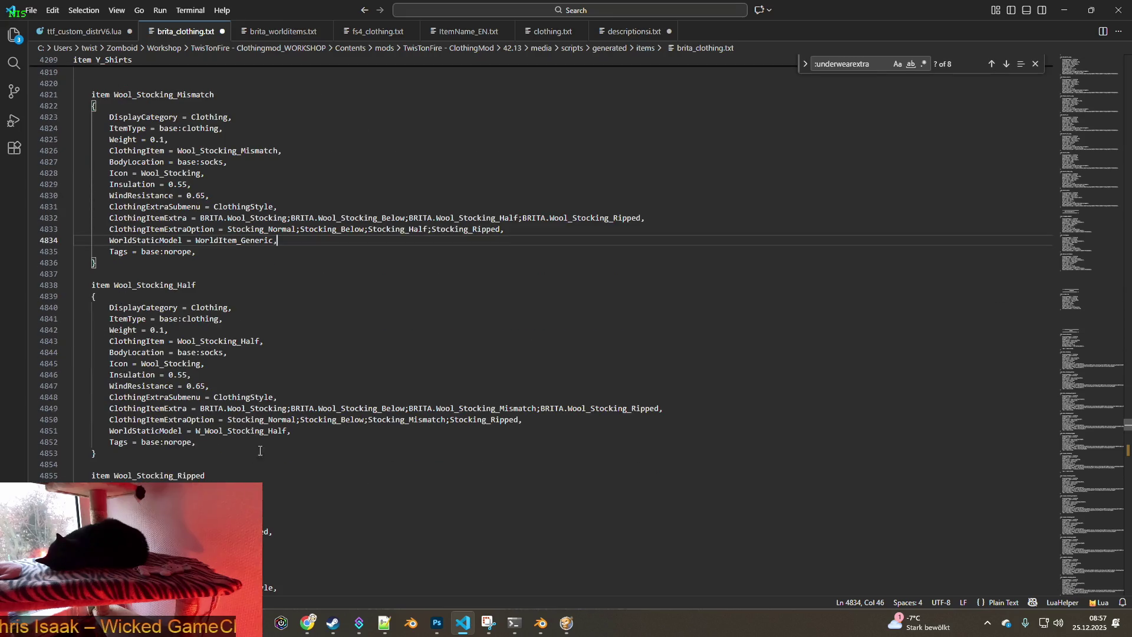
{"action": "left_click_drag", "start_coordinate": [293, 431], "coordinate": [110, 431]}
{"action": "key", "text": "ctrl+v"}
Set Wool_Stocking_Ripped, Casual_Stocking, Casual_Stocking_Below and Casual_Stocking_Mismatch to WorldItem_Generic
{"action": "scroll", "coordinate": [275, 472], "scroll_direction": "down", "scroll_amount": 3}
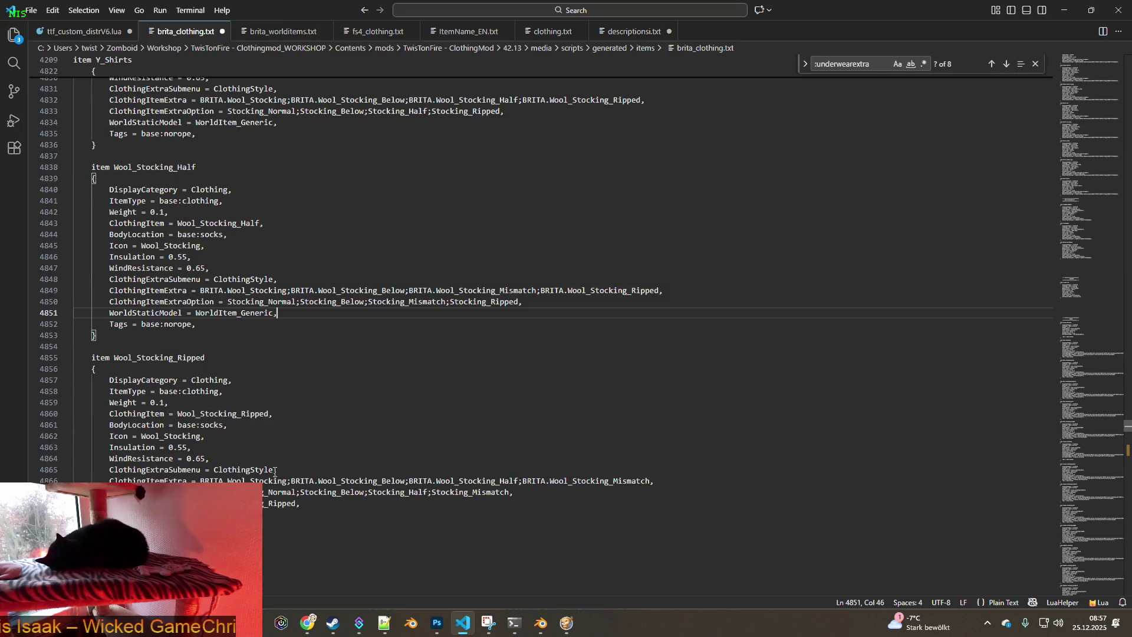
{"action": "left_click_drag", "start_coordinate": [301, 506], "coordinate": [110, 505]}
{"action": "key", "text": "ctrl+v"}
{"action": "scroll", "coordinate": [563, 336], "scroll_direction": "down", "scroll_amount": 6}
{"action": "left_click_drag", "start_coordinate": [278, 488], "coordinate": [110, 488]}
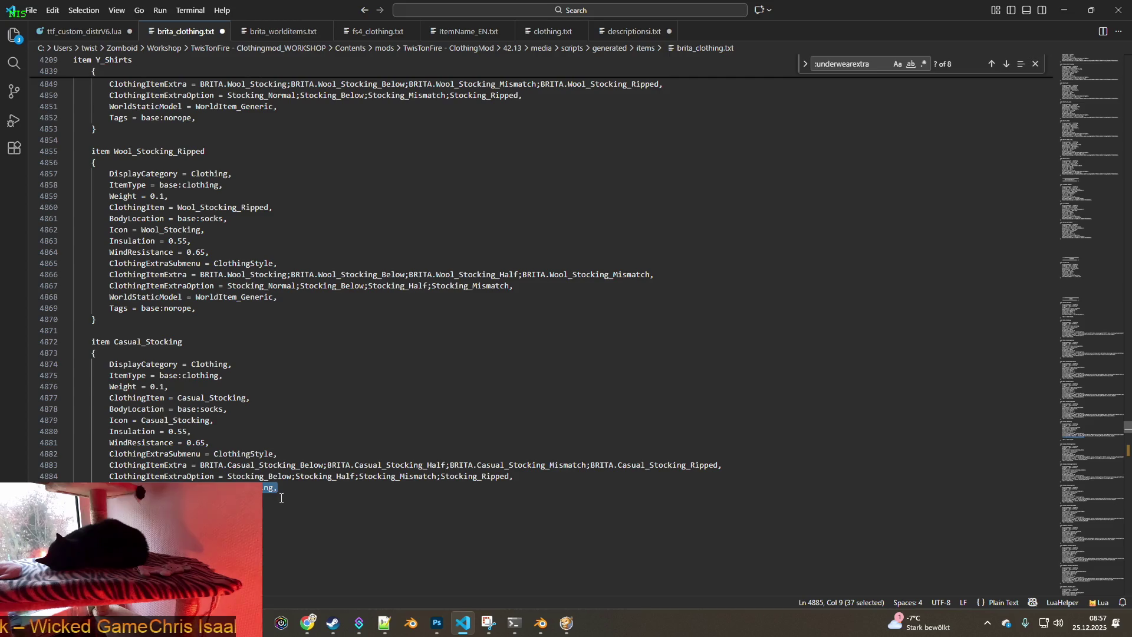
{"action": "key", "text": "ctrl+v"}
{"action": "scroll", "coordinate": [289, 507], "scroll_direction": "down", "scroll_amount": 7}
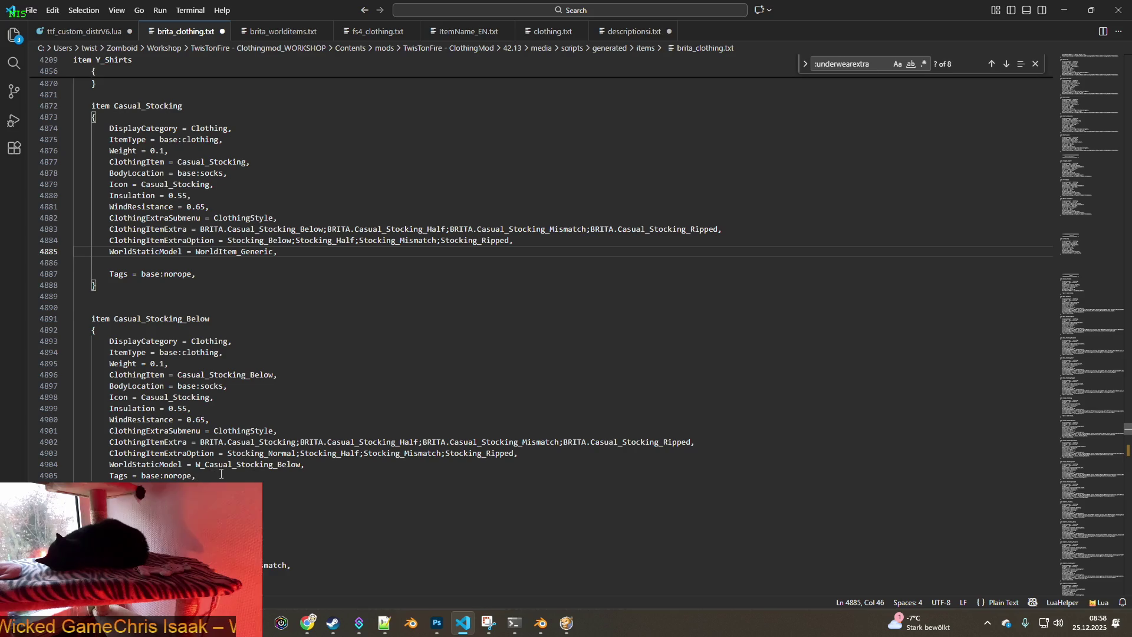
{"action": "left_click_drag", "start_coordinate": [308, 465], "coordinate": [110, 465]}
{"action": "key", "text": "ctrl+v"}
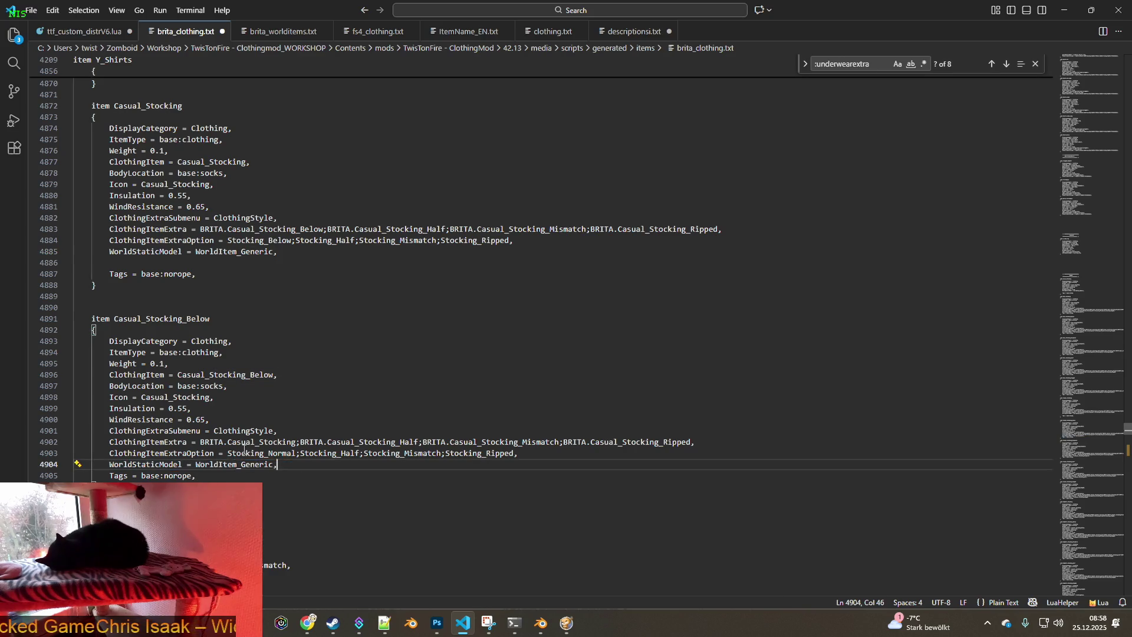
{"action": "scroll", "coordinate": [252, 451], "scroll_direction": "down", "scroll_amount": 3}
{"action": "left_click_drag", "start_coordinate": [317, 537], "coordinate": [196, 537]}
{"action": "key", "text": "ctrl+v"}
Set Casual_Stocking_Half, Casual_Stocking_Ripped and Sweater_Stocking to WorldItem_Generic
{"action": "scroll", "coordinate": [277, 496], "scroll_direction": "down", "scroll_amount": 8}
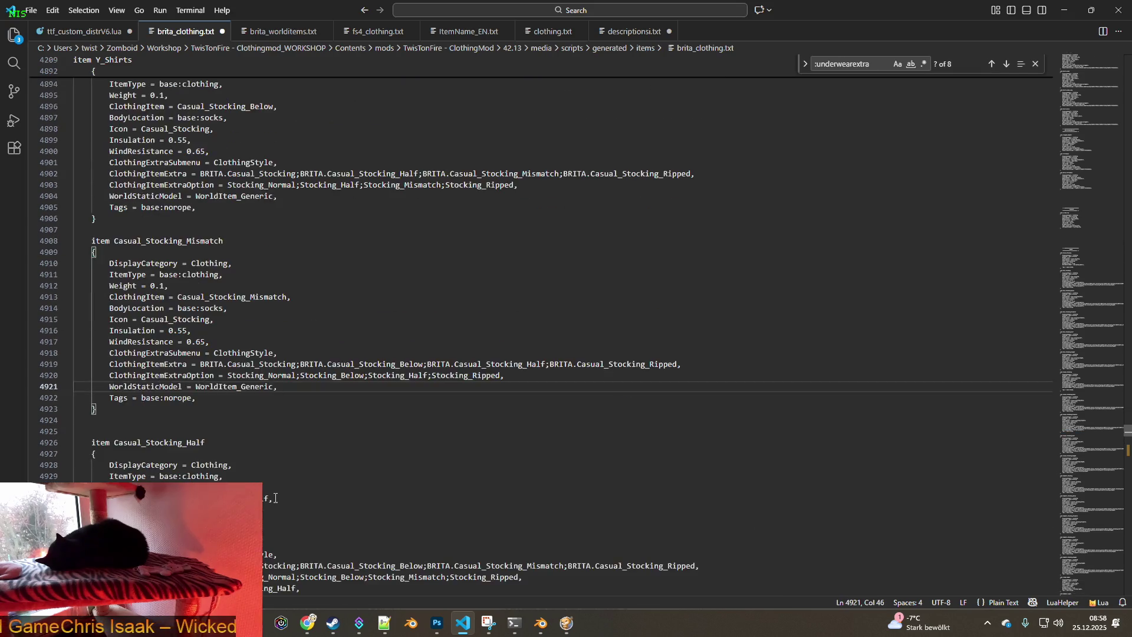
{"action": "left_click_drag", "start_coordinate": [299, 472], "coordinate": [112, 470]}
{"action": "key", "text": "ctrl+v"}
{"action": "scroll", "coordinate": [282, 460], "scroll_direction": "down", "scroll_amount": 4}
{"action": "left_click_drag", "start_coordinate": [309, 509], "coordinate": [195, 510]}
{"action": "key", "text": "ctrl+v"}
{"action": "scroll", "coordinate": [226, 475], "scroll_direction": "down", "scroll_amount": 3}
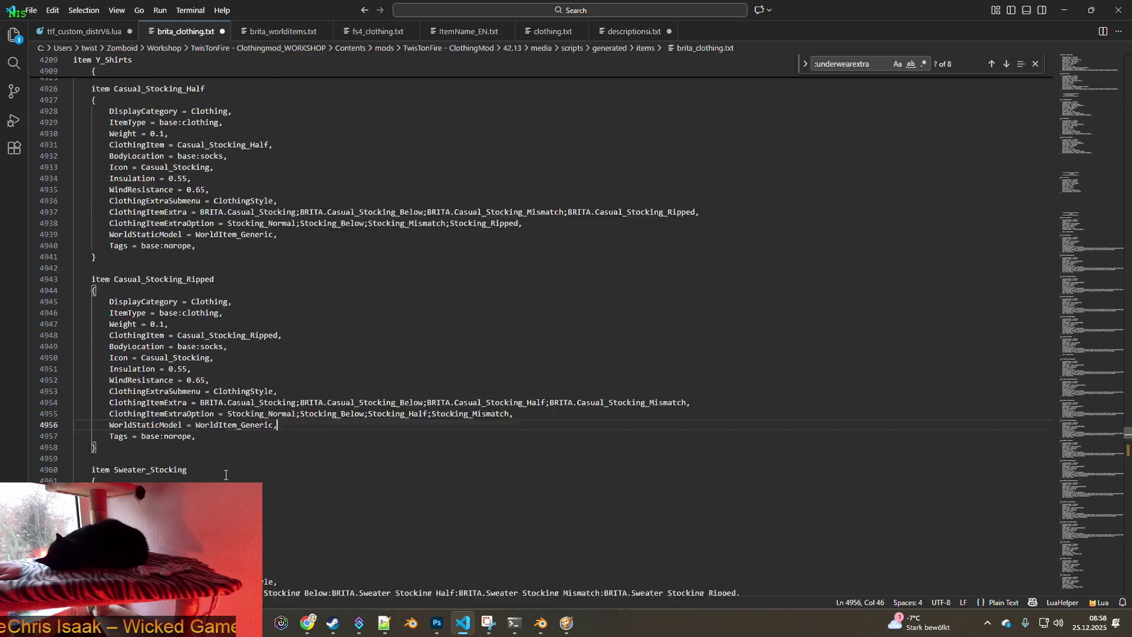
{"action": "scroll", "coordinate": [226, 475], "scroll_direction": "down", "scroll_amount": 2}
{"action": "left_click_drag", "start_coordinate": [282, 556], "coordinate": [195, 557]}
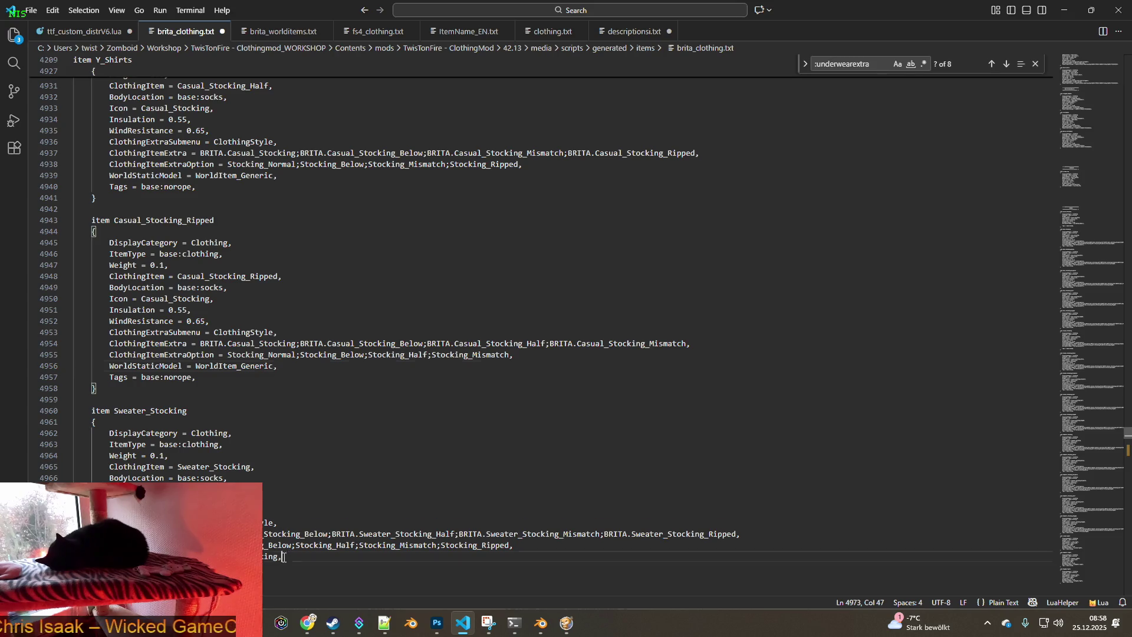
{"action": "key", "text": "ctrl+v"}
{"action": "scroll", "coordinate": [195, 556], "scroll_direction": "down", "scroll_amount": 5}
{"action": "scroll", "coordinate": [561, 294], "scroll_direction": "down", "scroll_amount": 3}
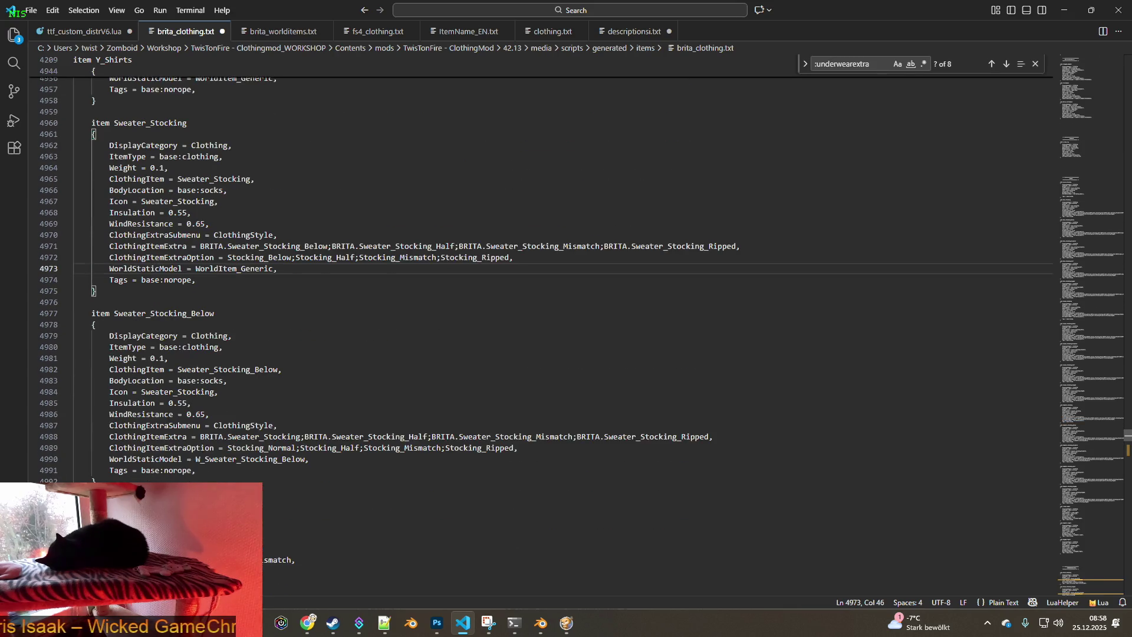
Set Sweater_Stocking_Below, _Mismatch, _Half and _Ripped world models to WorldItem_Generic
{"action": "left_click_drag", "start_coordinate": [309, 460], "coordinate": [109, 460]}
{"action": "key", "text": "ctrl+v"}
{"action": "scroll", "coordinate": [292, 480], "scroll_direction": "down", "scroll_amount": 3}
{"action": "left_click_drag", "start_coordinate": [325, 532], "coordinate": [195, 532]}
{"action": "key", "text": "ctrl+v"}
{"action": "scroll", "coordinate": [265, 491], "scroll_direction": "down", "scroll_amount": 5}
{"action": "scroll", "coordinate": [268, 495], "scroll_direction": "down", "scroll_amount": 1}
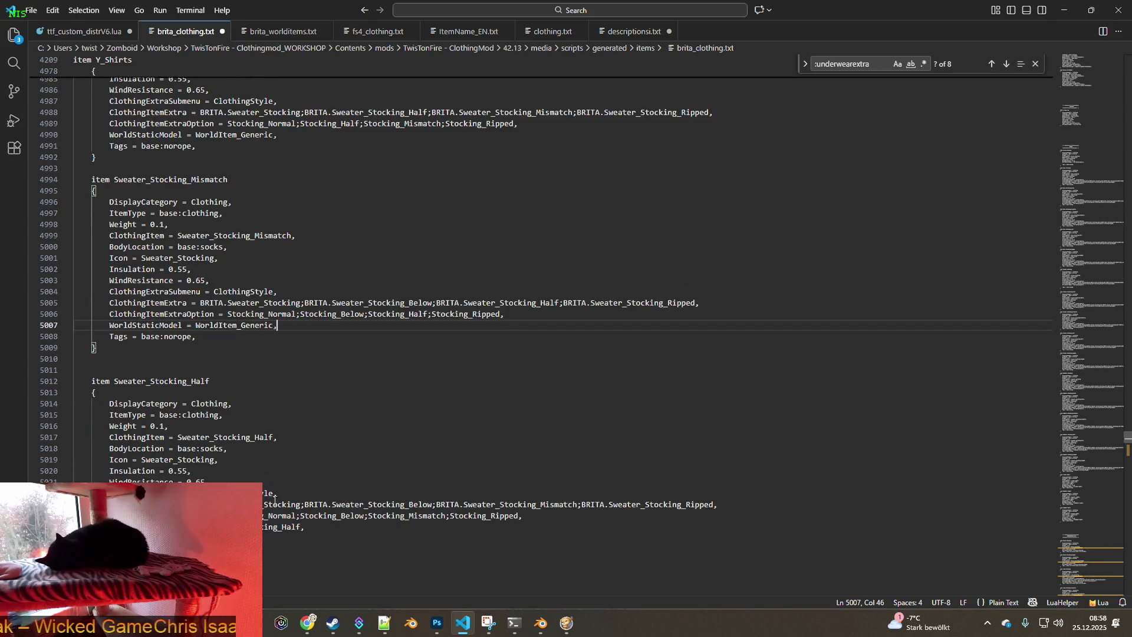
{"action": "left_click_drag", "start_coordinate": [303, 526], "coordinate": [196, 527]}
{"action": "key", "text": "ctrl+v"}
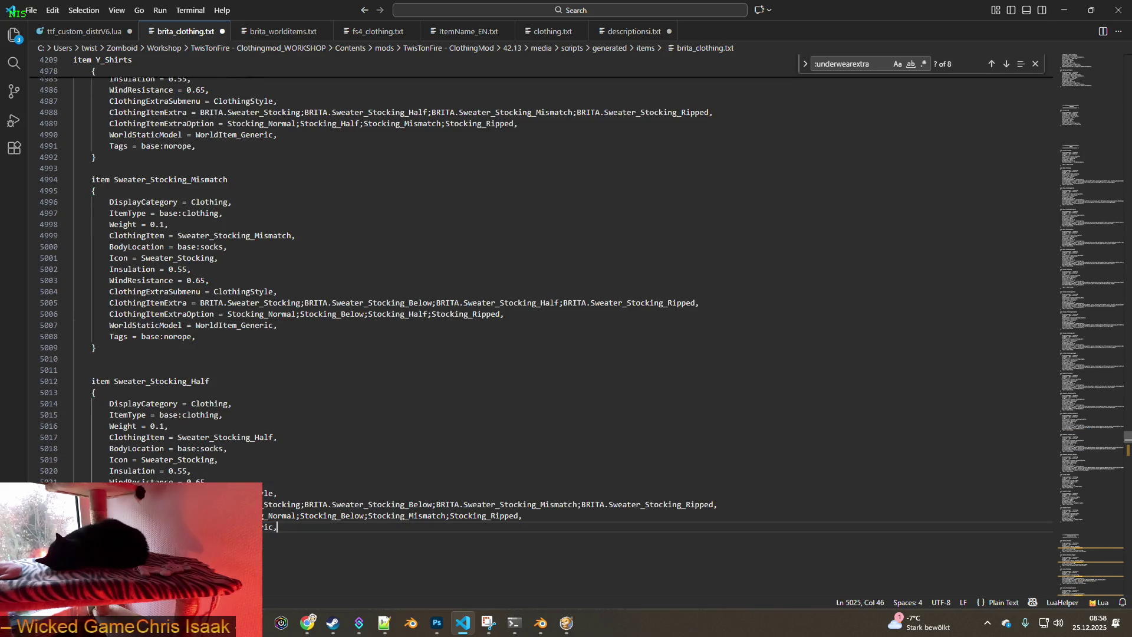
{"action": "scroll", "coordinate": [195, 526], "scroll_direction": "down", "scroll_amount": 4}
{"action": "scroll", "coordinate": [195, 527], "scroll_direction": "down", "scroll_amount": 3}
{"action": "left_click_drag", "start_coordinate": [314, 481], "coordinate": [109, 481]}
{"action": "key", "text": "ctrl+v"}
{"action": "scroll", "coordinate": [304, 493], "scroll_direction": "down", "scroll_amount": 5}
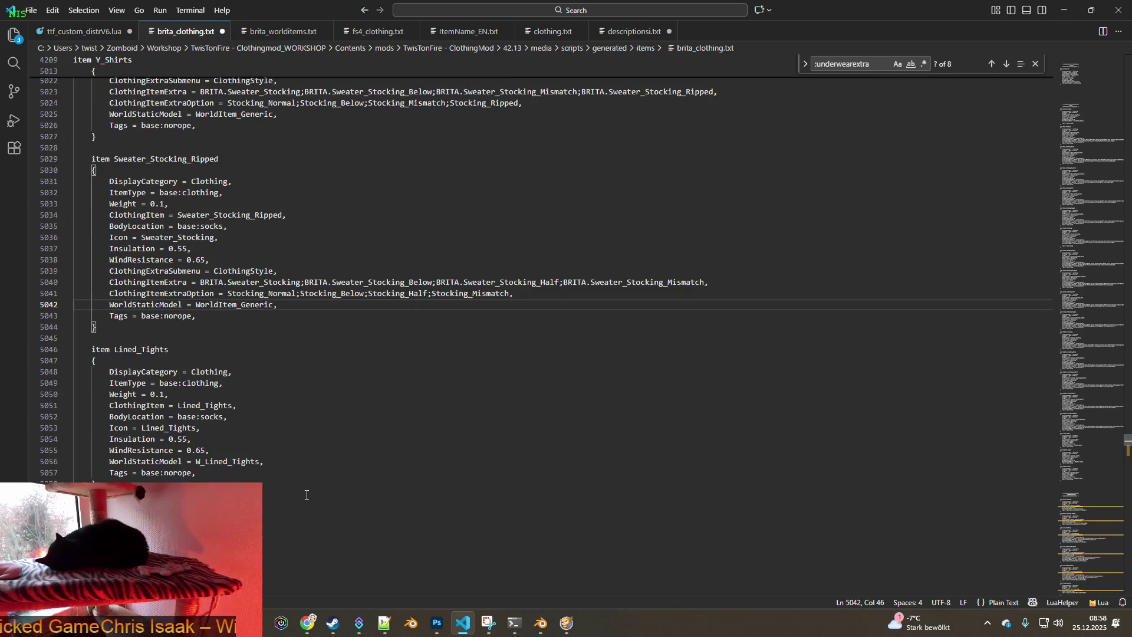
Set Lined_Tights, Sweater_Tights and Ripped_Tights world models to WorldItem_Generic
{"action": "left_click_drag", "start_coordinate": [264, 463], "coordinate": [114, 463]}
{"action": "key", "text": "ctrl+v"}
{"action": "scroll", "coordinate": [280, 484], "scroll_direction": "down", "scroll_amount": 4}
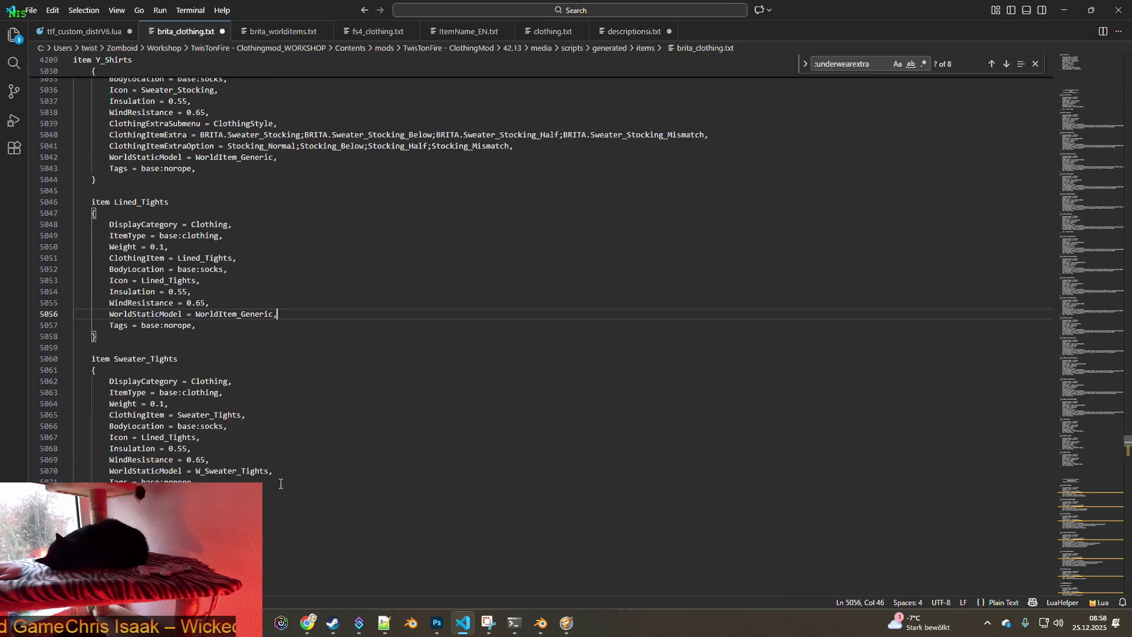
{"action": "left_click_drag", "start_coordinate": [278, 474], "coordinate": [111, 471]}
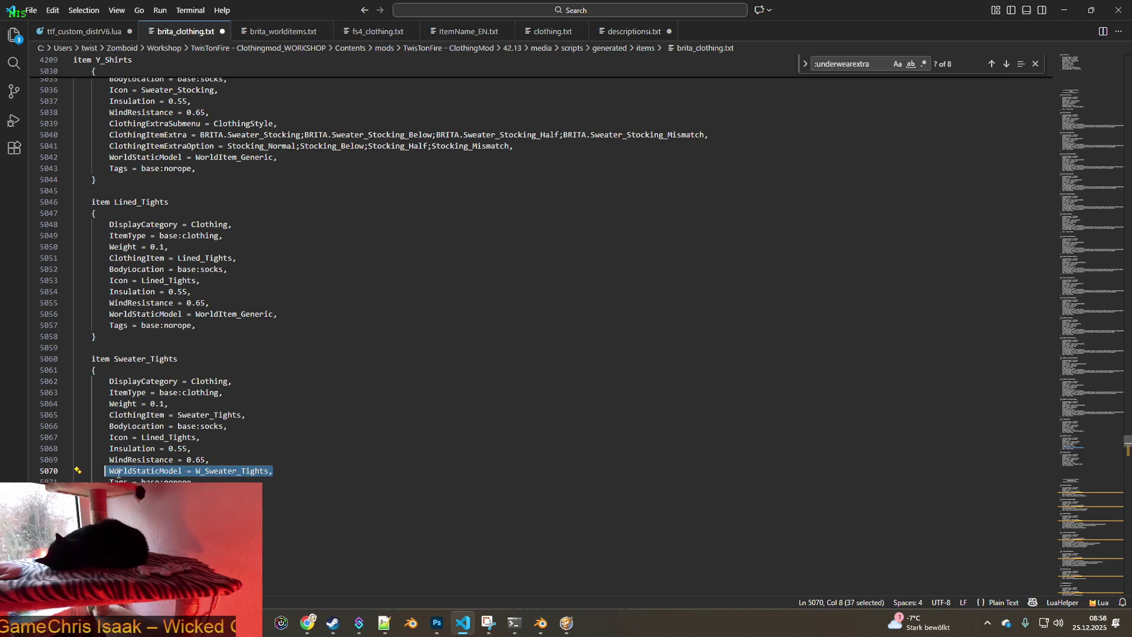
{"action": "left_click", "coordinate": [168, 472]}
{"action": "left_click_drag", "start_coordinate": [275, 472], "coordinate": [112, 471]}
{"action": "type", "text": "WorldStaticModel = WorldItem_Generic,"}
{"action": "scroll", "coordinate": [541, 274], "scroll_direction": "down", "scroll_amount": 3}
{"action": "left_click_drag", "start_coordinate": [275, 510], "coordinate": [155, 510]}
{"action": "type", "text": "WorldStaticModel = WorldItem_Generic,"}
{"action": "scroll", "coordinate": [155, 510], "scroll_direction": "down", "scroll_amount": 7}
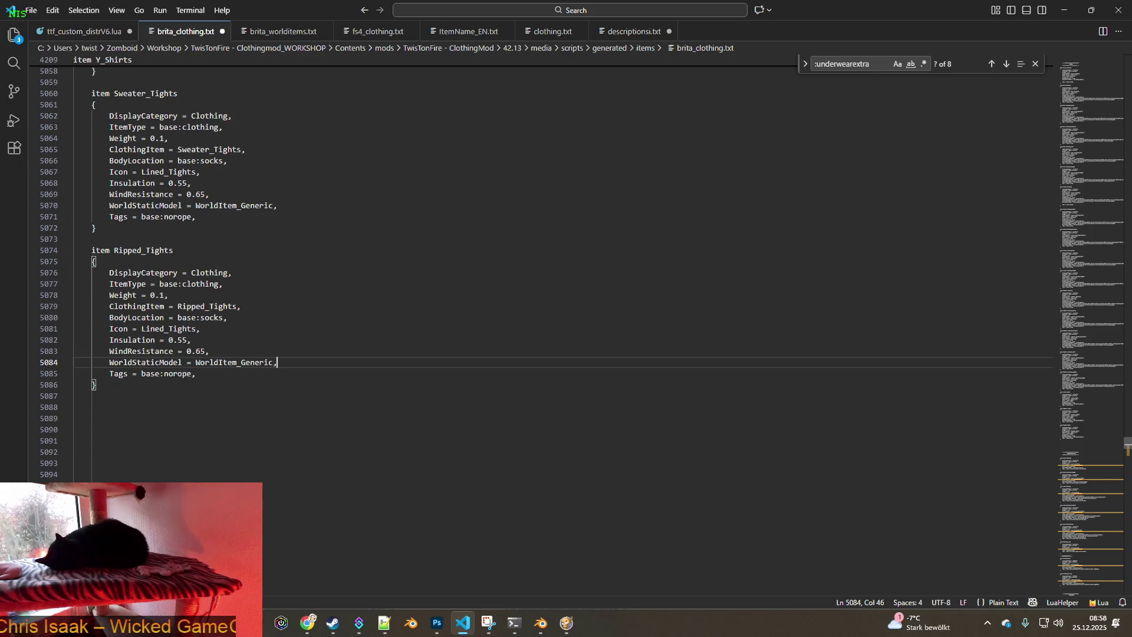
{"action": "scroll", "coordinate": [540, 274], "scroll_direction": "down", "scroll_amount": 3}
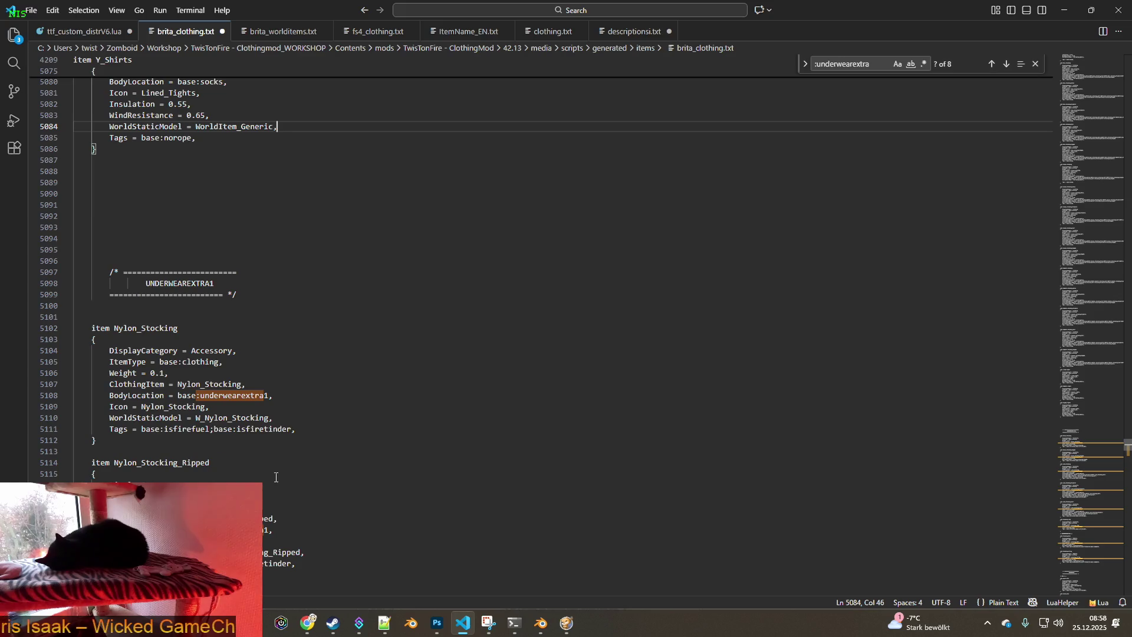
Replace the world model lines of Nylon_Stocking and Nylon_Stocking_Ripped with WorldItem_Generic
{"action": "left_click_drag", "start_coordinate": [283, 419], "coordinate": [109, 418]}
{"action": "type", "text": "WorldStaticModel = WorldItem_Generic,"}
{"action": "scroll", "coordinate": [270, 460], "scroll_direction": "down", "scroll_amount": 3}
{"action": "left_click_drag", "start_coordinate": [305, 465], "coordinate": [111, 464]}
{"action": "type", "text": "WorldStaticModel = WorldItem_Generic,"}
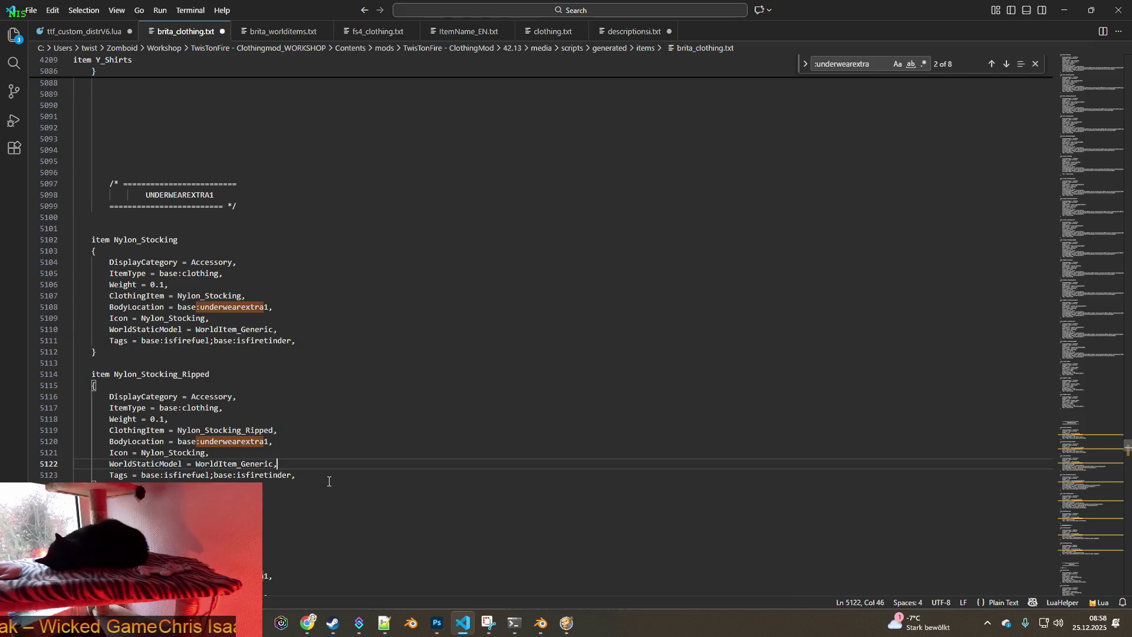
Switch Lace_Stocking, Lace_Stocking_Mismatch and Lace_Stocking_Half to the WorldItem_Generic world model
{"action": "scroll", "coordinate": [330, 480], "scroll_direction": "down", "scroll_amount": 4}
{"action": "left_click_drag", "start_coordinate": [281, 484], "coordinate": [110, 483]}
{"action": "type", "text": "WorldStaticModel = WorldItem_Generic,"}
{"action": "scroll", "coordinate": [307, 518], "scroll_direction": "down", "scroll_amount": 3}
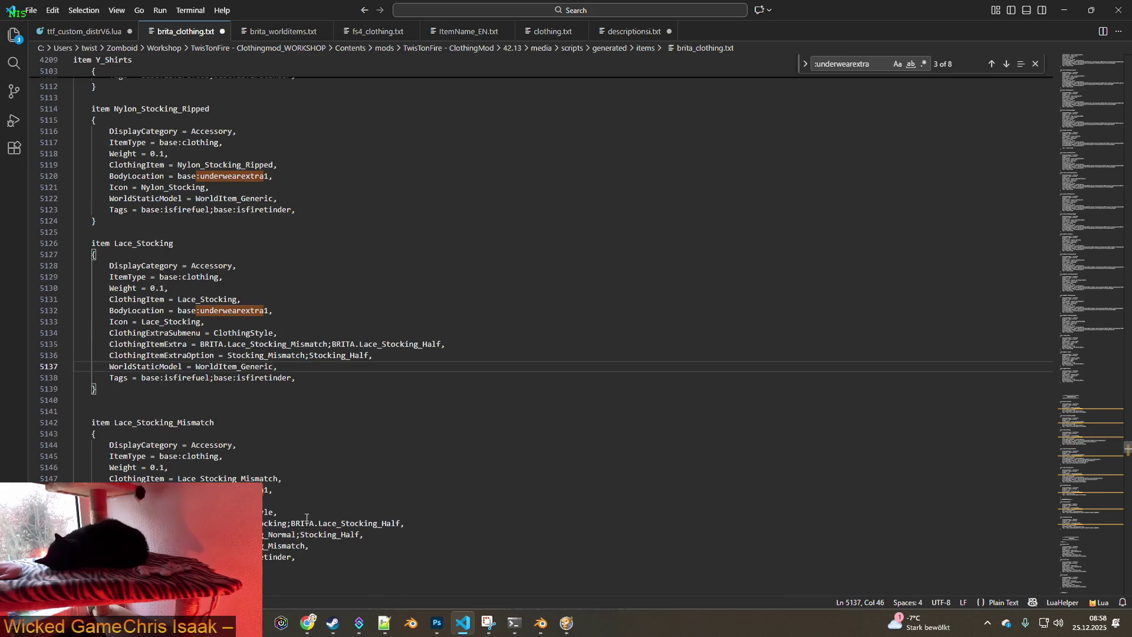
{"action": "left_click_drag", "start_coordinate": [310, 545], "coordinate": [109, 546]}
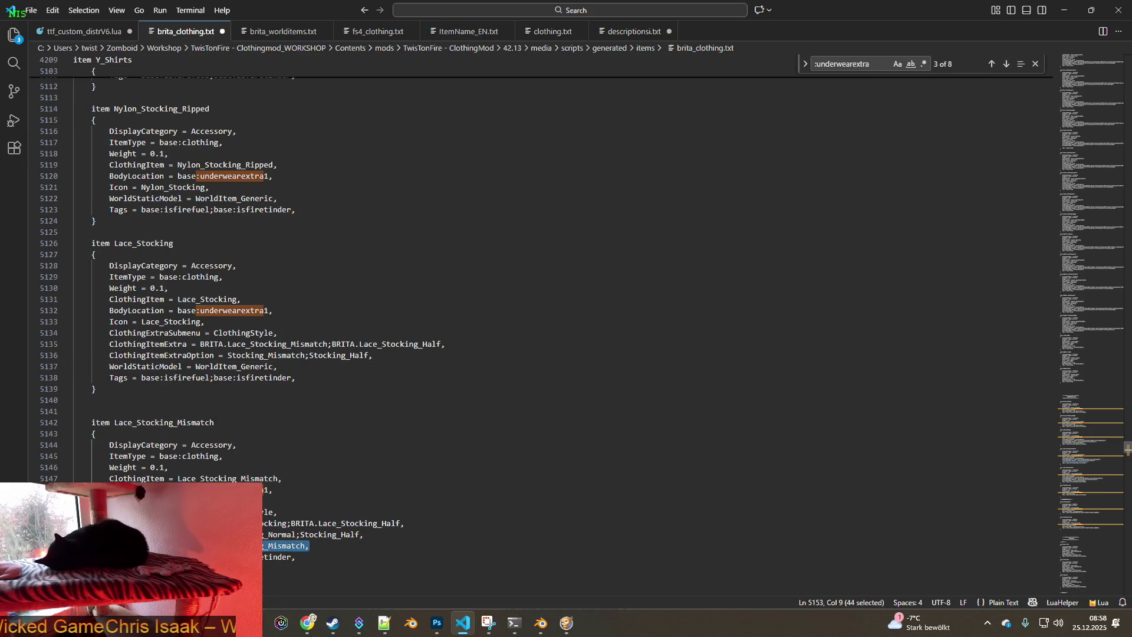
{"action": "type", "text": "WorldStaticModel = WorldItem_Generic,"}
{"action": "scroll", "coordinate": [280, 500], "scroll_direction": "down", "scroll_amount": 8}
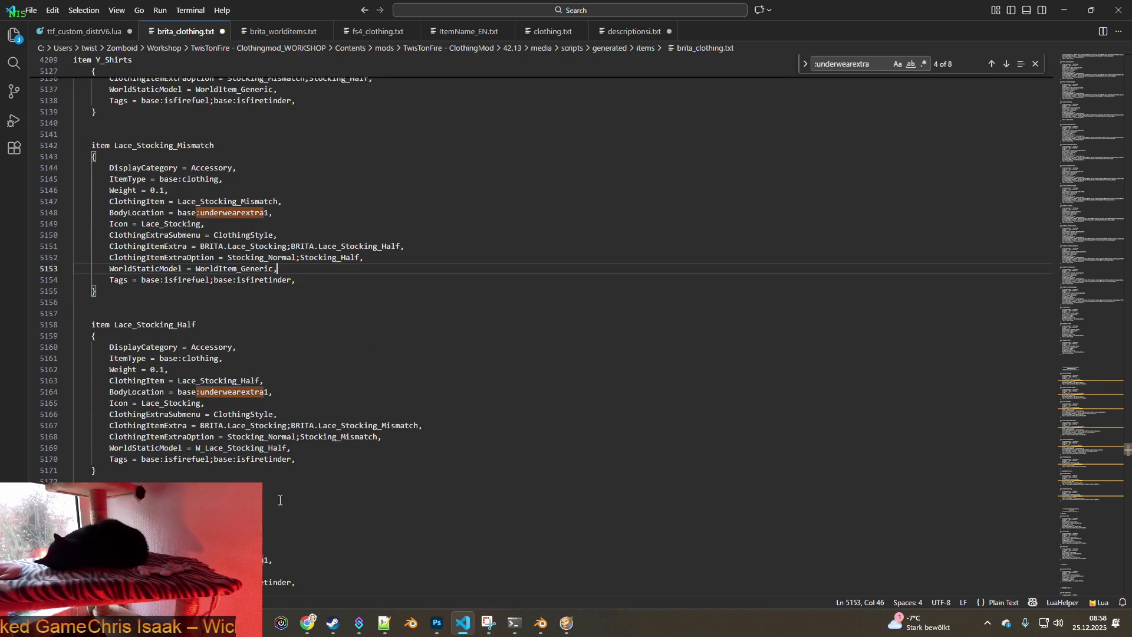
{"action": "left_click_drag", "start_coordinate": [293, 449], "coordinate": [109, 448]}
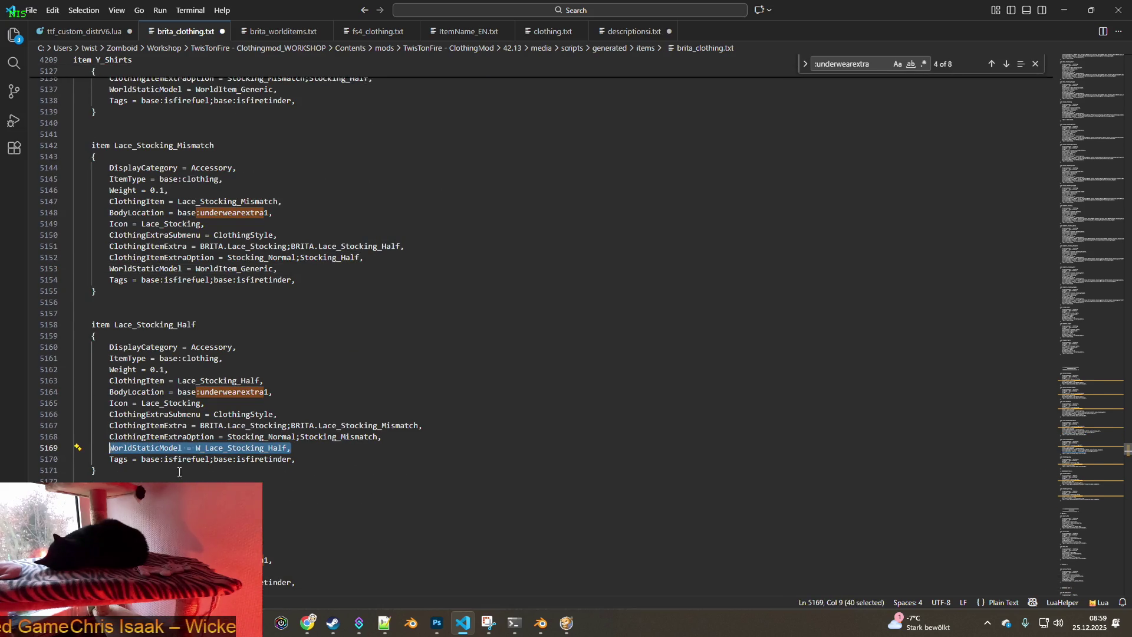
{"action": "type", "text": "WorldStaticModel = WorldItem_Generic,"}
{"action": "scroll", "coordinate": [109, 448], "scroll_direction": "down", "scroll_amount": 2}
{"action": "scroll", "coordinate": [263, 504], "scroll_direction": "down", "scroll_amount": 1}
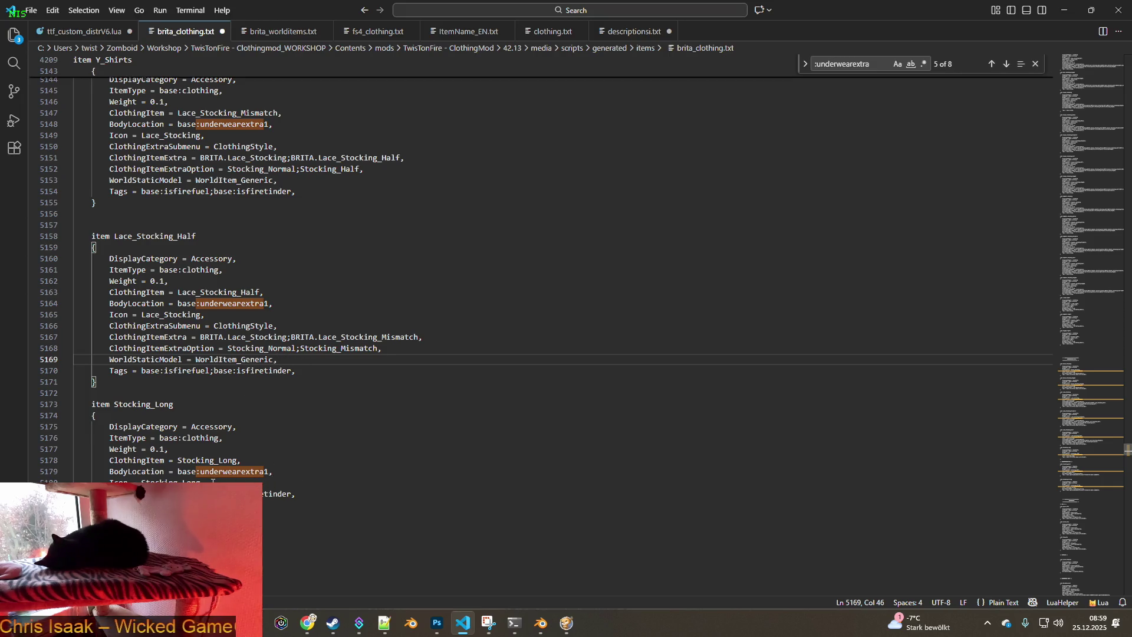
Add a WorldStaticModel = WorldItem_Generic line below Stocking_Long's icon line
{"action": "left_click", "coordinate": [232, 482]}
{"action": "key", "text": "Return"}
{"action": "type", "text": "WorldStaticModel = WorldItem_Generic,"}
{"action": "scroll", "coordinate": [253, 473], "scroll_direction": "down", "scroll_amount": 5}
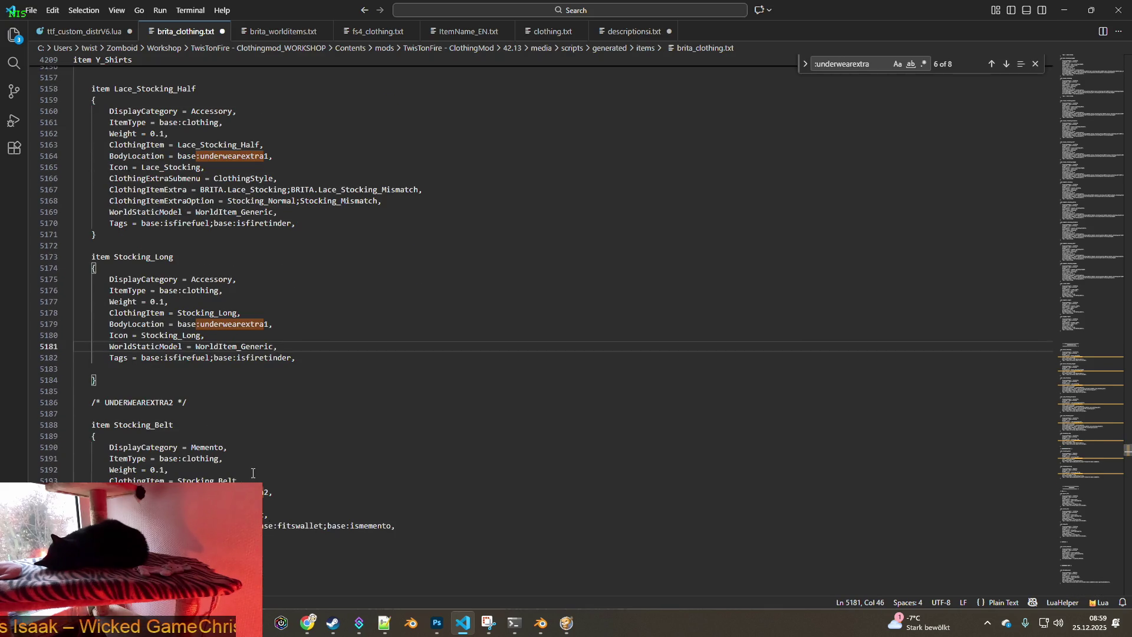
{"action": "scroll", "coordinate": [253, 473], "scroll_direction": "down", "scroll_amount": 4}
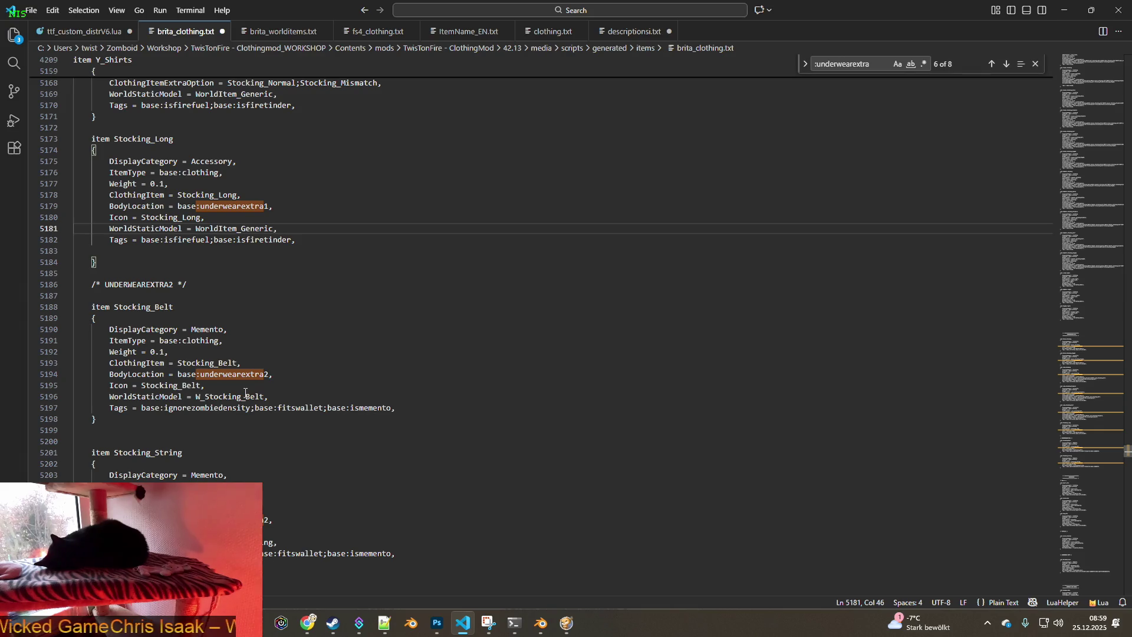
{"action": "scroll", "coordinate": [239, 421], "scroll_direction": "down", "scroll_amount": 4}
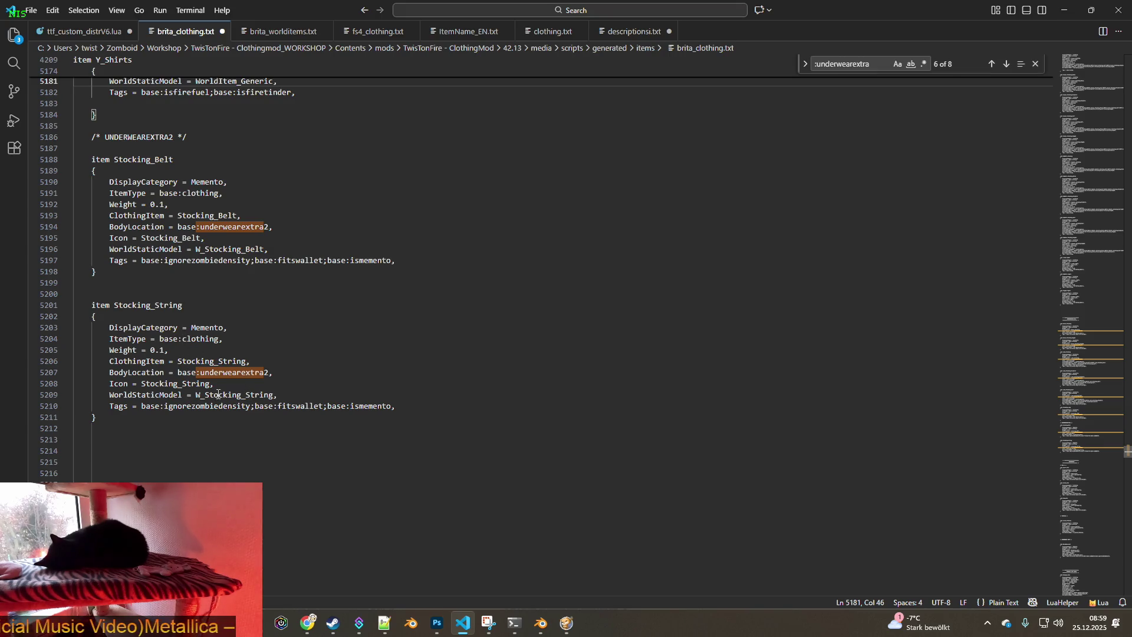
{"action": "key", "text": "ctrl+Tab"}
{"action": "scroll", "coordinate": [257, 301], "scroll_direction": "up", "scroll_amount": 5}
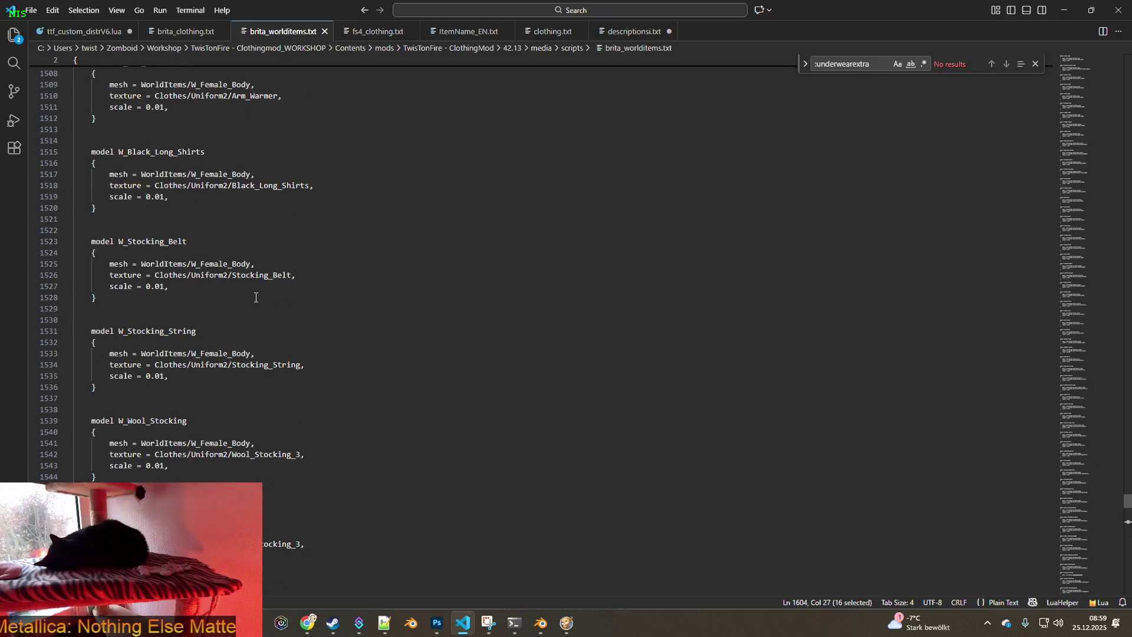
Delete the model definitions from W_Wool_Stocking through W_Ripped_Tights in brita_worlditems.txt
{"action": "left_click", "coordinate": [165, 243]}
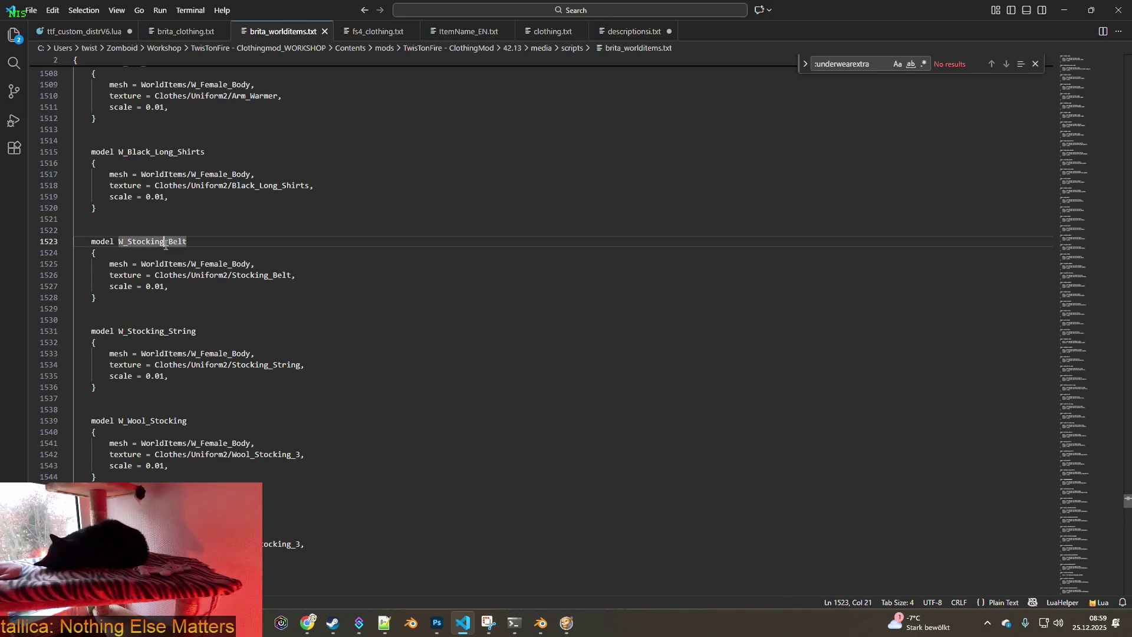
{"action": "left_click", "coordinate": [183, 335]}
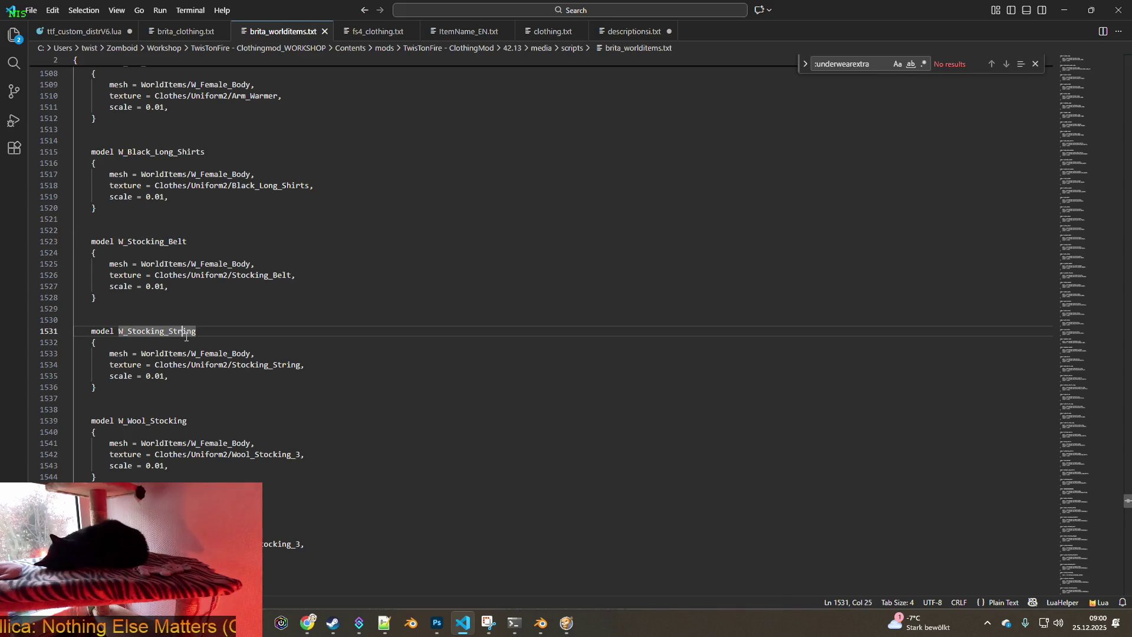
{"action": "scroll", "coordinate": [194, 358], "scroll_direction": "down", "scroll_amount": 3}
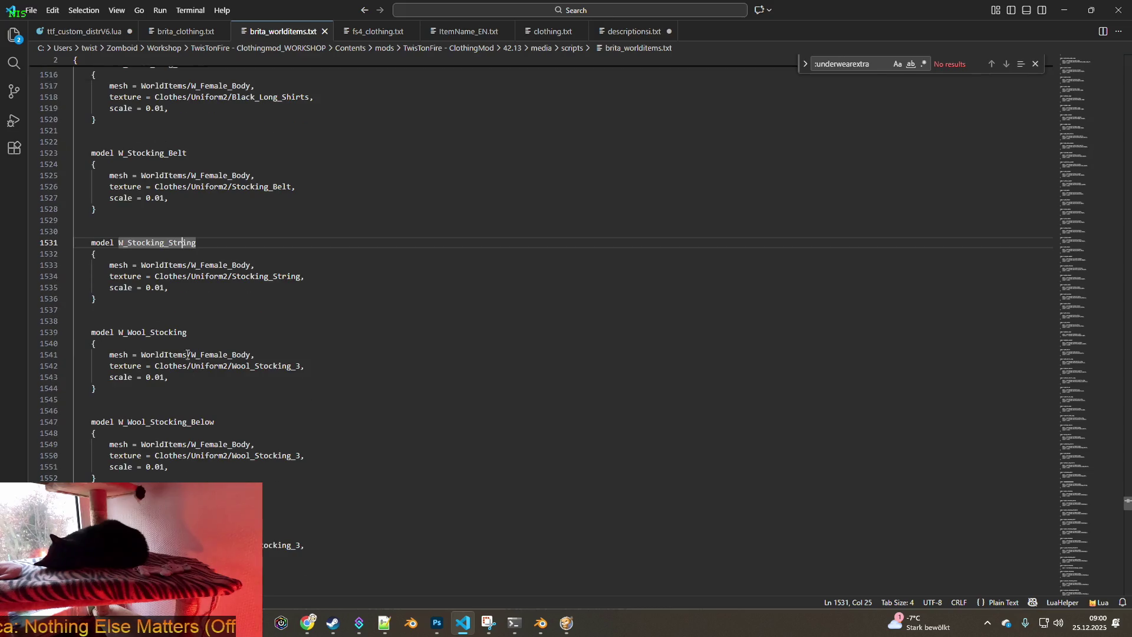
{"action": "mouse_move", "coordinate": [92, 332]}
{"action": "left_mouse_down"}
{"action": "mouse_move", "coordinate": [369, 349]}
{"action": "mouse_move", "coordinate": [374, 379]}
{"action": "mouse_move", "coordinate": [323, 399]}
{"action": "mouse_move", "coordinate": [326, 459]}
{"action": "mouse_move", "coordinate": [317, 462]}
{"action": "mouse_move", "coordinate": [286, 407]}
{"action": "mouse_move", "coordinate": [258, 402]}
{"action": "left_mouse_up"}
{"action": "scroll", "coordinate": [359, 344], "scroll_direction": "down", "scroll_amount": 3}
{"action": "scroll", "coordinate": [374, 374], "scroll_direction": "down", "scroll_amount": 6}
{"action": "scroll", "coordinate": [372, 379], "scroll_direction": "down", "scroll_amount": 5}
{"action": "scroll", "coordinate": [354, 386], "scroll_direction": "down", "scroll_amount": 1}
{"action": "scroll", "coordinate": [353, 387], "scroll_direction": "down", "scroll_amount": 5}
{"action": "scroll", "coordinate": [353, 389], "scroll_direction": "down", "scroll_amount": 2}
{"action": "scroll", "coordinate": [327, 394], "scroll_direction": "down", "scroll_amount": 2}
{"action": "scroll", "coordinate": [323, 399], "scroll_direction": "down", "scroll_amount": 5}
{"action": "scroll", "coordinate": [327, 412], "scroll_direction": "down", "scroll_amount": 5}
{"action": "scroll", "coordinate": [328, 421], "scroll_direction": "down", "scroll_amount": 3}
{"action": "scroll", "coordinate": [324, 422], "scroll_direction": "down", "scroll_amount": 2}
{"action": "scroll", "coordinate": [323, 420], "scroll_direction": "down", "scroll_amount": 1}
{"action": "scroll", "coordinate": [326, 428], "scroll_direction": "down", "scroll_amount": 2}
{"action": "scroll", "coordinate": [324, 450], "scroll_direction": "down", "scroll_amount": 2}
{"action": "scroll", "coordinate": [328, 453], "scroll_direction": "down", "scroll_amount": 5}
{"action": "scroll", "coordinate": [327, 456], "scroll_direction": "down", "scroll_amount": 9}
{"action": "scroll", "coordinate": [325, 459], "scroll_direction": "down", "scroll_amount": 2}
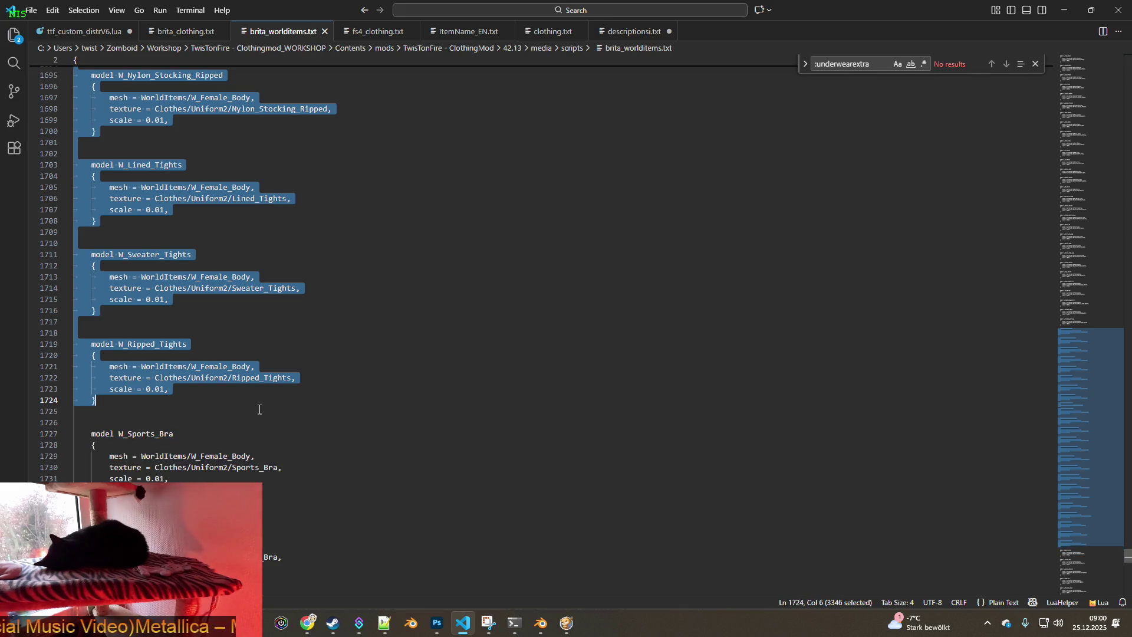
{"action": "key", "text": "Delete"}
Remove the leftover blank lines so W_Sports_Bra directly follows W_Stocking_String
{"action": "scroll", "coordinate": [251, 403], "scroll_direction": "up", "scroll_amount": 4}
{"action": "left_click", "coordinate": [144, 286]}
{"action": "key", "text": "BackSpace"}
{"action": "key", "text": "BackSpace"}
{"action": "key", "text": "BackSpace"}
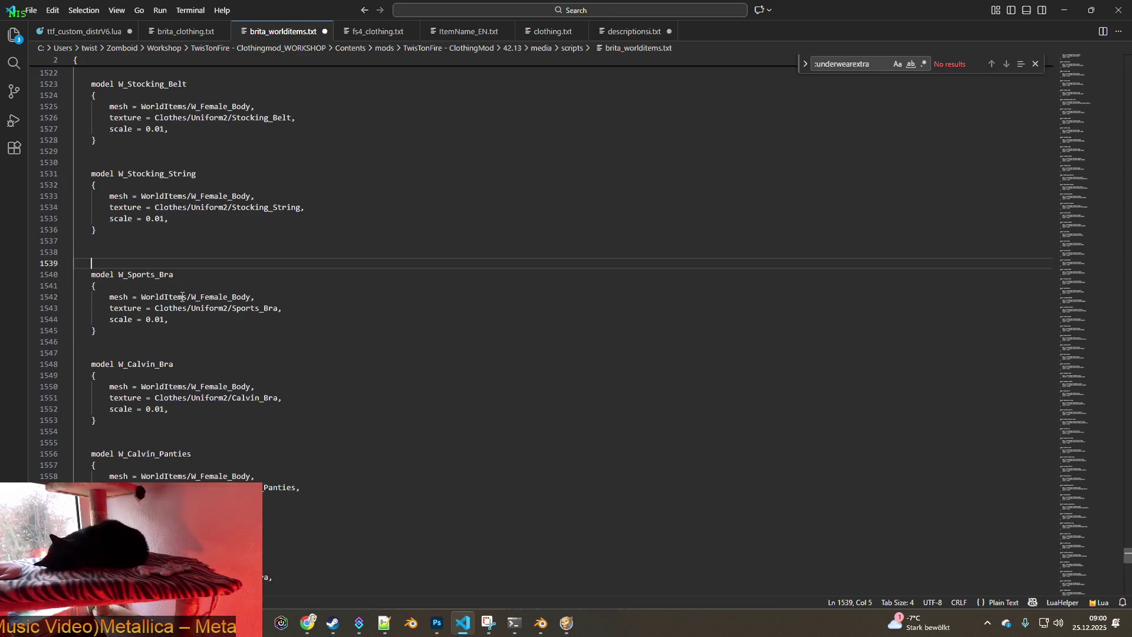
{"action": "key", "text": "BackSpace"}
{"action": "key", "text": "BackSpace"}
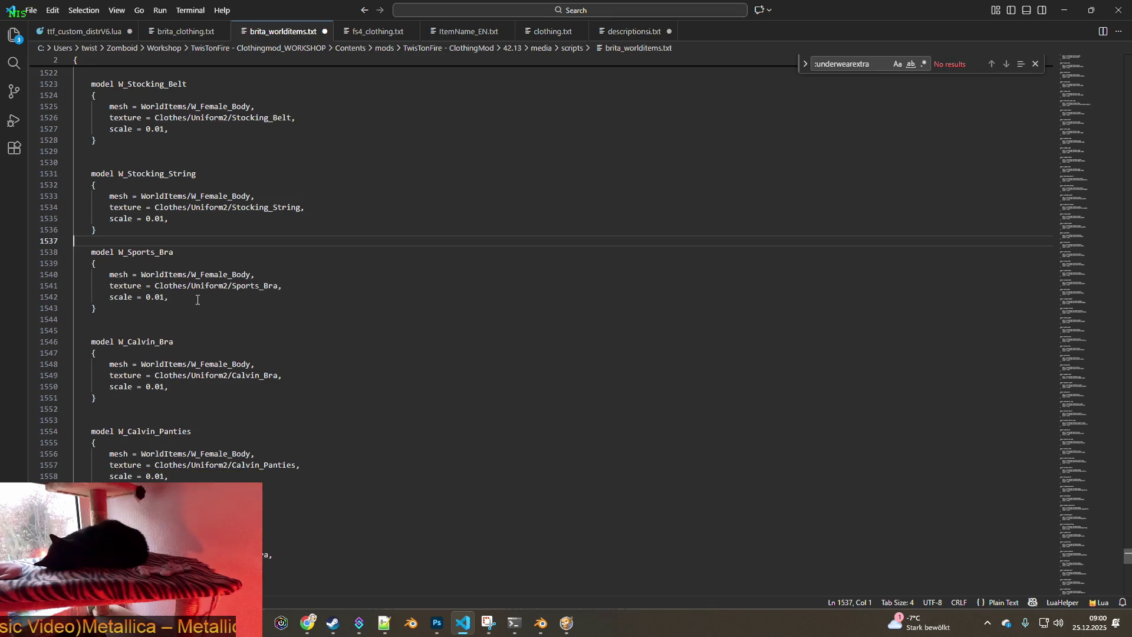
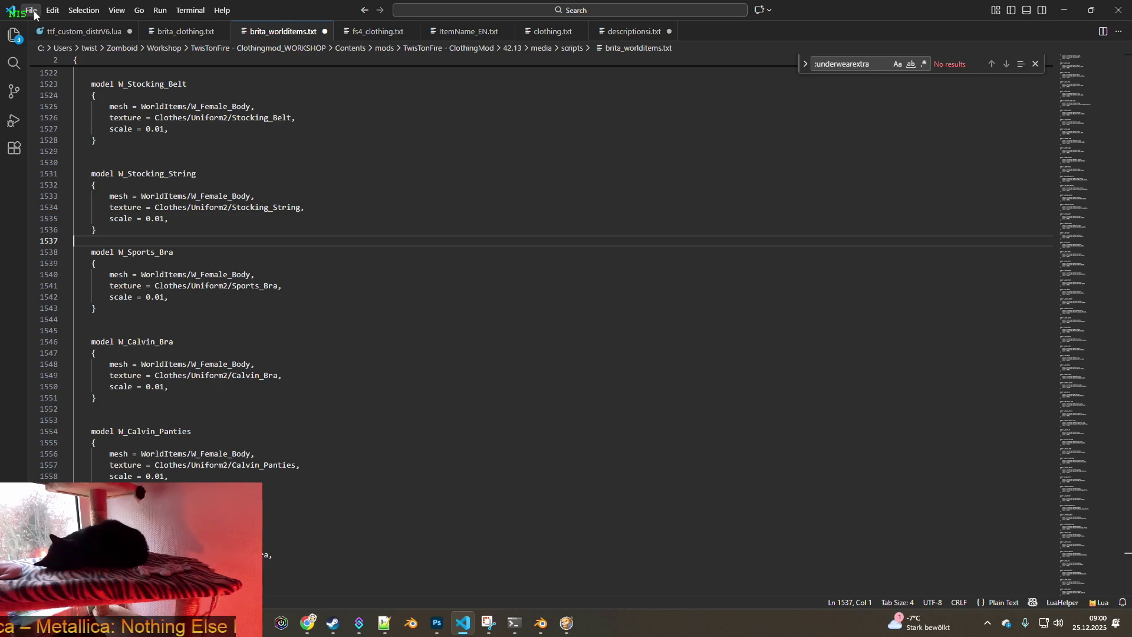
Save brita_worlditems.txt in VS Code and switch back to the Project Zomboid game
{"action": "left_click", "coordinate": [31, 10]}
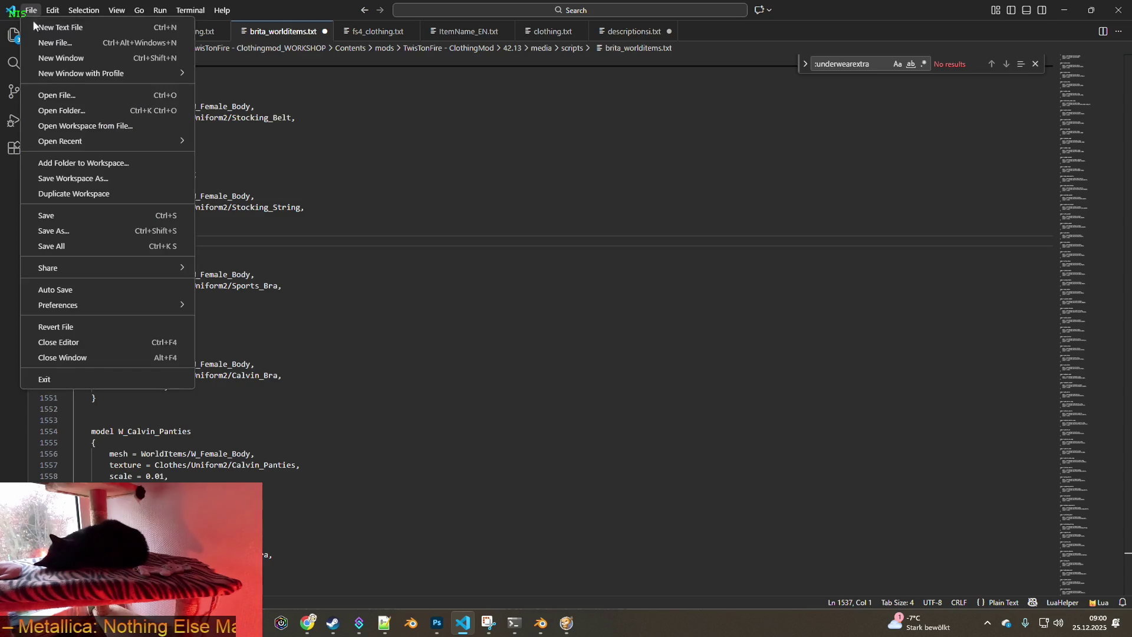
{"action": "left_click", "coordinate": [52, 217]}
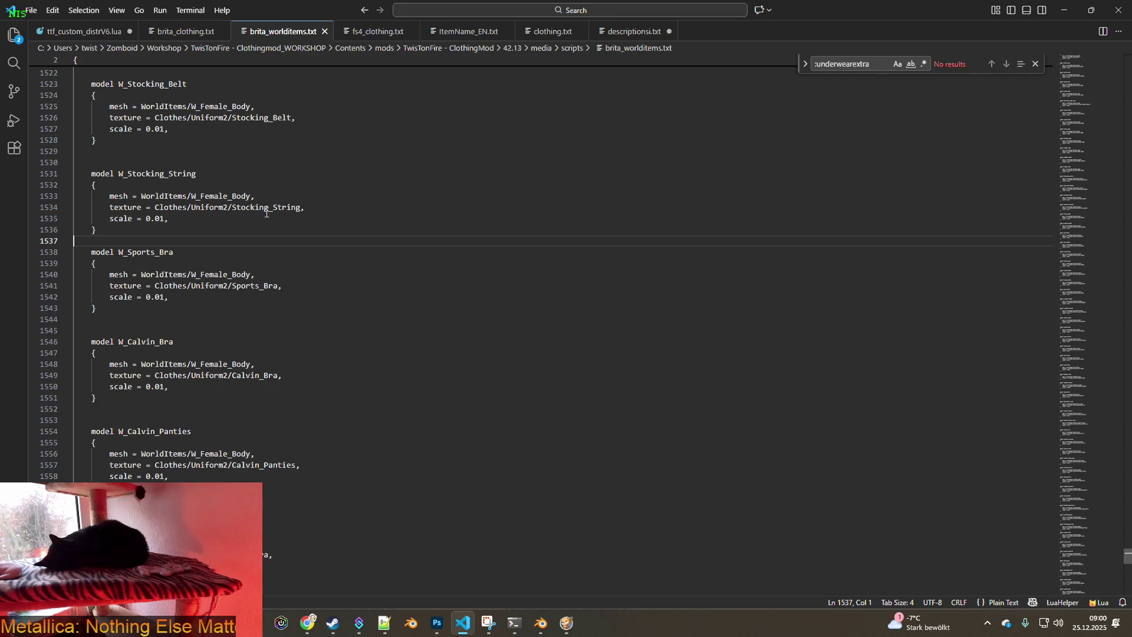
{"action": "key", "text": "alt+Tab"}
{"action": "key", "text": "Tab"}
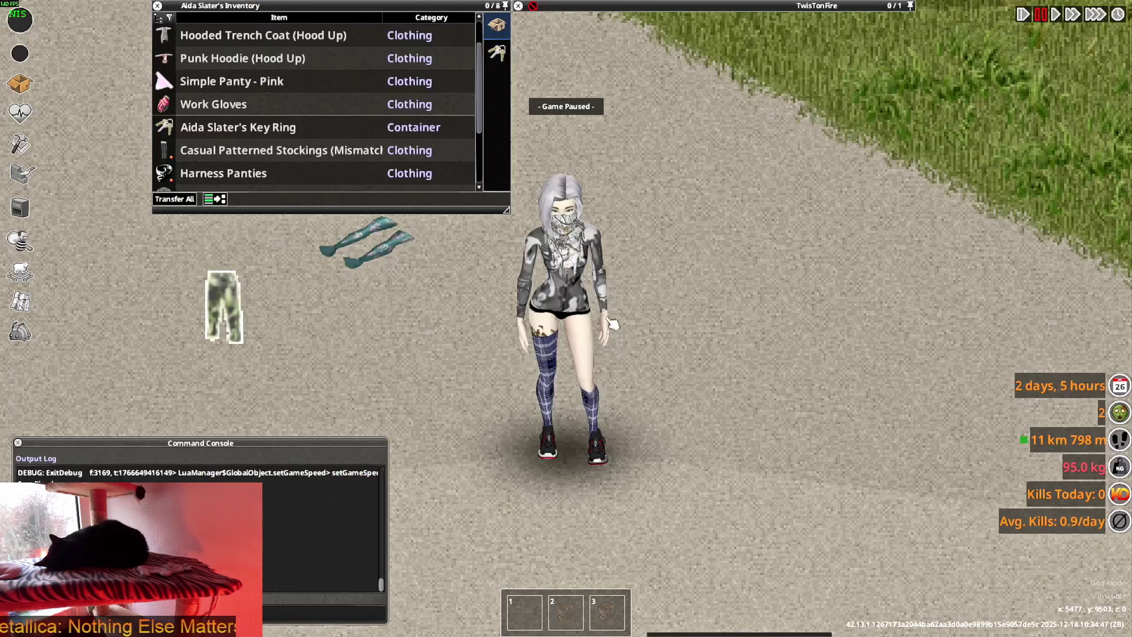
Quit to the main menu, continue the saved game, and open the debug menu
{"action": "key", "text": "Escape"}
{"action": "left_click", "coordinate": [158, 427]}
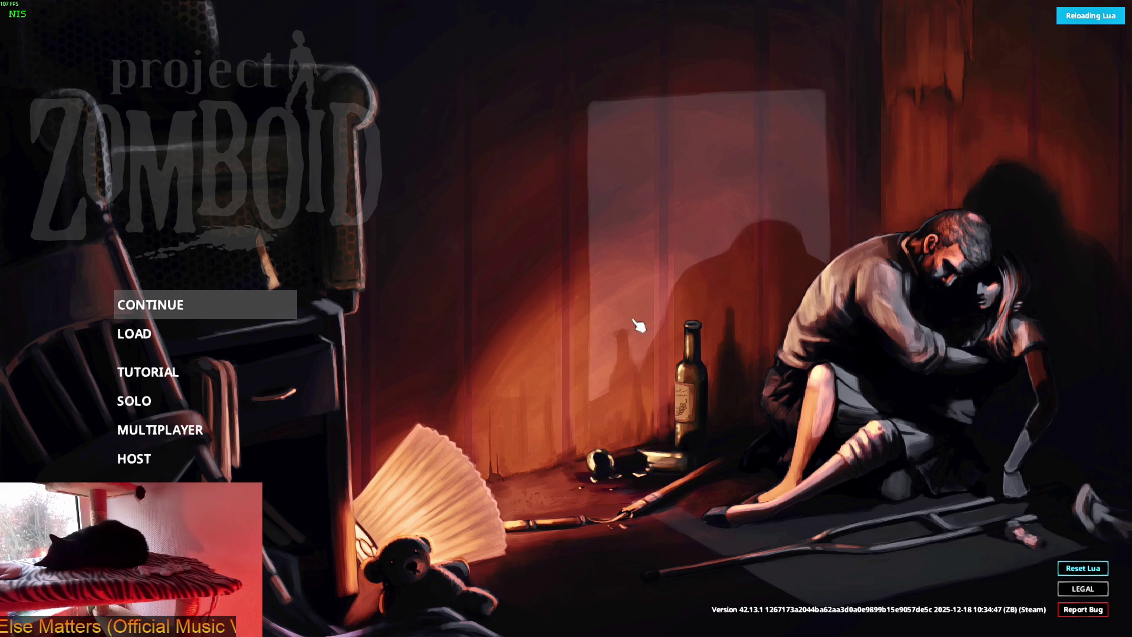
{"action": "key", "text": "Return"}
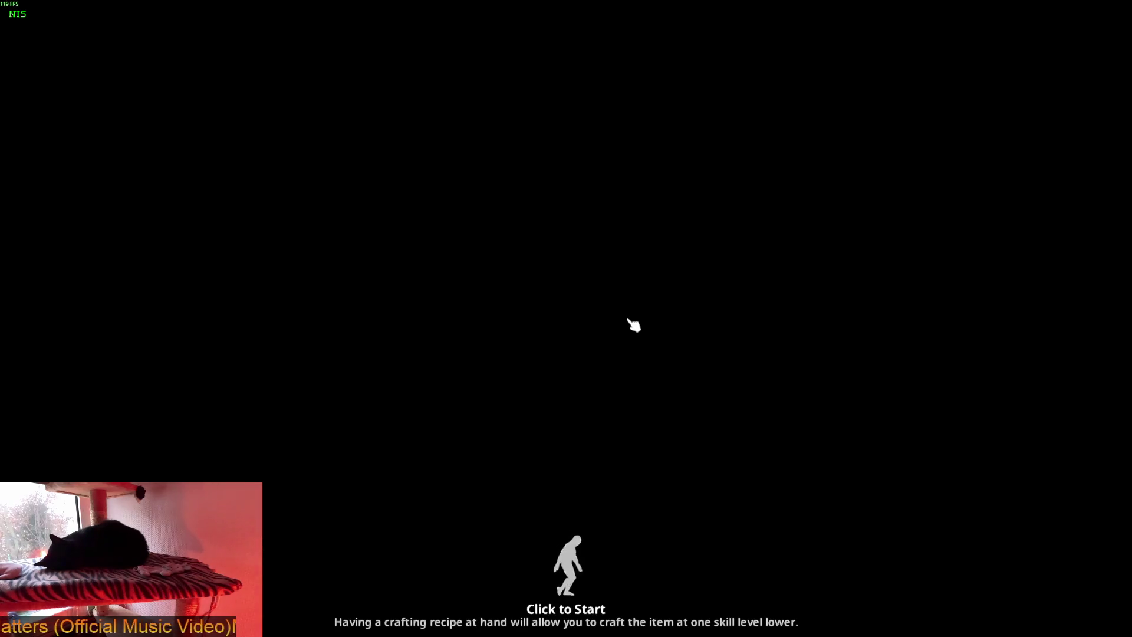
{"action": "left_click", "coordinate": [632, 323]}
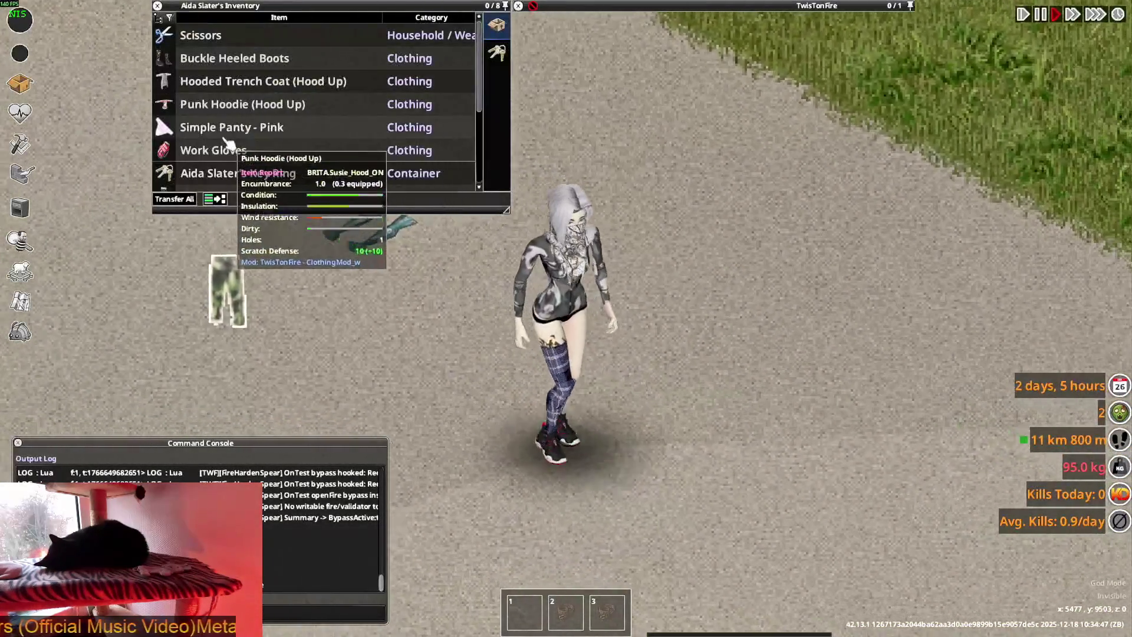
{"action": "left_click", "coordinate": [19, 332]}
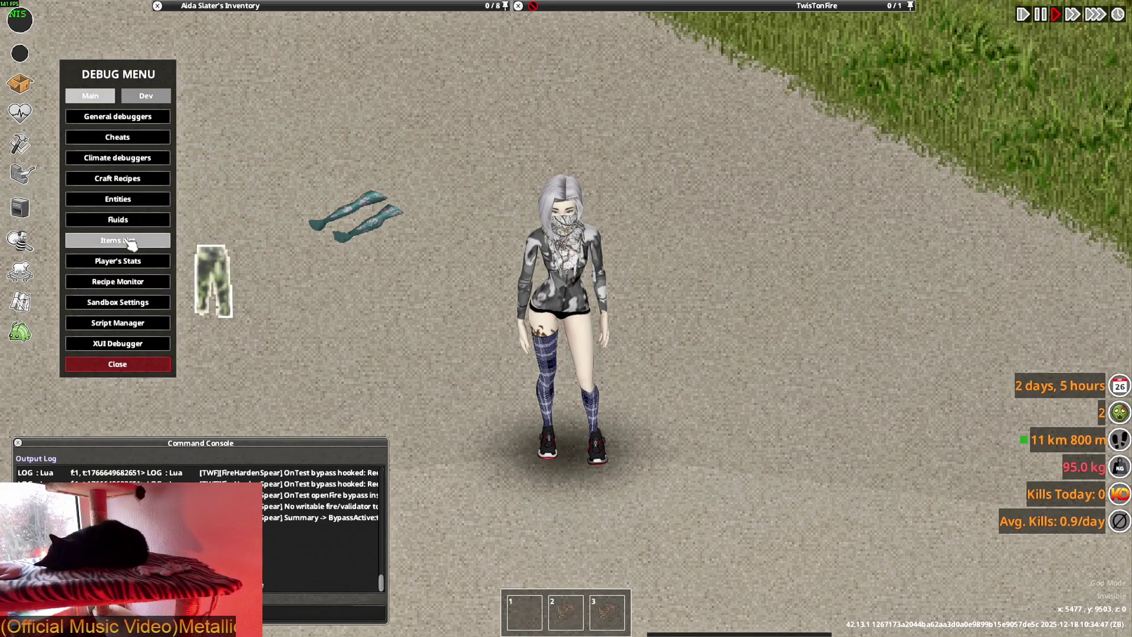
Open the Items List on the BRITA tab, filtered by type 'stocking'
{"action": "left_click", "coordinate": [130, 242]}
{"action": "left_click", "coordinate": [248, 135]}
{"action": "left_click", "coordinate": [298, 503]}
{"action": "type", "text": "stocking"}
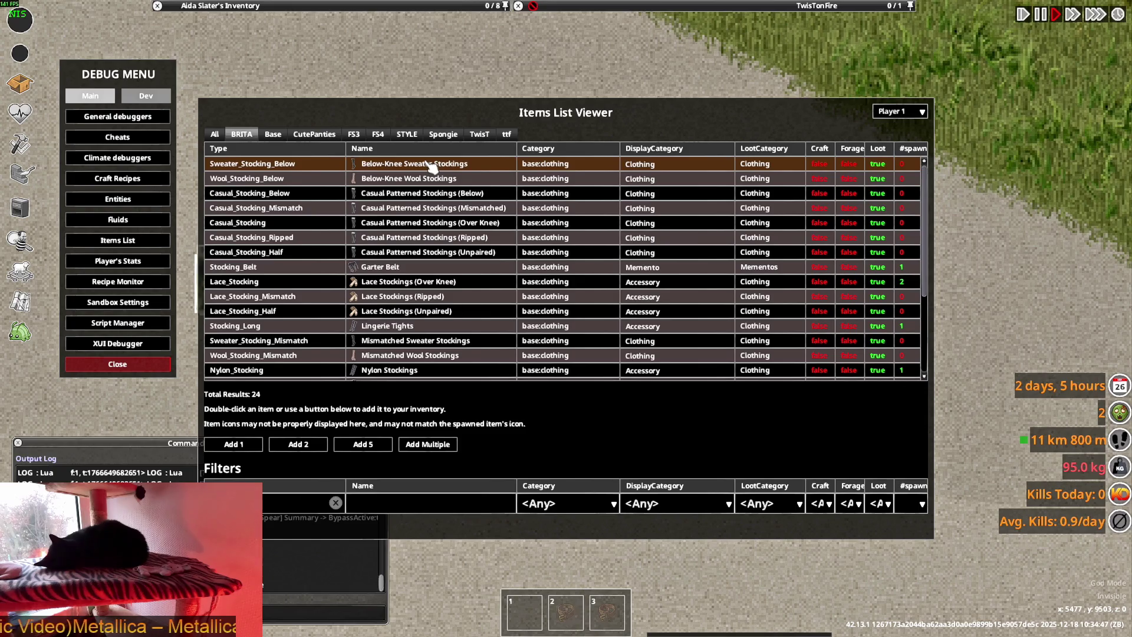
Inspect Below-Knee Wool, Casual Patterned, Lace Over-Knee stockings, Lingerie Tights and Nylon Stockings
{"action": "left_click", "coordinate": [418, 182]}
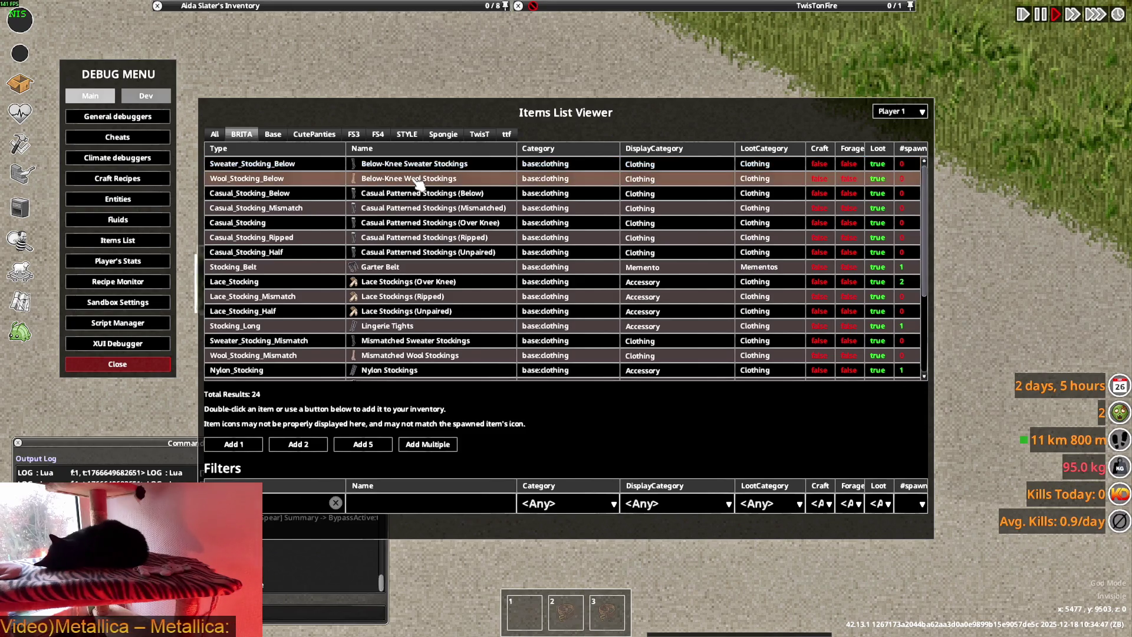
{"action": "left_click", "coordinate": [415, 195]}
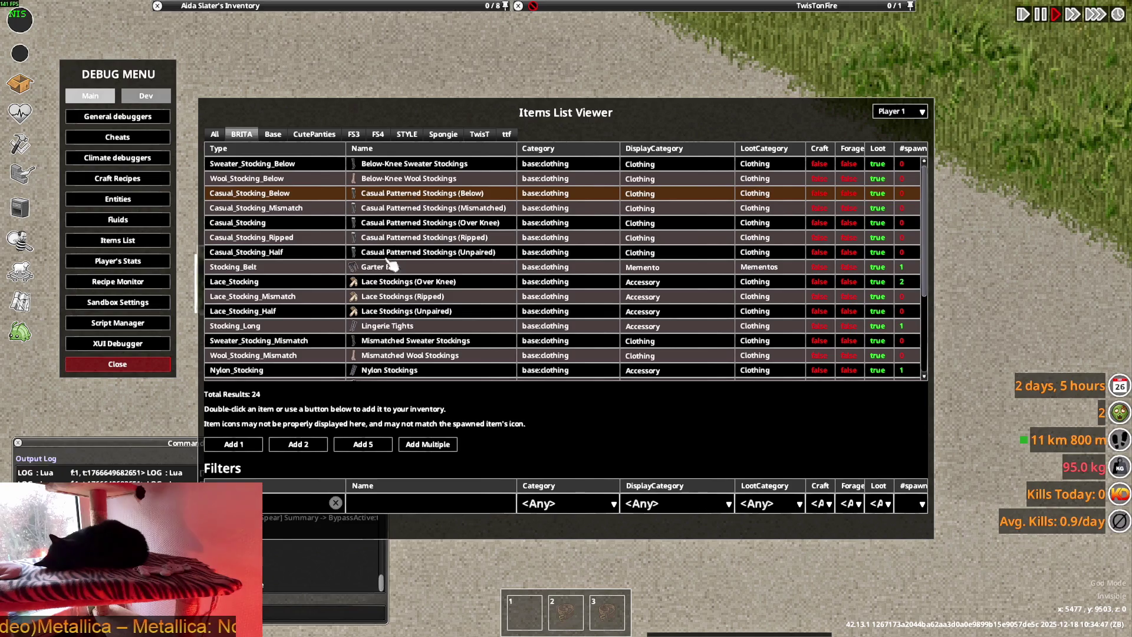
{"action": "left_click", "coordinate": [395, 285]}
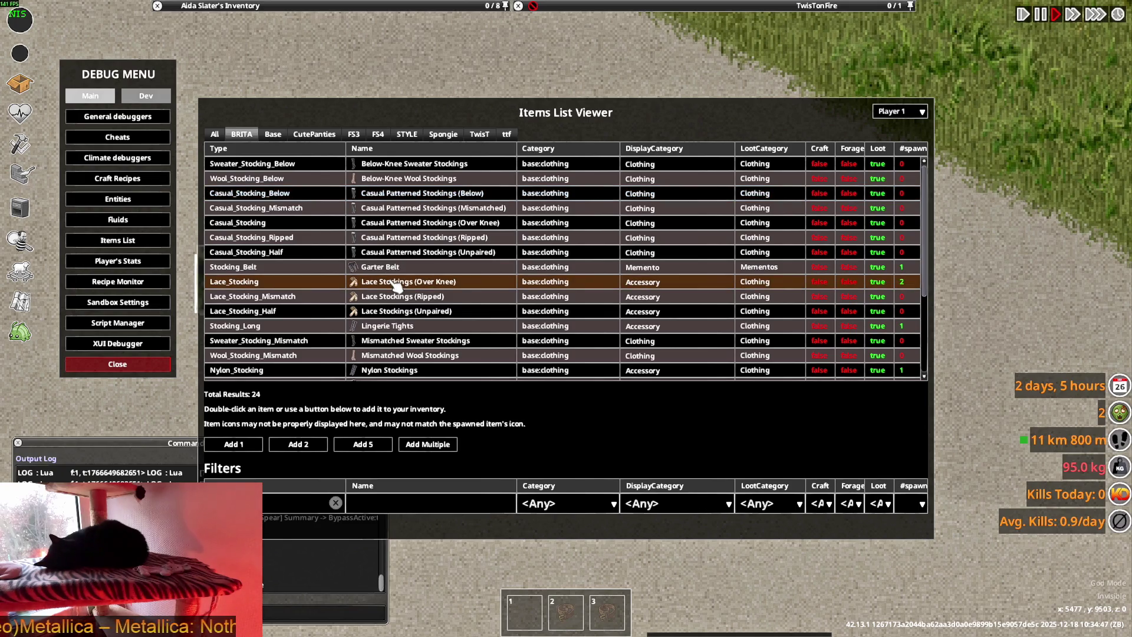
{"action": "left_click", "coordinate": [402, 328]}
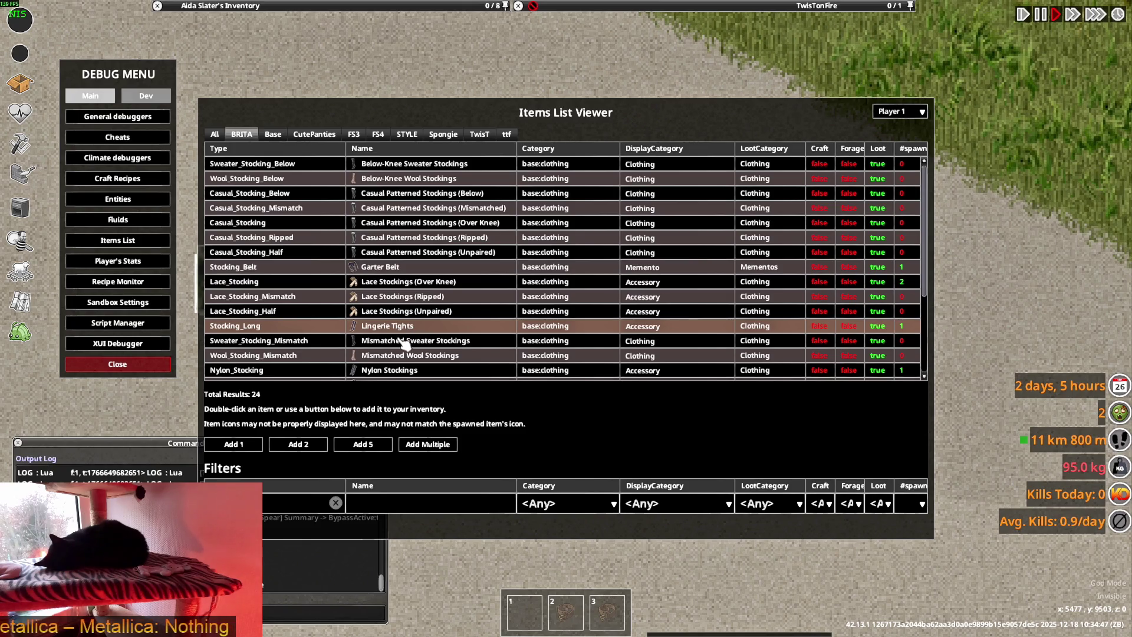
{"action": "left_click", "coordinate": [407, 373]}
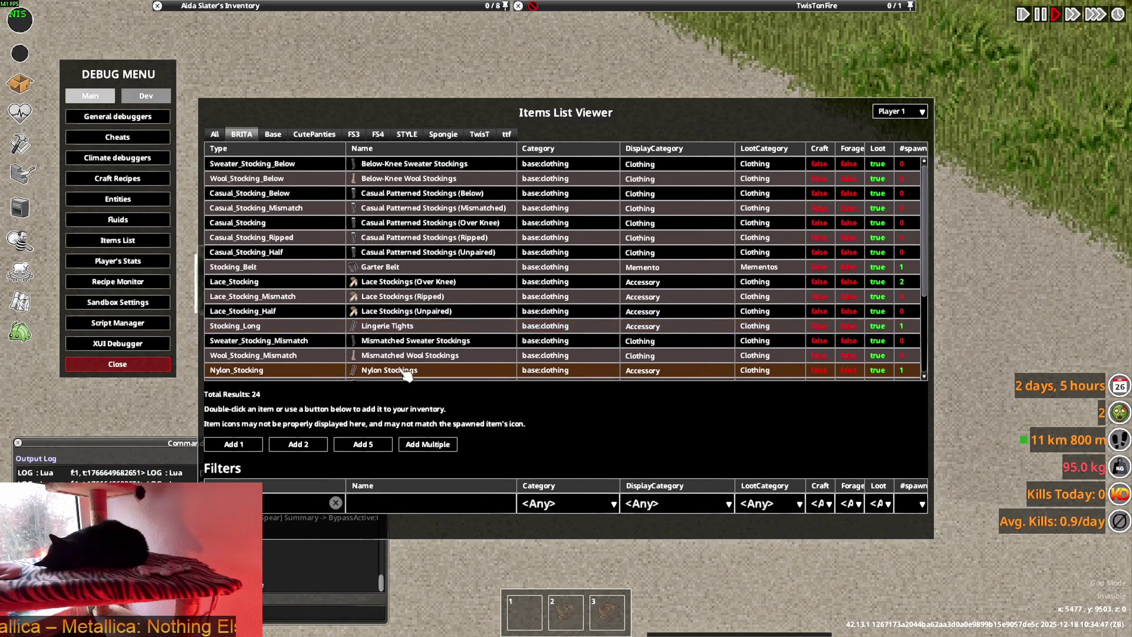
Inspect Punk Stockings, Stocking Straps and Garter Belt, then close the Items List Viewer
{"action": "scroll", "coordinate": [413, 348], "scroll_direction": "down", "scroll_amount": 2}
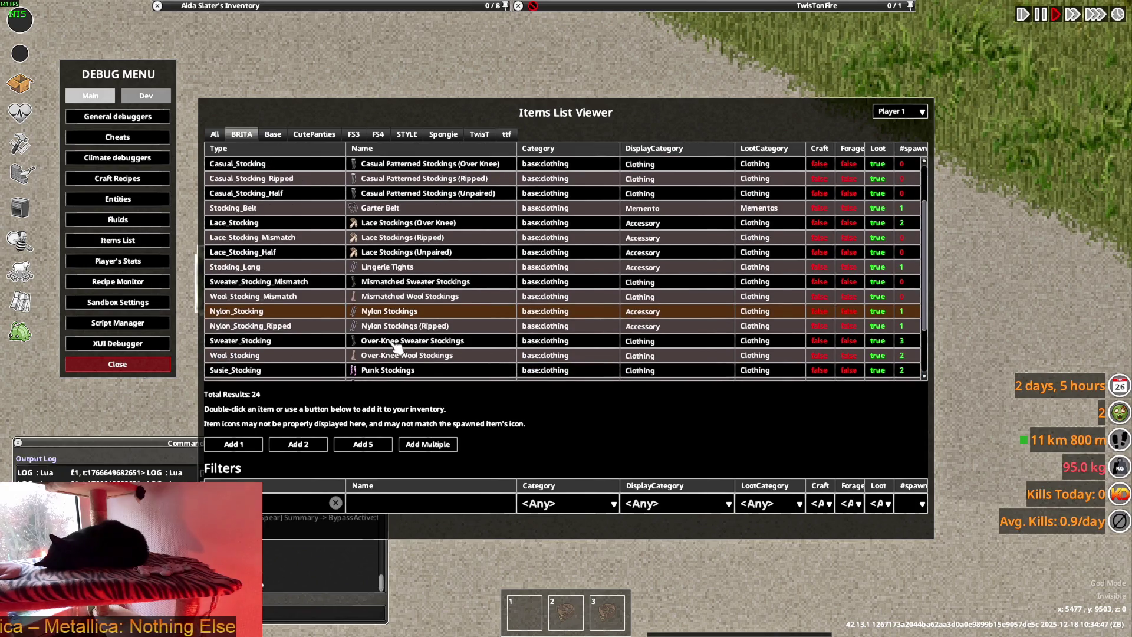
{"action": "scroll", "coordinate": [394, 349], "scroll_direction": "down", "scroll_amount": 1}
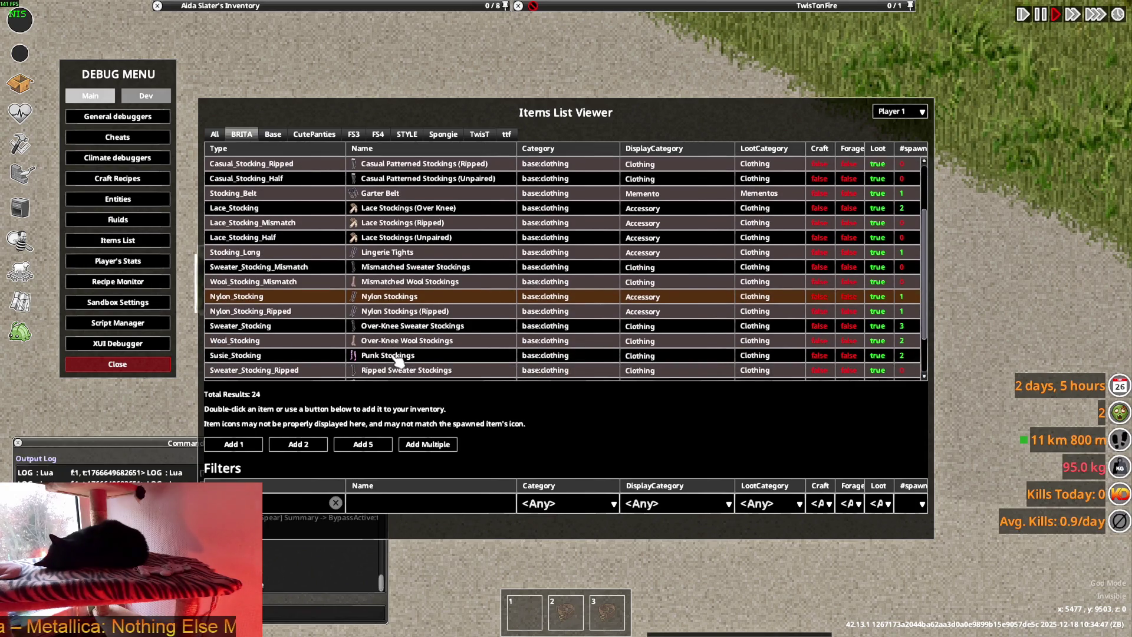
{"action": "left_click", "coordinate": [397, 355]}
{"action": "scroll", "coordinate": [398, 361], "scroll_direction": "down", "scroll_amount": 2}
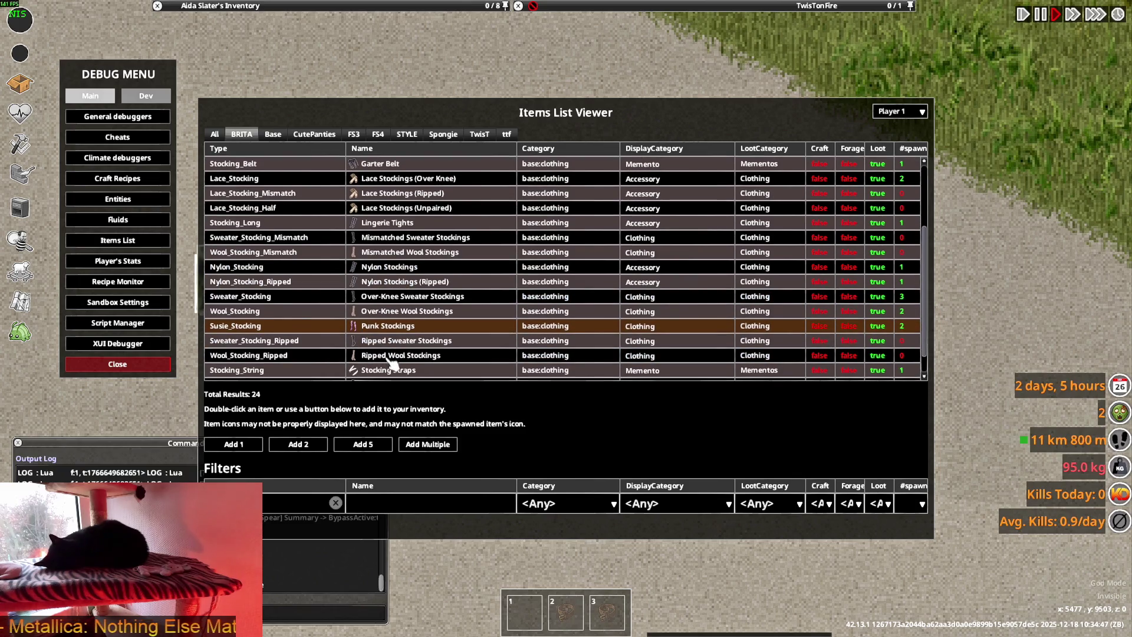
{"action": "scroll", "coordinate": [393, 363], "scroll_direction": "down", "scroll_amount": 1}
{"action": "left_click", "coordinate": [401, 347]}
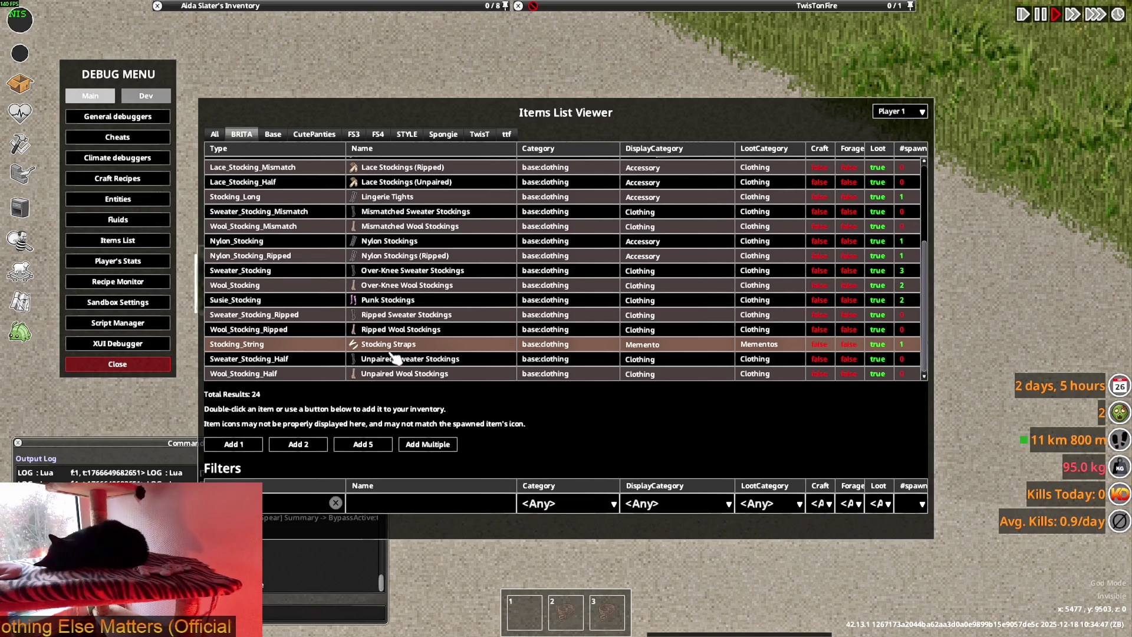
{"action": "scroll", "coordinate": [394, 357], "scroll_direction": "up", "scroll_amount": 2}
{"action": "left_click", "coordinate": [398, 195]}
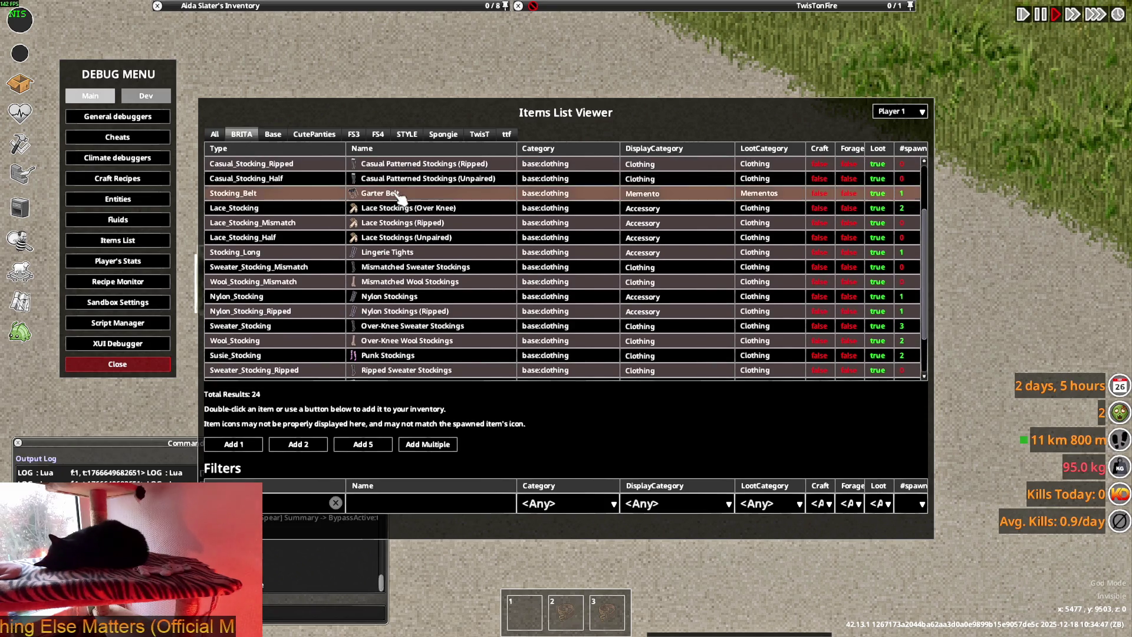
{"action": "key", "text": "Escape"}
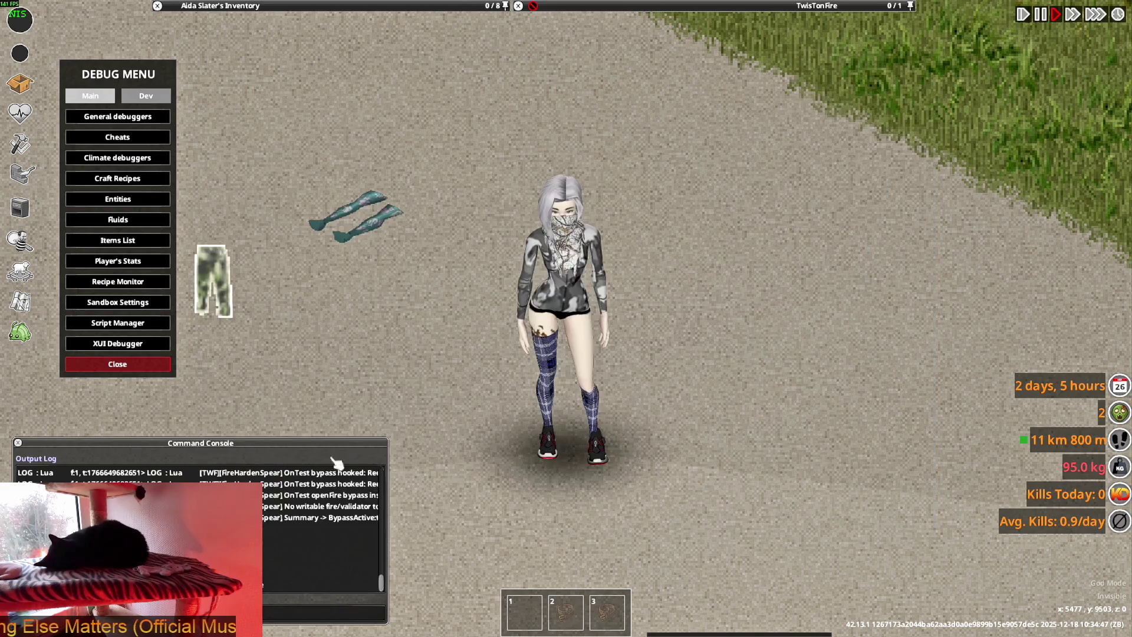
Close the debug menu and wear one pair of Below-Knee Sweater Stockings normally
{"action": "mouse_move", "coordinate": [257, 133]}
{"action": "left_click", "coordinate": [139, 364]}
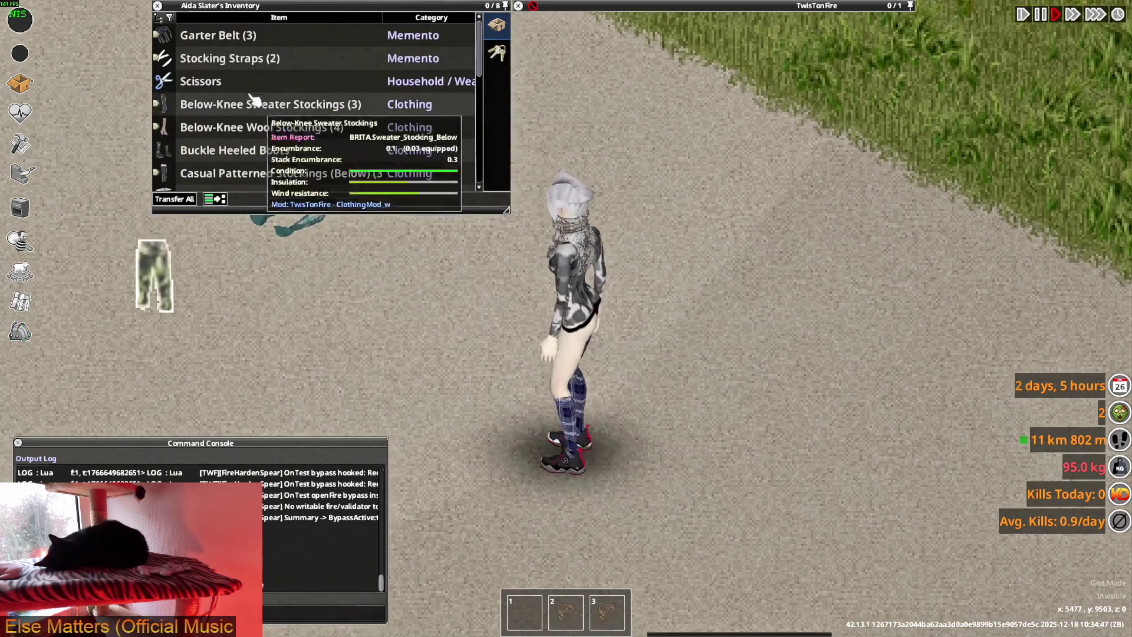
{"action": "left_click", "coordinate": [159, 36]}
{"action": "left_click", "coordinate": [186, 55]}
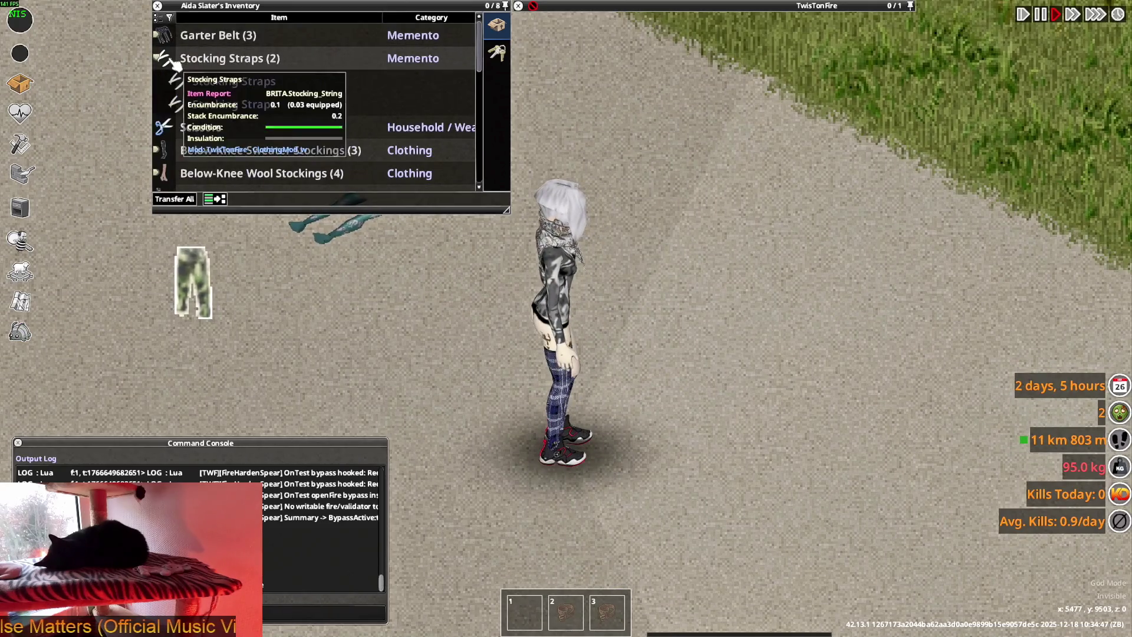
{"action": "left_click", "coordinate": [195, 111]}
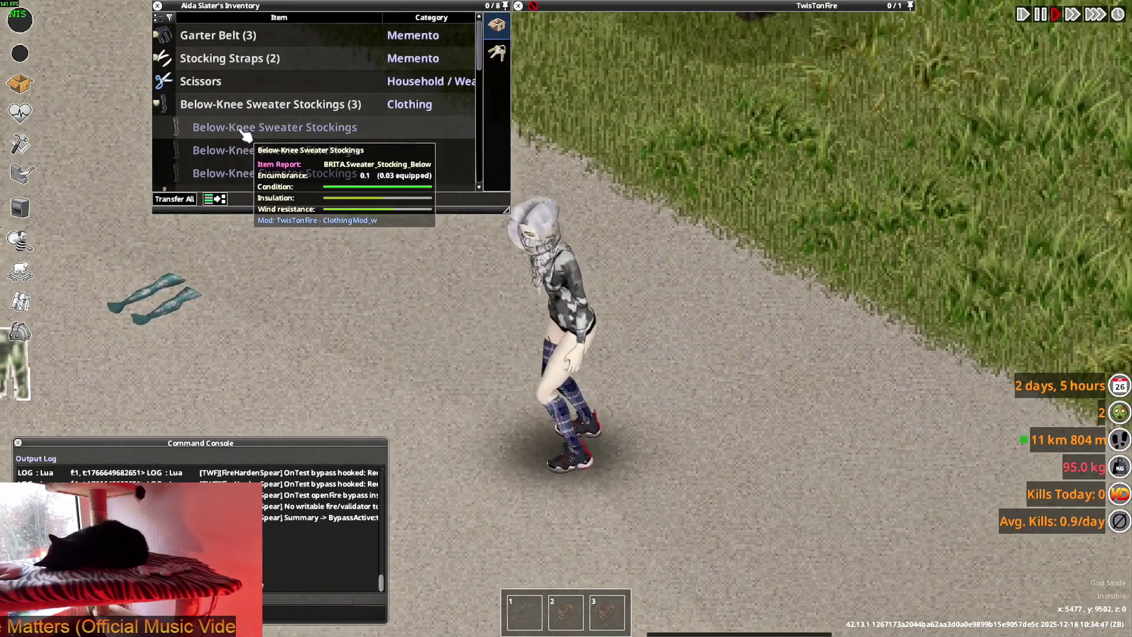
{"action": "right_click", "coordinate": [241, 131]}
{"action": "mouse_move", "coordinate": [277, 141]}
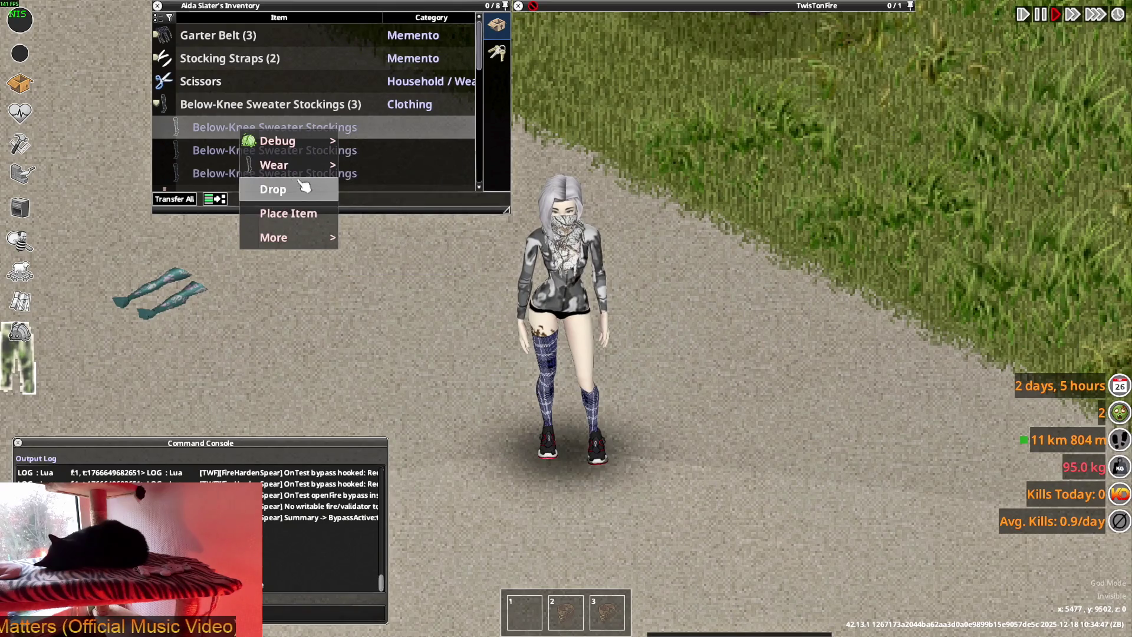
{"action": "mouse_move", "coordinate": [278, 165]}
{"action": "left_click", "coordinate": [405, 170]}
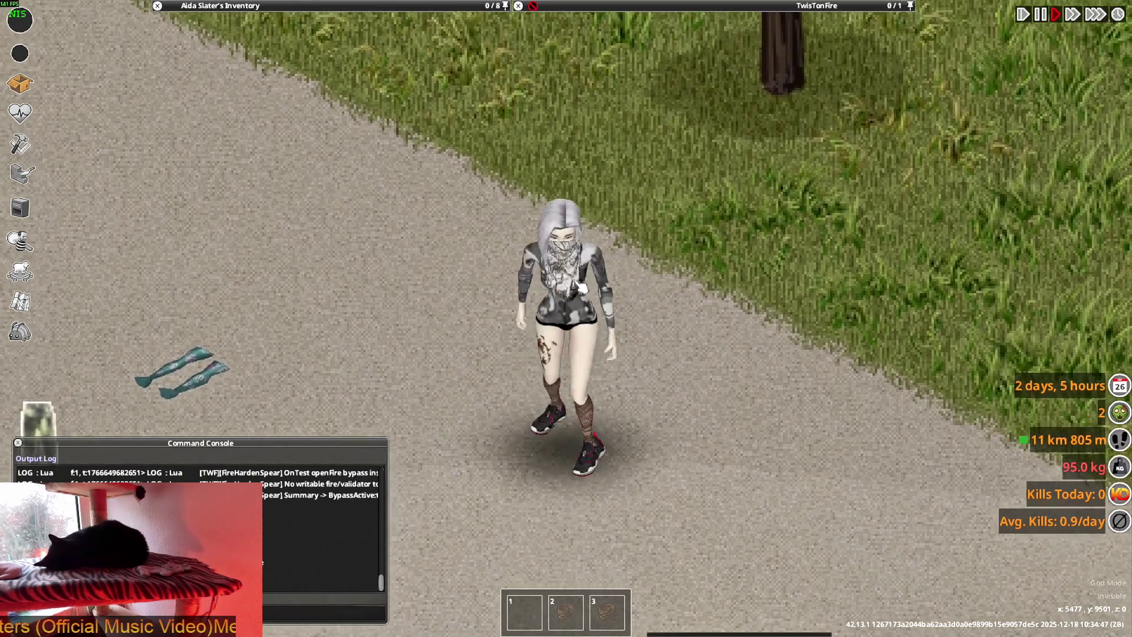
Drop the Below-Knee Sweater Stockings on the ground and wear them normally from the floor
{"action": "mouse_move", "coordinate": [253, 137]}
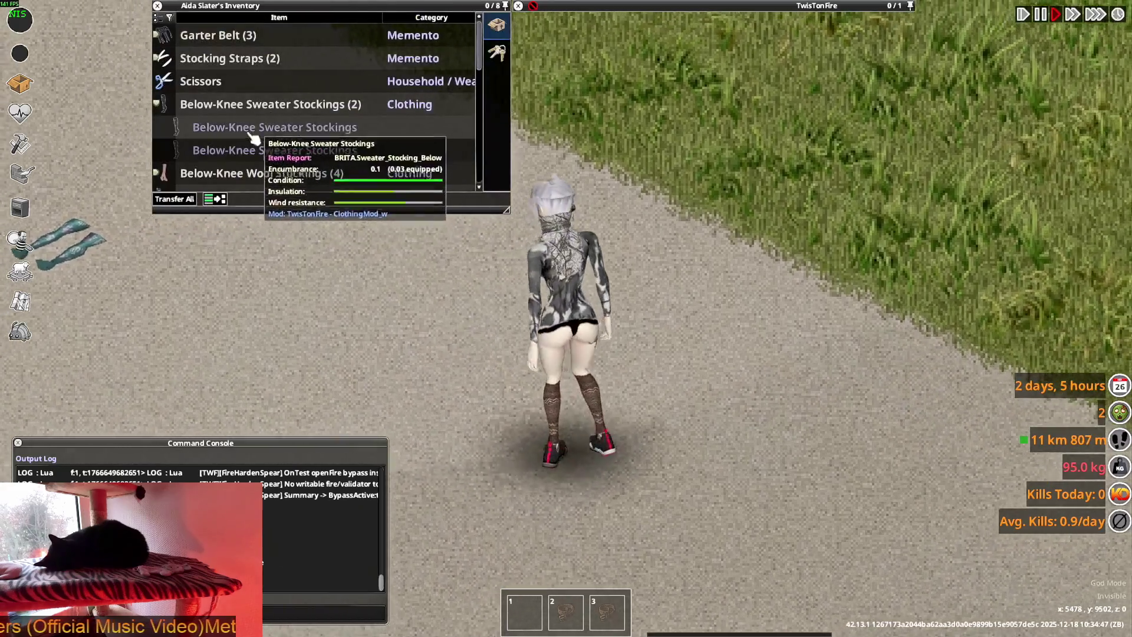
{"action": "scroll", "coordinate": [254, 139], "scroll_direction": "down", "scroll_amount": 2}
{"action": "scroll", "coordinate": [254, 139], "scroll_direction": "up", "scroll_amount": 2}
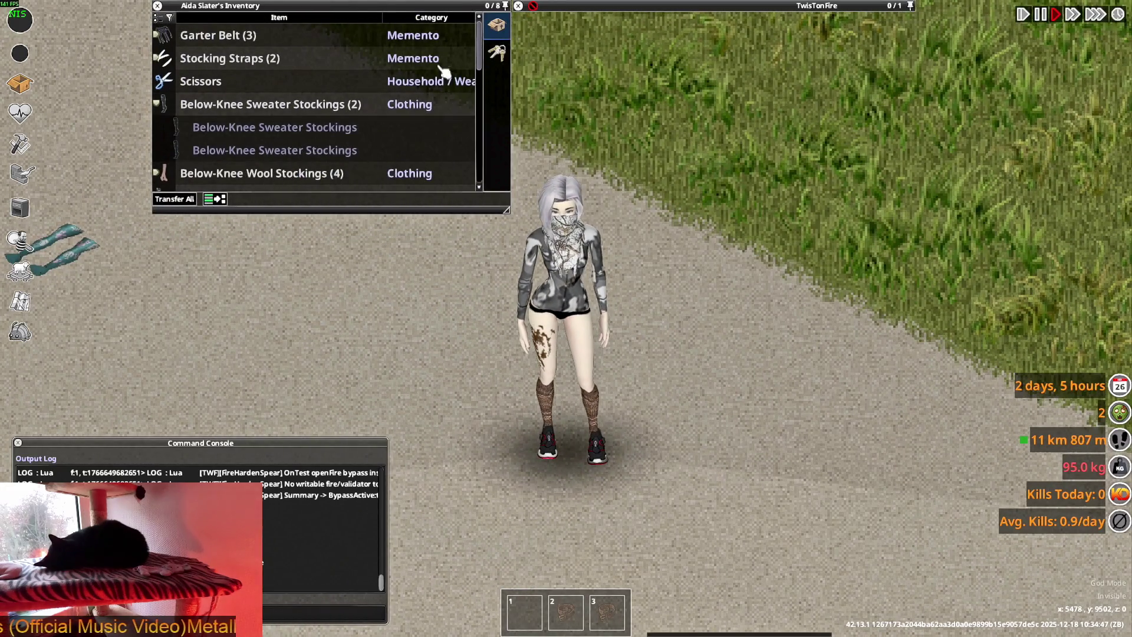
{"action": "scroll", "coordinate": [248, 145], "scroll_direction": "down", "scroll_amount": 6}
{"action": "scroll", "coordinate": [247, 148], "scroll_direction": "down", "scroll_amount": 2}
{"action": "scroll", "coordinate": [248, 147], "scroll_direction": "up", "scroll_amount": 3}
{"action": "left_click_drag", "start_coordinate": [239, 174], "coordinate": [725, 395]}
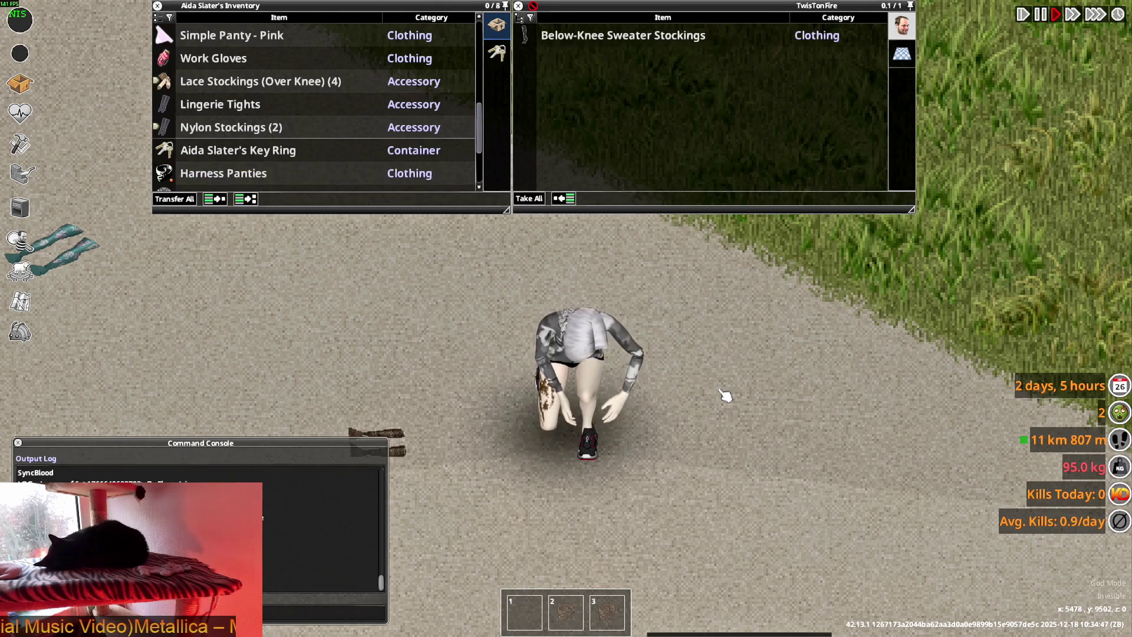
{"action": "key", "text": "a"}
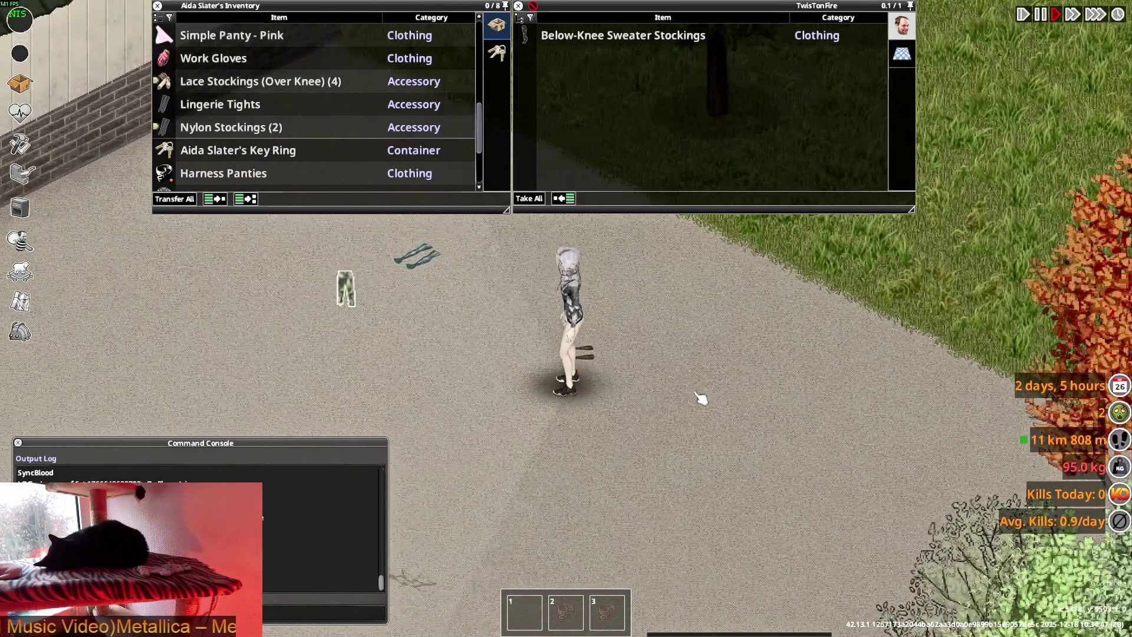
{"action": "right_click", "coordinate": [587, 40]}
{"action": "mouse_move", "coordinate": [632, 77]}
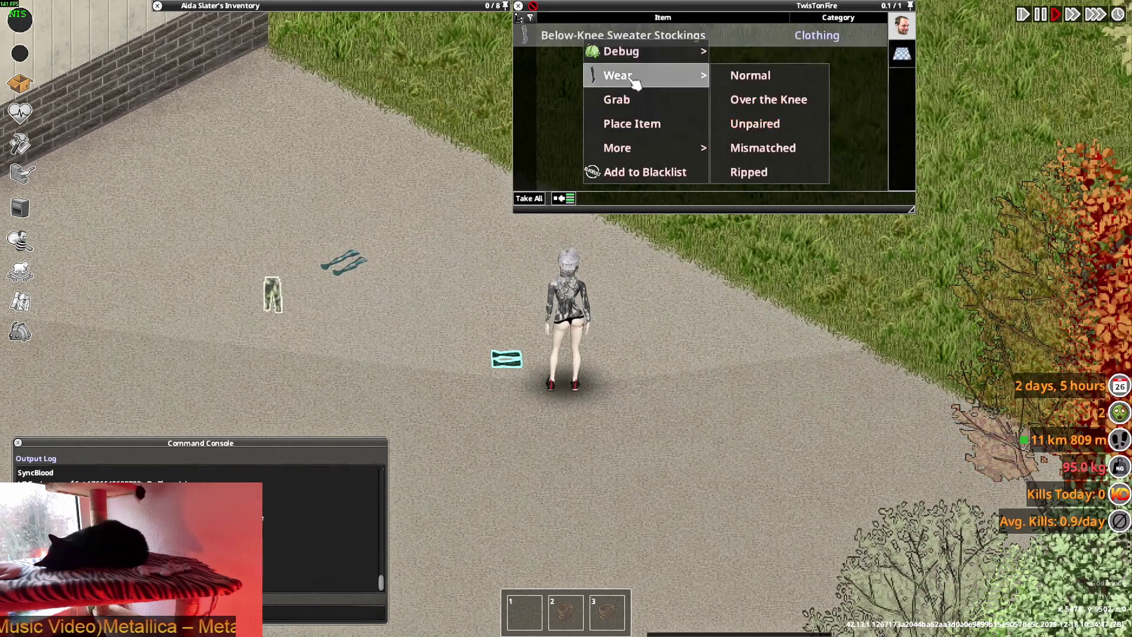
{"action": "left_click", "coordinate": [767, 83]}
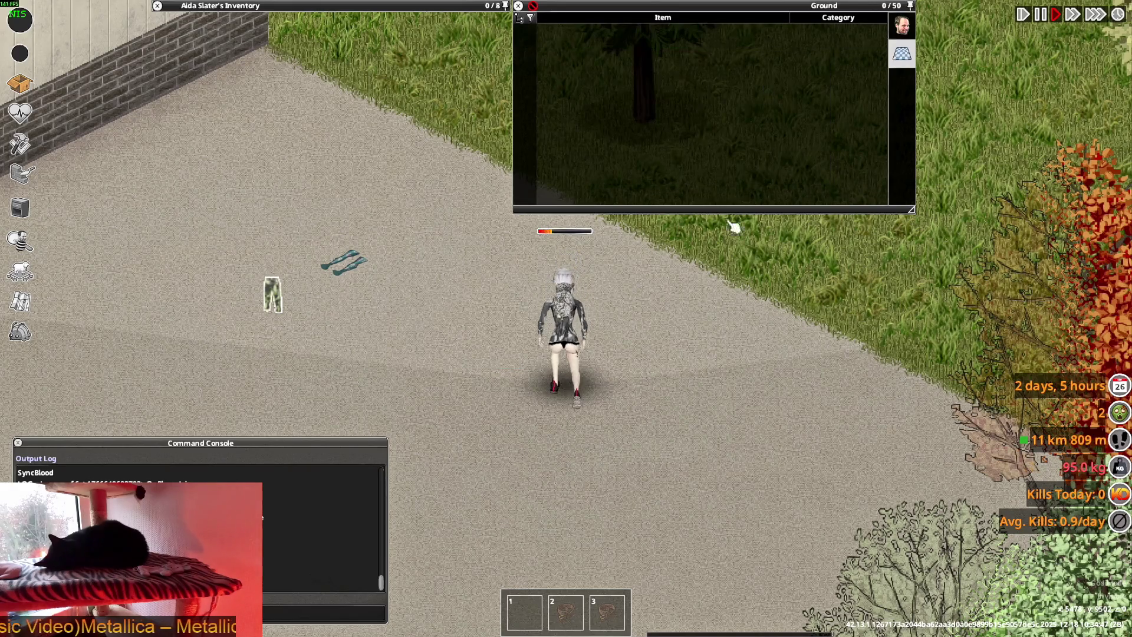
{"action": "scroll", "coordinate": [652, 336], "scroll_direction": "up", "scroll_amount": 2}
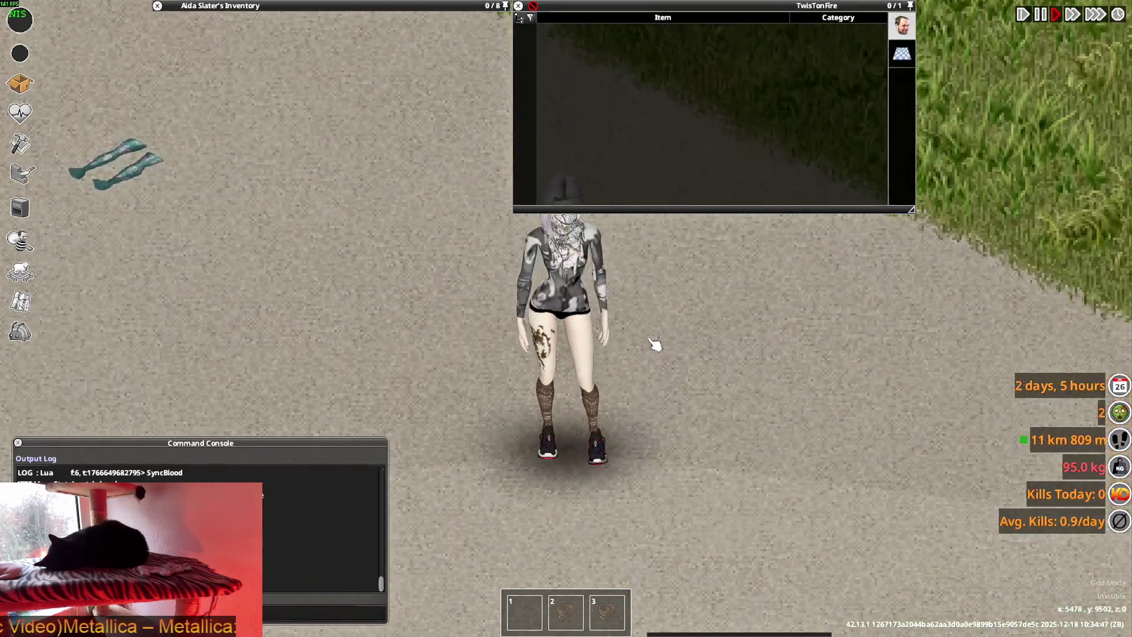
{"action": "mouse_move", "coordinate": [156, 21]}
{"action": "scroll", "coordinate": [247, 130], "scroll_direction": "down", "scroll_amount": 2}
Wear the Below-Knee Sweater Stockings in the over-the-knee style
{"action": "scroll", "coordinate": [248, 133], "scroll_direction": "down", "scroll_amount": 1}
{"action": "scroll", "coordinate": [242, 142], "scroll_direction": "up", "scroll_amount": 2}
{"action": "right_click", "coordinate": [224, 127]}
{"action": "mouse_move", "coordinate": [265, 171]}
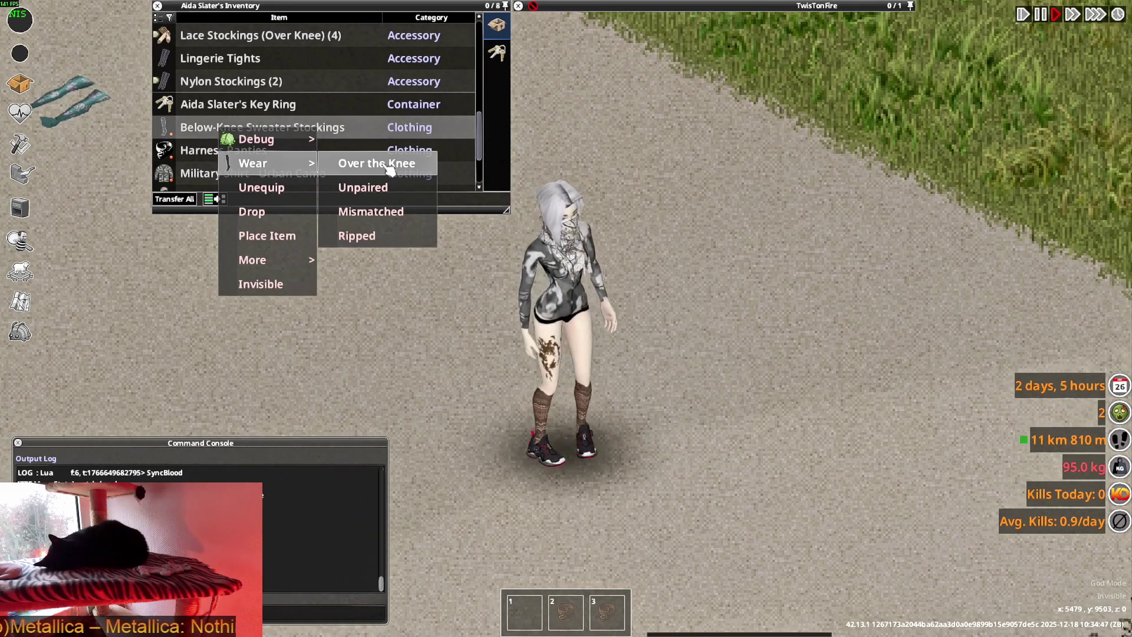
{"action": "left_click", "coordinate": [389, 169]}
Walk around, then take off the Over-Knee Sweater Stockings
{"action": "key", "text": "w"}
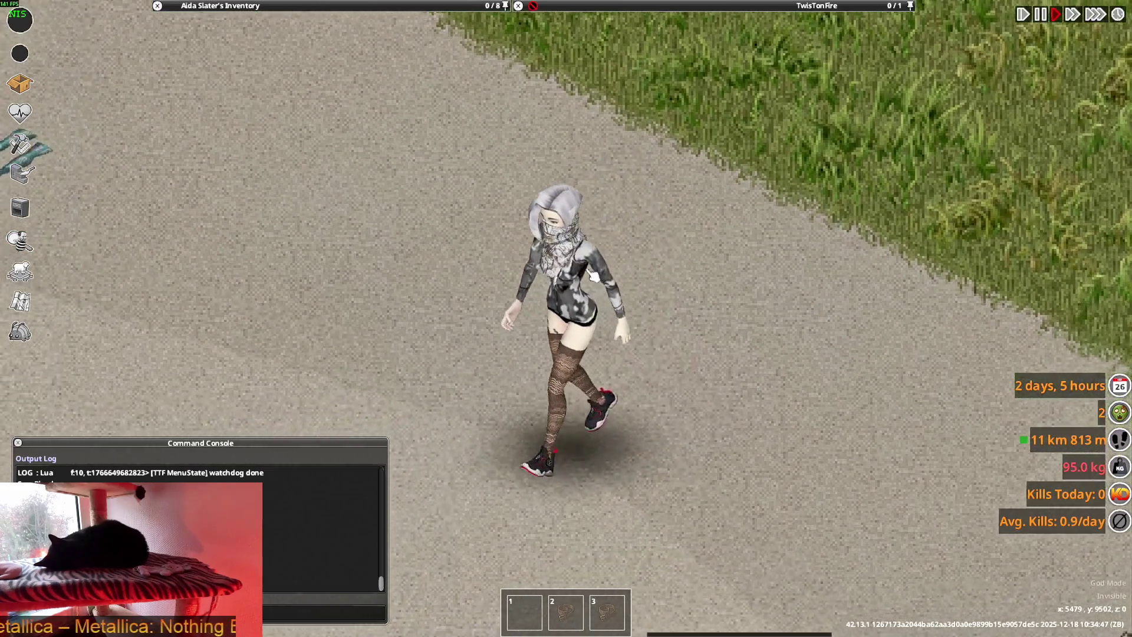
{"action": "mouse_move", "coordinate": [259, 118]}
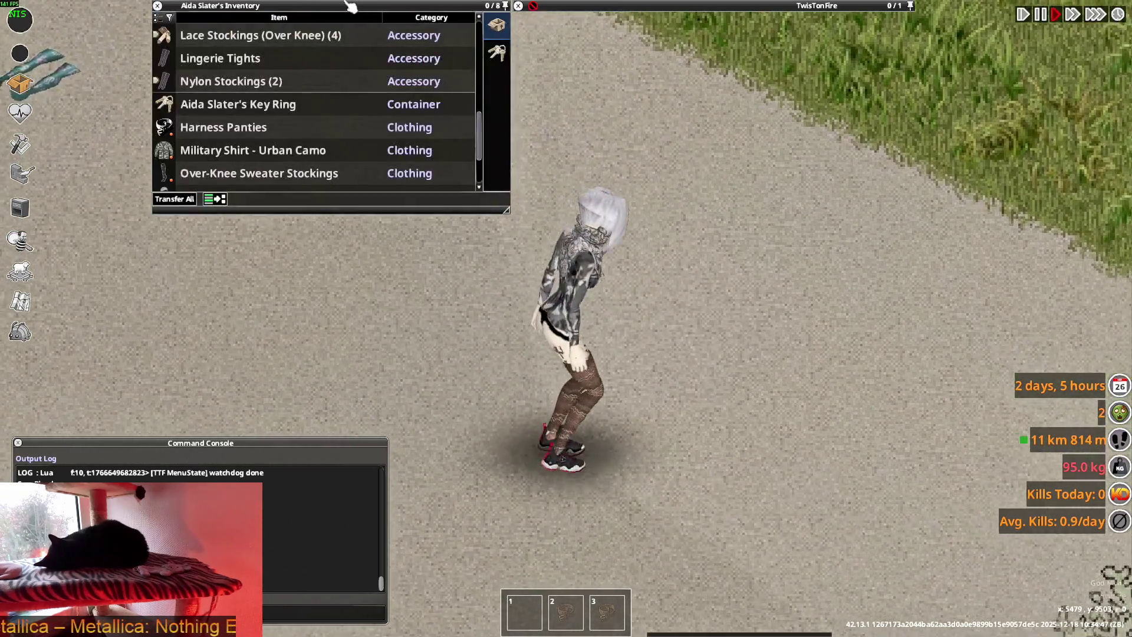
{"action": "scroll", "coordinate": [250, 148], "scroll_direction": "down", "scroll_amount": 3}
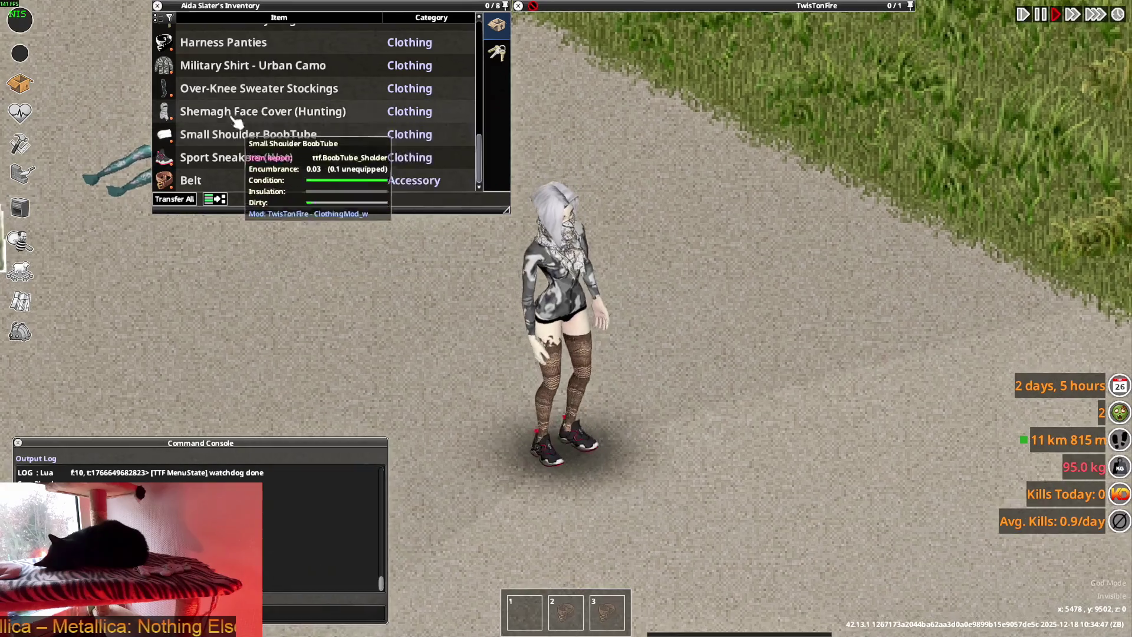
{"action": "double_click", "coordinate": [259, 88]}
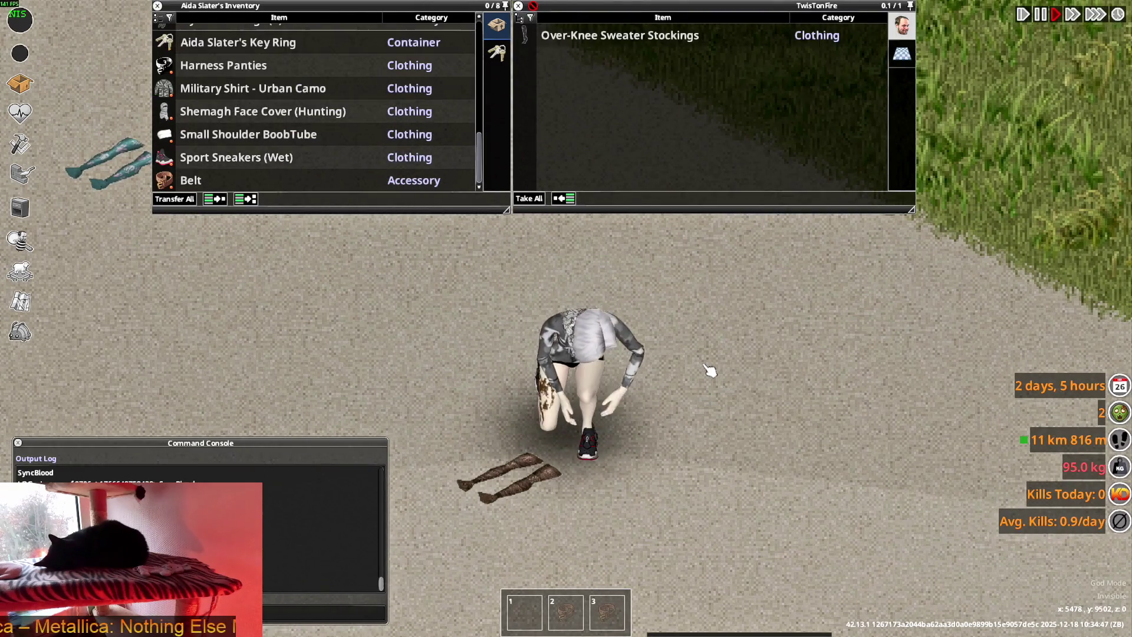
{"action": "key", "text": "s"}
{"action": "scroll", "coordinate": [707, 369], "scroll_direction": "down", "scroll_amount": 2}
{"action": "key", "text": "w"}
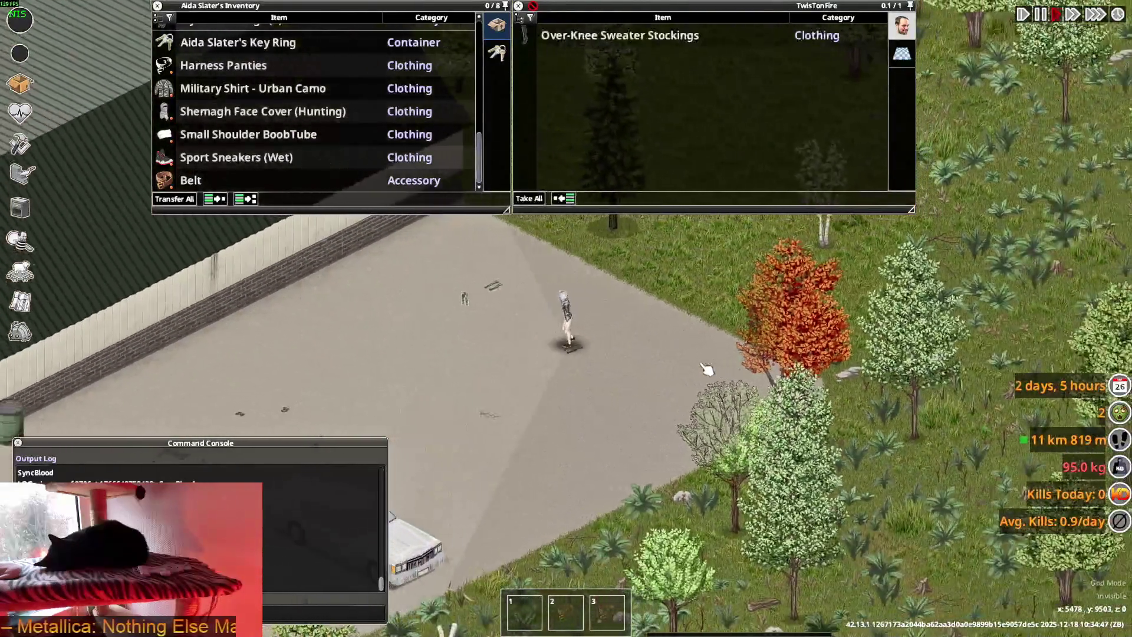
{"action": "scroll", "coordinate": [702, 368], "scroll_direction": "up", "scroll_amount": 2}
{"action": "key", "text": "s"}
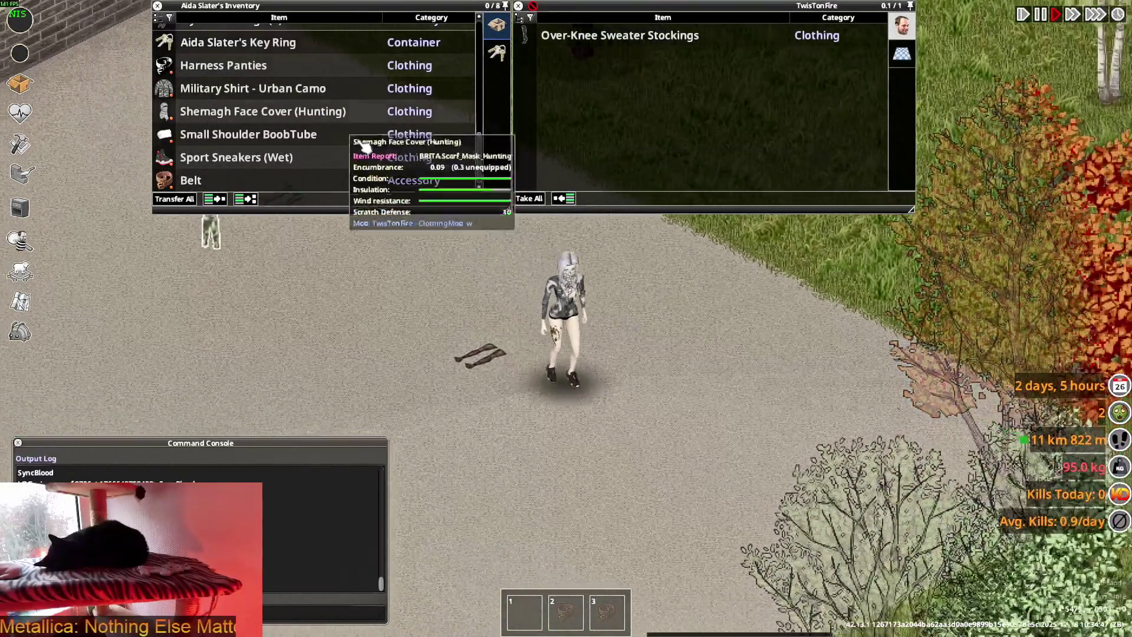
{"action": "scroll", "coordinate": [220, 129], "scroll_direction": "up", "scroll_amount": 2}
{"action": "scroll", "coordinate": [219, 129], "scroll_direction": "up", "scroll_amount": 4}
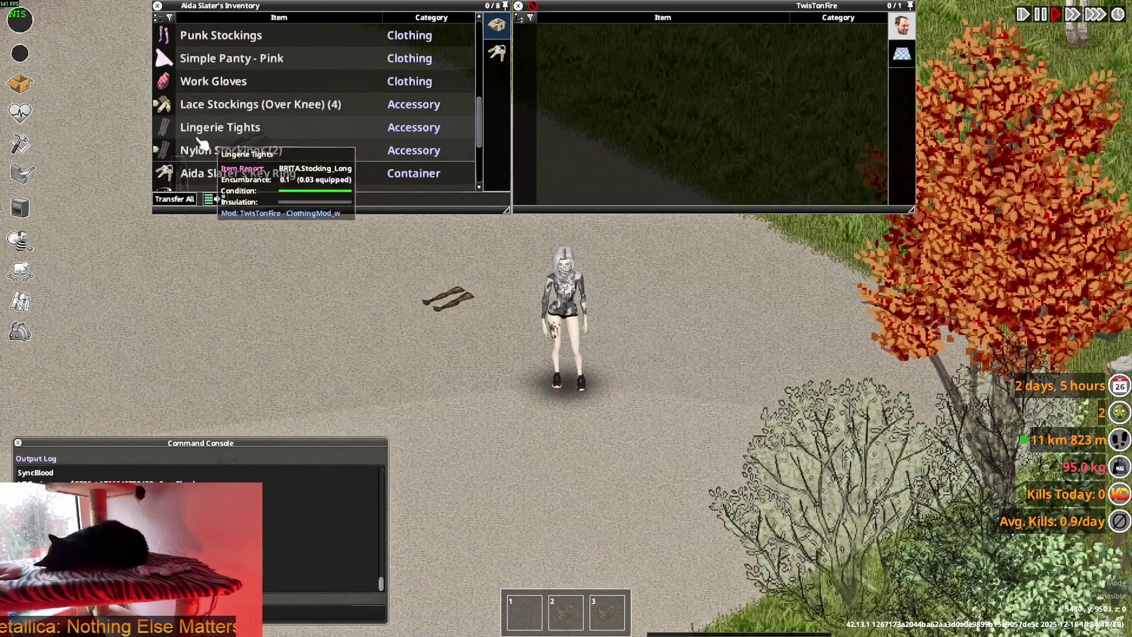
Put on one pair of Nylon Stockings and walk around to view them
{"action": "left_click", "coordinate": [217, 149]}
{"action": "scroll", "coordinate": [217, 149], "scroll_direction": "down", "scroll_amount": 3}
{"action": "right_click", "coordinate": [216, 108]}
{"action": "mouse_move", "coordinate": [219, 112]}
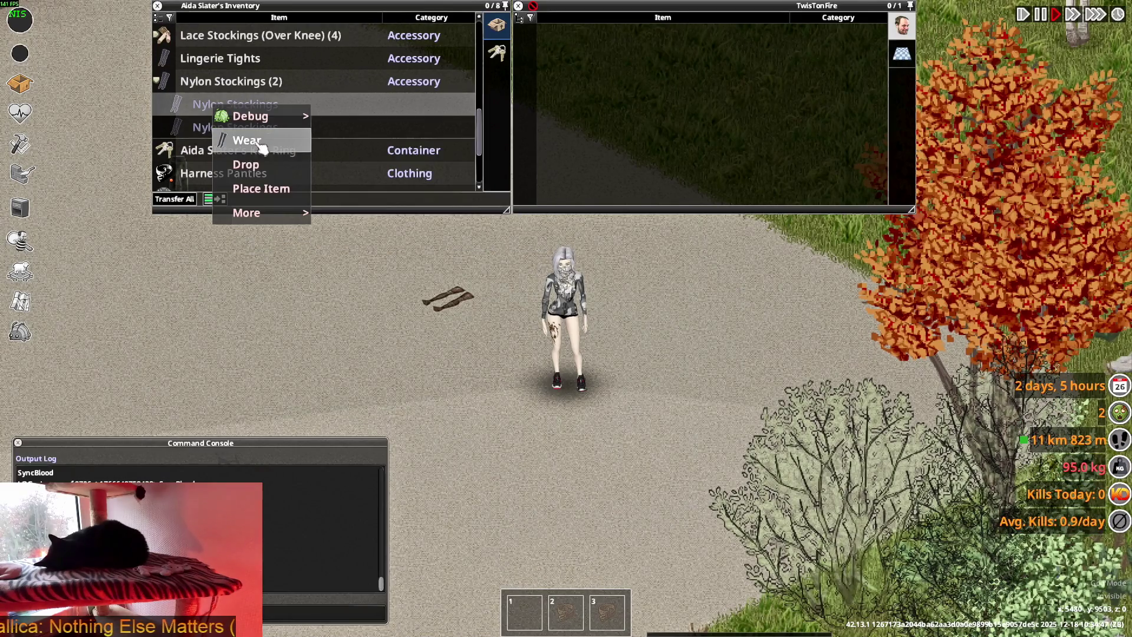
{"action": "left_click", "coordinate": [264, 148]}
{"action": "scroll", "coordinate": [599, 258], "scroll_direction": "up", "scroll_amount": 2}
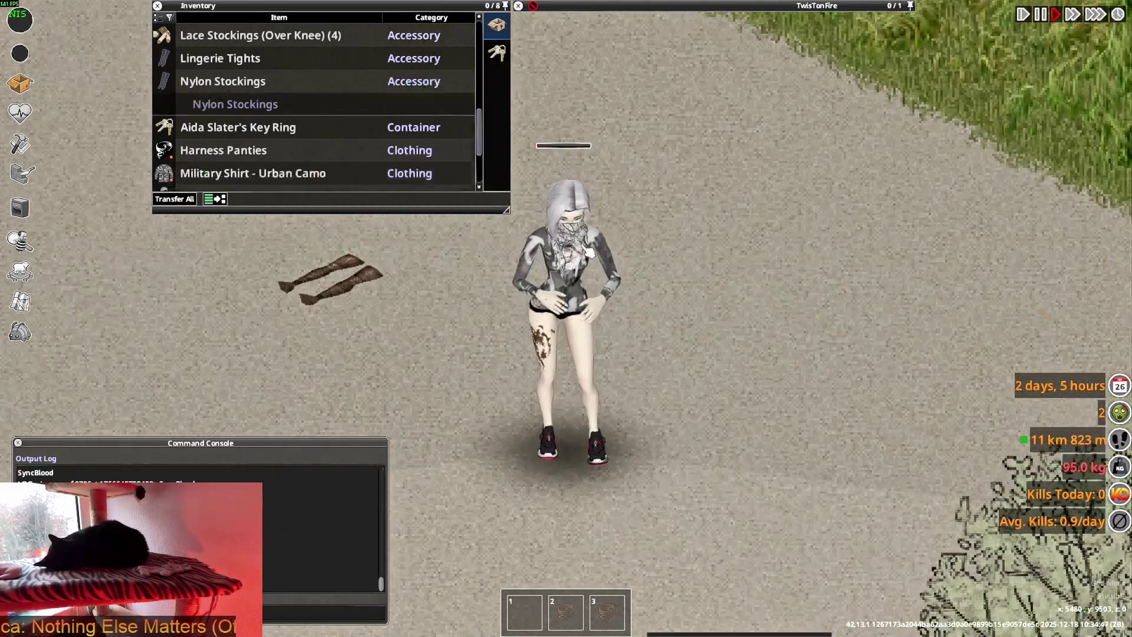
{"action": "key", "text": "d"}
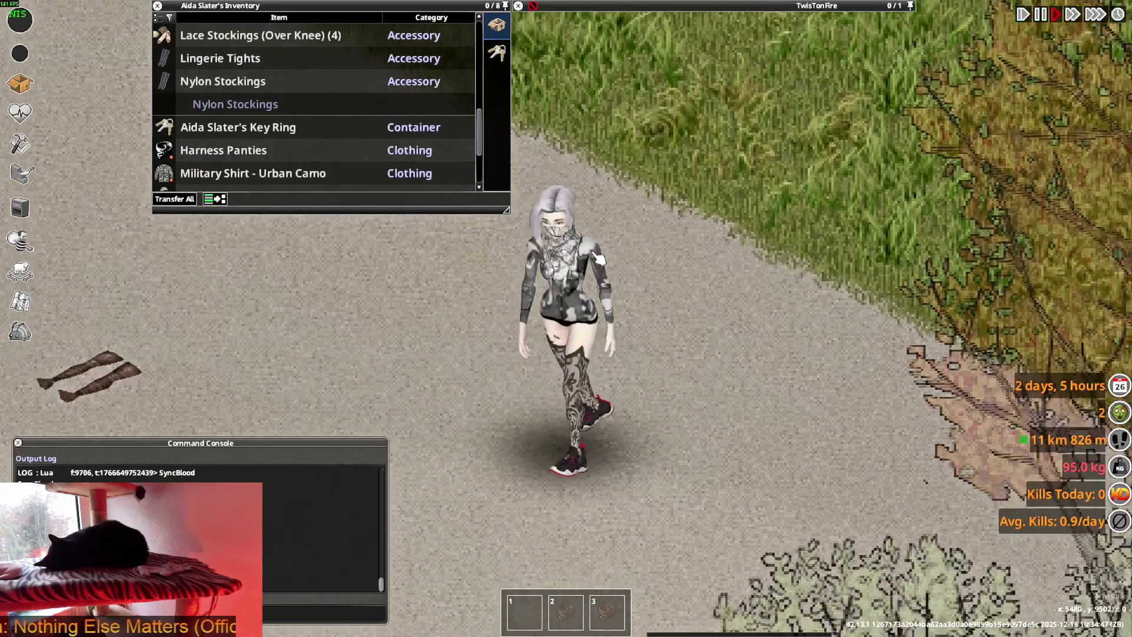
{"action": "key", "text": "w"}
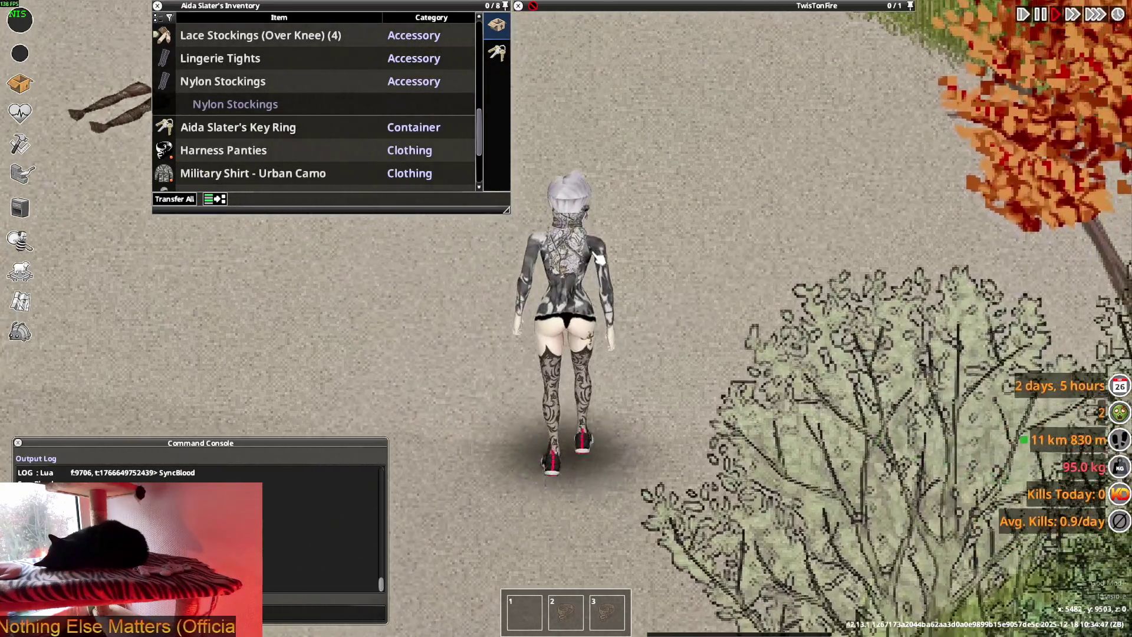
{"action": "scroll", "coordinate": [235, 155], "scroll_direction": "down", "scroll_amount": 4}
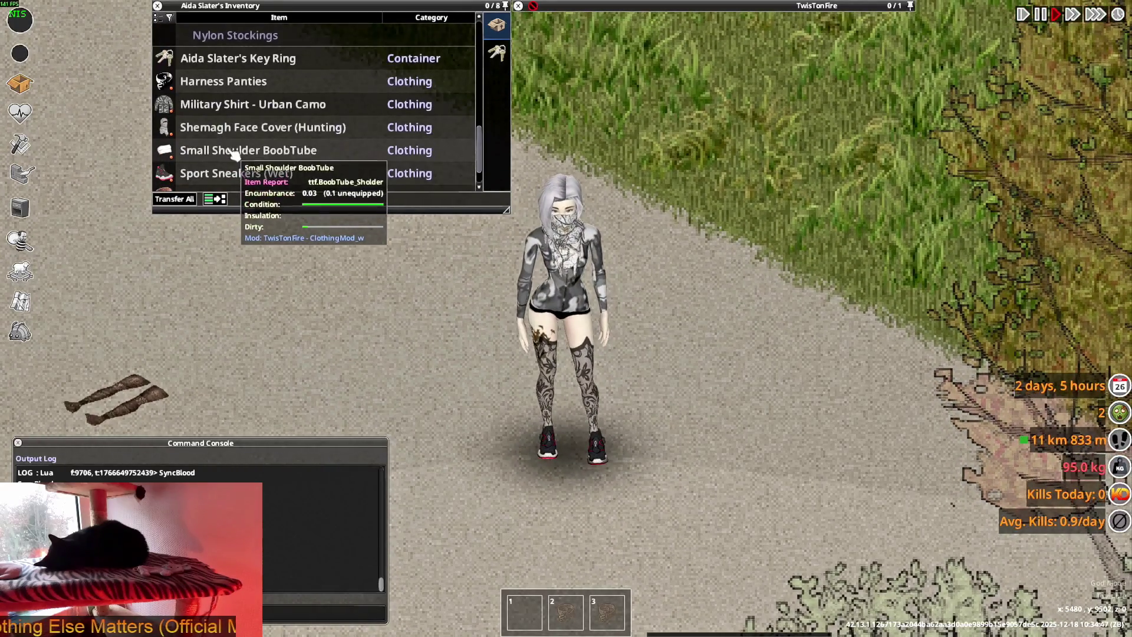
Drop the Nylon Stockings, put on the other pair, and view them from behind
{"action": "left_click_drag", "start_coordinate": [236, 180], "coordinate": [508, 318]}
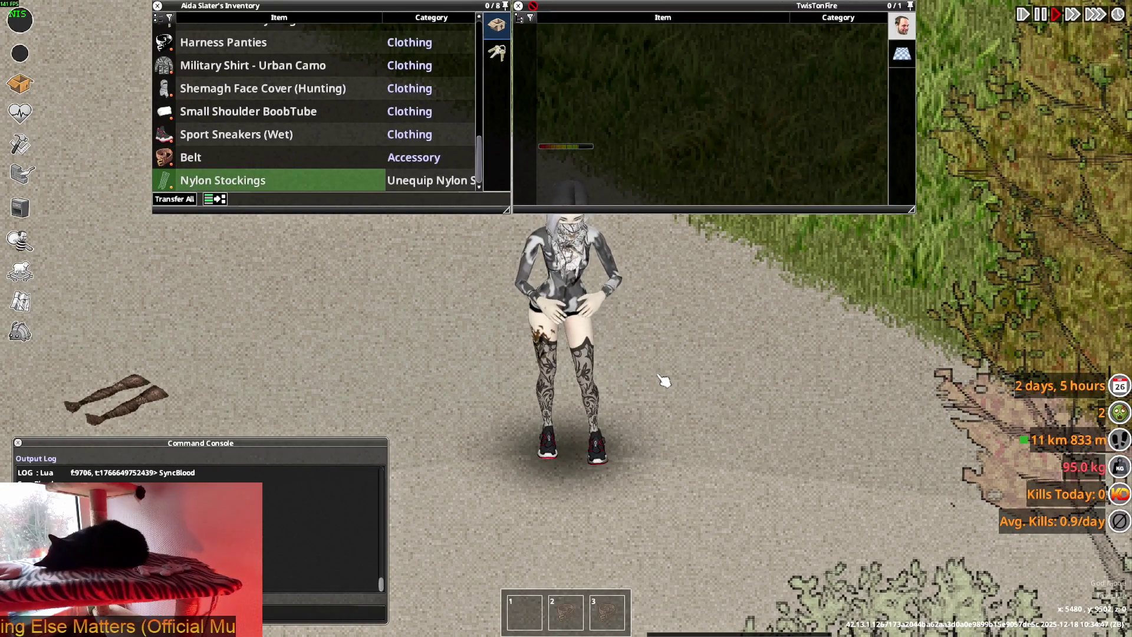
{"action": "key", "text": "s+a"}
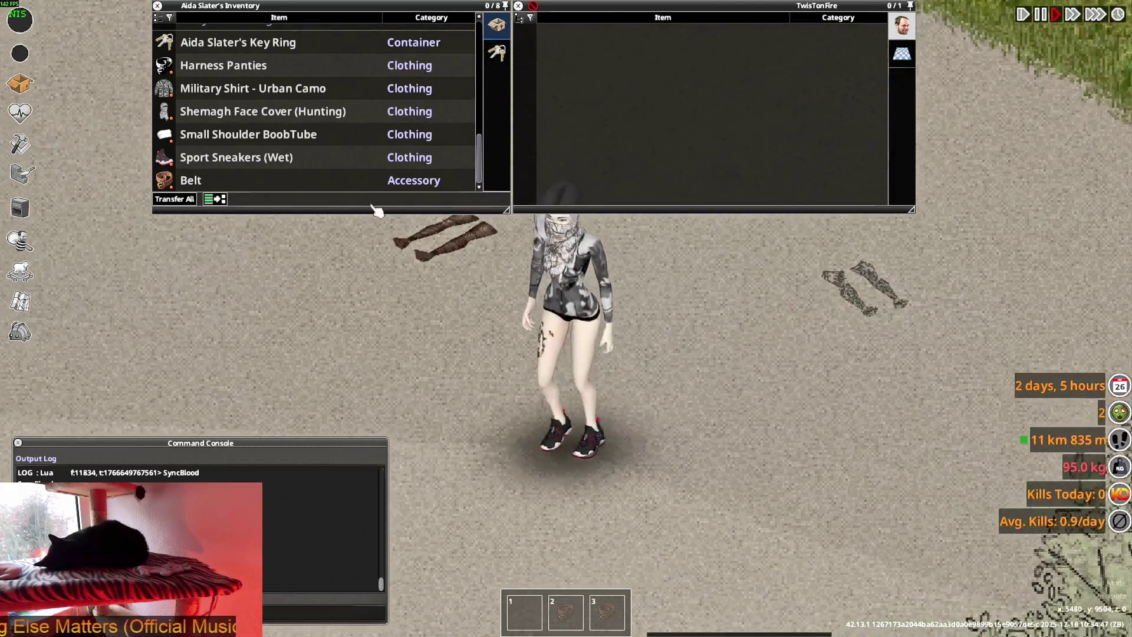
{"action": "scroll", "coordinate": [195, 101], "scroll_direction": "up", "scroll_amount": 3}
{"action": "right_click", "coordinate": [214, 111]}
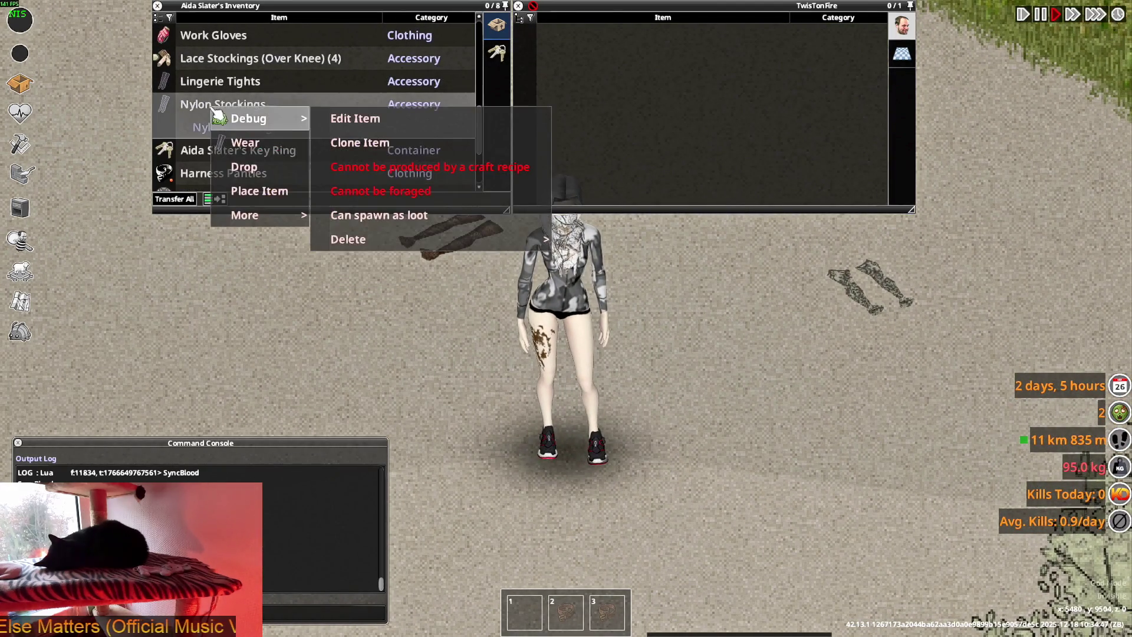
{"action": "left_click", "coordinate": [244, 144]}
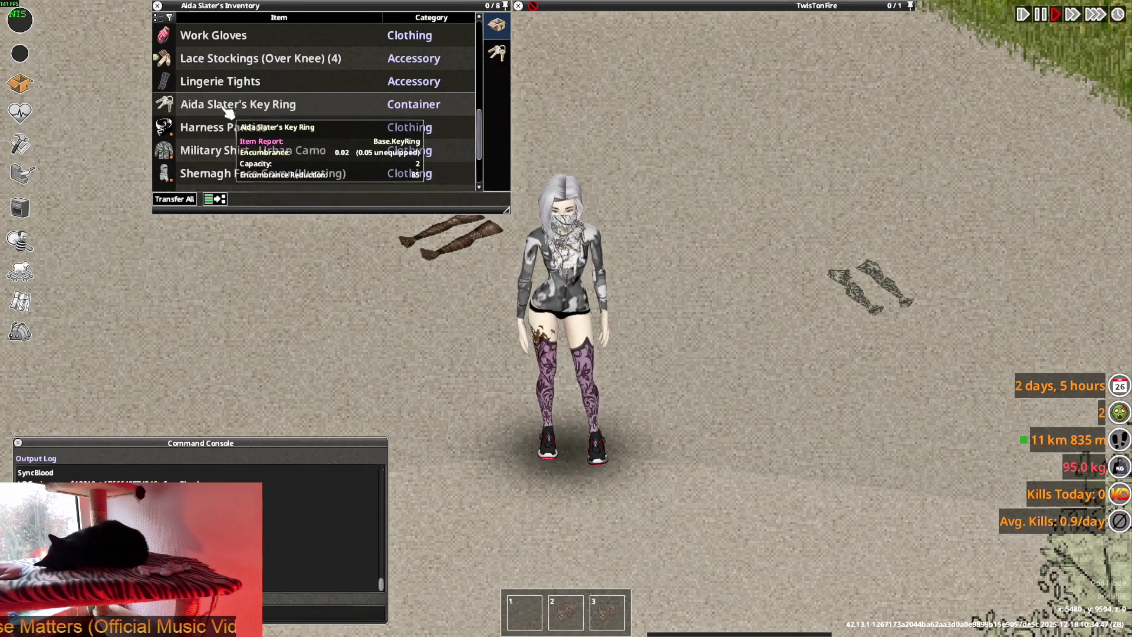
{"action": "key", "text": "s"}
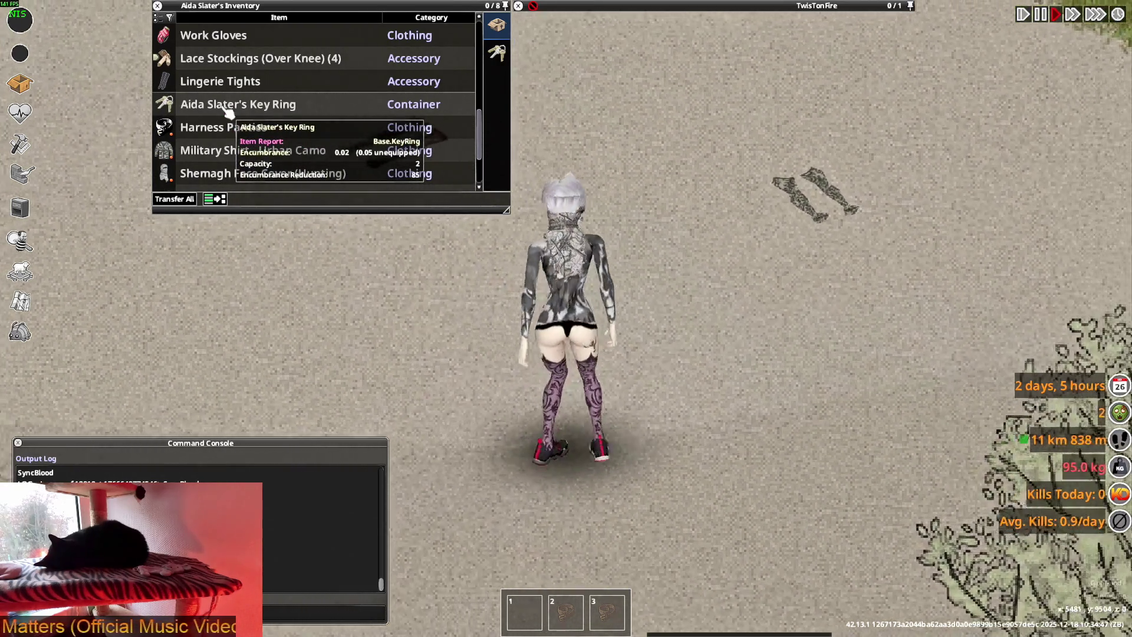
{"action": "key", "text": "s"}
{"action": "scroll", "coordinate": [219, 120], "scroll_direction": "down", "scroll_amount": 2}
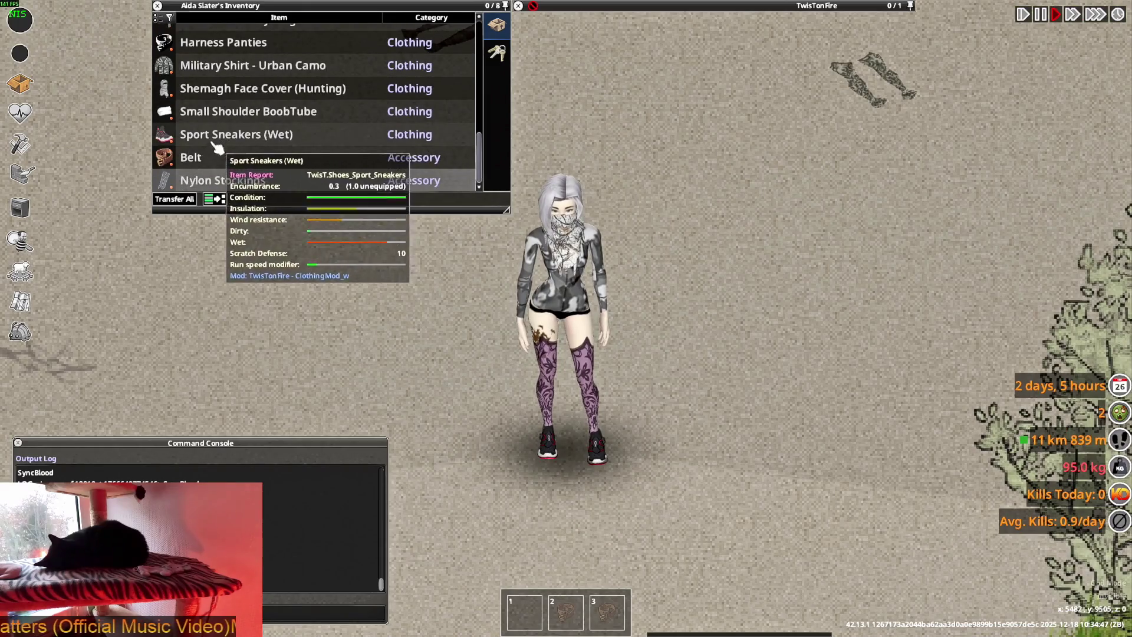
{"action": "scroll", "coordinate": [226, 173], "scroll_direction": "up", "scroll_amount": 4}
Put on the Lingerie Tights and walk in all directions to inspect their texture
{"action": "right_click", "coordinate": [226, 172]}
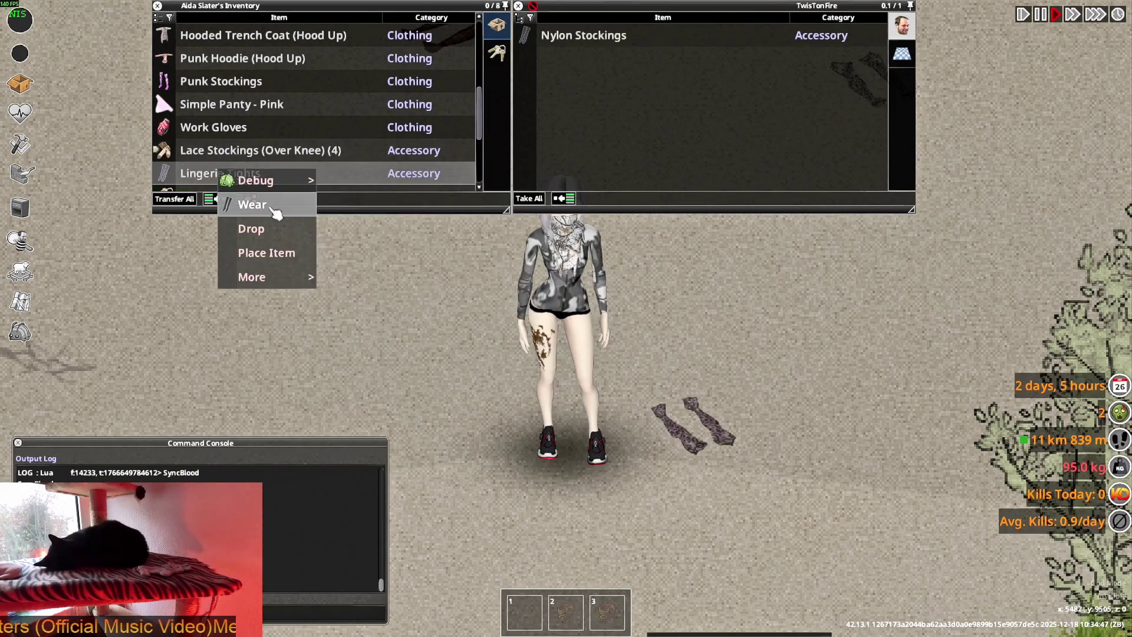
{"action": "left_click", "coordinate": [259, 206]}
{"action": "key", "text": "w"}
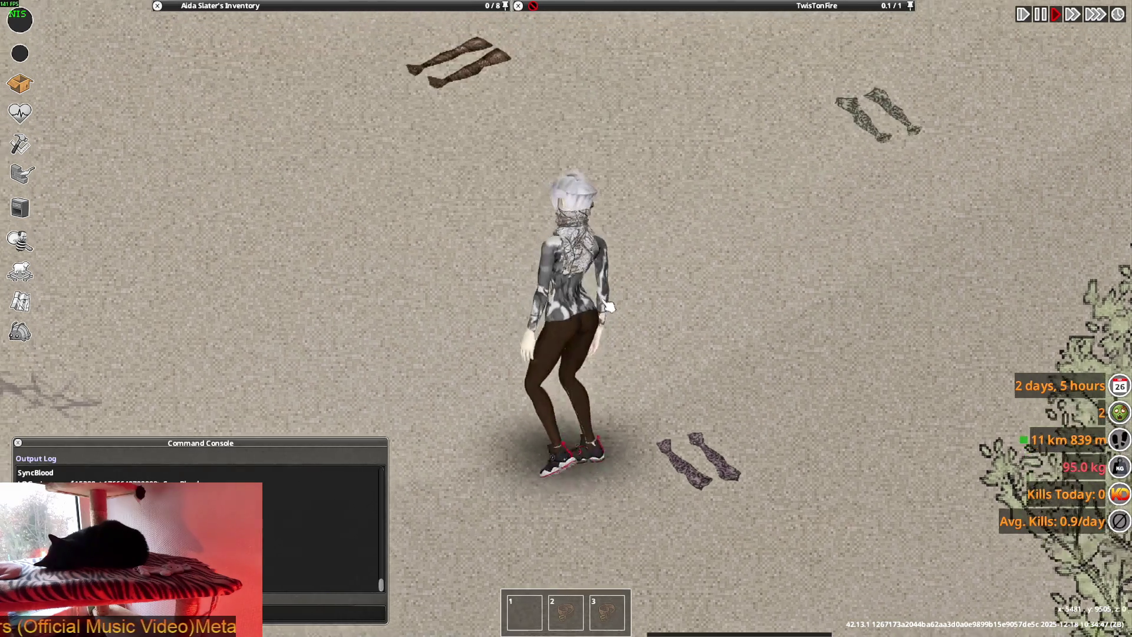
{"action": "key", "text": "d"}
{"action": "key", "text": "d"}
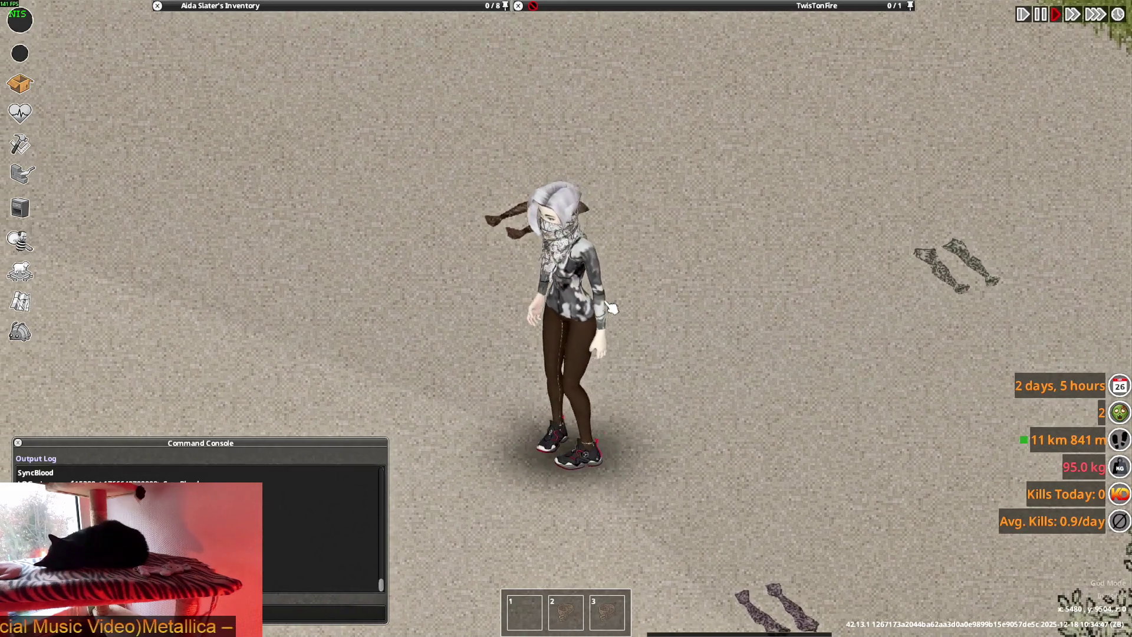
{"action": "key", "text": "w"}
{"action": "key", "text": "d"}
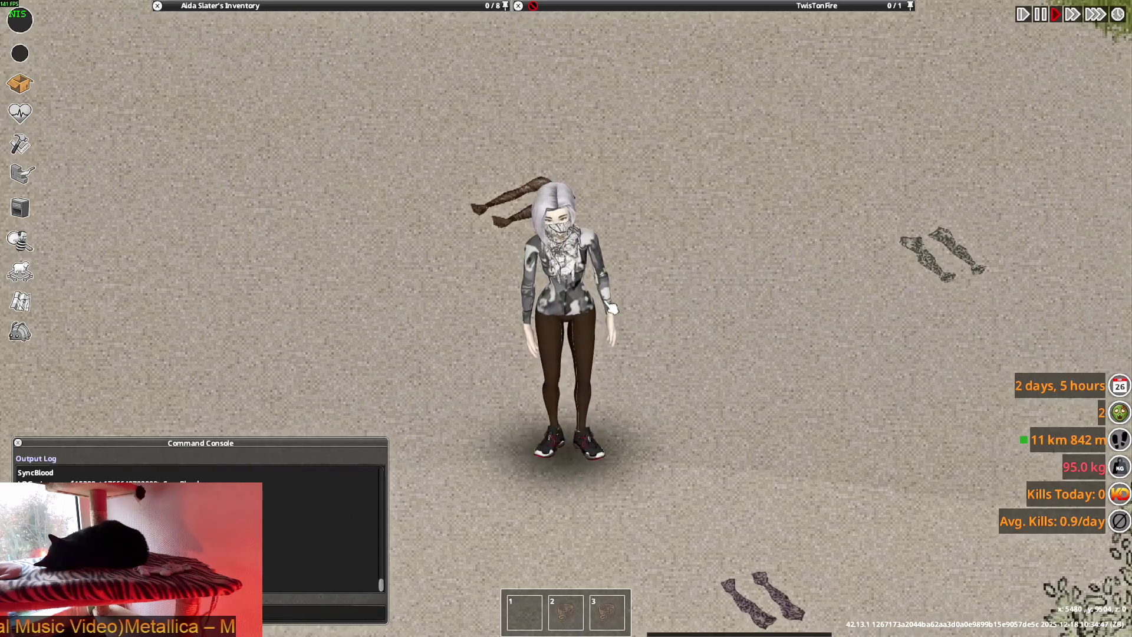
{"action": "key", "text": "a"}
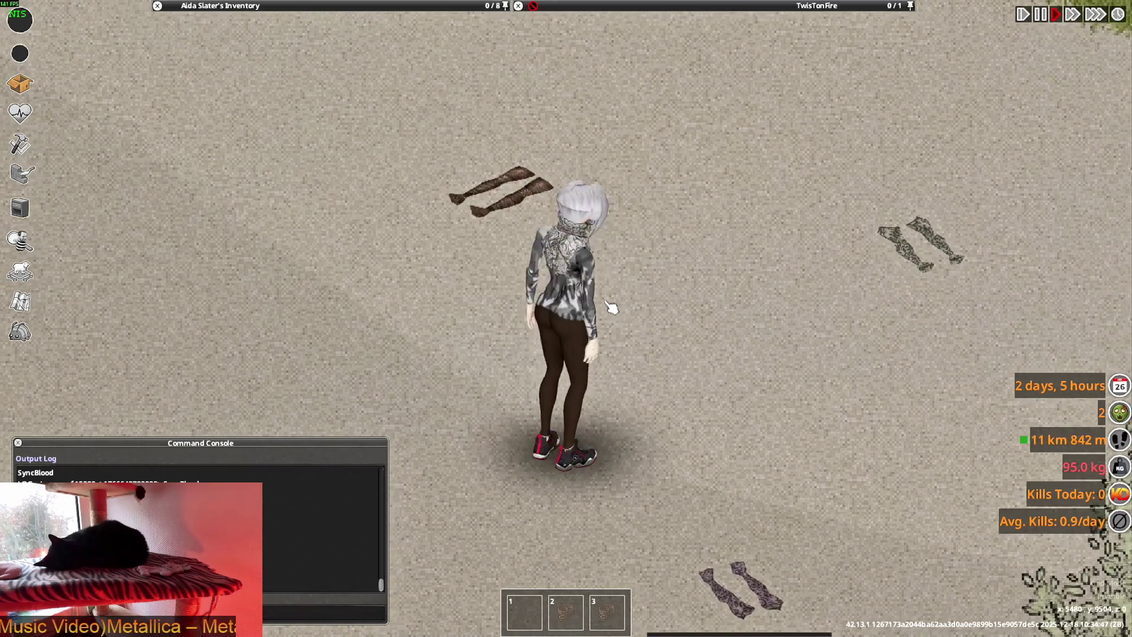
{"action": "key", "text": "a"}
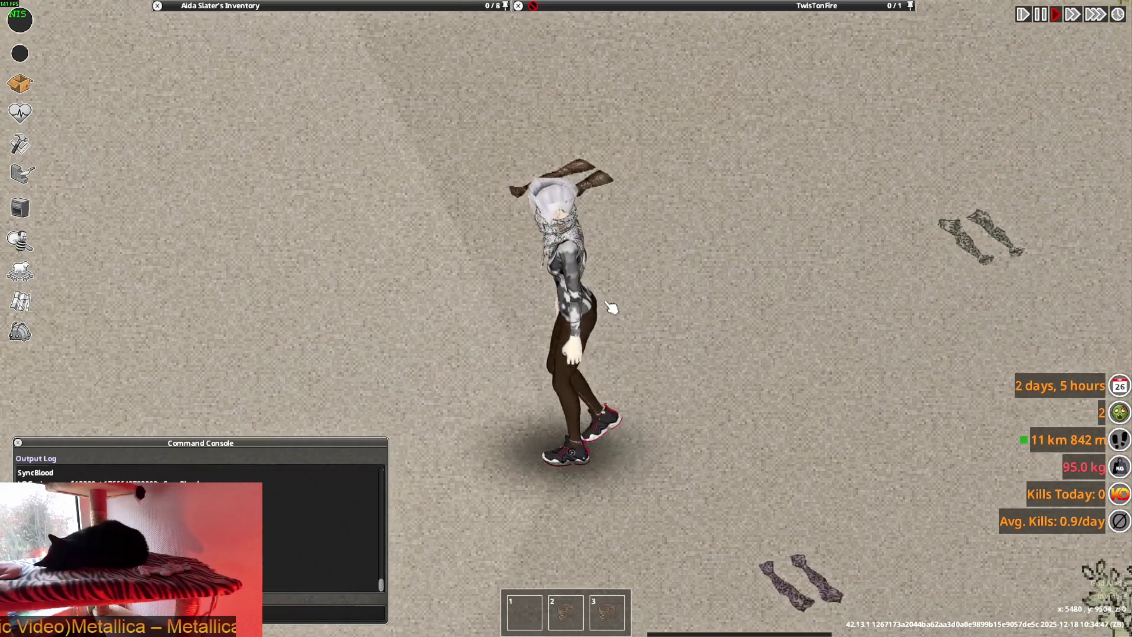
{"action": "key", "text": "Tab"}
{"action": "key", "text": "d"}
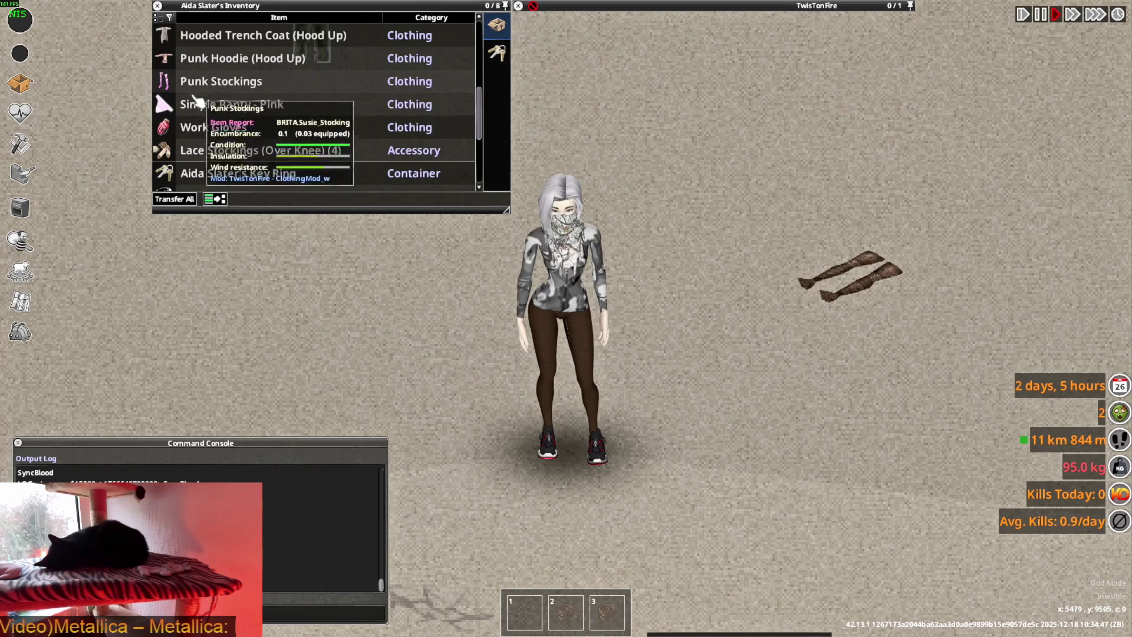
Check the worn Lingerie Tights' actions without choosing any, then leave the game window
{"action": "scroll", "coordinate": [230, 121], "scroll_direction": "up", "scroll_amount": 3}
{"action": "scroll", "coordinate": [265, 147], "scroll_direction": "down", "scroll_amount": 9}
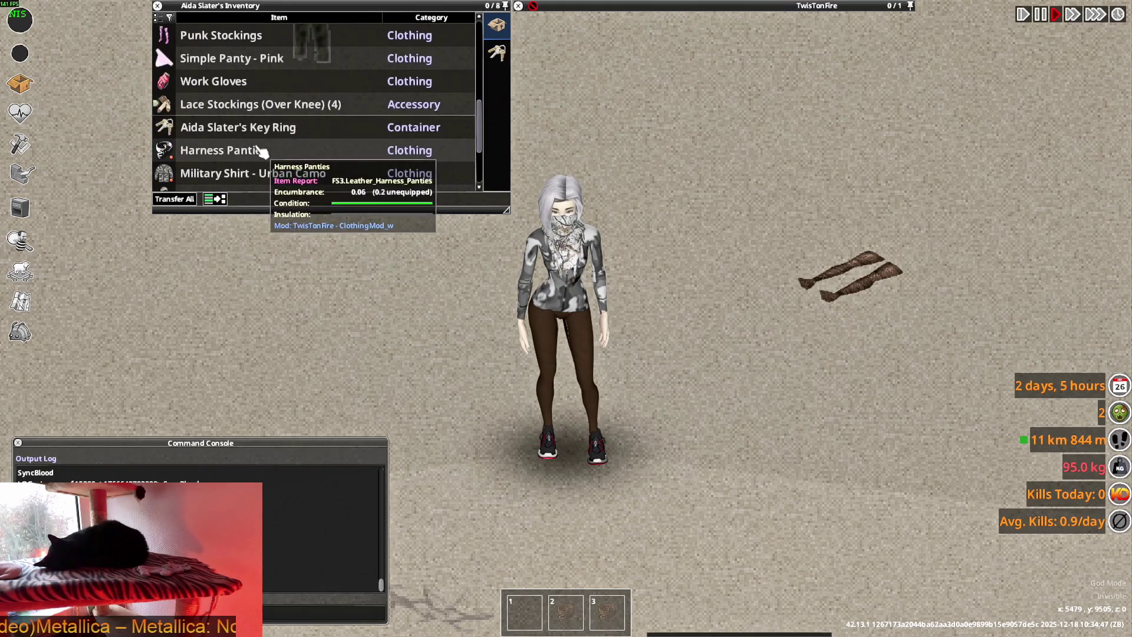
{"action": "key", "text": "d"}
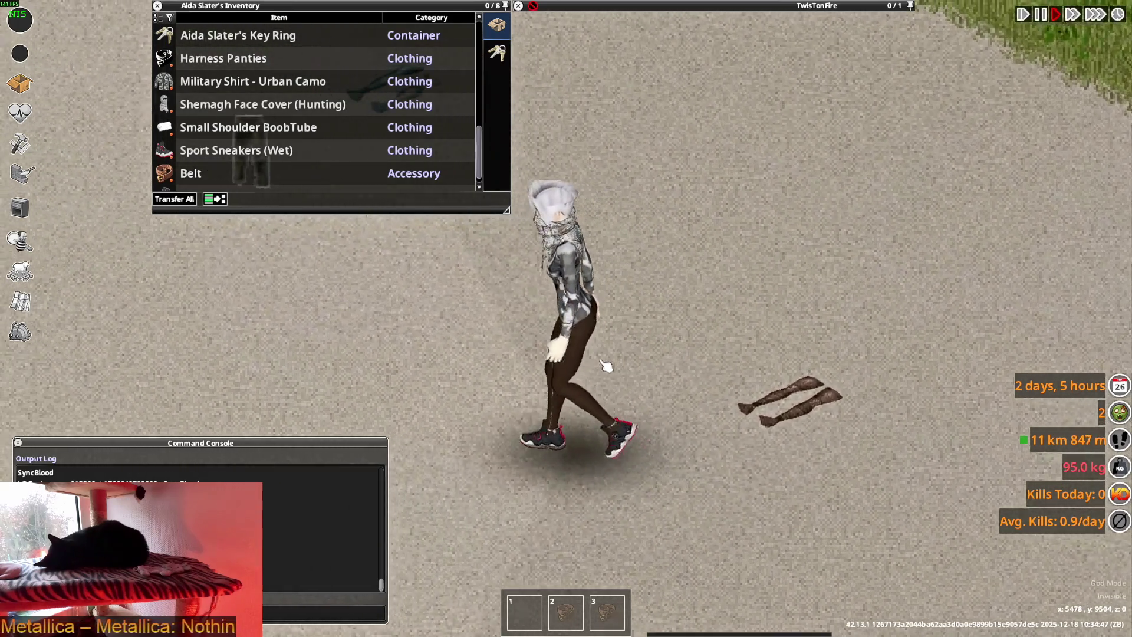
{"action": "scroll", "coordinate": [232, 177], "scroll_direction": "down", "scroll_amount": 1}
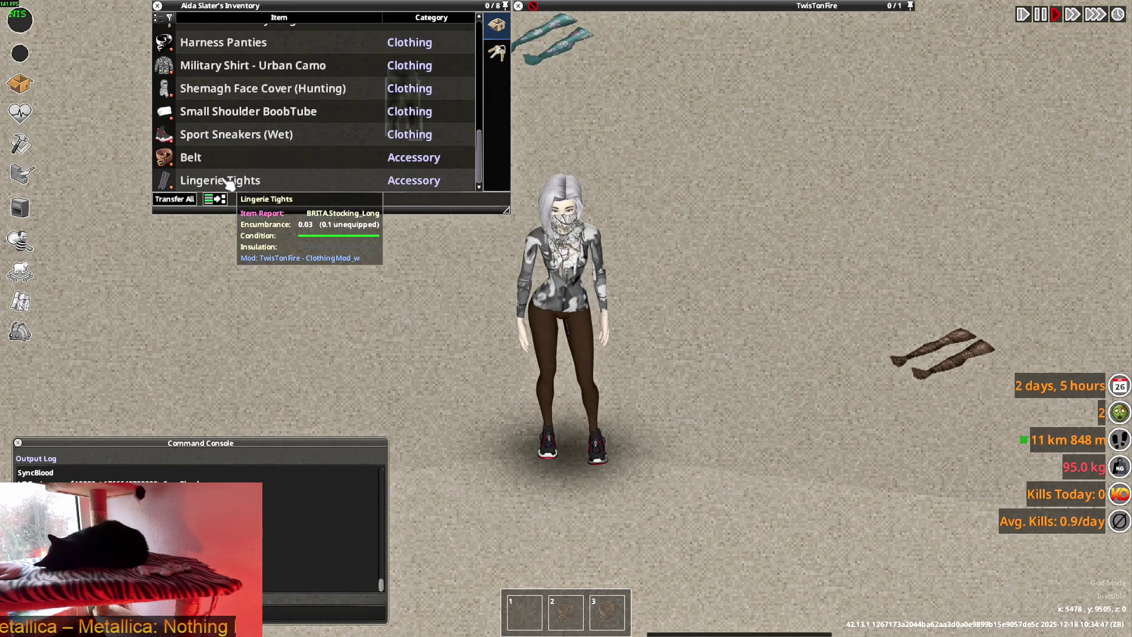
{"action": "right_click", "coordinate": [223, 183]}
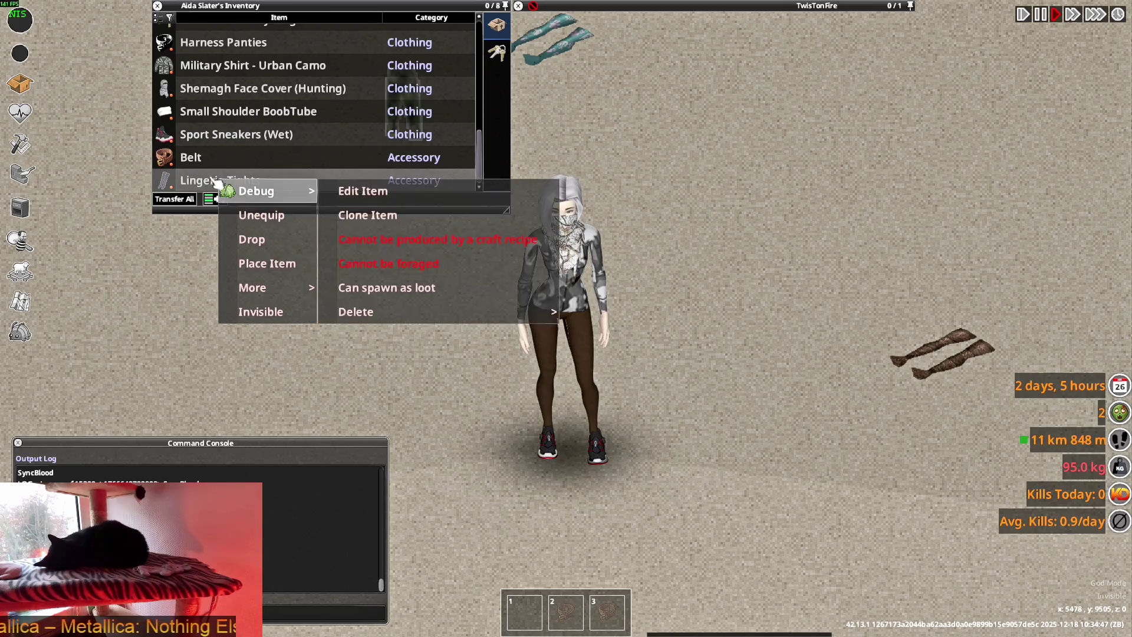
{"action": "left_click", "coordinate": [259, 194]}
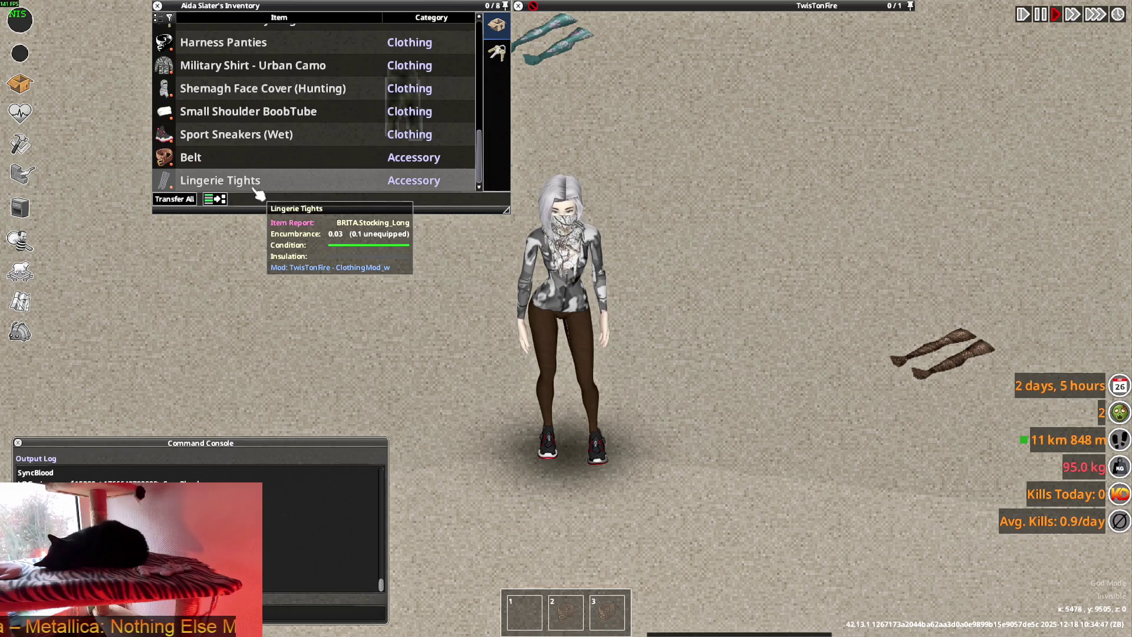
{"action": "key", "text": "alt+Tab"}
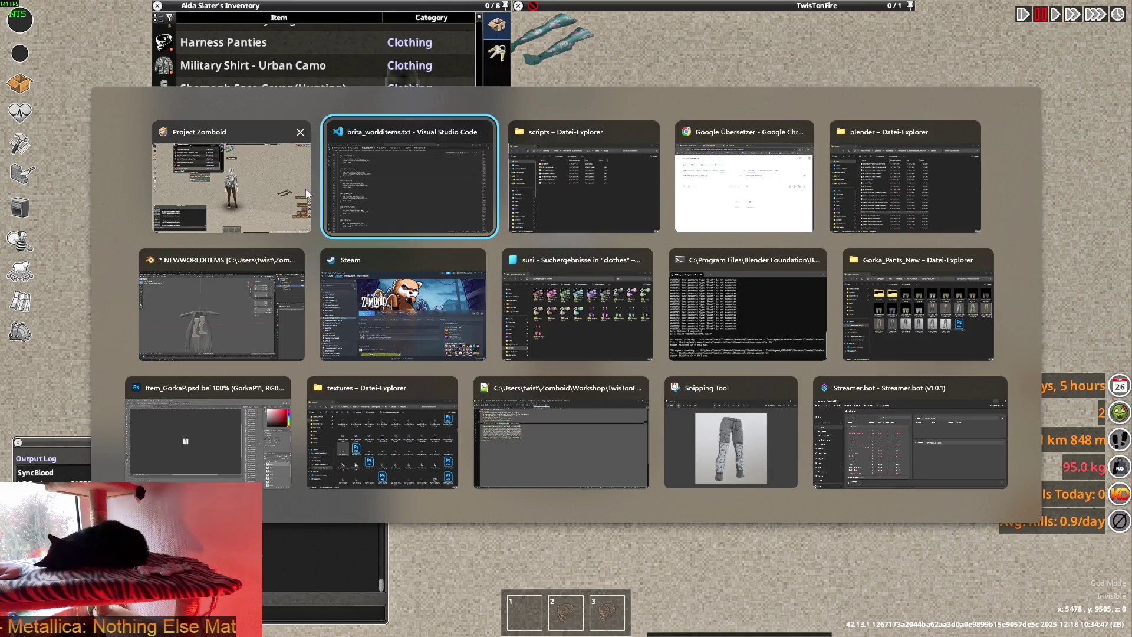
Close the textures folder window and bring the scripts folder Explorer window forward
{"action": "key", "text": "alt+Tab"}
{"action": "key", "text": "alt+Tab"}
{"action": "key", "text": "alt+Tab"}
{"action": "key", "text": "alt+Tab"}
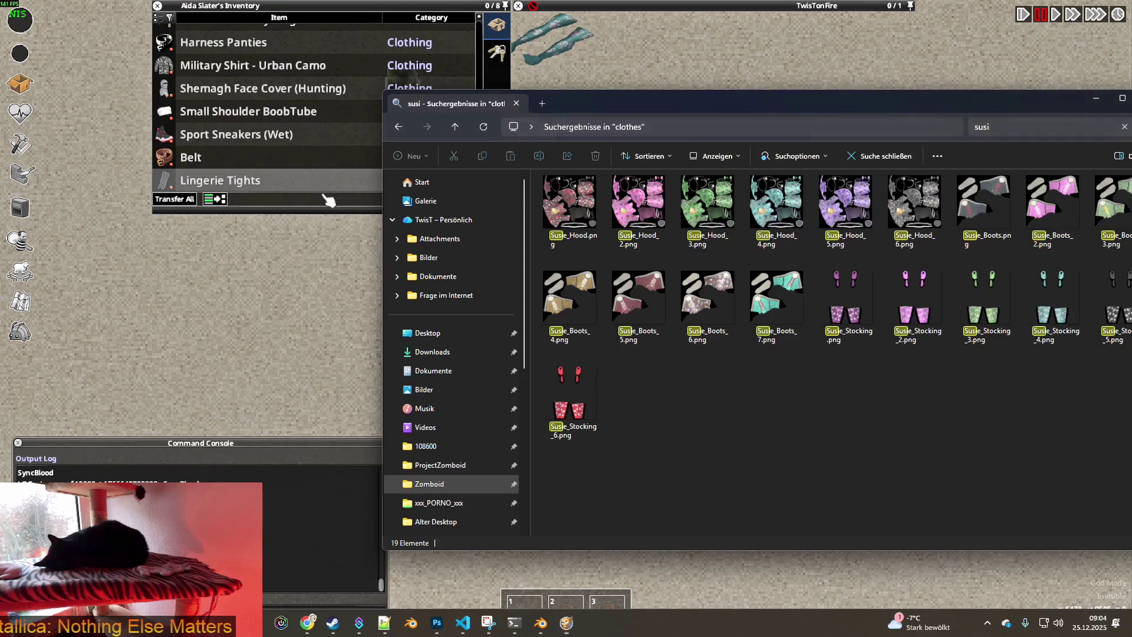
{"action": "key", "text": "alt+Tab"}
{"action": "key", "text": "alt+Tab"}
{"action": "key", "text": "alt+Tab"}
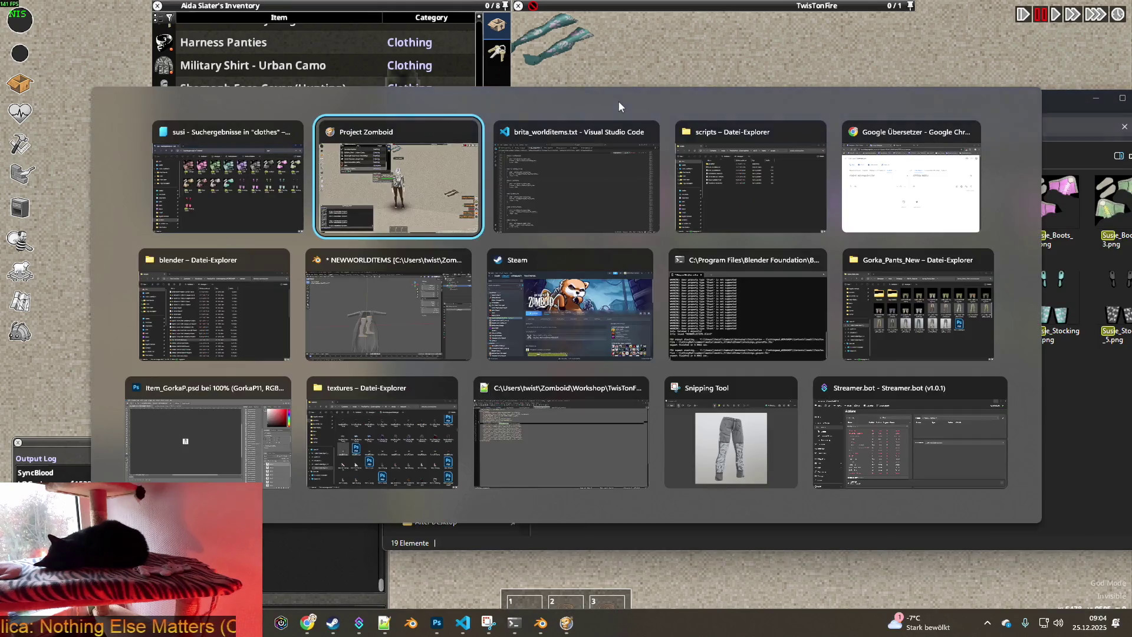
{"action": "key", "text": "alt+Tab"}
{"action": "key", "text": "alt+Tab"}
{"action": "key", "text": "alt+Tab"}
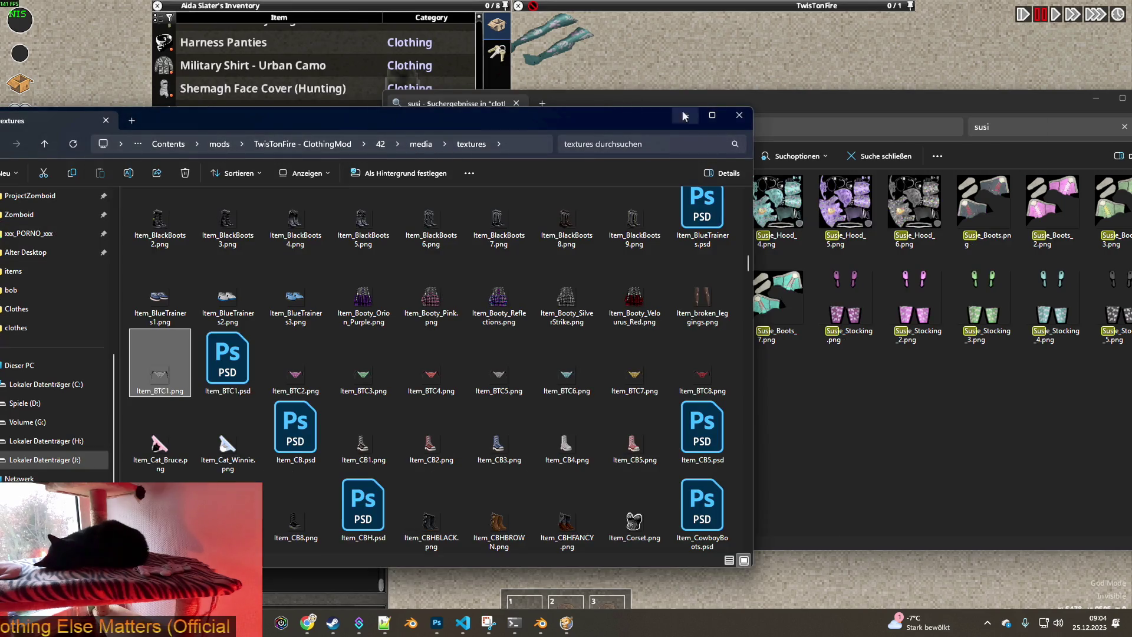
{"action": "left_click", "coordinate": [739, 115]}
{"action": "key", "text": "alt+Tab"}
{"action": "key", "text": "alt+Tab"}
{"action": "key", "text": "alt+Tab"}
{"action": "key", "text": "alt+Tab"}
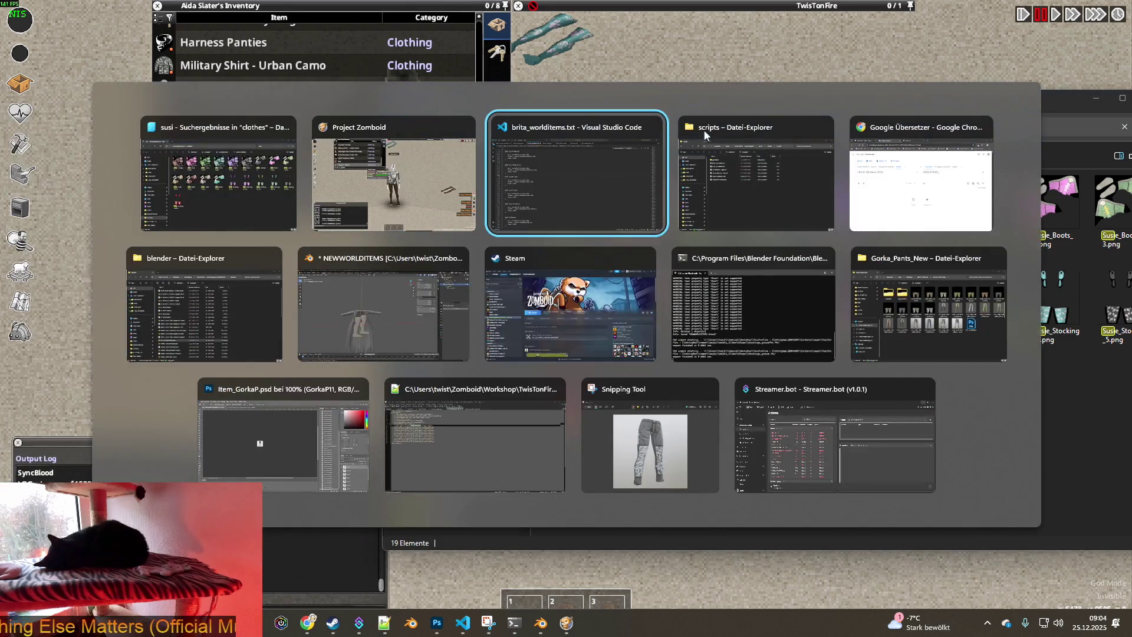
{"action": "key", "text": "alt+Tab"}
{"action": "key", "text": "alt+Tab"}
{"action": "key", "text": "alt+Tab"}
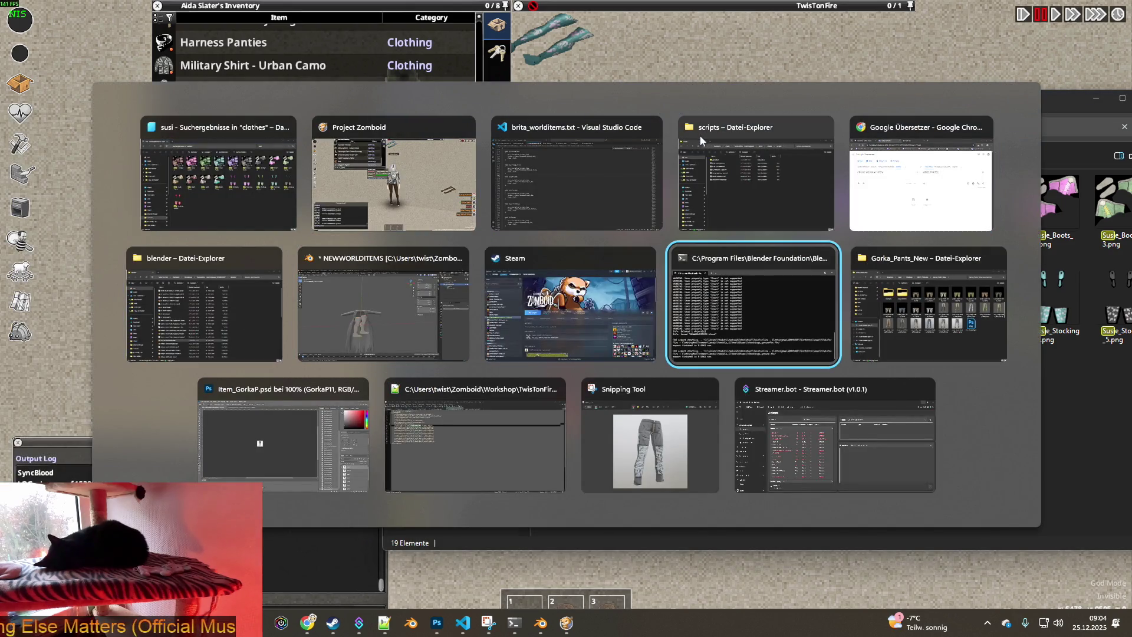
{"action": "key", "text": "alt+Tab"}
{"action": "key", "text": "alt+Tab"}
{"action": "key", "text": "alt+Tab"}
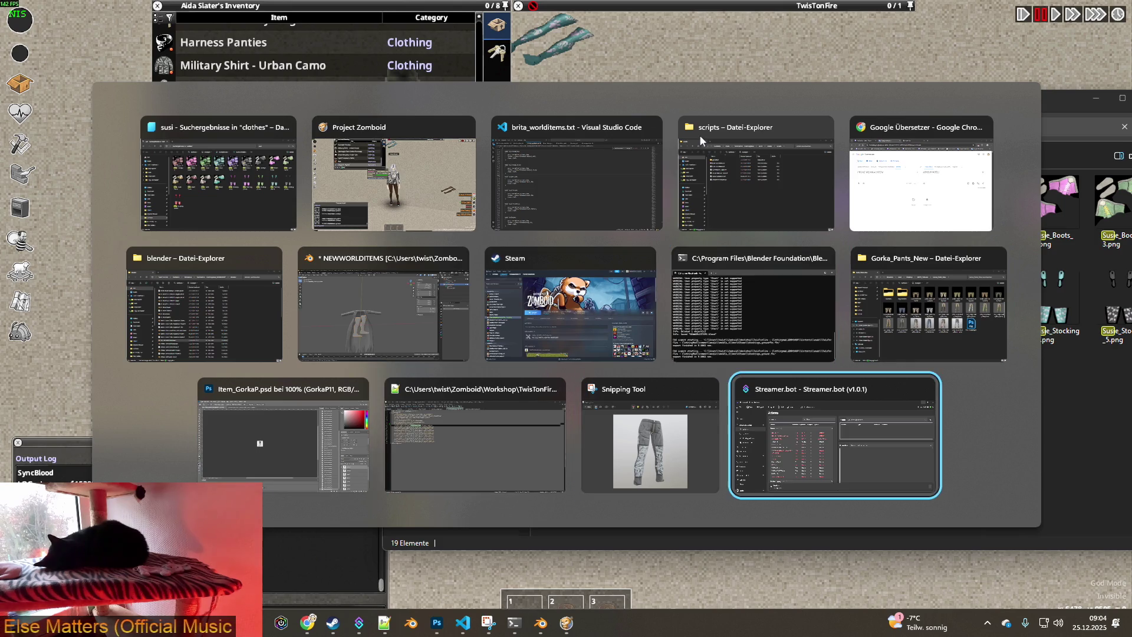
{"action": "left_click", "coordinate": [700, 135]}
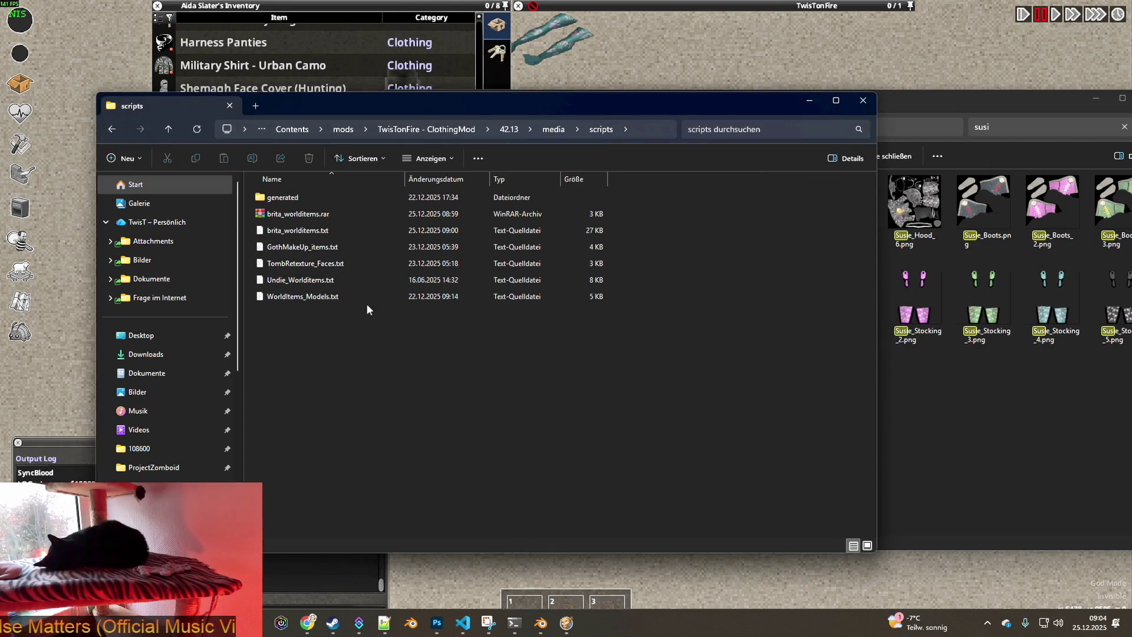
Go to 42.13 > media > clothing > clothingItems and search for 'stockings_long'
{"action": "left_click", "coordinate": [507, 131]}
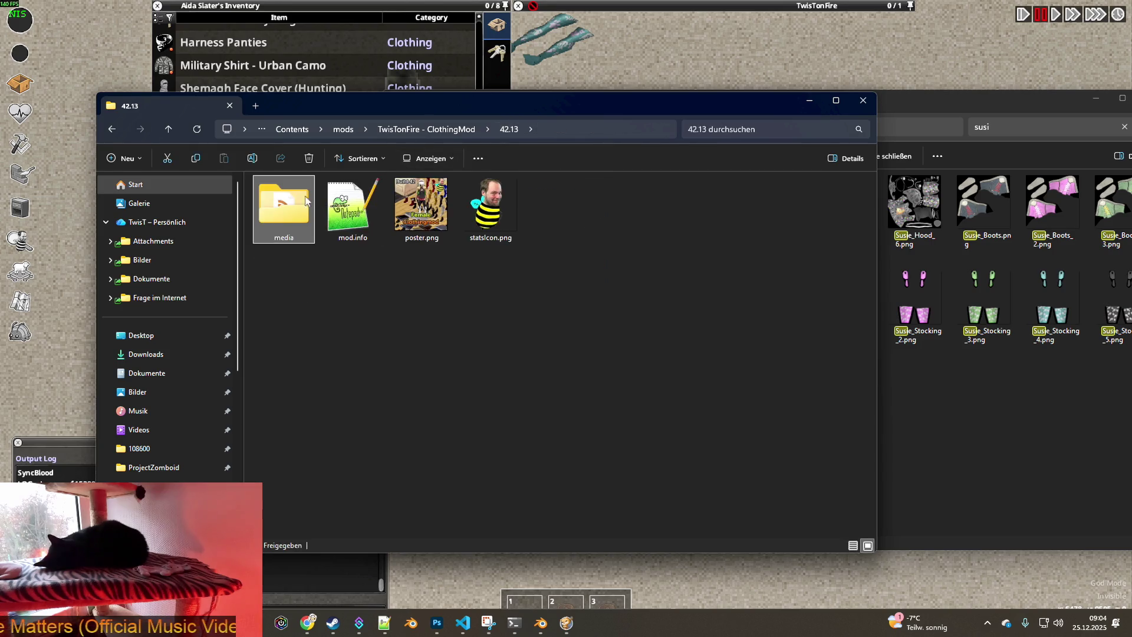
{"action": "double_click", "coordinate": [292, 200]}
{"action": "double_click", "coordinate": [295, 199]}
{"action": "double_click", "coordinate": [294, 200]}
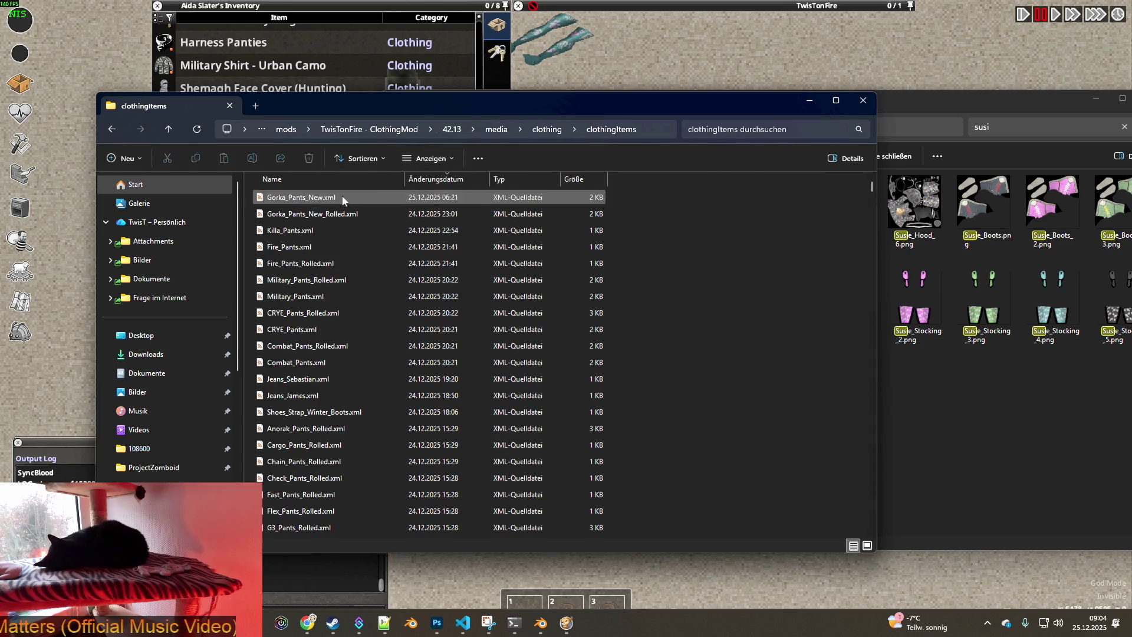
{"action": "left_click", "coordinate": [762, 131]}
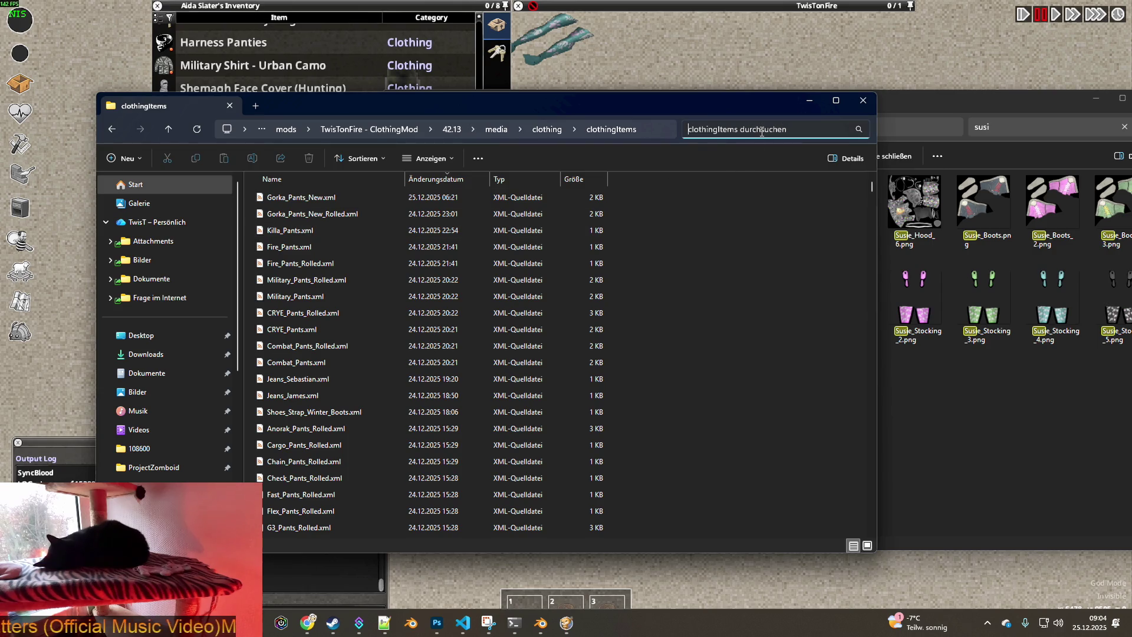
{"action": "type", "text": "stockings"}
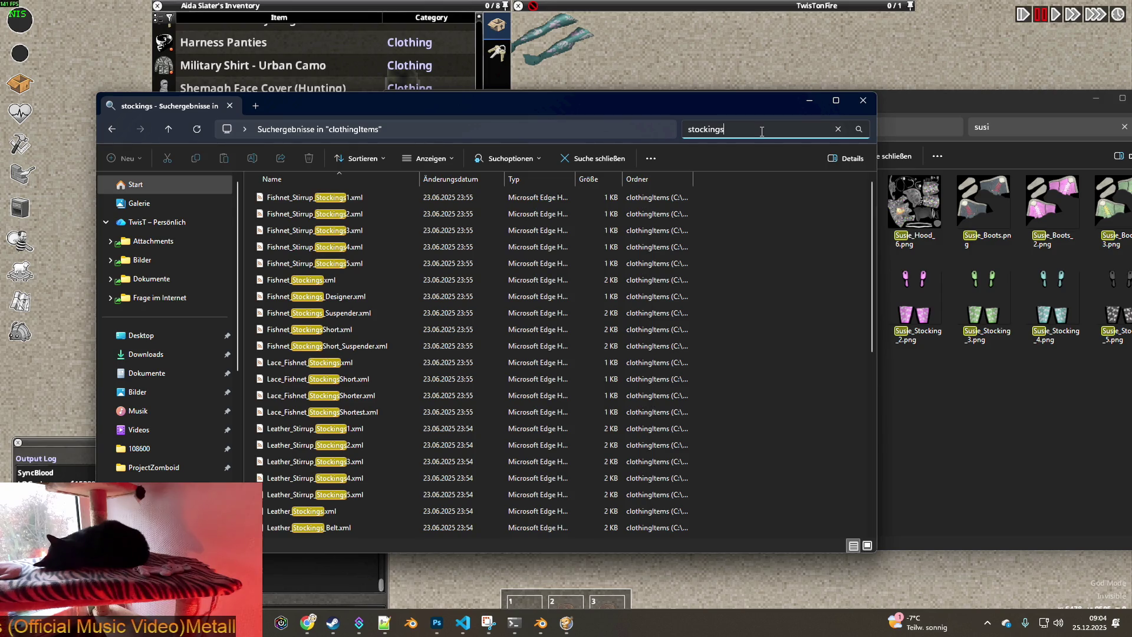
{"action": "type", "text": "_long"}
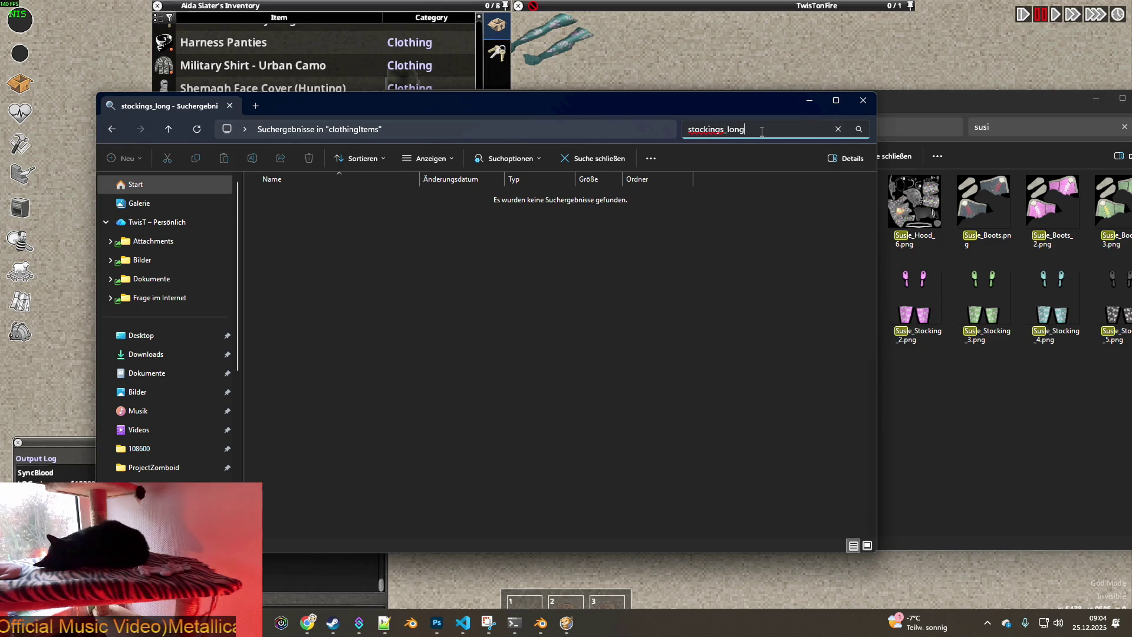
{"action": "left_click_drag", "start_coordinate": [761, 129], "coordinate": [674, 145]}
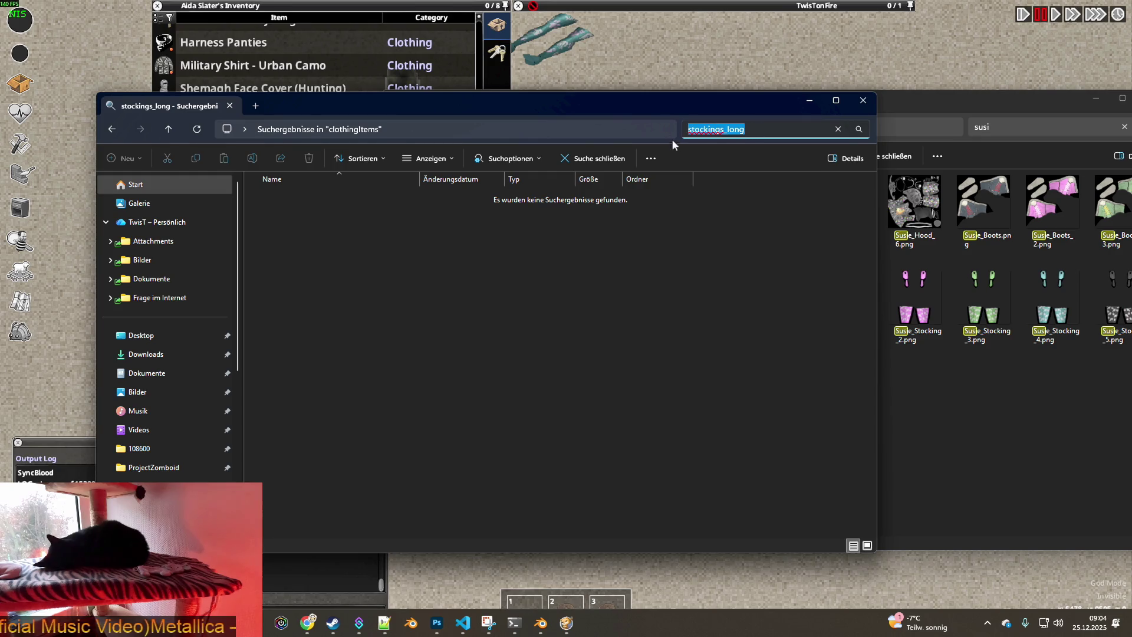
{"action": "left_click", "coordinate": [463, 623]}
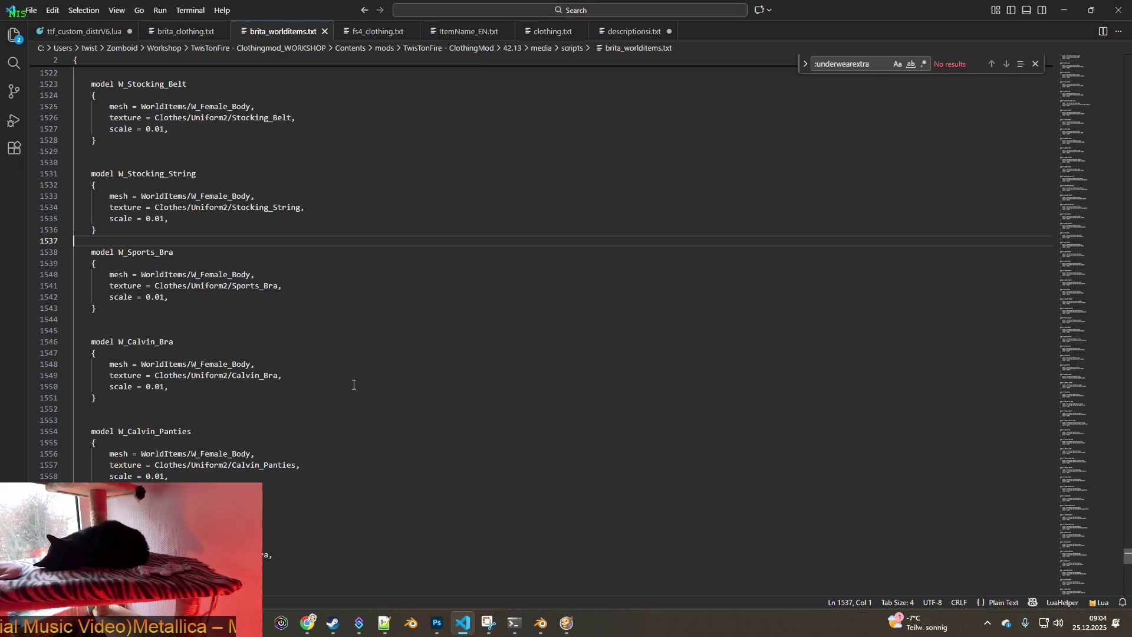
Search brita_clothing.txt for 'stockings_long' and glance back at the game
{"action": "left_click", "coordinate": [184, 32]}
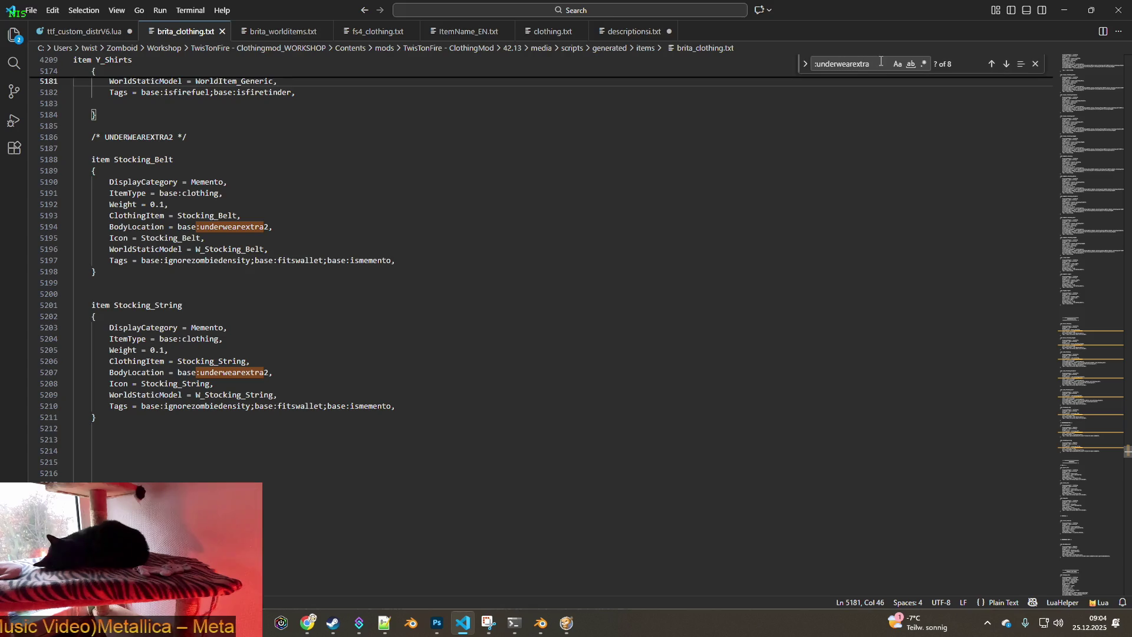
{"action": "key", "text": "ctrl+f"}
{"action": "type", "text": "stockings_long"}
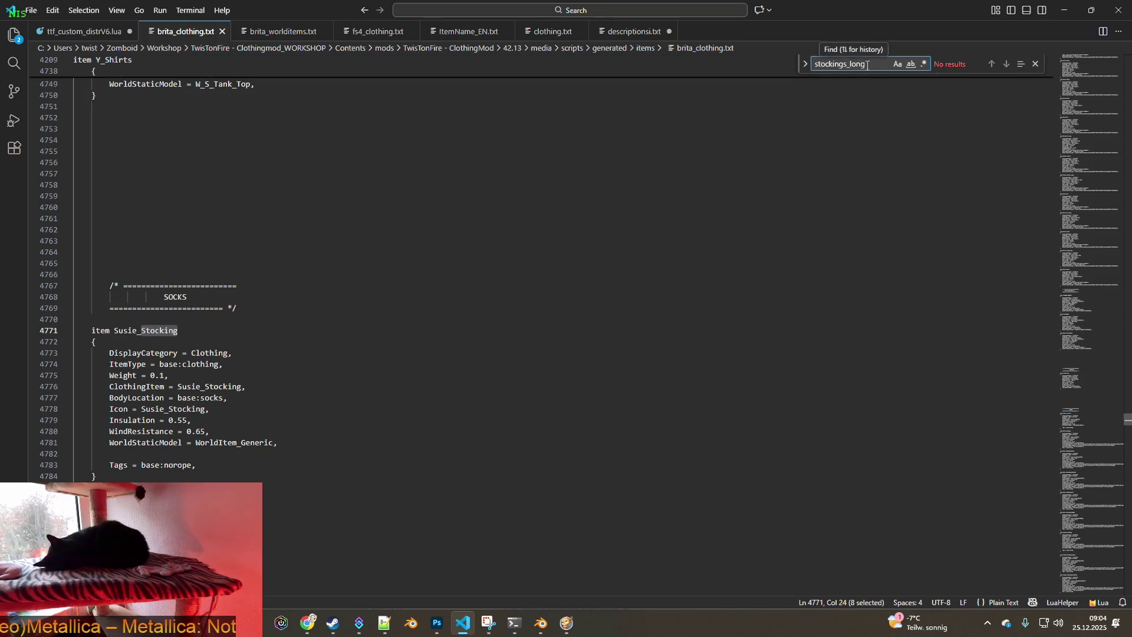
{"action": "key", "text": "alt+Tab"}
{"action": "key", "text": "alt+Tab"}
{"action": "key", "text": "alt+Tab"}
{"action": "key", "text": "alt+Tab"}
{"action": "mouse_move", "coordinate": [222, 183]}
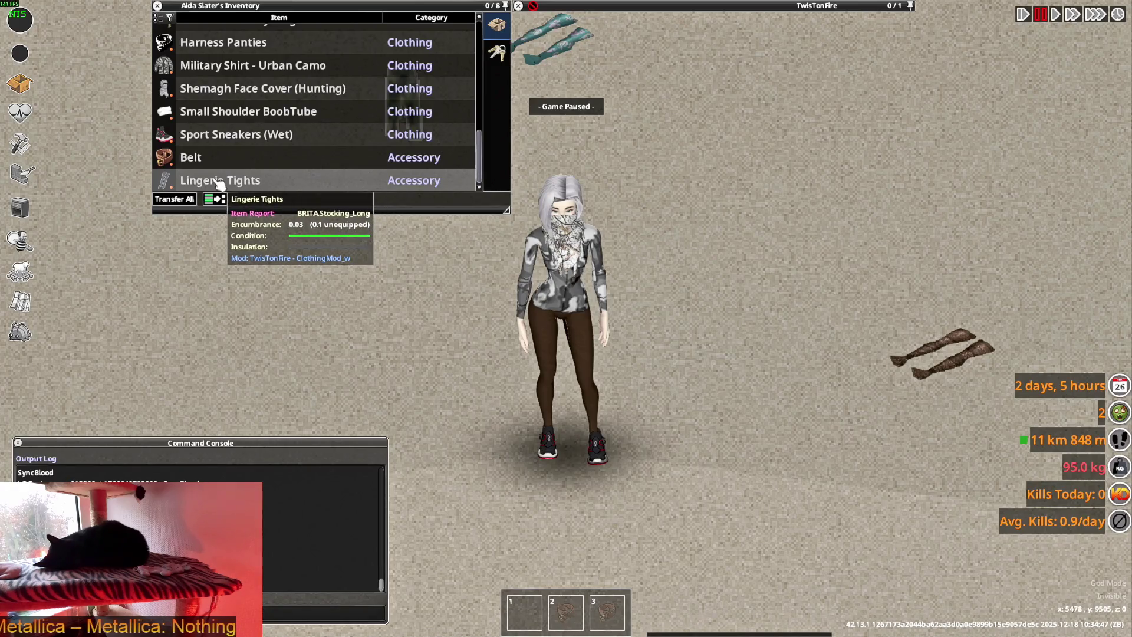
{"action": "key", "text": "alt+Tab"}
Open Stocking_Long.xml in VS Code and select the Stocking_Long texture name on line 9
{"action": "left_click", "coordinate": [726, 130]}
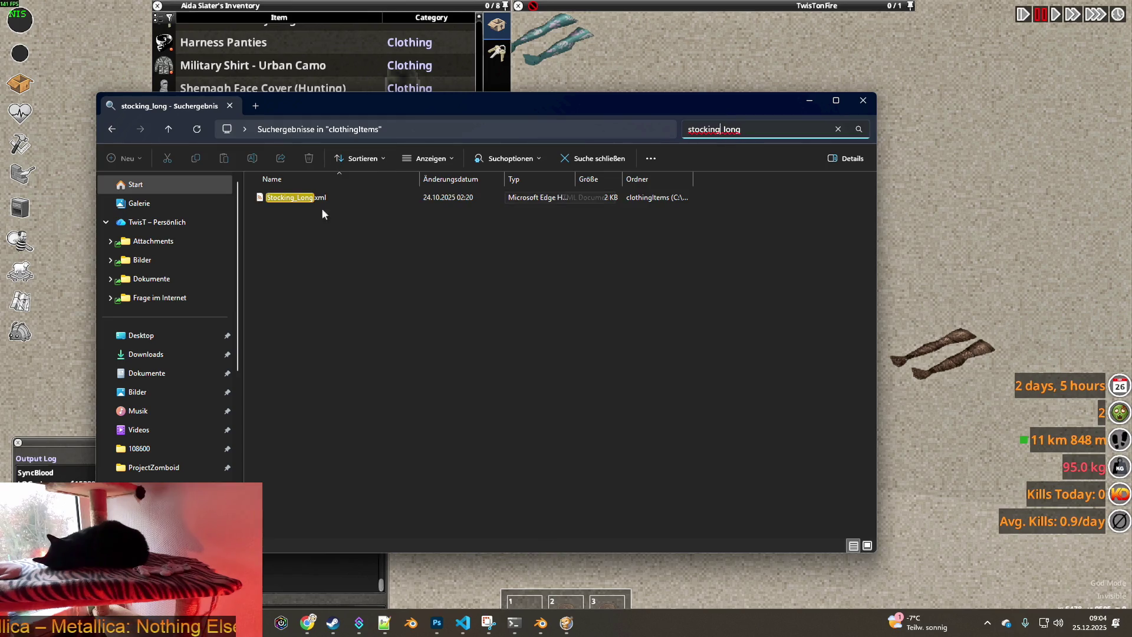
{"action": "left_click", "coordinate": [304, 199]}
{"action": "key", "text": "Return"}
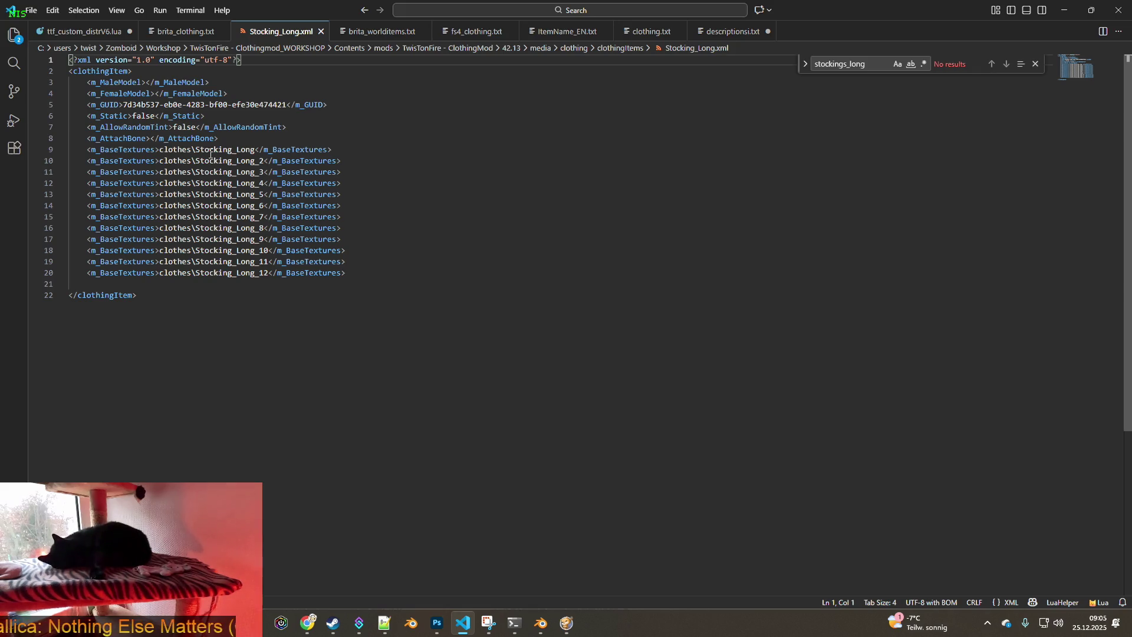
{"action": "left_click_drag", "start_coordinate": [196, 150], "coordinate": [255, 150]}
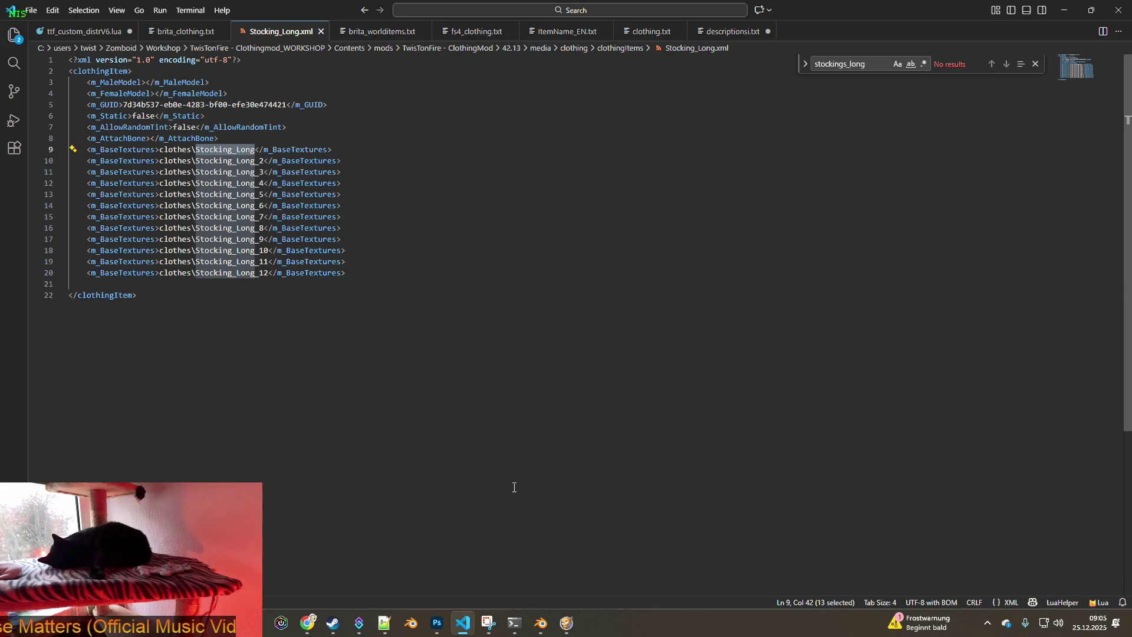
{"action": "left_click", "coordinate": [541, 623]}
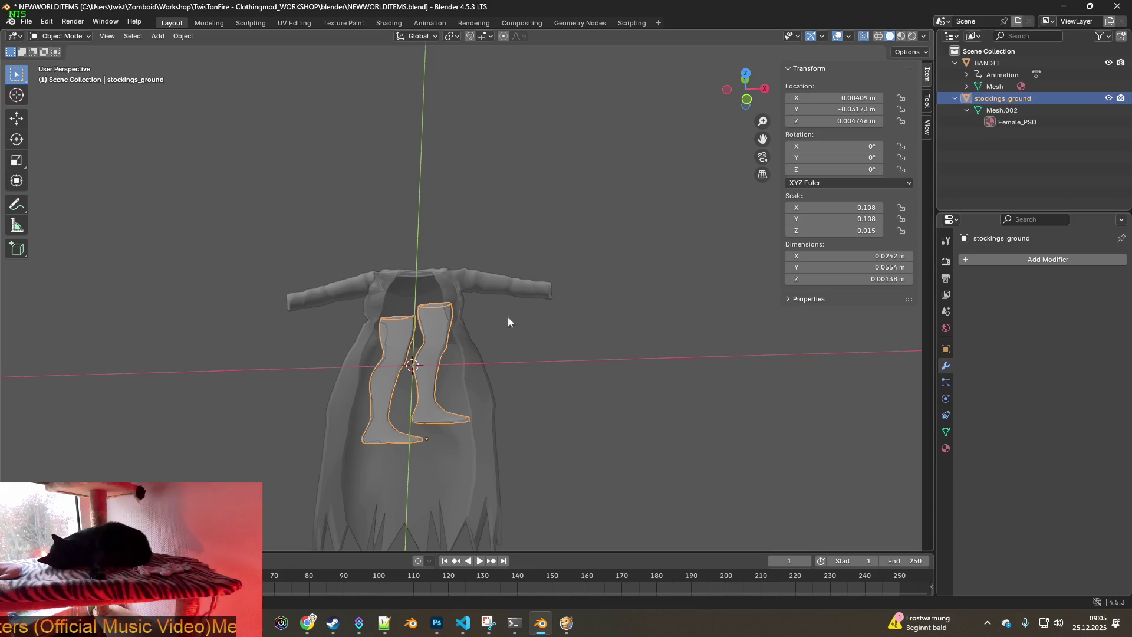
Delete stockings_ground, save NEWWORLDITEMS.blend, close Blender and open the blender project folder
{"action": "mouse_move", "coordinate": [666, 319]}
{"action": "middle_mouse_down"}
{"action": "mouse_move", "coordinate": [688, 280]}
{"action": "mouse_move", "coordinate": [670, 316]}
{"action": "mouse_move", "coordinate": [589, 306]}
{"action": "mouse_move", "coordinate": [724, 261]}
{"action": "middle_mouse_up"}
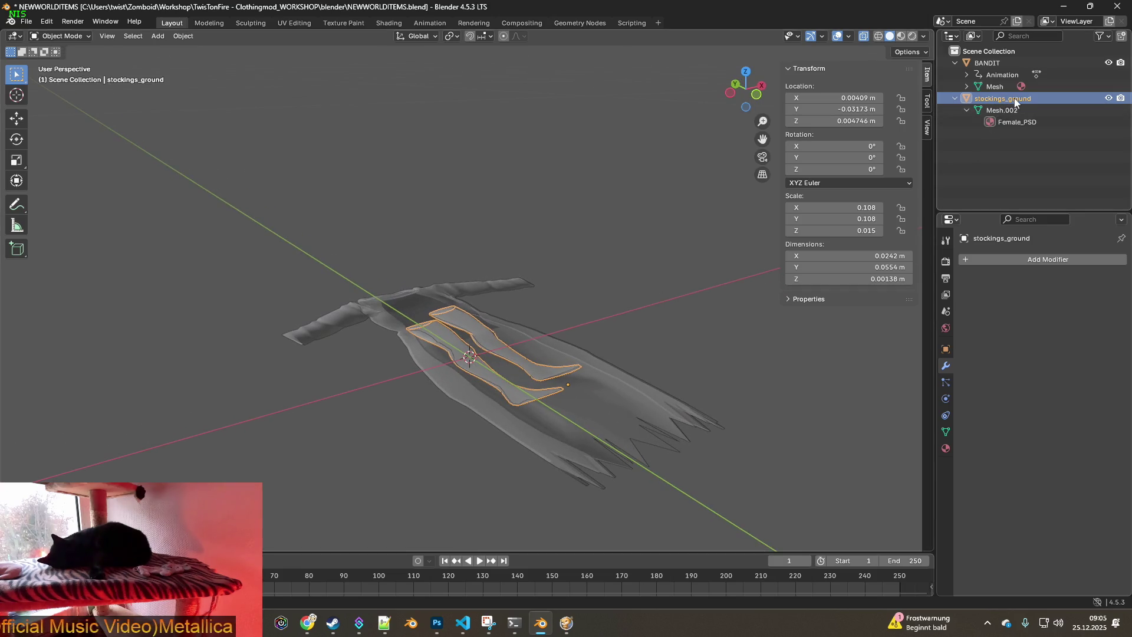
{"action": "key", "text": "Delete"}
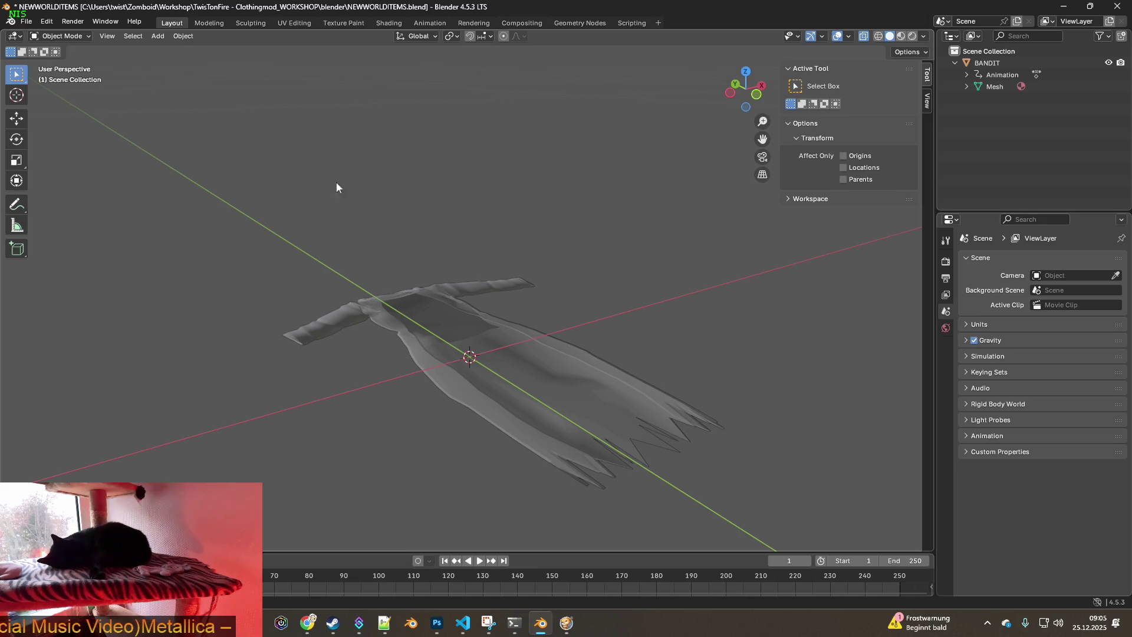
{"action": "left_click", "coordinate": [26, 21]}
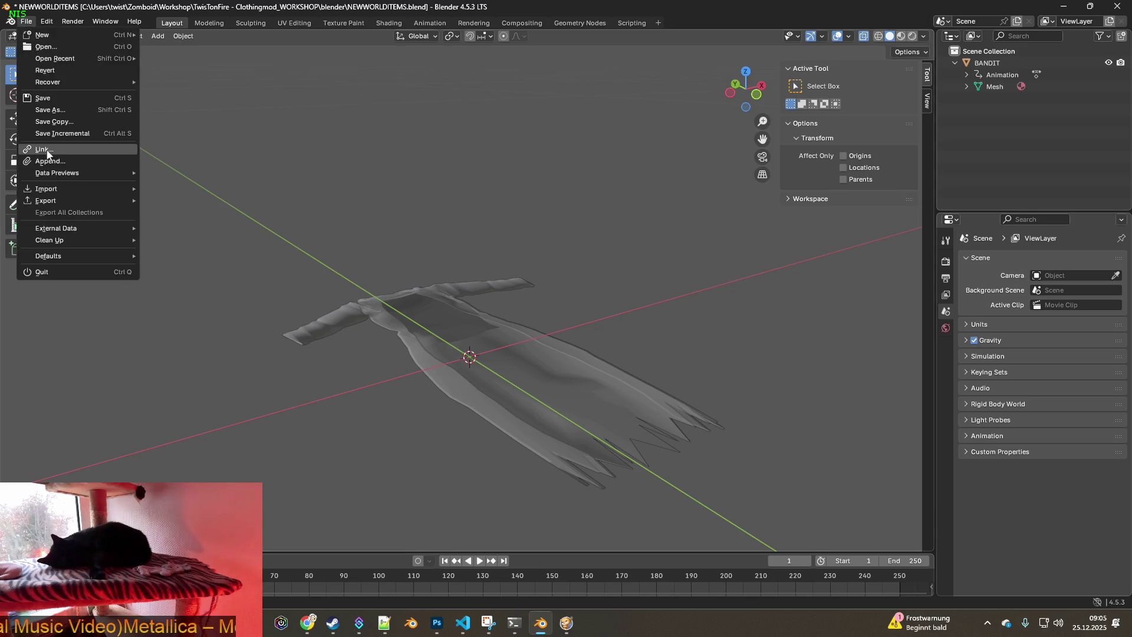
{"action": "left_click", "coordinate": [49, 103]}
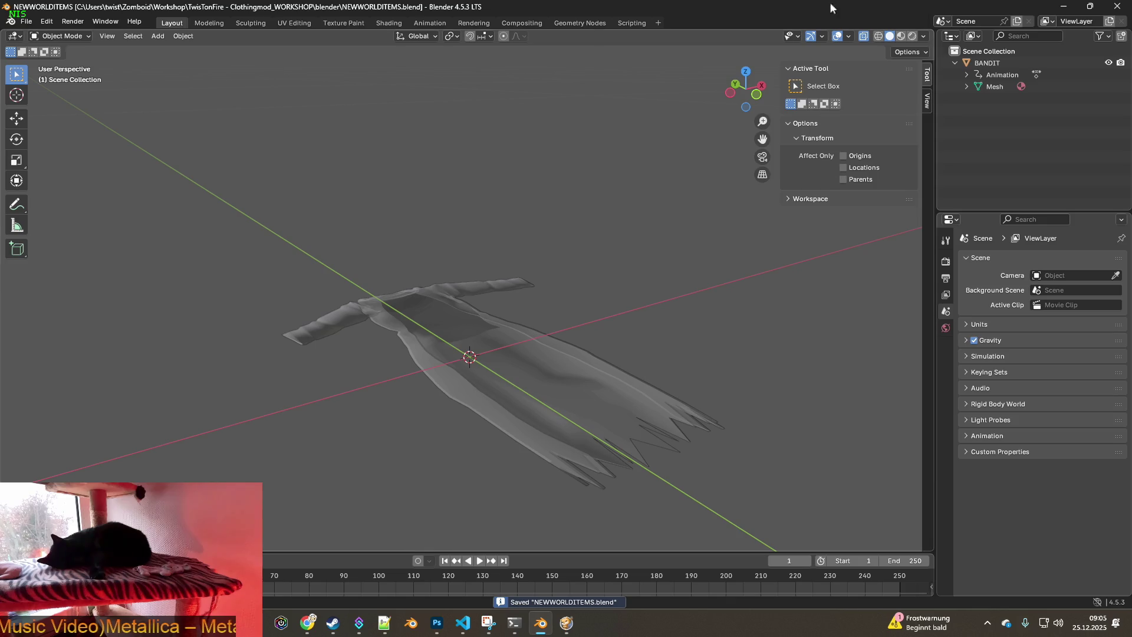
{"action": "left_click", "coordinate": [1117, 6]}
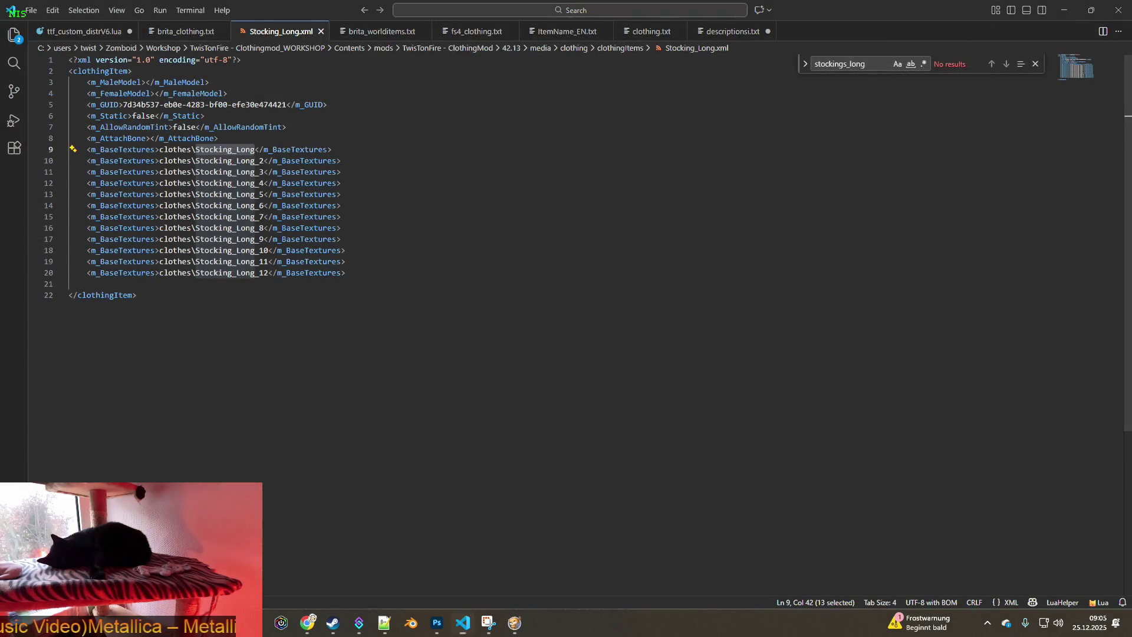
{"action": "left_click", "coordinate": [489, 623]}
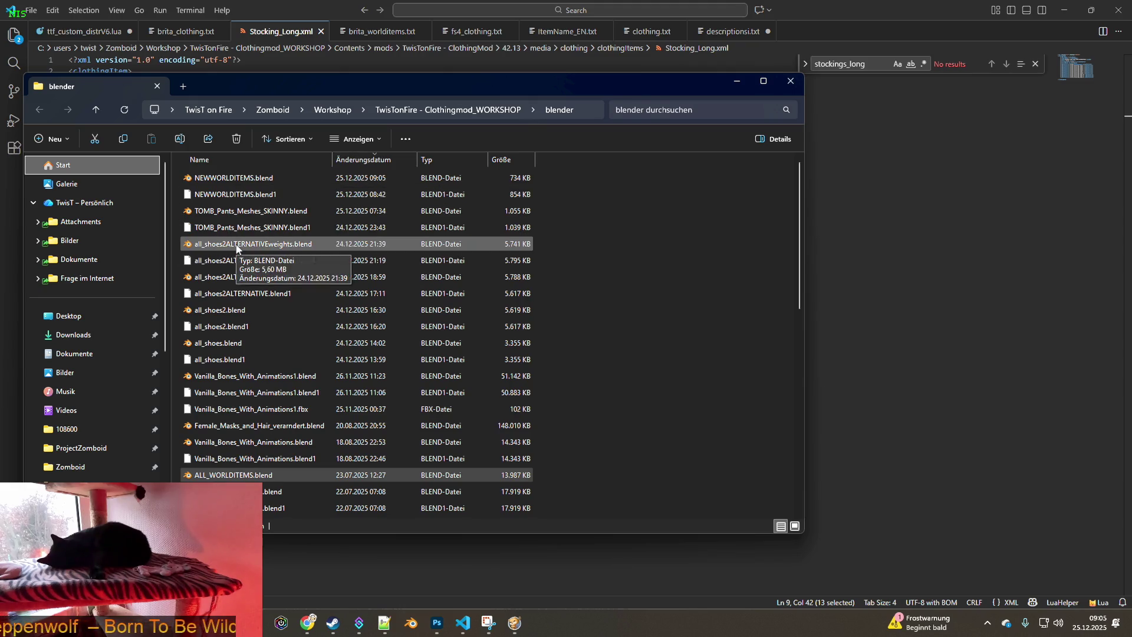
Open all_shoes2ALTERNATIVEweights.blend, hide F_Gorka_Pants and show the Female body mesh
{"action": "double_click", "coordinate": [236, 244]}
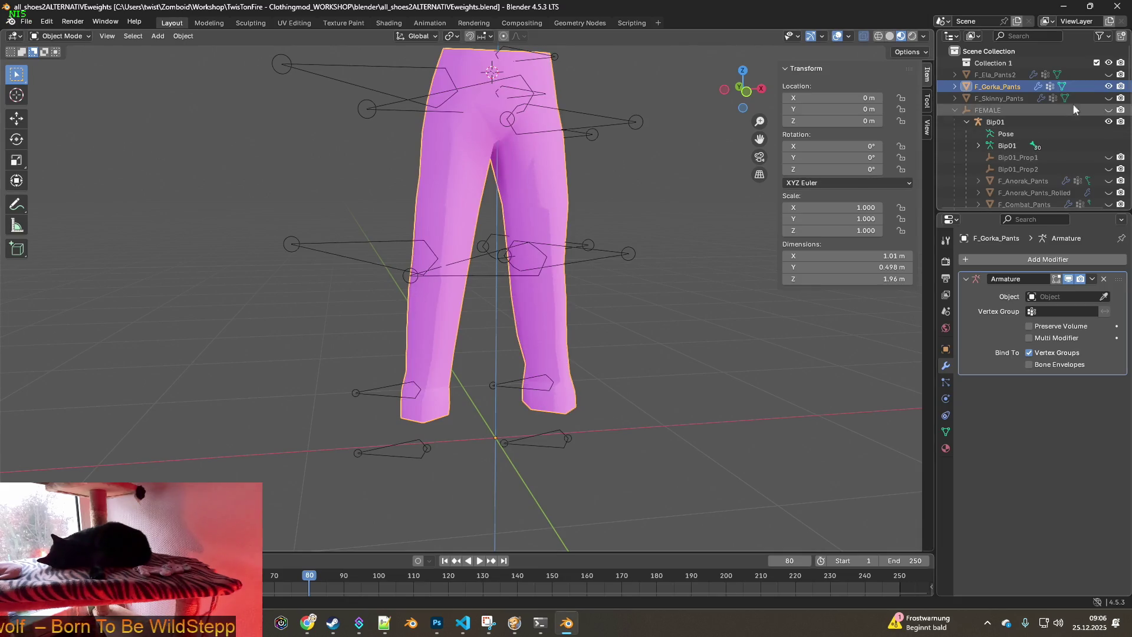
{"action": "left_click", "coordinate": [1109, 88]}
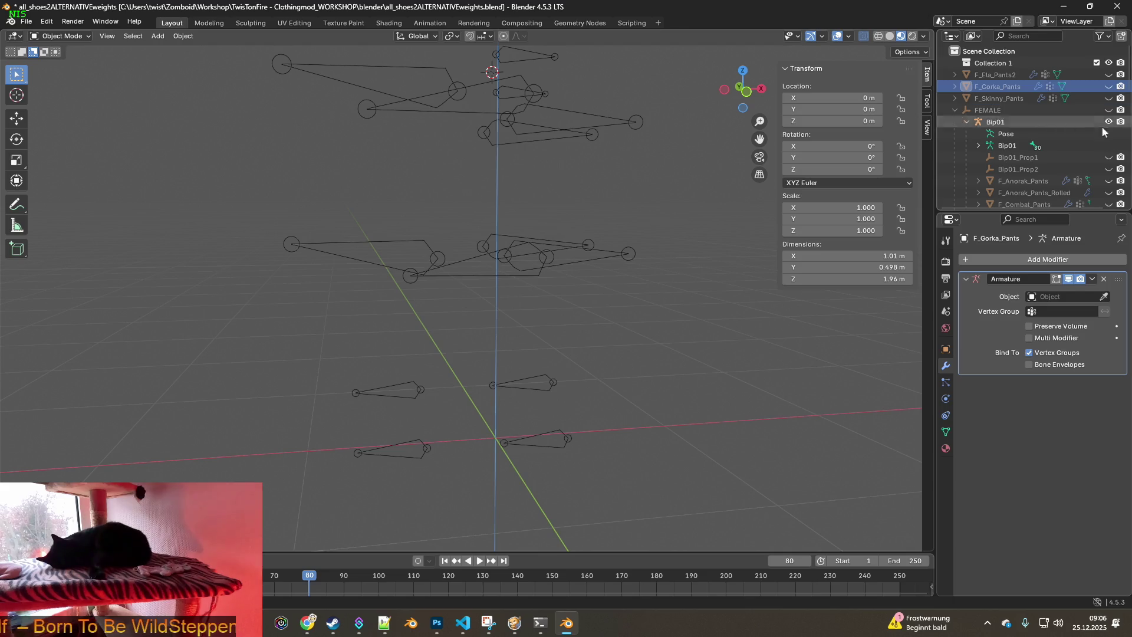
{"action": "scroll", "coordinate": [1087, 157], "scroll_direction": "down", "scroll_amount": 2}
{"action": "scroll", "coordinate": [1087, 157], "scroll_direction": "down", "scroll_amount": 2}
{"action": "left_click", "coordinate": [1108, 180]}
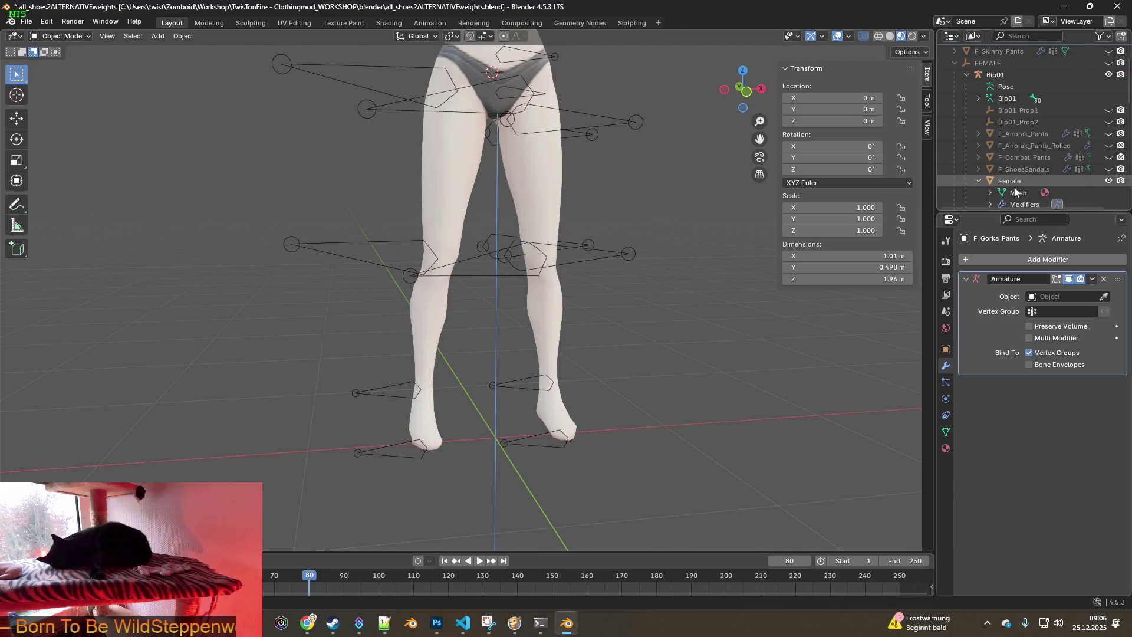
{"action": "scroll", "coordinate": [677, 202], "scroll_direction": "down", "scroll_amount": 5}
{"action": "mouse_move", "coordinate": [666, 194]}
{"action": "middle_mouse_down"}
{"action": "mouse_move", "coordinate": [632, 222]}
{"action": "mouse_move", "coordinate": [639, 129]}
{"action": "mouse_move", "coordinate": [606, 285]}
{"action": "mouse_move", "coordinate": [613, 232]}
{"action": "mouse_move", "coordinate": [564, 248]}
{"action": "middle_mouse_up"}
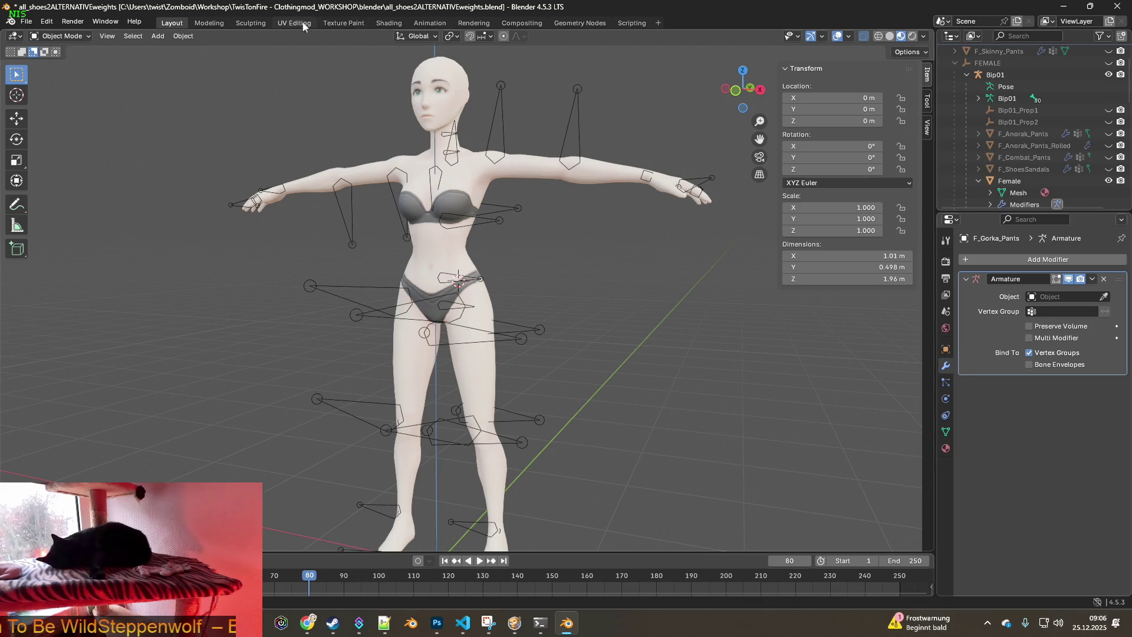
Look over the material nodes in the Shading workspace, then return to Layout
{"action": "left_click", "coordinate": [388, 23]}
{"action": "mouse_move", "coordinate": [504, 387]}
{"action": "middle_mouse_down"}
{"action": "mouse_move", "coordinate": [498, 452]}
{"action": "mouse_move", "coordinate": [476, 441]}
{"action": "middle_mouse_up"}
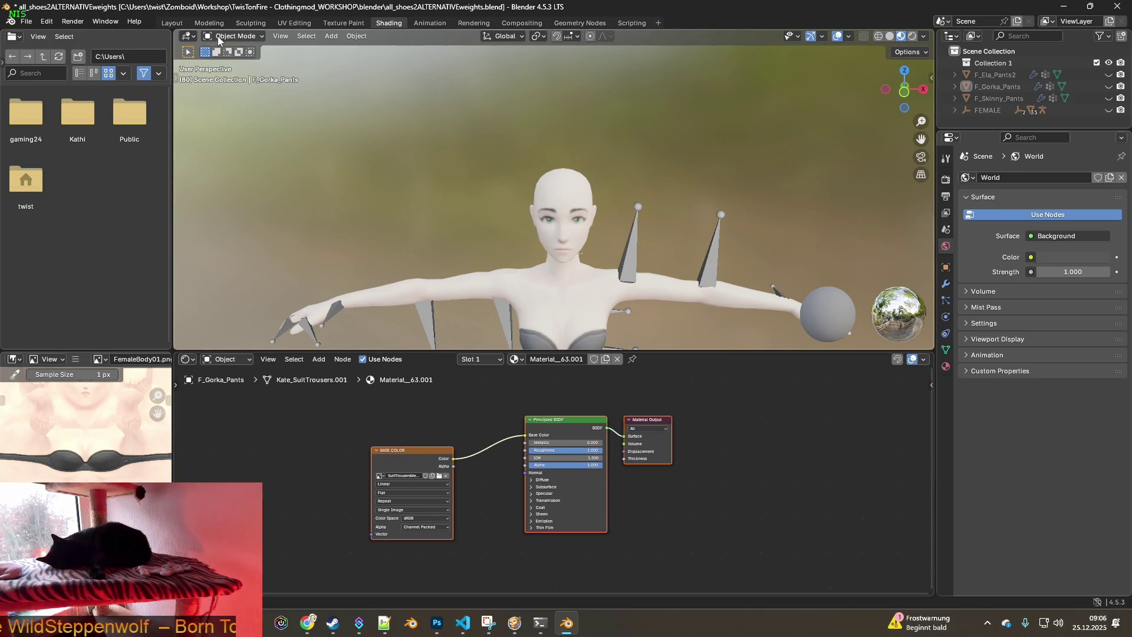
{"action": "left_click", "coordinate": [173, 23]}
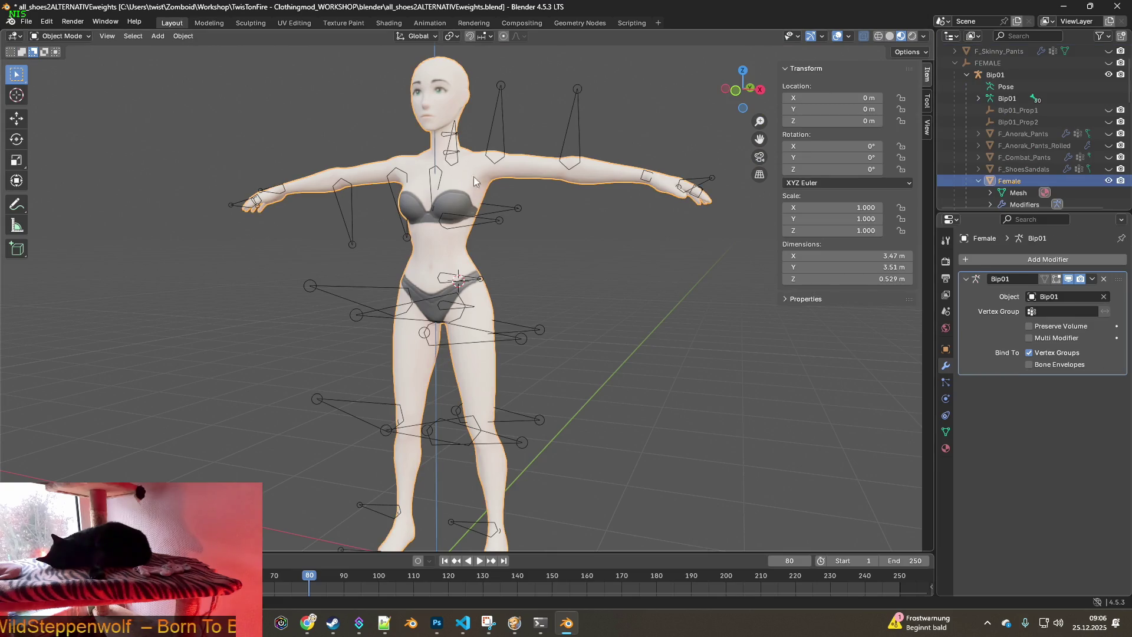
Load Stocking_Long.png from the recent clothes folder into the FemaleBody01 image texture node
{"action": "left_click", "coordinate": [389, 23]}
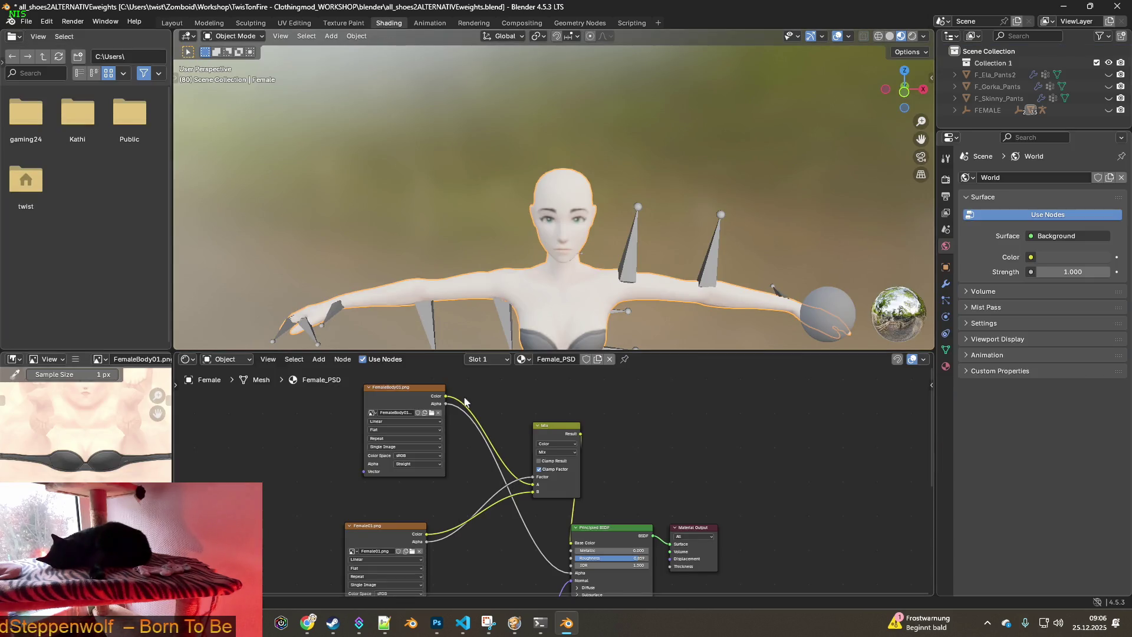
{"action": "left_click_drag", "start_coordinate": [408, 389], "coordinate": [373, 404]}
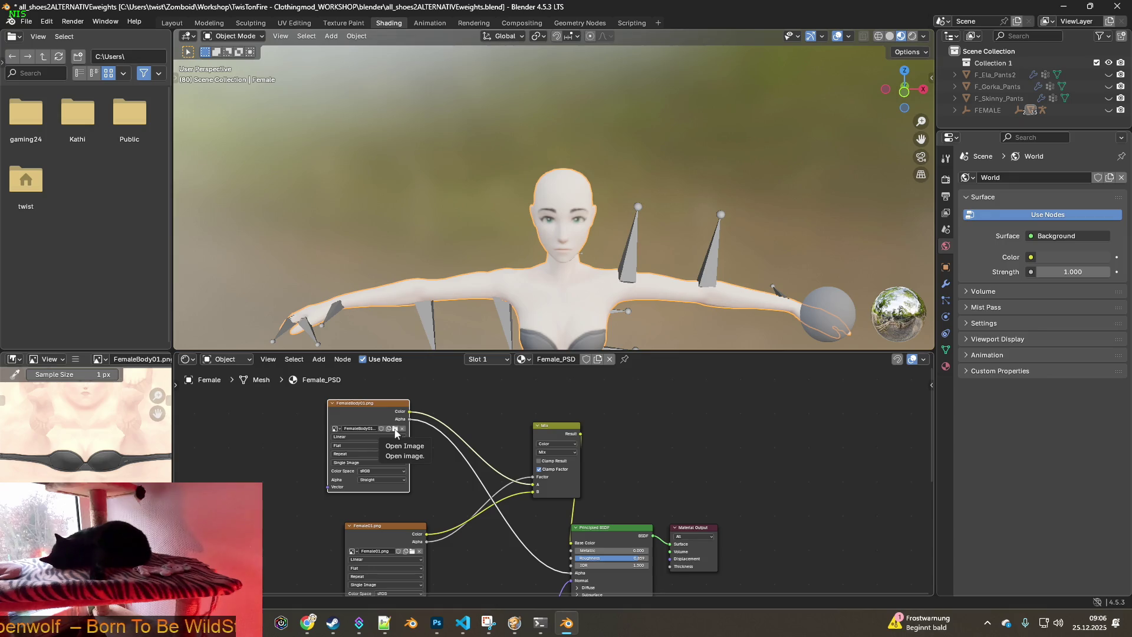
{"action": "left_click", "coordinate": [395, 430]}
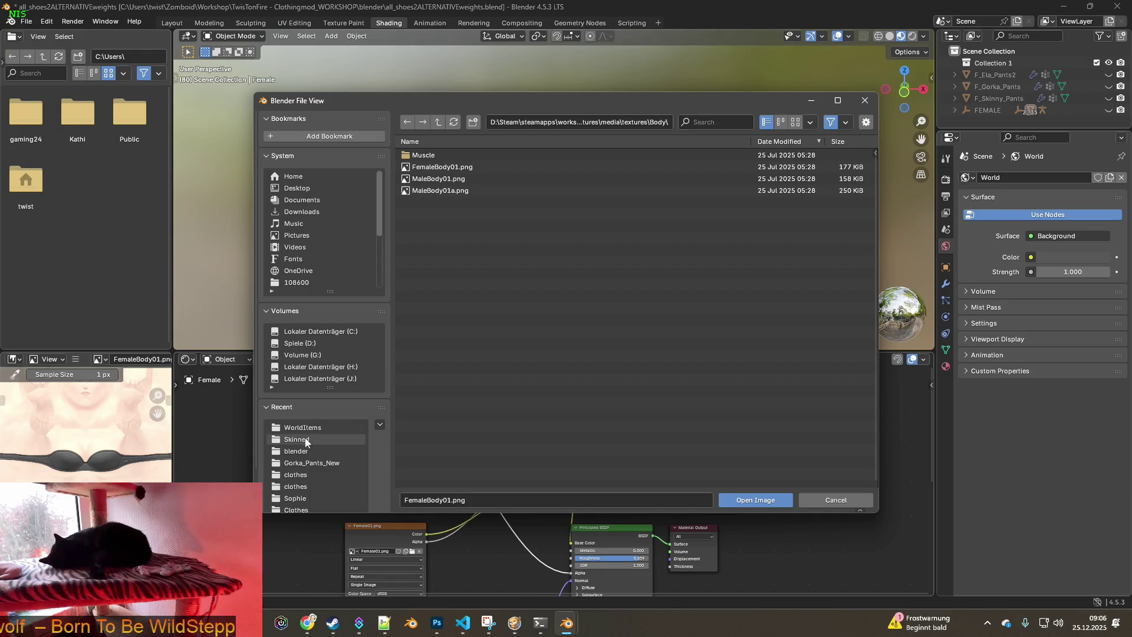
{"action": "left_click", "coordinate": [301, 474]}
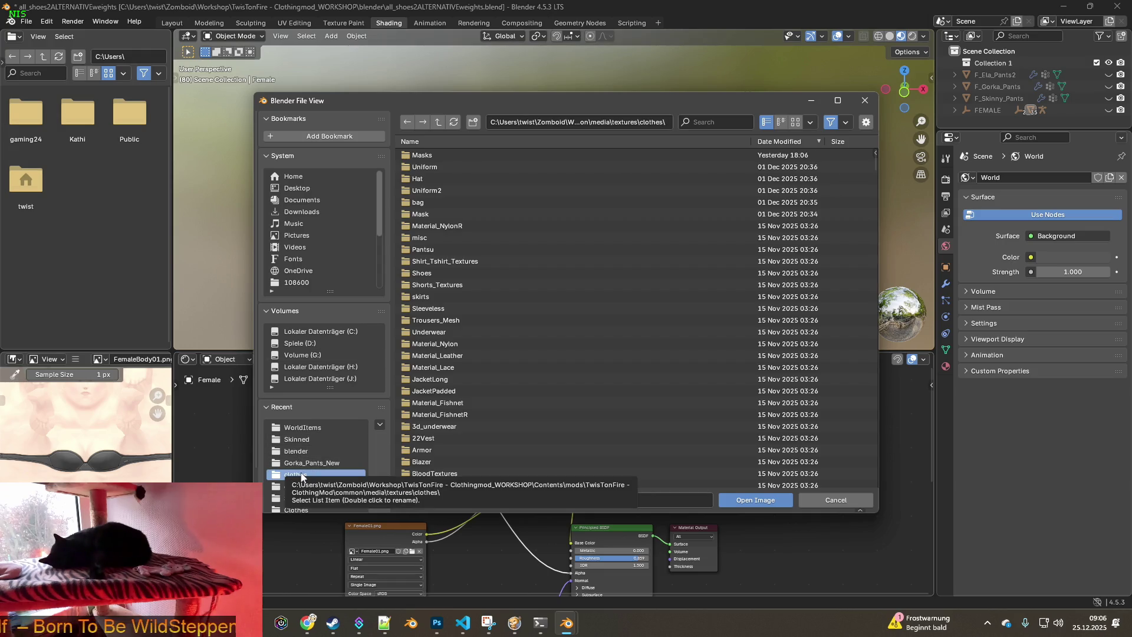
{"action": "key", "text": "alt+Tab"}
{"action": "key", "text": "alt+Tab"}
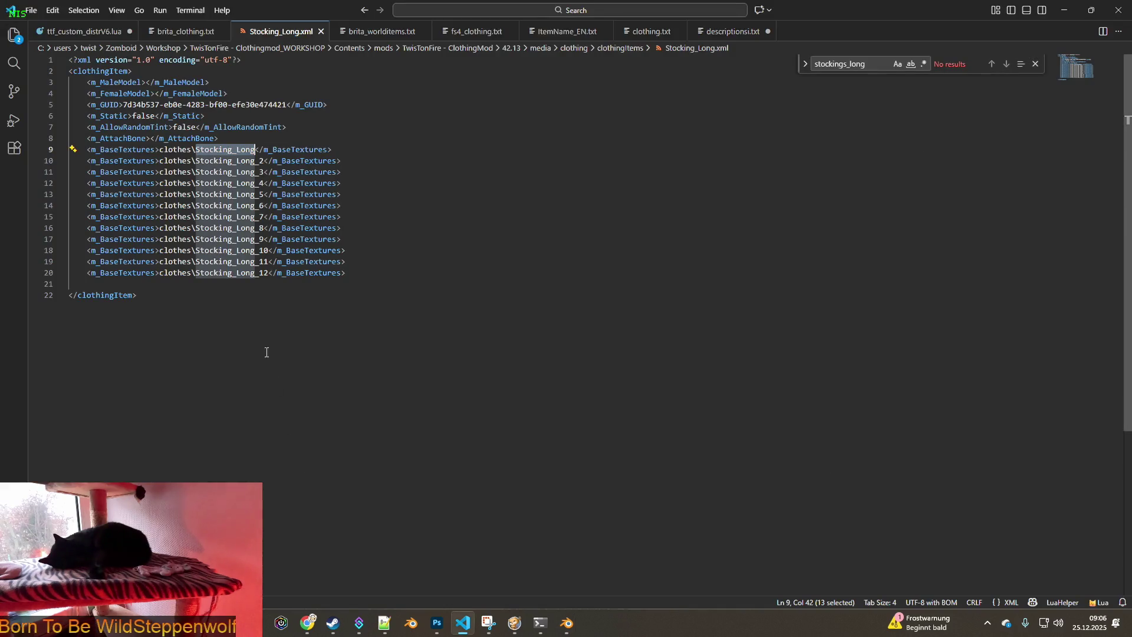
{"action": "key", "text": "alt+Tab"}
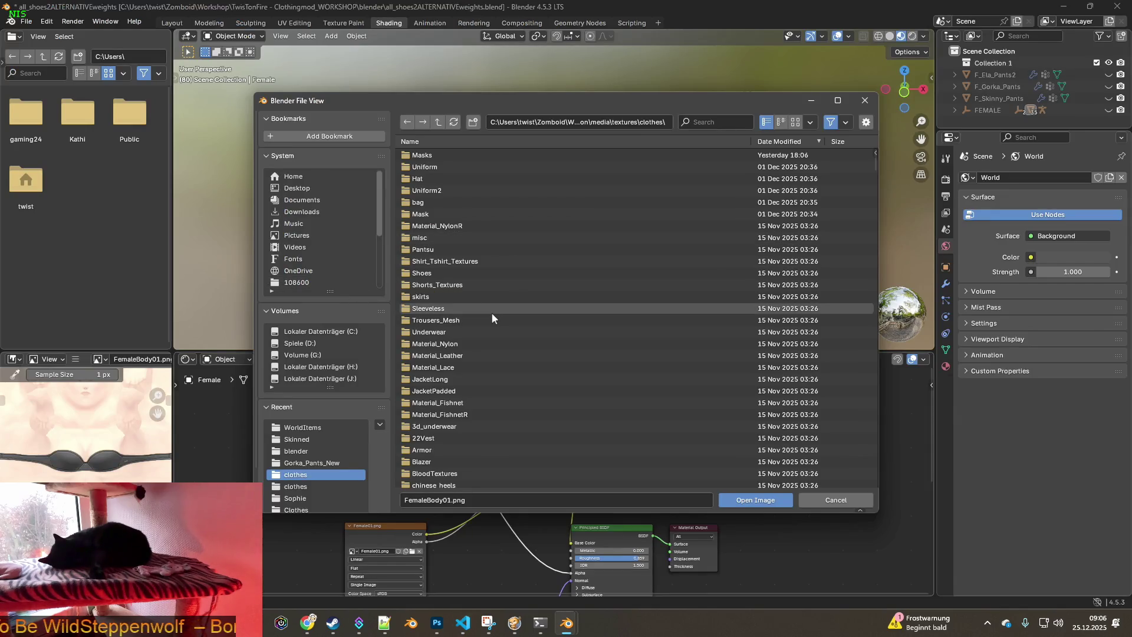
{"action": "type", "text": "stocking"}
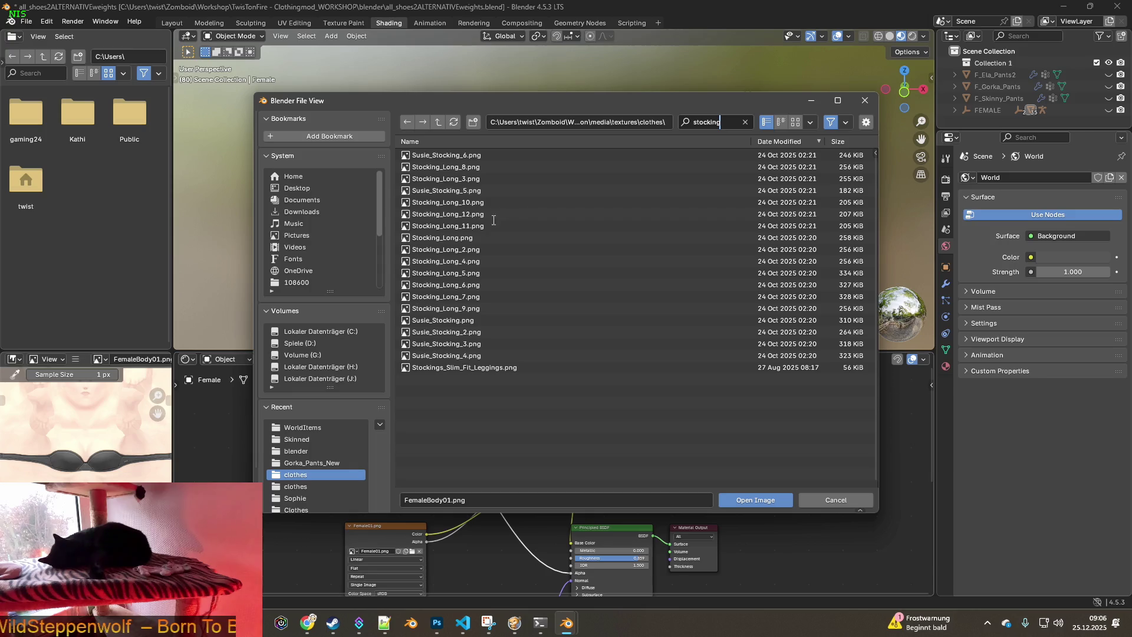
{"action": "key", "text": "Return"}
{"action": "left_click", "coordinate": [448, 239]}
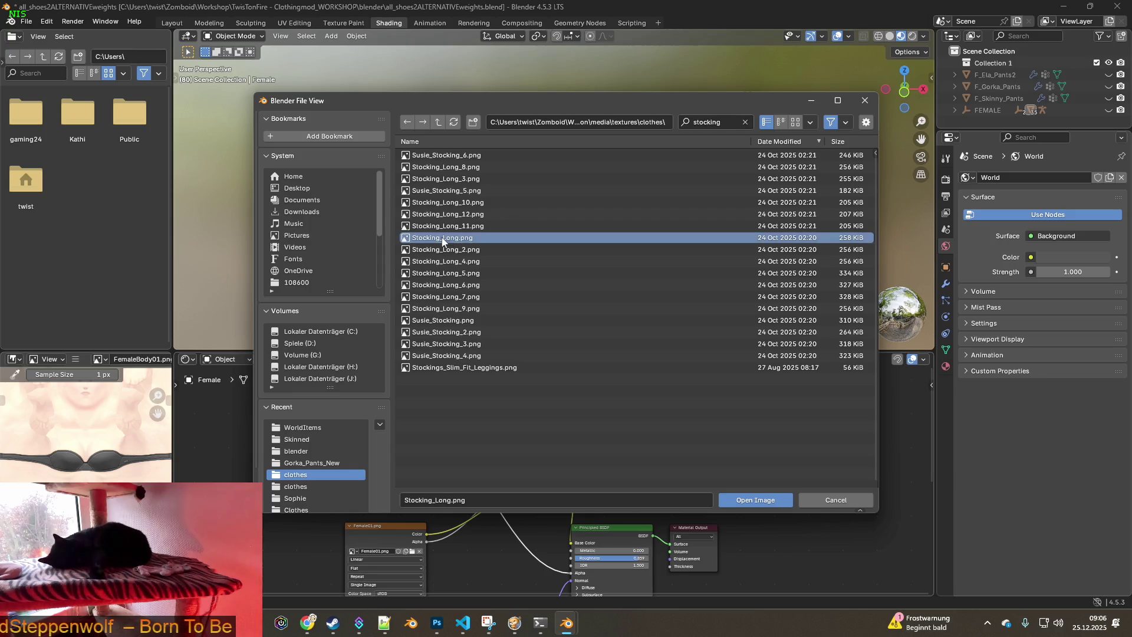
{"action": "left_click", "coordinate": [758, 501]}
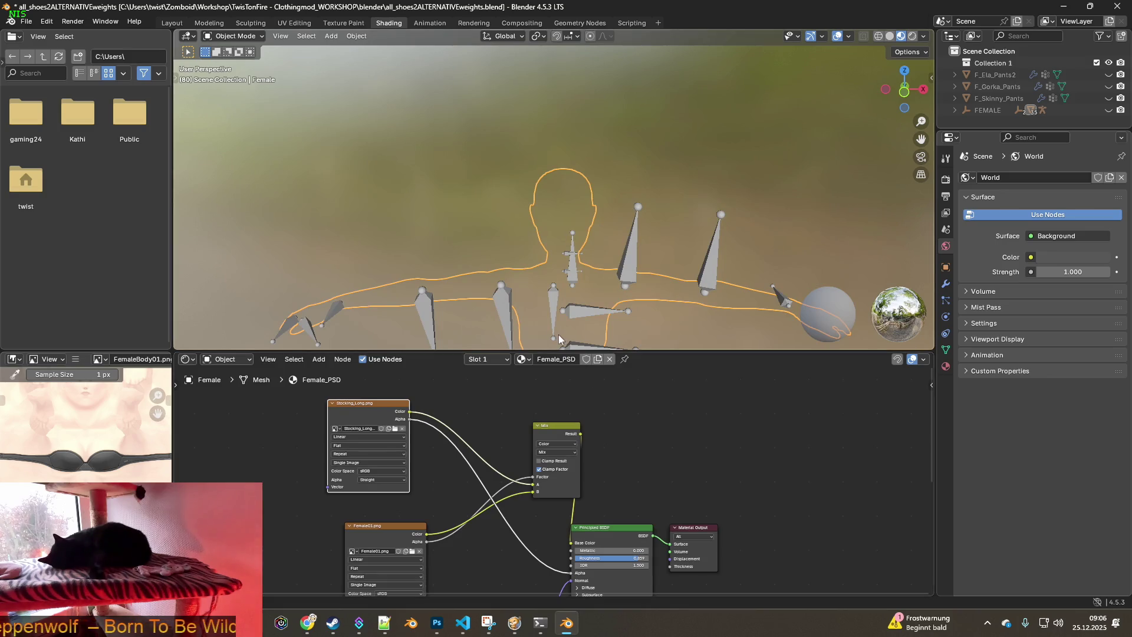
Zoom and orbit around the hips and legs to inspect the stockings, then open the Edit menu
{"action": "scroll", "coordinate": [592, 286], "scroll_direction": "down", "scroll_amount": 3}
{"action": "scroll", "coordinate": [592, 280], "scroll_direction": "down", "scroll_amount": 2}
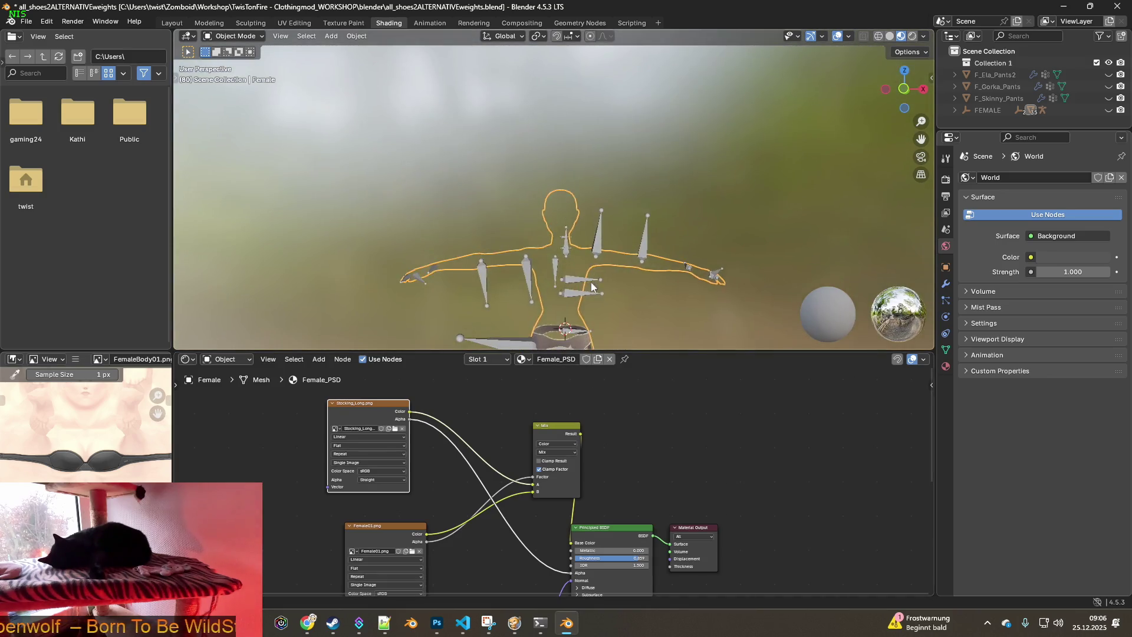
{"action": "mouse_move", "coordinate": [592, 307]}
{"action": "middle_mouse_down"}
{"action": "mouse_move", "coordinate": [597, 280]}
{"action": "mouse_move", "coordinate": [576, 246]}
{"action": "mouse_move", "coordinate": [568, 260]}
{"action": "mouse_move", "coordinate": [678, 261]}
{"action": "mouse_move", "coordinate": [610, 271]}
{"action": "mouse_move", "coordinate": [704, 272]}
{"action": "mouse_move", "coordinate": [516, 267]}
{"action": "mouse_move", "coordinate": [551, 282]}
{"action": "middle_mouse_up"}
{"action": "scroll", "coordinate": [551, 282], "scroll_direction": "up", "scroll_amount": 6}
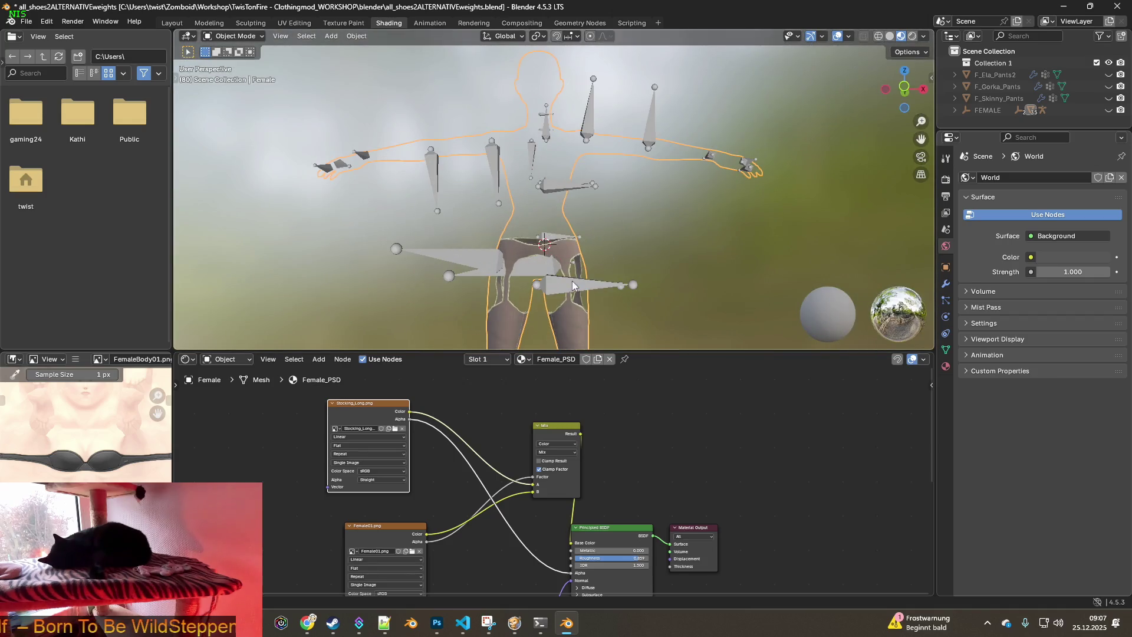
{"action": "mouse_move", "coordinate": [494, 192]}
{"action": "middle_mouse_down"}
{"action": "mouse_move", "coordinate": [417, 200]}
{"action": "mouse_move", "coordinate": [597, 204]}
{"action": "mouse_move", "coordinate": [477, 229]}
{"action": "mouse_move", "coordinate": [516, 204]}
{"action": "mouse_move", "coordinate": [487, 218]}
{"action": "middle_mouse_up"}
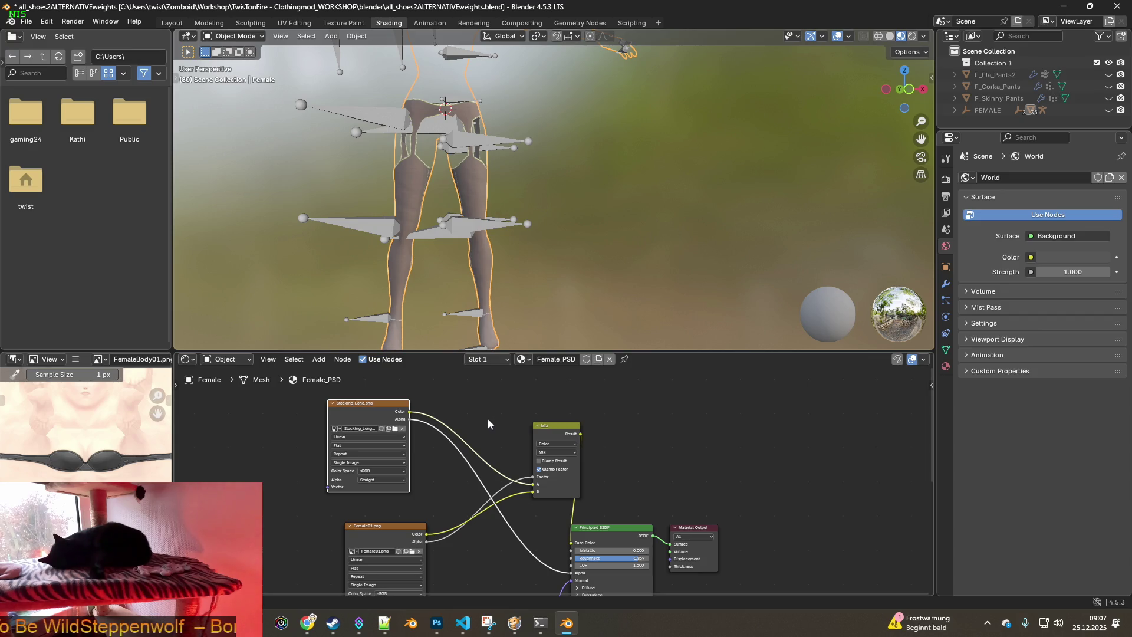
{"action": "left_click", "coordinate": [47, 22]}
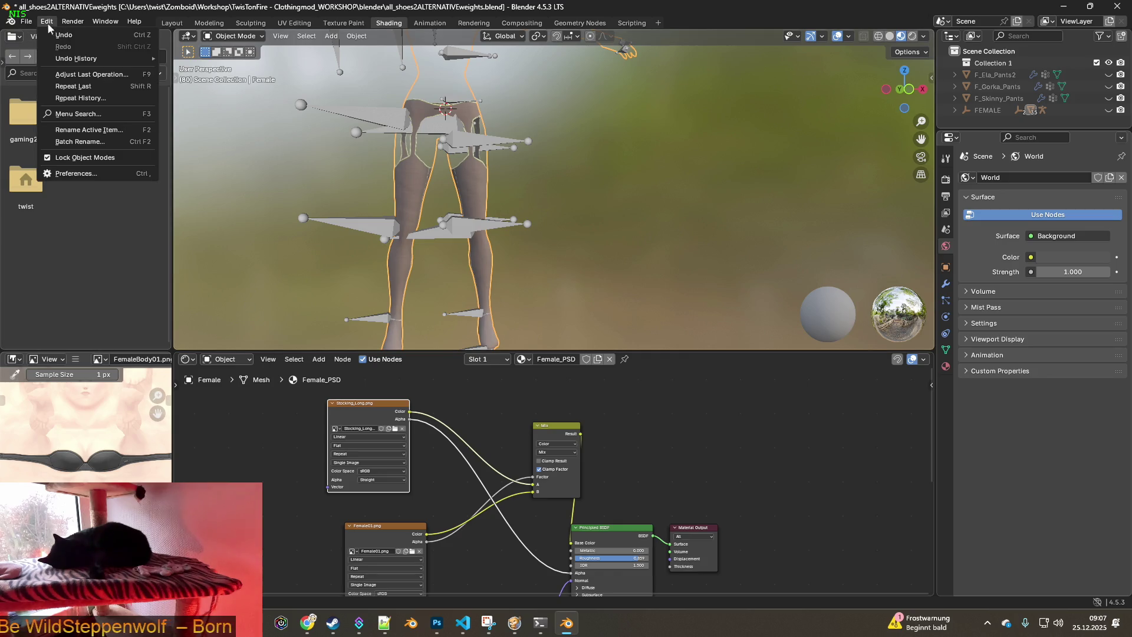
Undo the stocking load and reopen Female01.png in the lower image node
{"action": "left_click", "coordinate": [62, 35]}
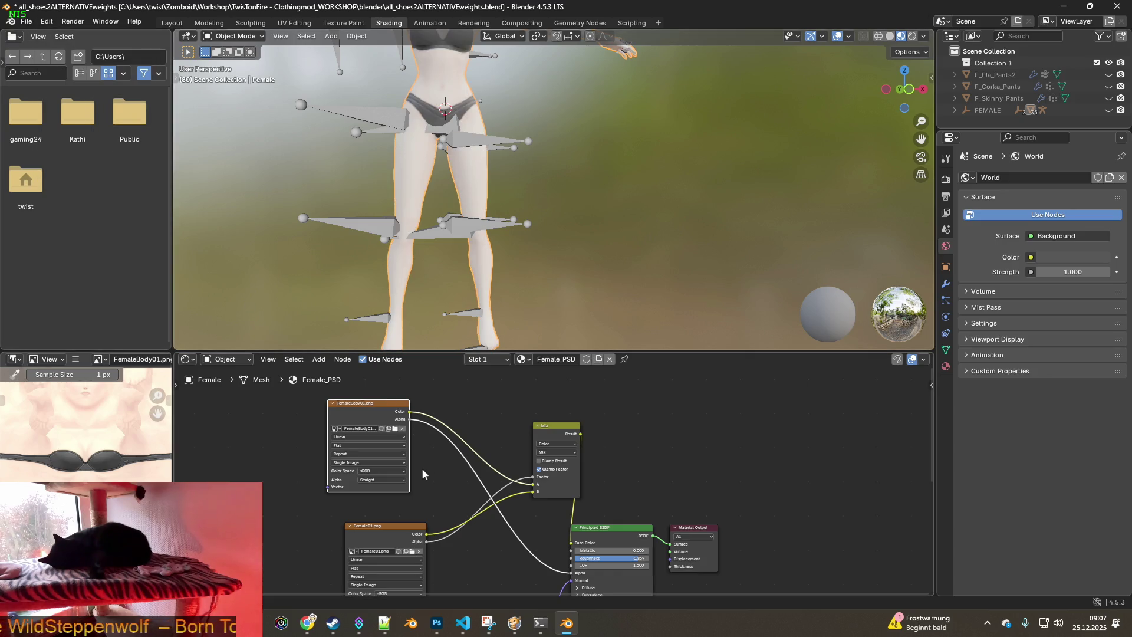
{"action": "left_click", "coordinate": [413, 551]}
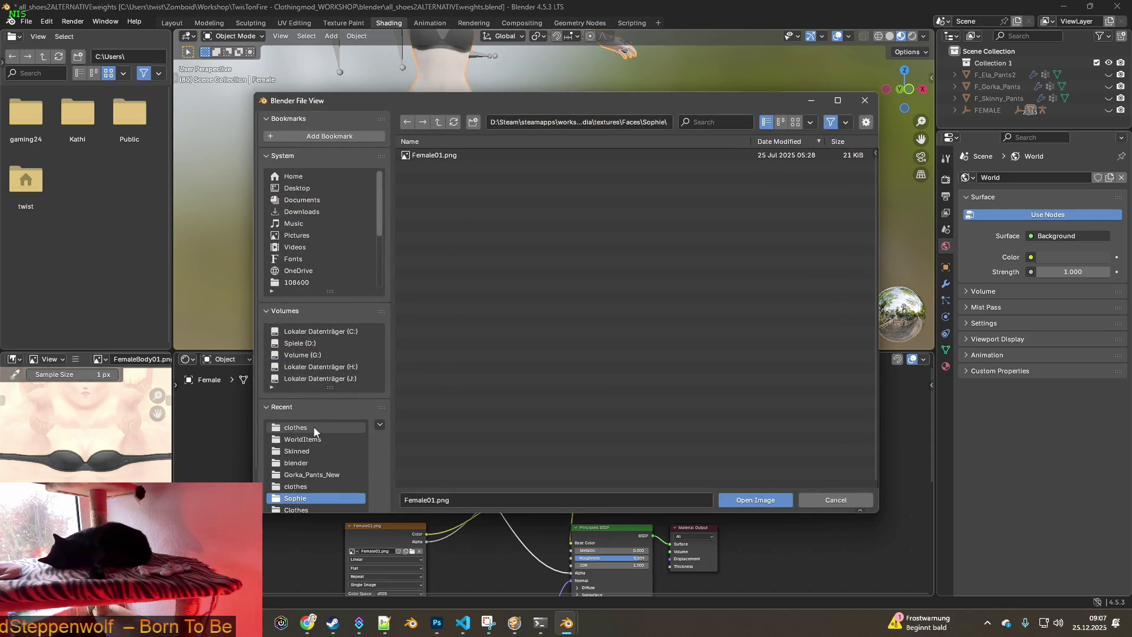
{"action": "left_click", "coordinate": [773, 496]}
Zoom and pan the node editor to review the FemaleBody01, Mix and image nodes
{"action": "scroll", "coordinate": [457, 529], "scroll_direction": "up", "scroll_amount": 2}
{"action": "mouse_move", "coordinate": [457, 528]}
{"action": "middle_mouse_down"}
{"action": "mouse_move", "coordinate": [479, 440]}
{"action": "mouse_move", "coordinate": [436, 464]}
{"action": "middle_mouse_up"}
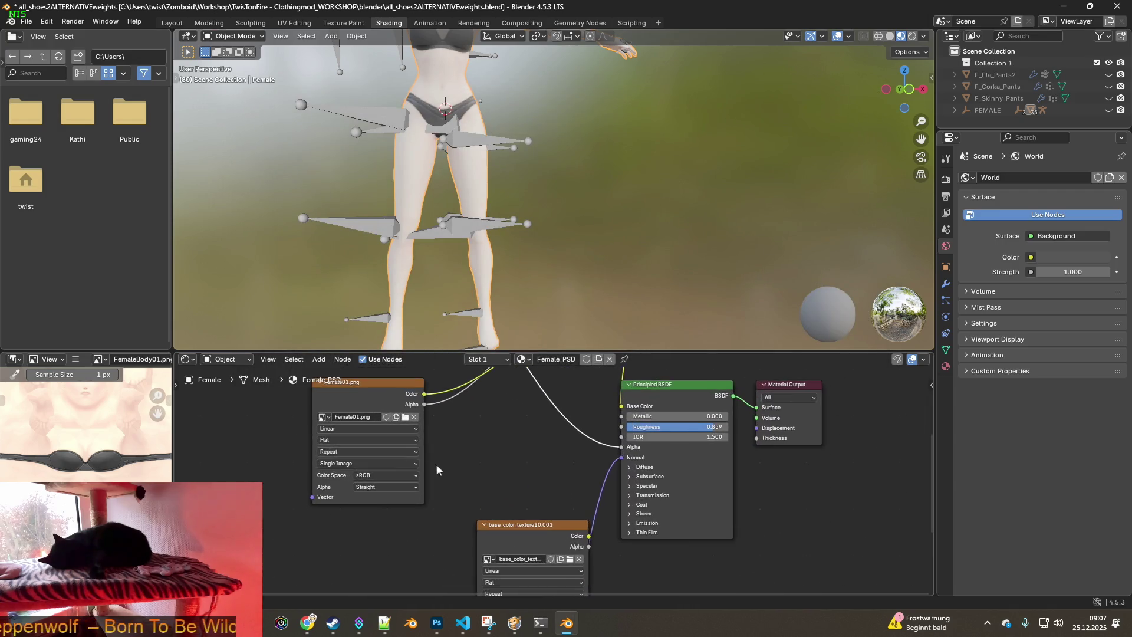
{"action": "middle_click_drag", "start_coordinate": [470, 411], "coordinate": [512, 554]}
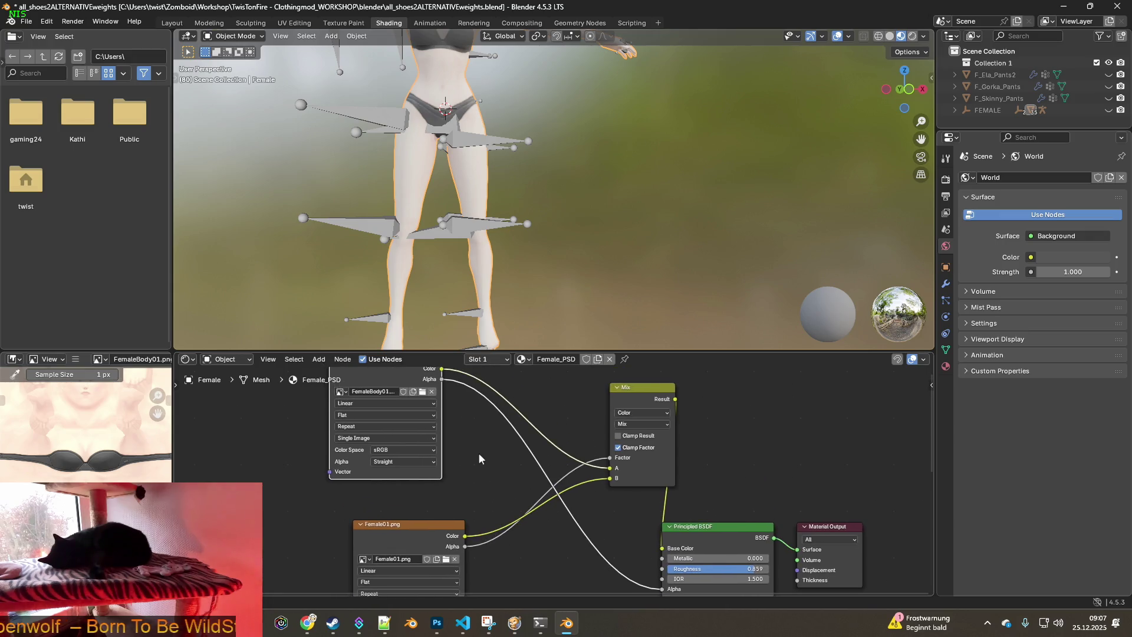
{"action": "middle_click_drag", "start_coordinate": [473, 423], "coordinate": [466, 466]}
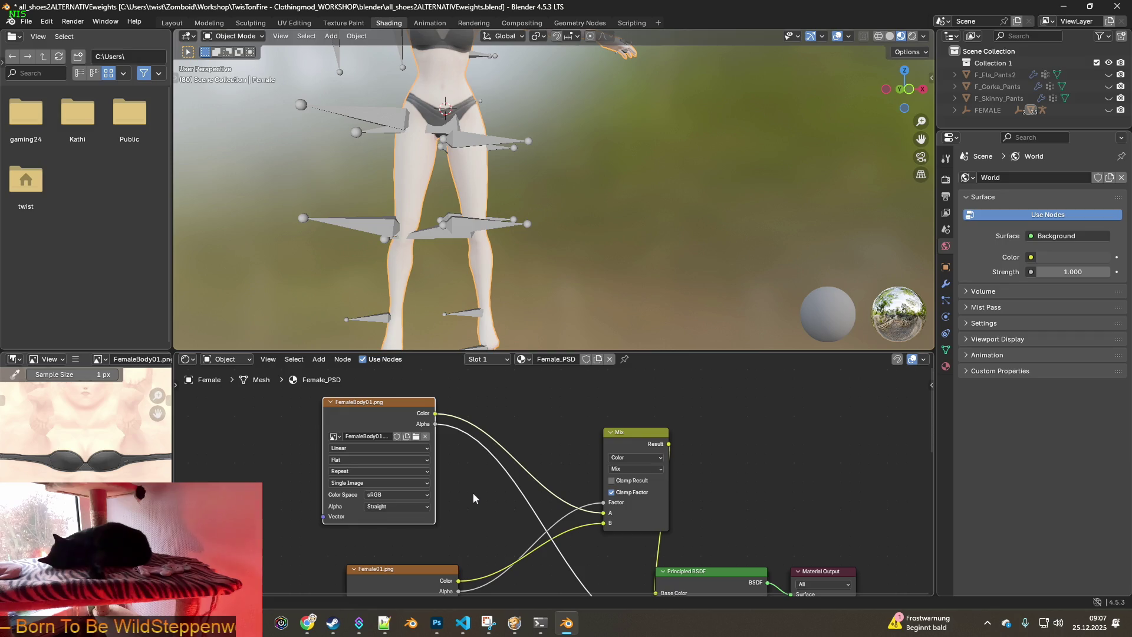
{"action": "scroll", "coordinate": [458, 508], "scroll_direction": "down", "scroll_amount": 5, "text": "shift"}
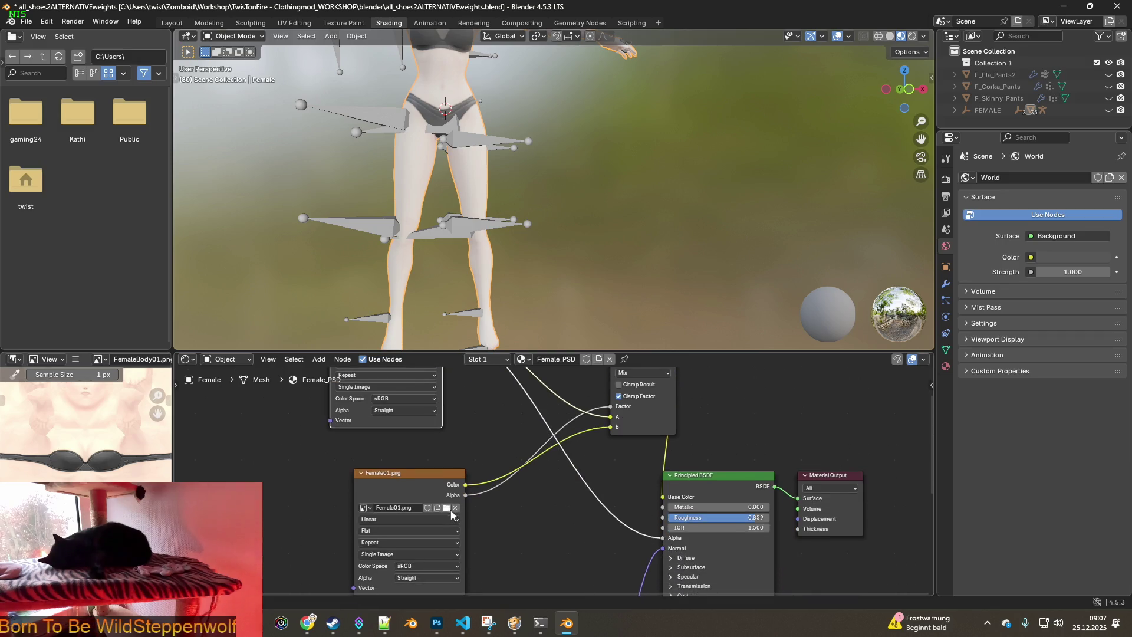
Search the clothes folder for 'stocking' and load Stocking_Long.png into the lower image node
{"action": "left_click", "coordinate": [448, 507]}
{"action": "left_click", "coordinate": [319, 425]}
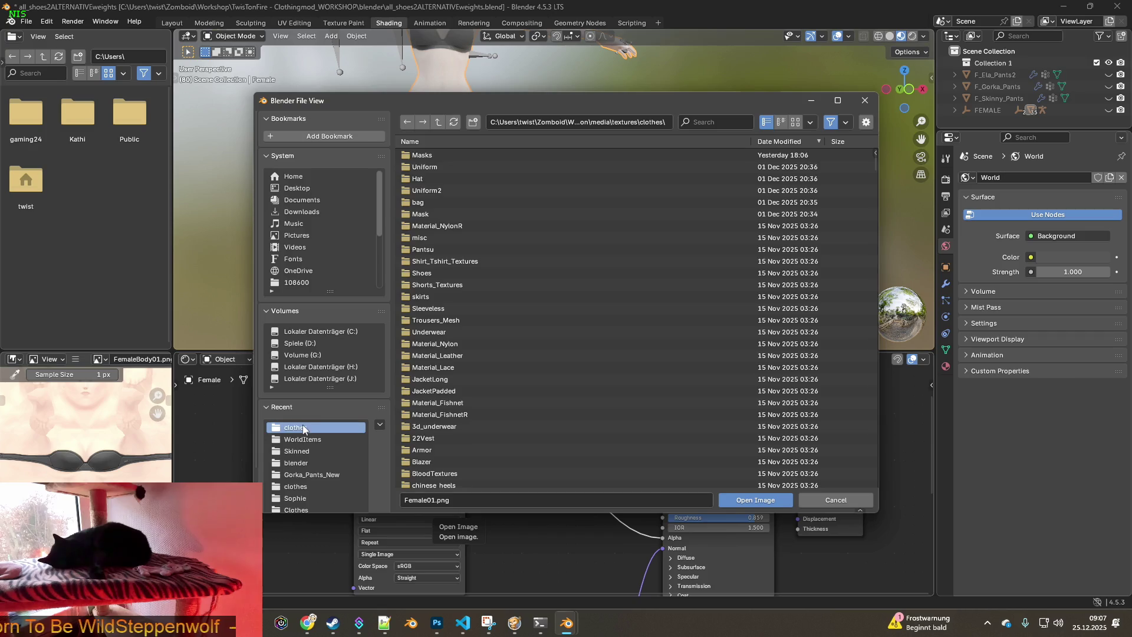
{"action": "left_click", "coordinate": [718, 123]}
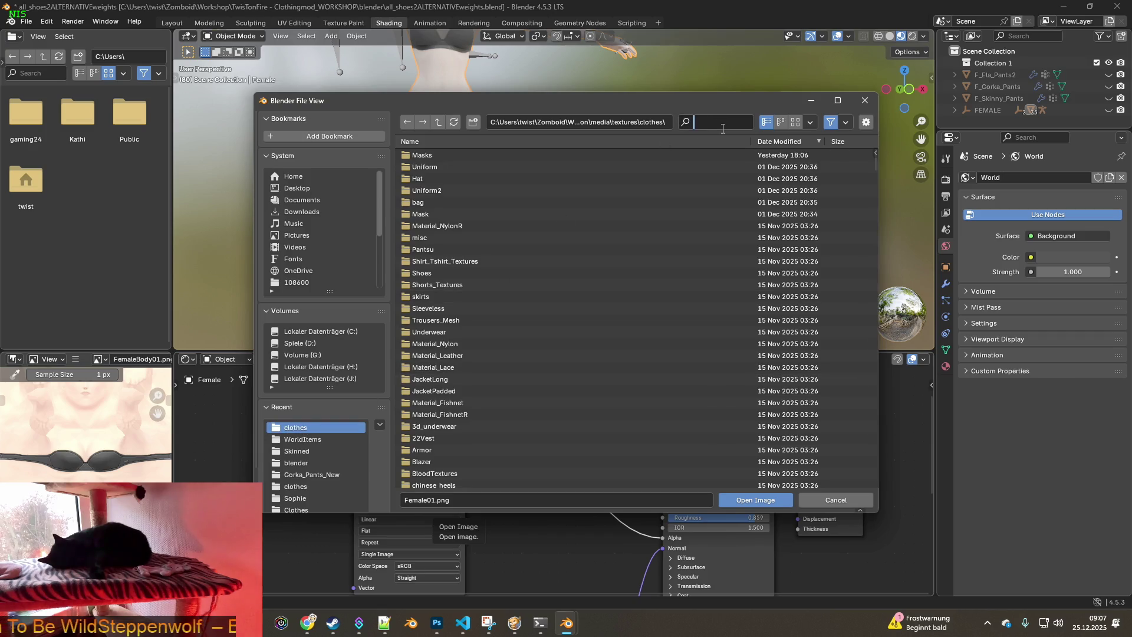
{"action": "type", "text": "stockings"}
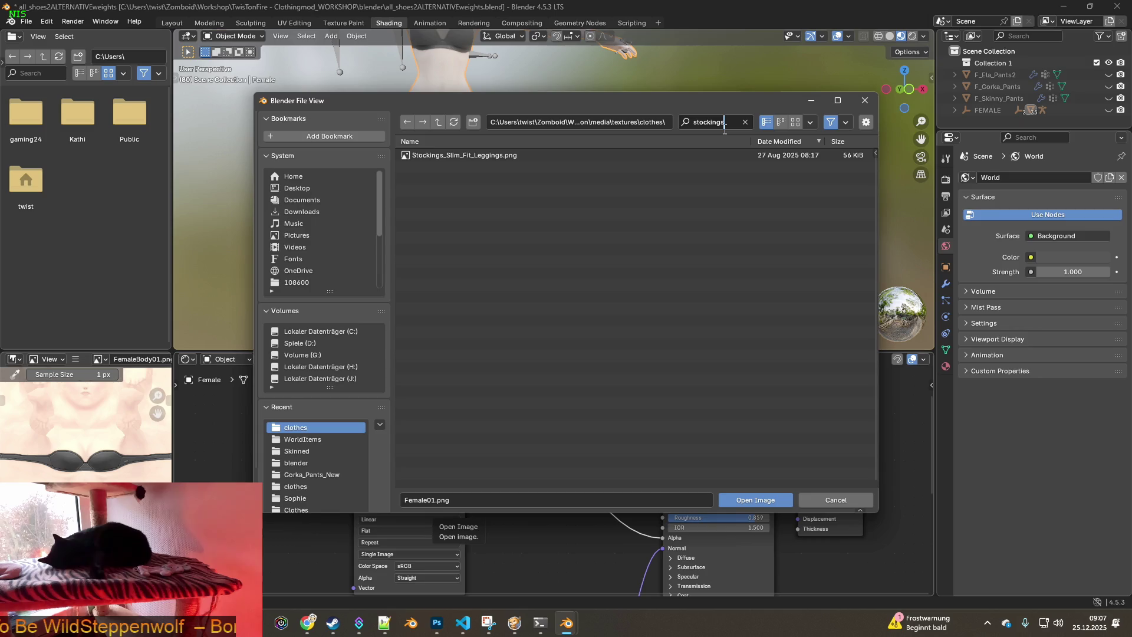
{"action": "key", "text": "BackSpace"}
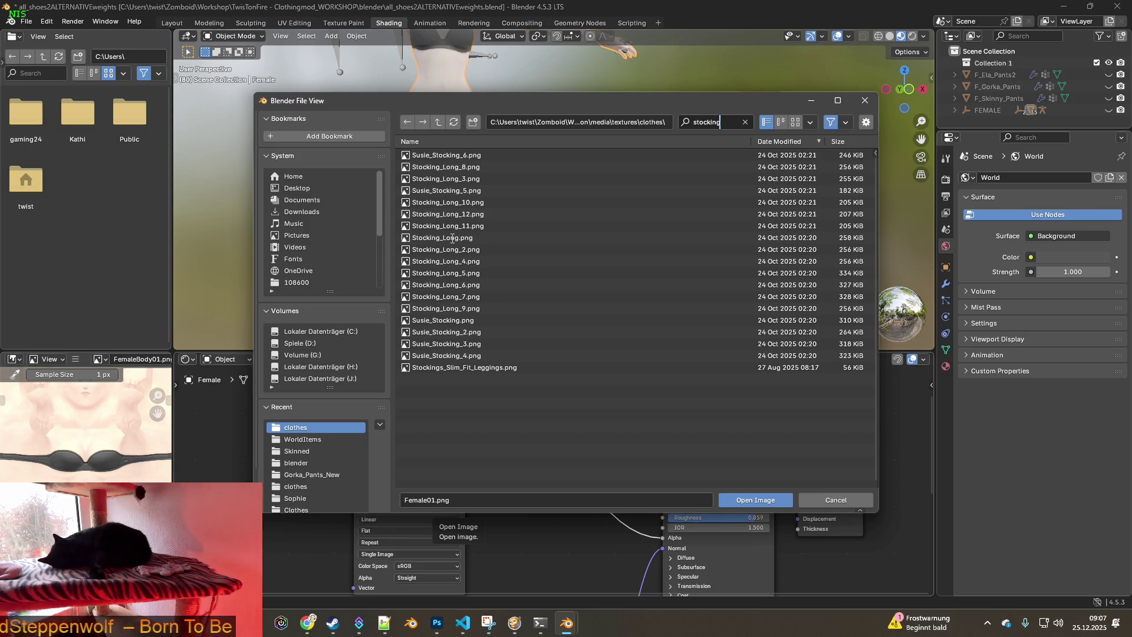
{"action": "left_click", "coordinate": [453, 238]}
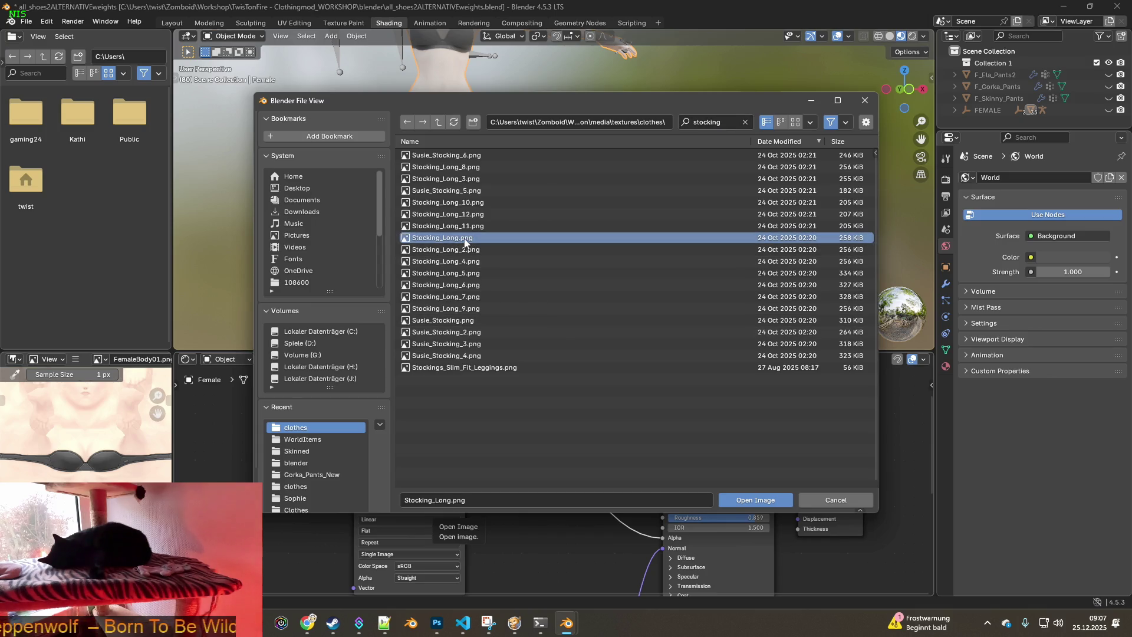
{"action": "mouse_move", "coordinate": [465, 242]}
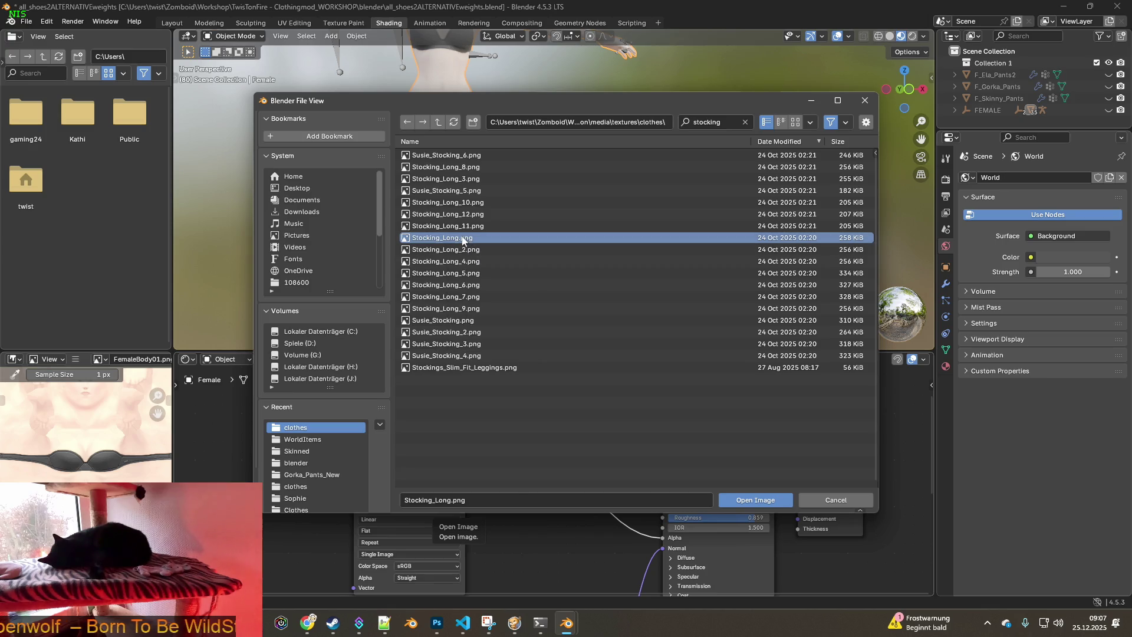
{"action": "left_click", "coordinate": [757, 500]}
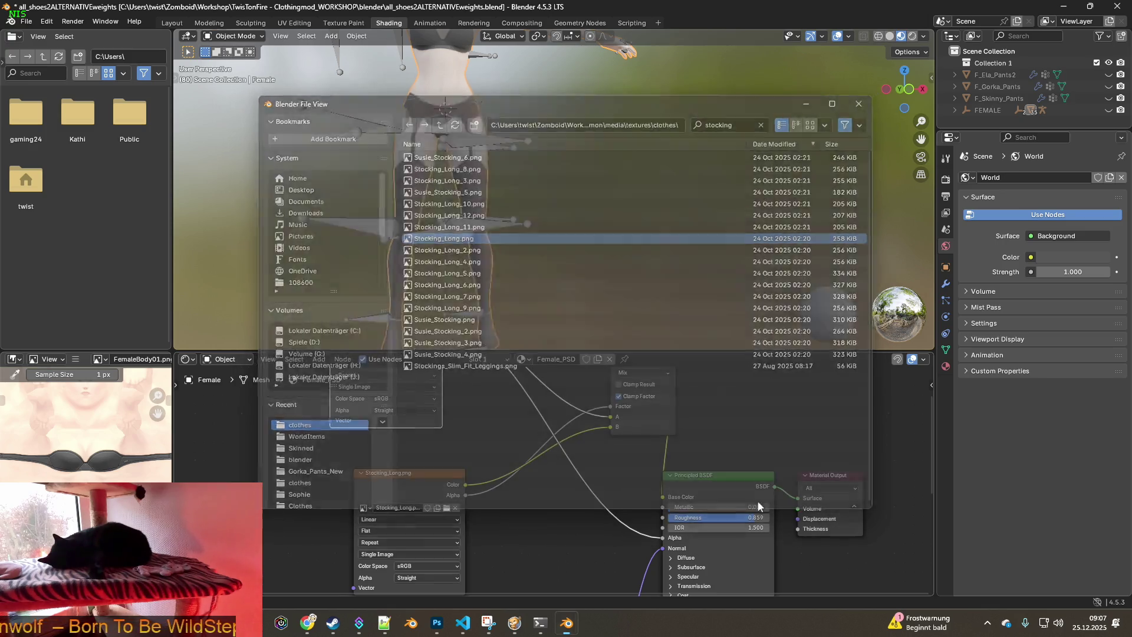
Orbit out to view the whole stockinged figure from a three-quarter angle
{"action": "mouse_move", "coordinate": [514, 292]}
{"action": "middle_mouse_down"}
{"action": "mouse_move", "coordinate": [540, 275]}
{"action": "mouse_move", "coordinate": [567, 279]}
{"action": "middle_mouse_up"}
{"action": "scroll", "coordinate": [568, 279], "scroll_direction": "down", "scroll_amount": 3}
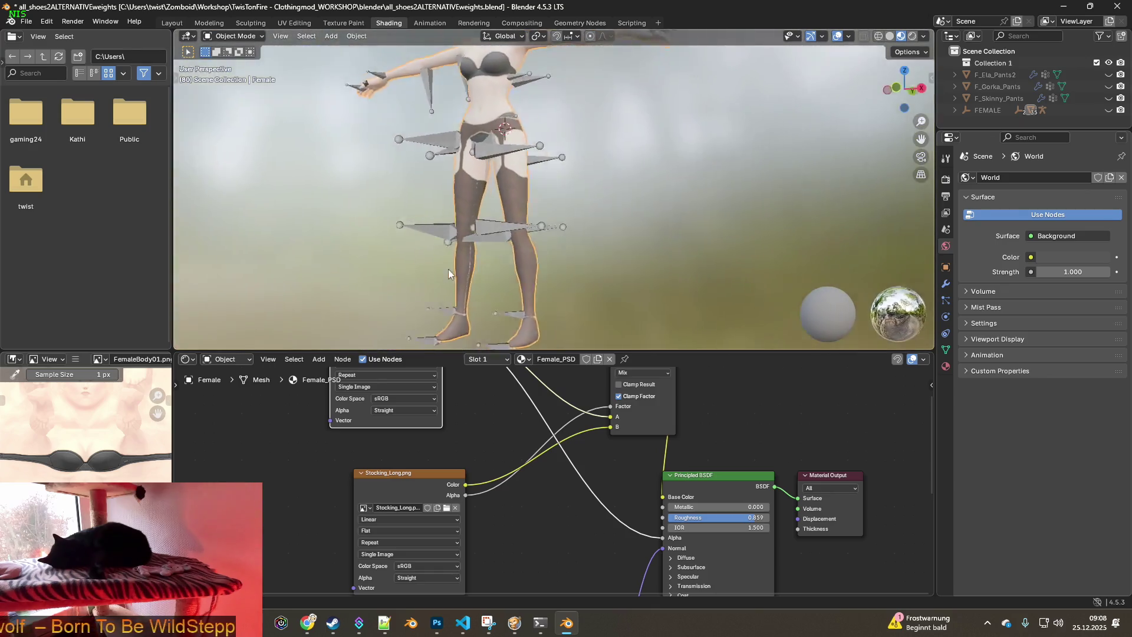
{"action": "middle_click_drag", "start_coordinate": [448, 269], "coordinate": [491, 260]}
{"action": "scroll", "coordinate": [566, 310], "scroll_direction": "down", "scroll_amount": 3}
In Project Zomboid, resume the game, drop the Military Shirt on the floor, and walk around
{"action": "key", "text": "alt+Tab"}
{"action": "key", "text": "alt+Tab"}
{"action": "key", "text": "alt+Tab"}
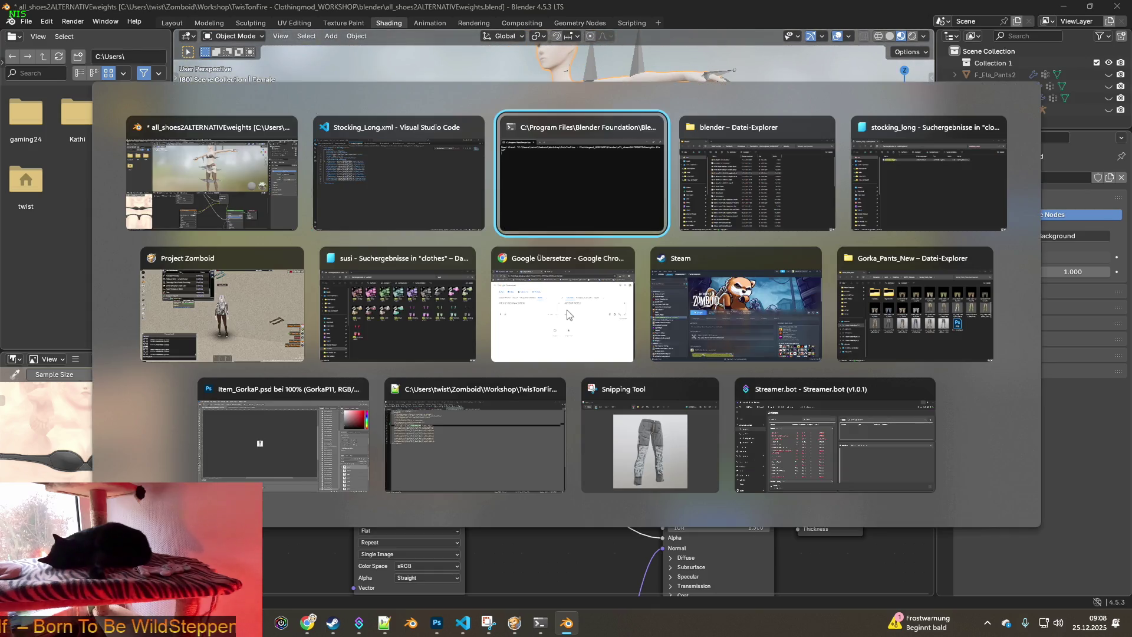
{"action": "key", "text": "alt+Tab"}
{"action": "key", "text": "alt+Tab"}
{"action": "key", "text": "alt+Tab"}
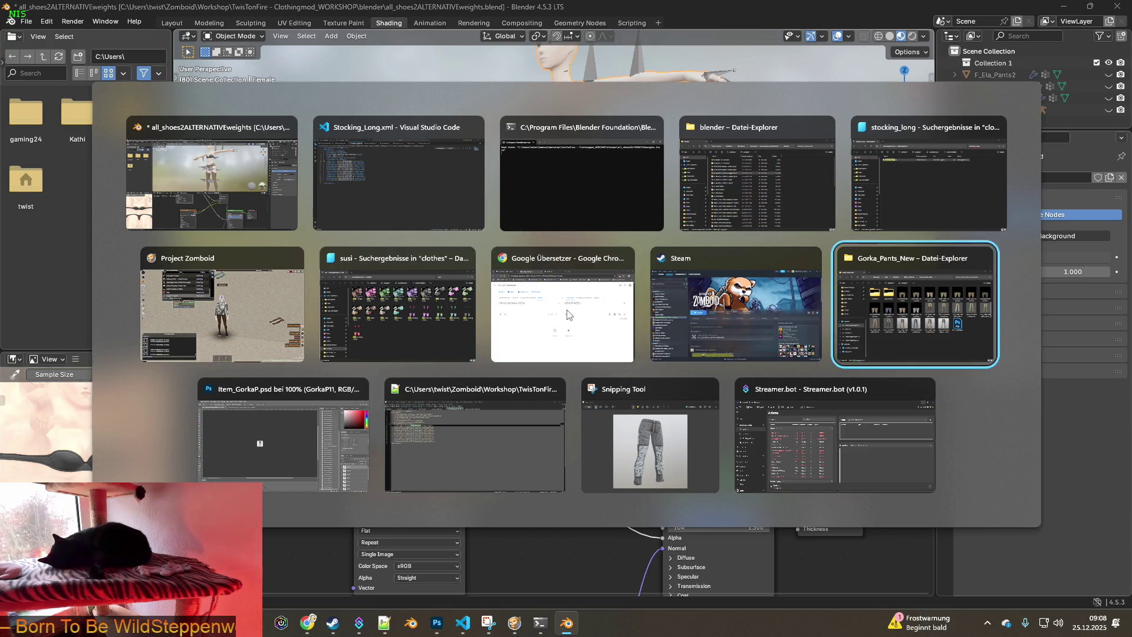
{"action": "key", "text": "alt+Tab"}
{"action": "key", "text": "alt+Tab"}
{"action": "key", "text": "alt+Tab"}
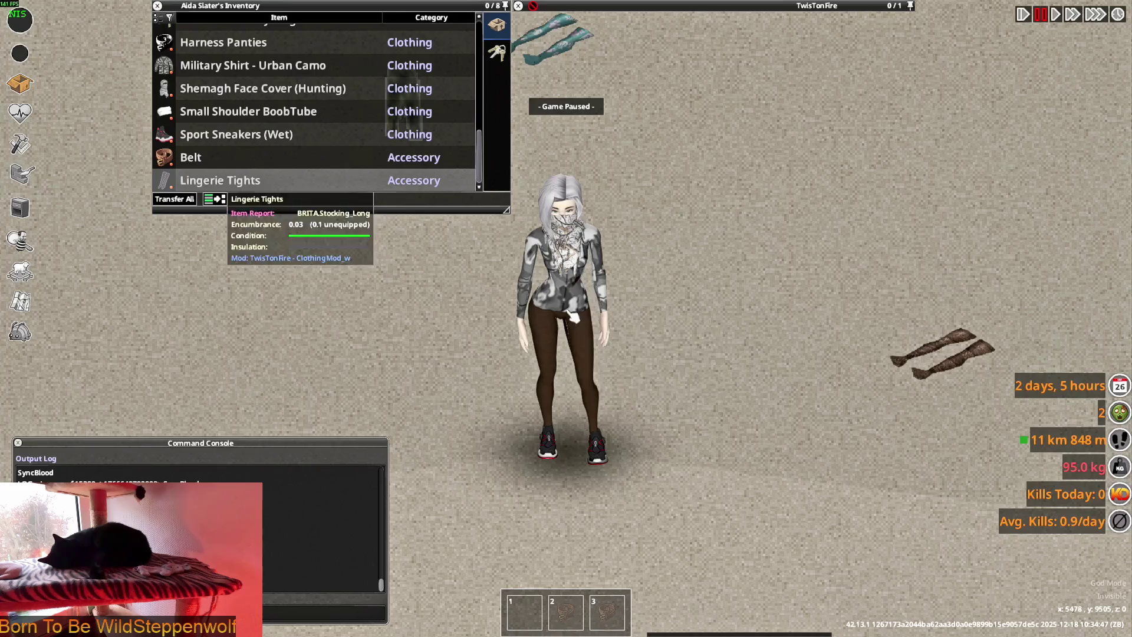
{"action": "key", "text": "space"}
{"action": "key", "text": "d"}
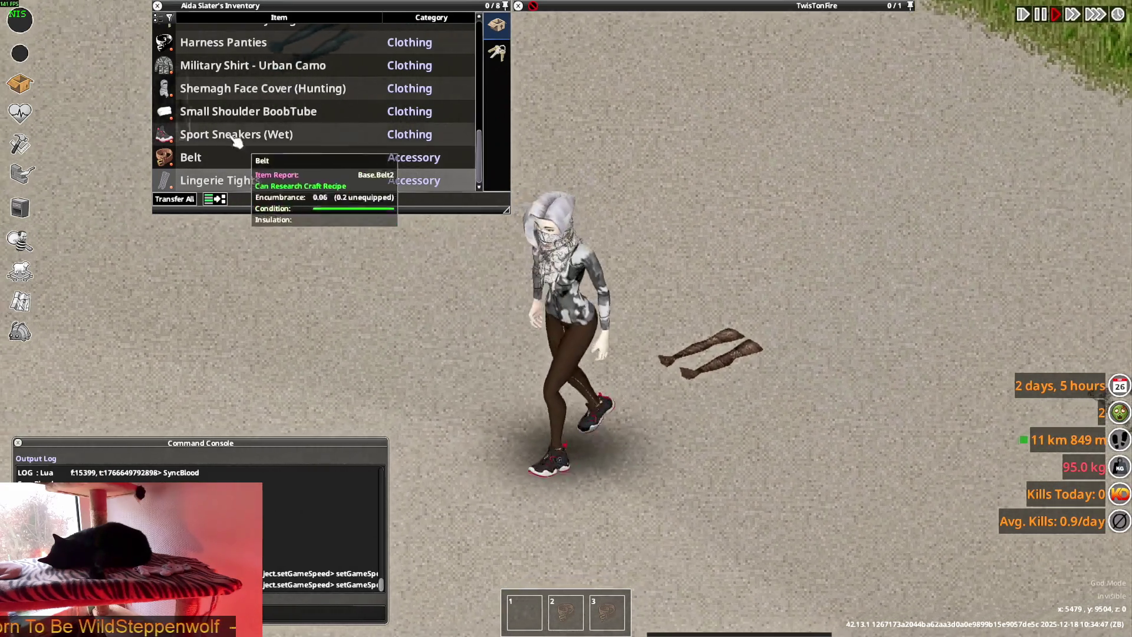
{"action": "mouse_move", "coordinate": [247, 65]}
{"action": "left_mouse_down"}
{"action": "mouse_move", "coordinate": [367, 195]}
{"action": "mouse_move", "coordinate": [389, 247]}
{"action": "left_mouse_up"}
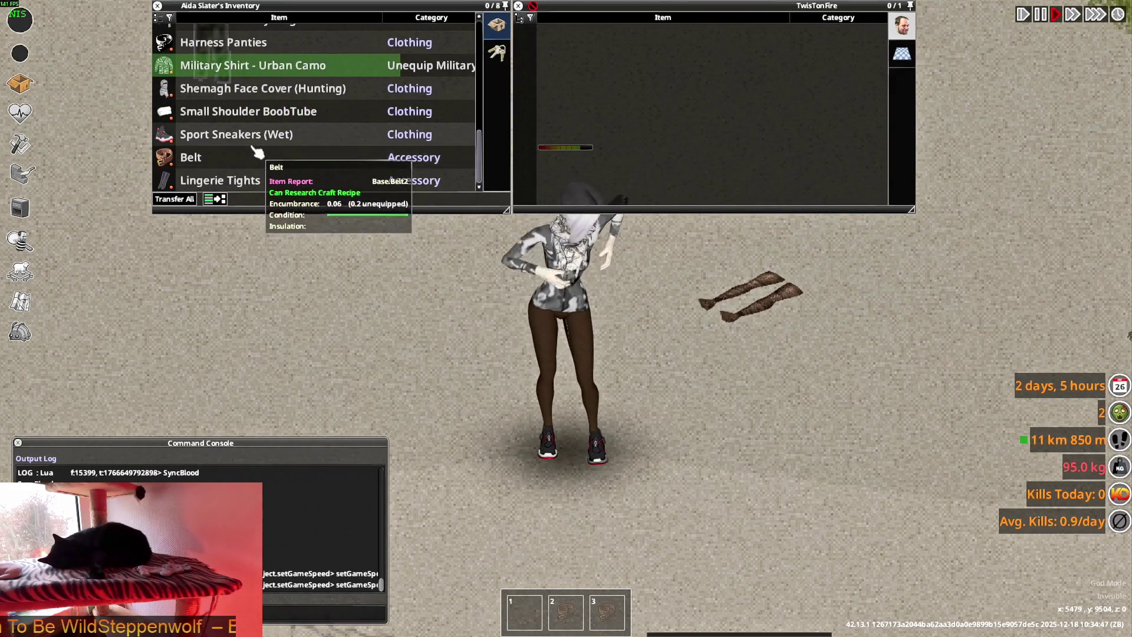
{"action": "key", "text": "w"}
{"action": "key", "text": "s"}
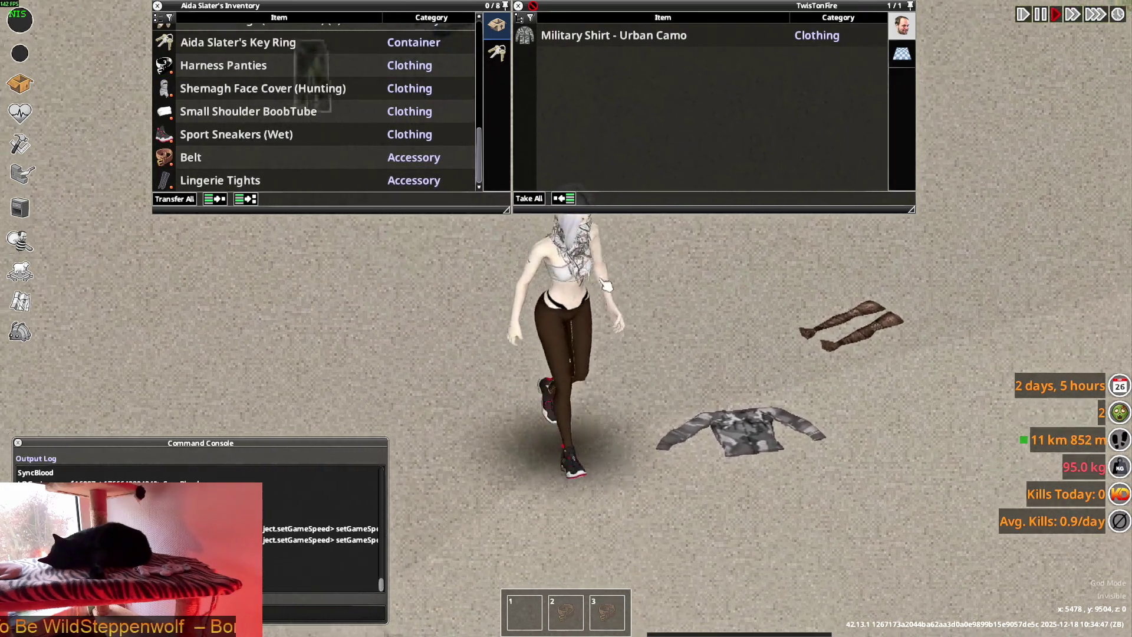
{"action": "key", "text": "d"}
{"action": "key", "text": "a"}
{"action": "key", "text": "s"}
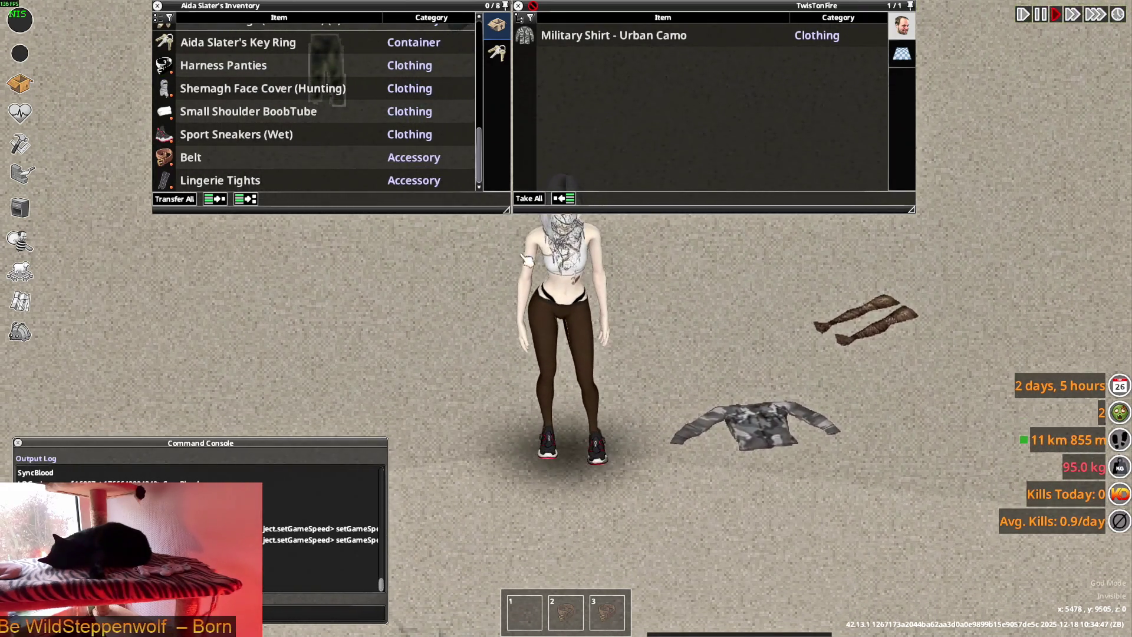
Check Stocking_Long.xml in VS Code, then return to Blender and orbit toward the legs
{"action": "key", "text": "alt+Tab"}
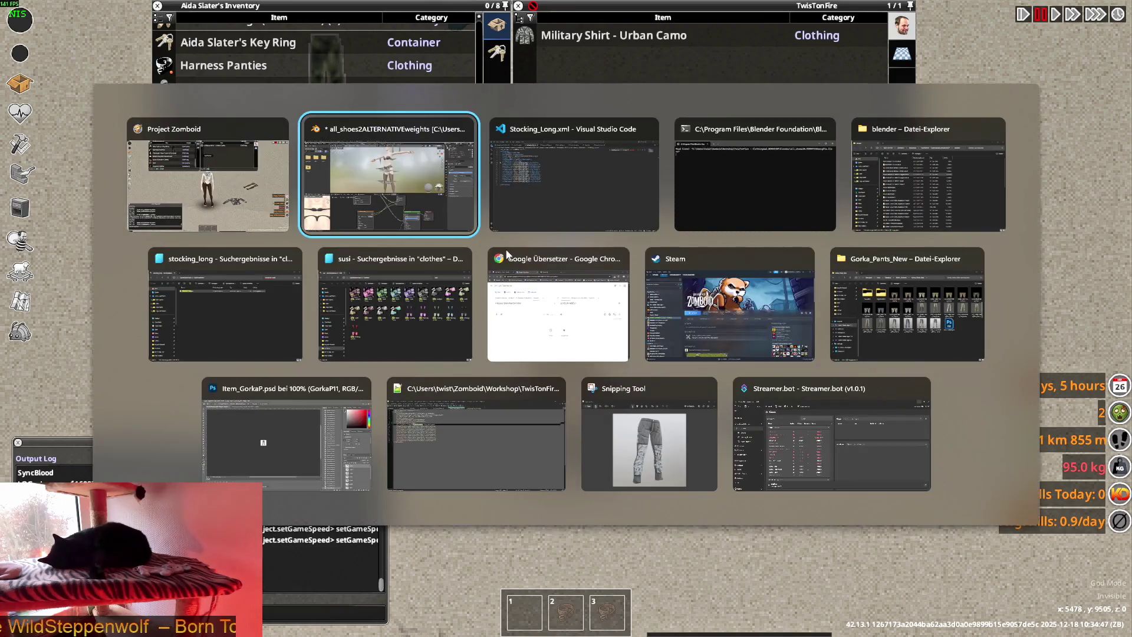
{"action": "key", "text": "Tab"}
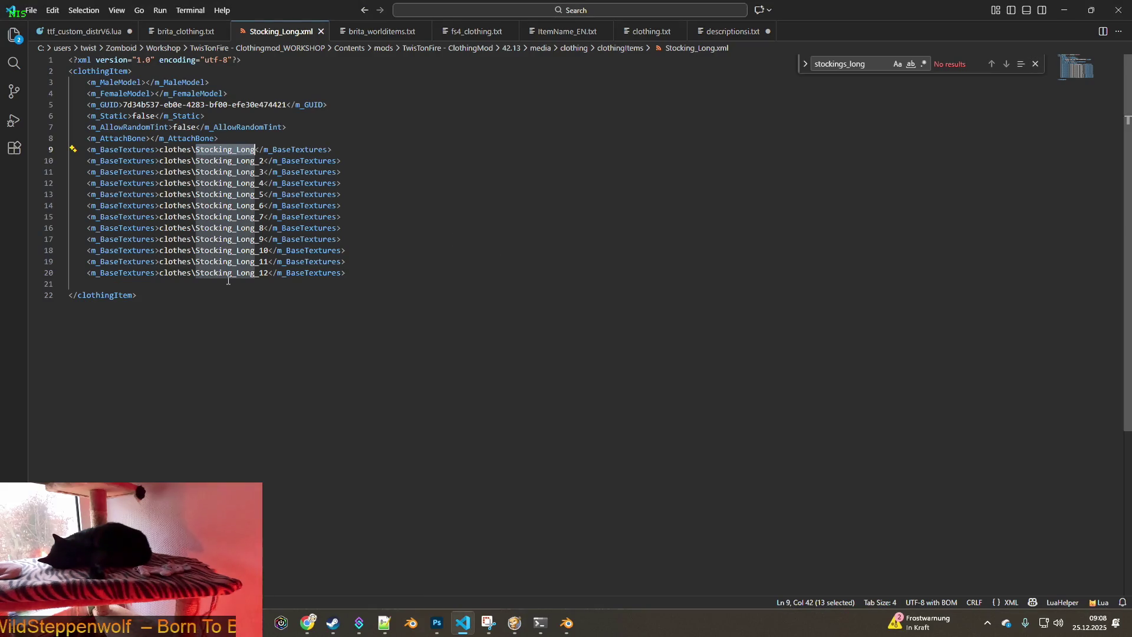
{"action": "key", "text": "alt+Tab"}
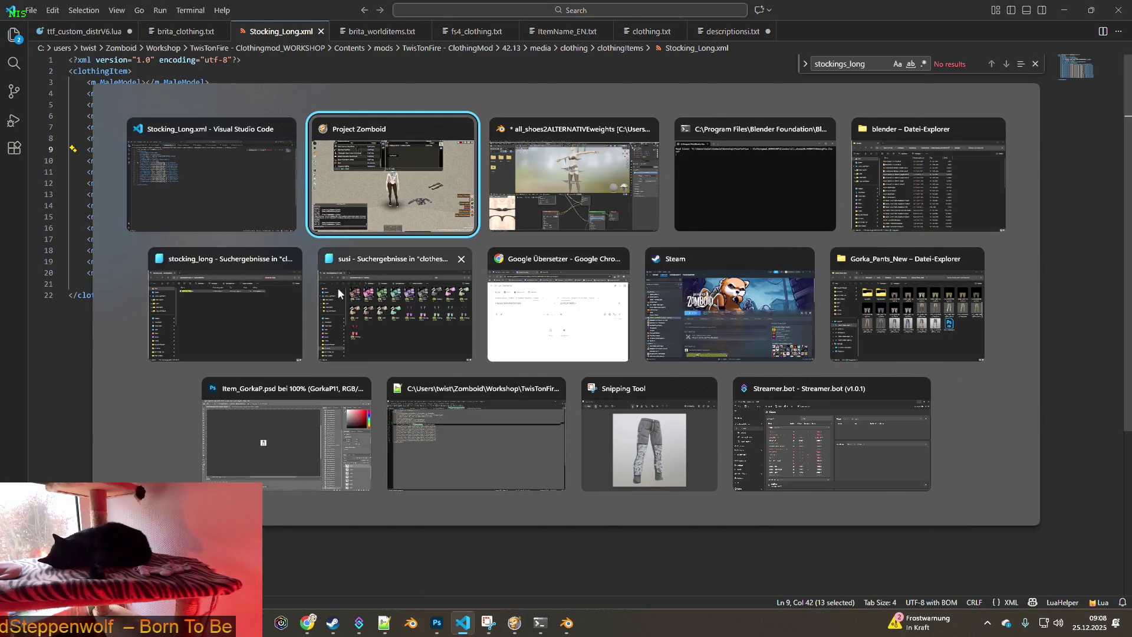
{"action": "key", "text": "Tab"}
{"action": "middle_click_drag", "start_coordinate": [516, 277], "coordinate": [699, 282]}
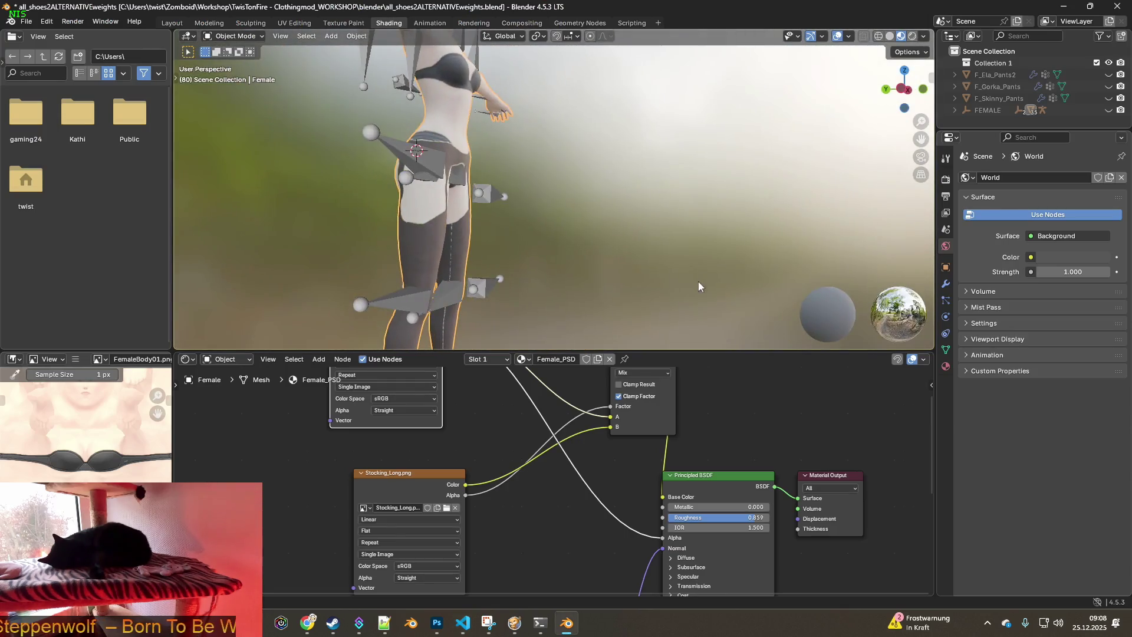
Switch to Texture Paint, widen the UV Image Editor, and orbit to a straight front view
{"action": "mouse_move", "coordinate": [457, 255]}
{"action": "middle_mouse_down"}
{"action": "mouse_move", "coordinate": [560, 253]}
{"action": "mouse_move", "coordinate": [456, 233]}
{"action": "mouse_move", "coordinate": [522, 241]}
{"action": "middle_mouse_up"}
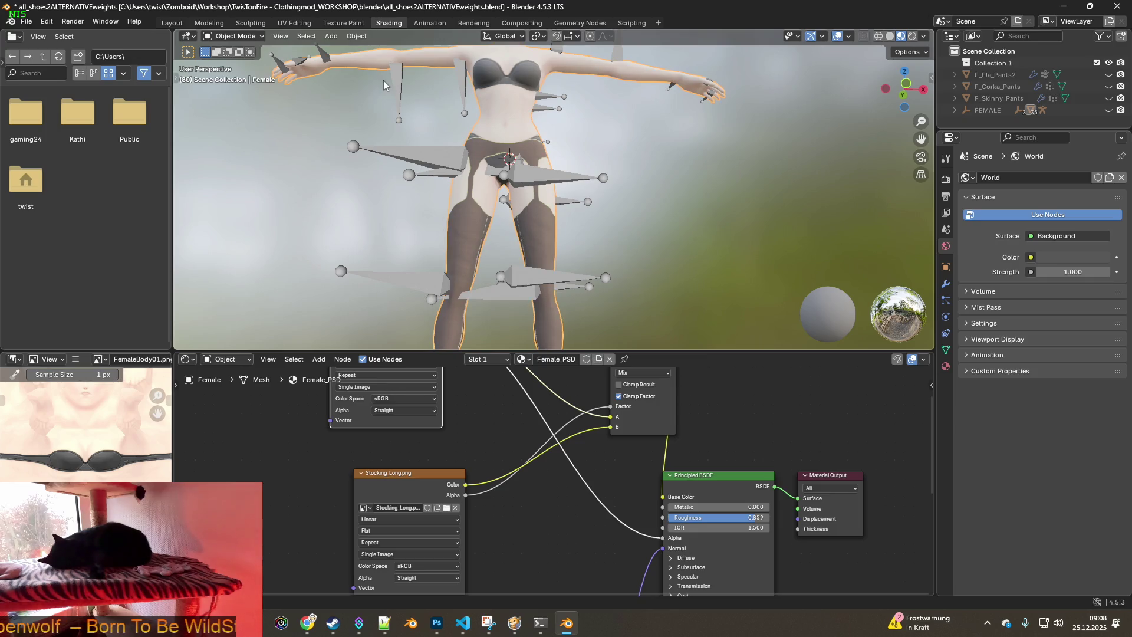
{"action": "left_click", "coordinate": [345, 23]}
{"action": "middle_click_drag", "start_coordinate": [453, 258], "coordinate": [649, 279]}
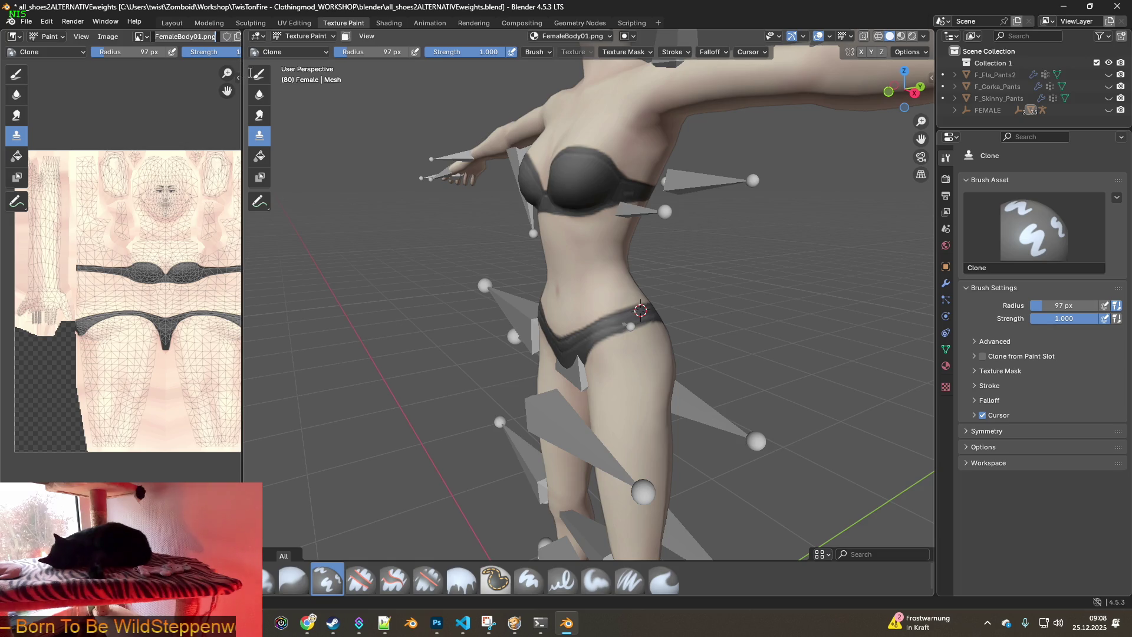
{"action": "left_click_drag", "start_coordinate": [239, 77], "coordinate": [313, 77]}
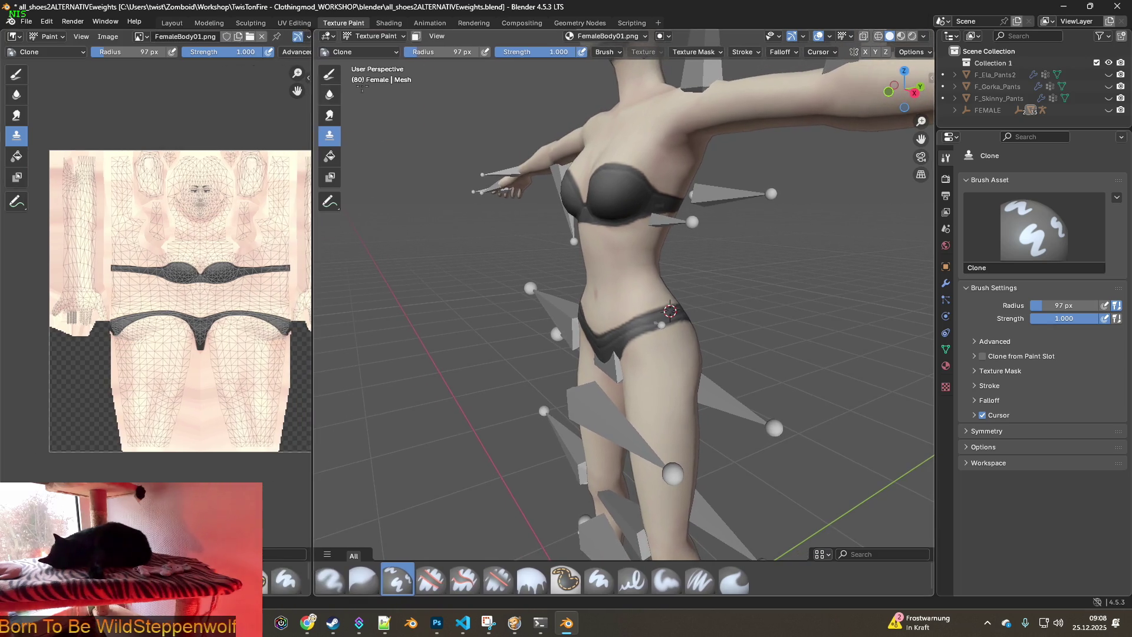
{"action": "mouse_move", "coordinate": [525, 224]}
{"action": "middle_mouse_down"}
{"action": "mouse_move", "coordinate": [623, 215]}
{"action": "mouse_move", "coordinate": [569, 216]}
{"action": "middle_mouse_up"}
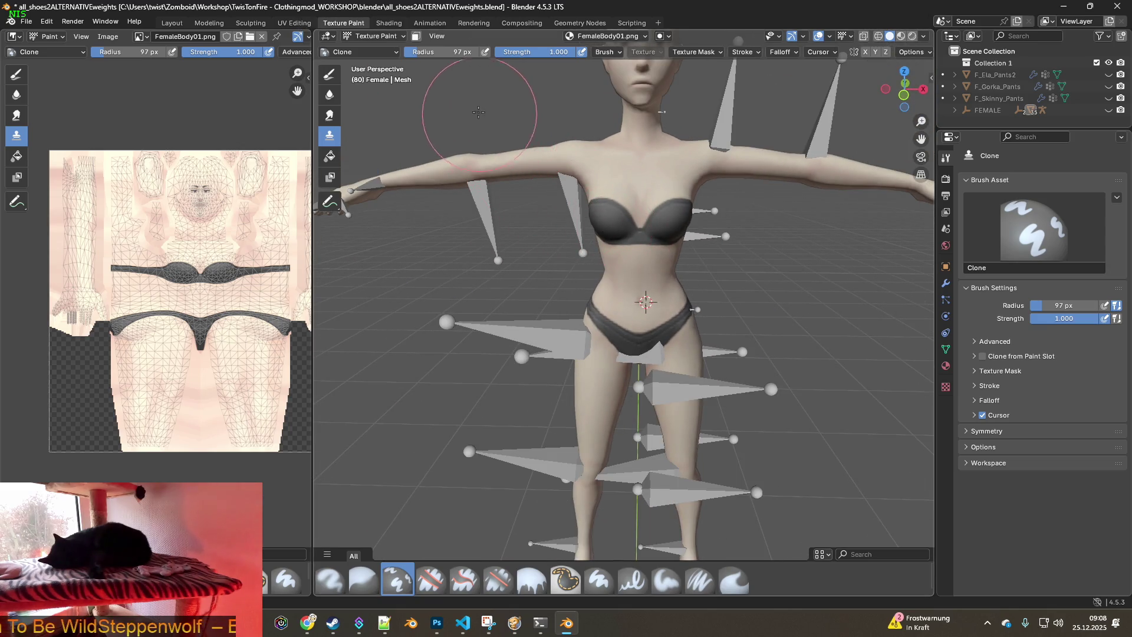
Make Stocking_Long.png the paint texture and widen the UV image area further
{"action": "left_click", "coordinate": [640, 37]}
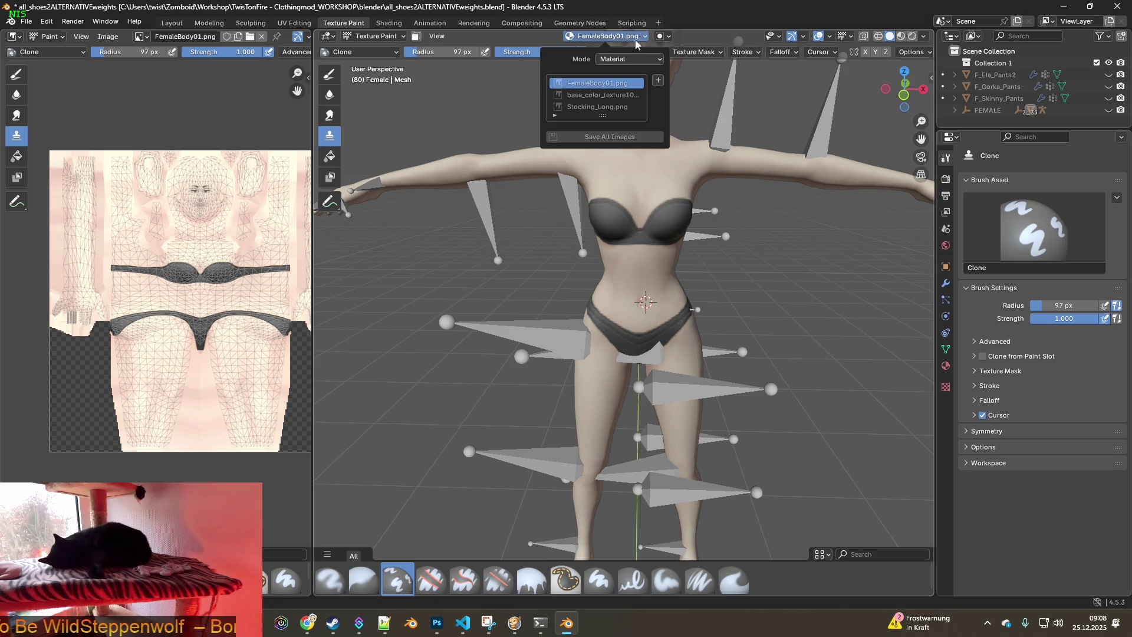
{"action": "left_click", "coordinate": [597, 106]}
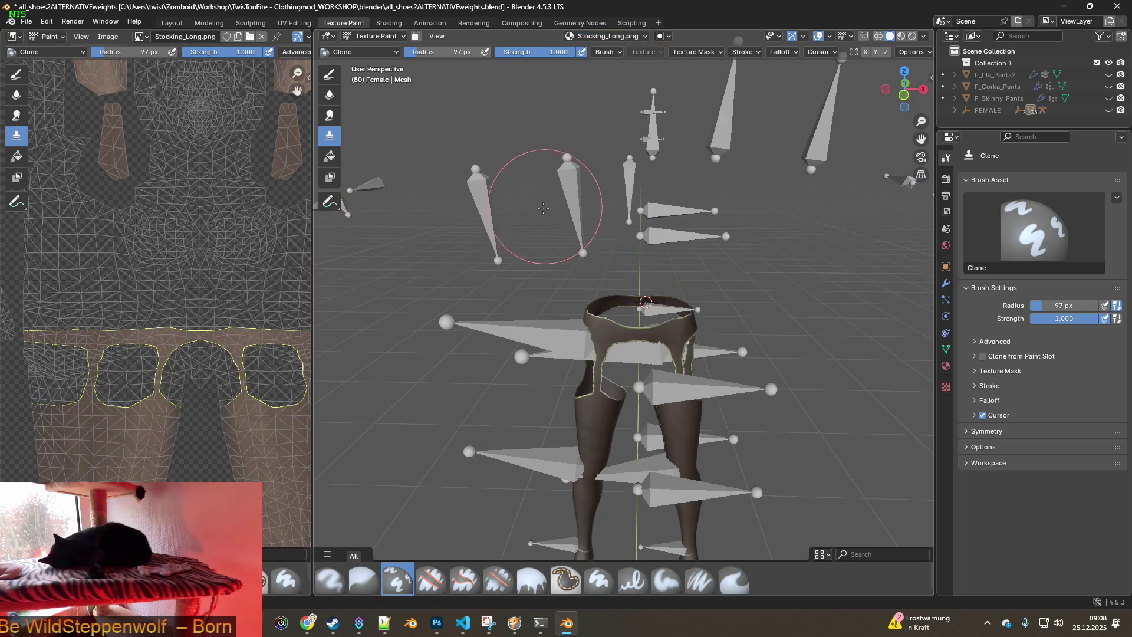
{"action": "mouse_move", "coordinate": [630, 316]}
{"action": "middle_mouse_down", "text": "shift"}
{"action": "mouse_move", "coordinate": [545, 226]}
{"action": "mouse_move", "coordinate": [544, 185]}
{"action": "mouse_move", "coordinate": [507, 271]}
{"action": "middle_mouse_up", "text": "shift"}
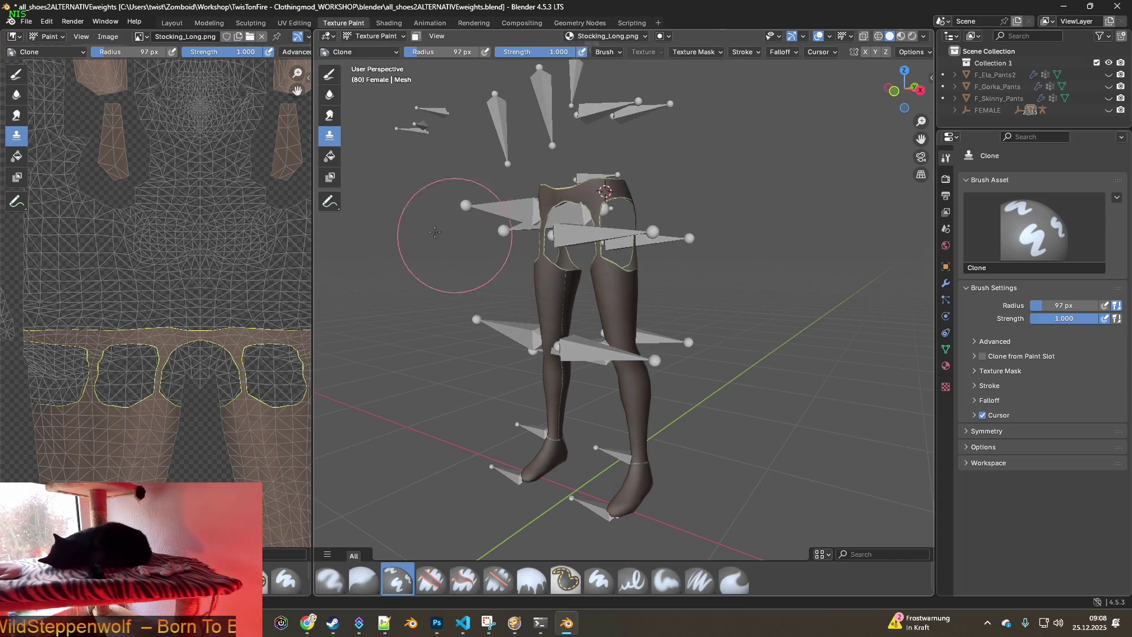
{"action": "left_click_drag", "start_coordinate": [312, 252], "coordinate": [396, 253]}
{"action": "scroll", "coordinate": [589, 238], "scroll_direction": "up", "scroll_amount": 5}
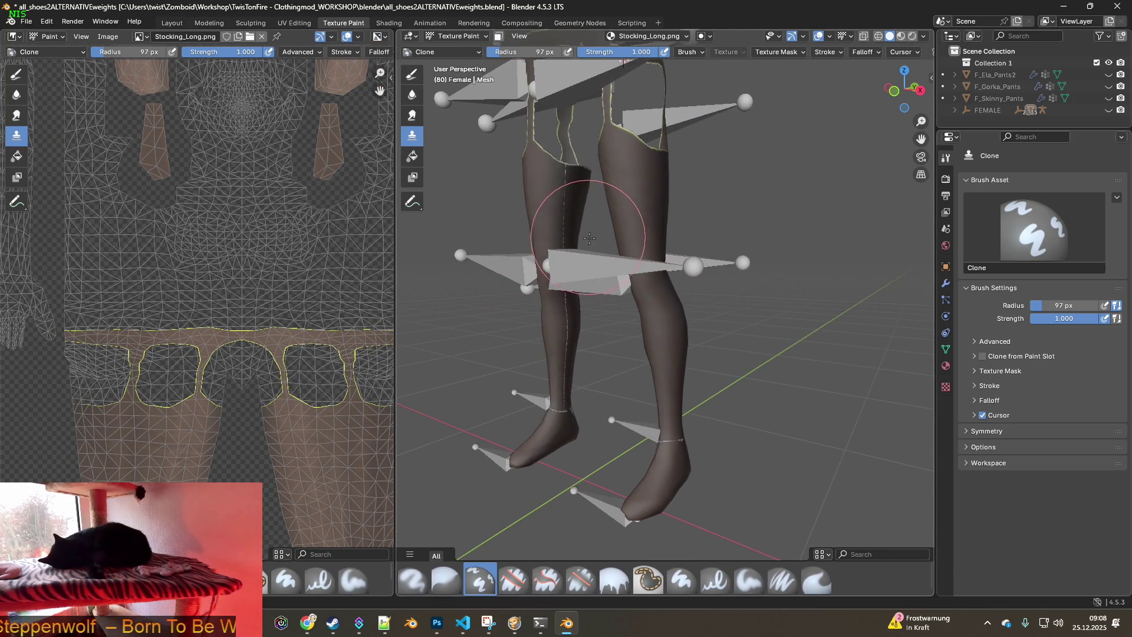
{"action": "scroll", "coordinate": [589, 238], "scroll_direction": "up", "scroll_amount": 3}
{"action": "mouse_move", "coordinate": [589, 238]}
{"action": "middle_mouse_down"}
{"action": "mouse_move", "coordinate": [667, 253]}
{"action": "mouse_move", "coordinate": [761, 247]}
{"action": "middle_mouse_up"}
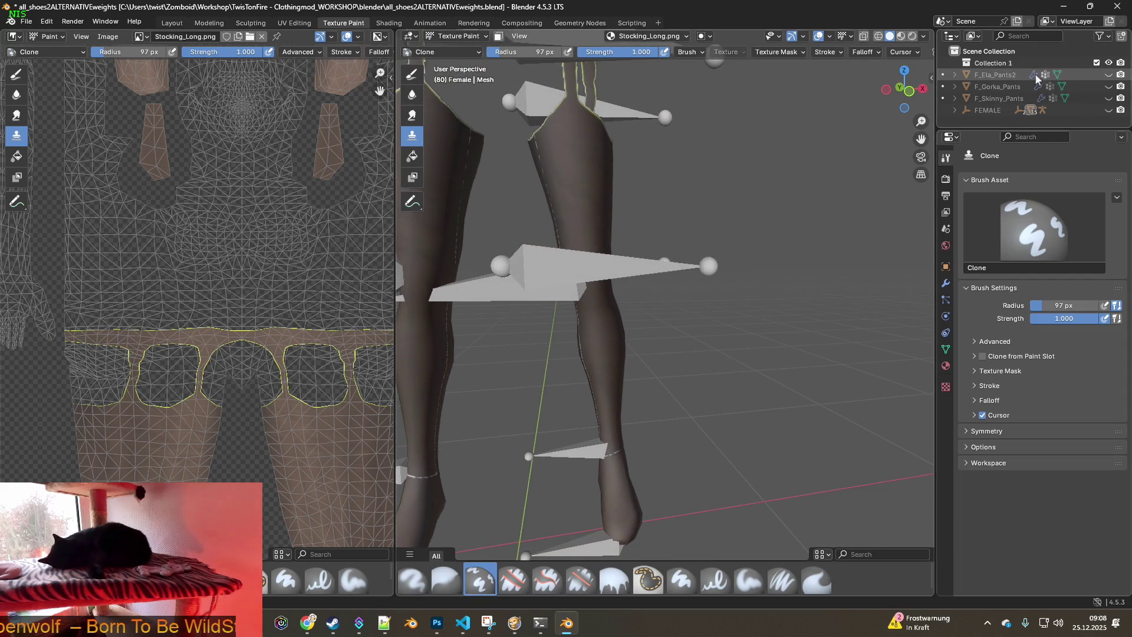
Expand FEMALE in the Outliner and hide the Bip01 armature bones
{"action": "left_click", "coordinate": [956, 110]}
{"action": "scroll", "coordinate": [979, 108], "scroll_direction": "down", "scroll_amount": 1}
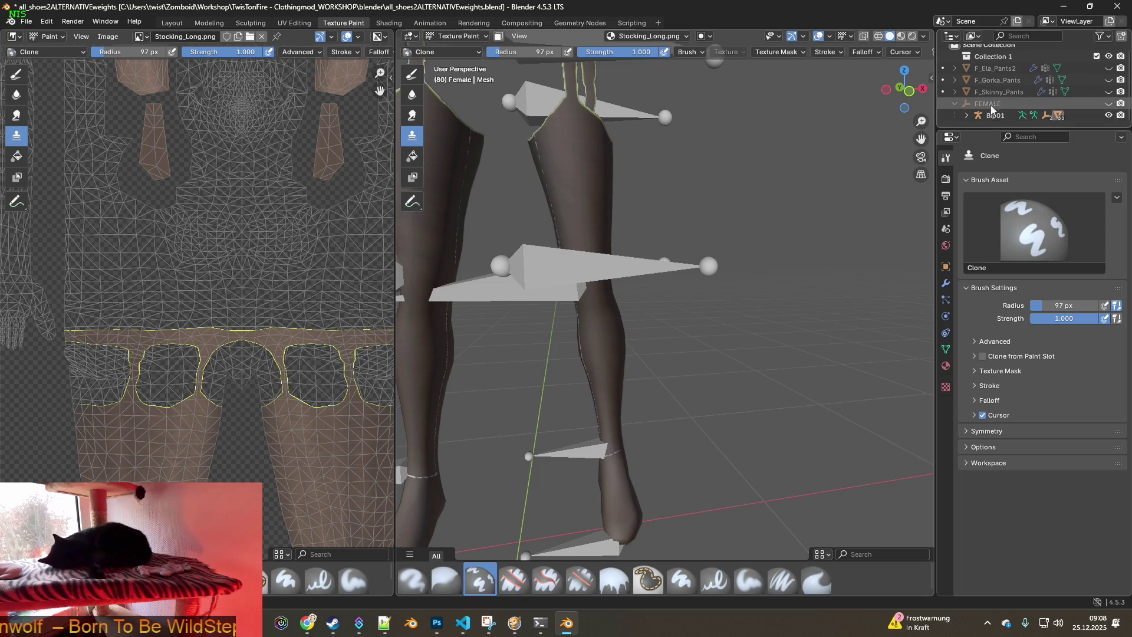
{"action": "left_click", "coordinate": [966, 116]}
{"action": "left_click", "coordinate": [1108, 116]}
{"action": "mouse_move", "coordinate": [750, 170]}
{"action": "middle_mouse_down"}
{"action": "mouse_move", "coordinate": [758, 177]}
{"action": "mouse_move", "coordinate": [671, 206]}
{"action": "mouse_move", "coordinate": [683, 222]}
{"action": "mouse_move", "coordinate": [657, 225]}
{"action": "middle_mouse_up"}
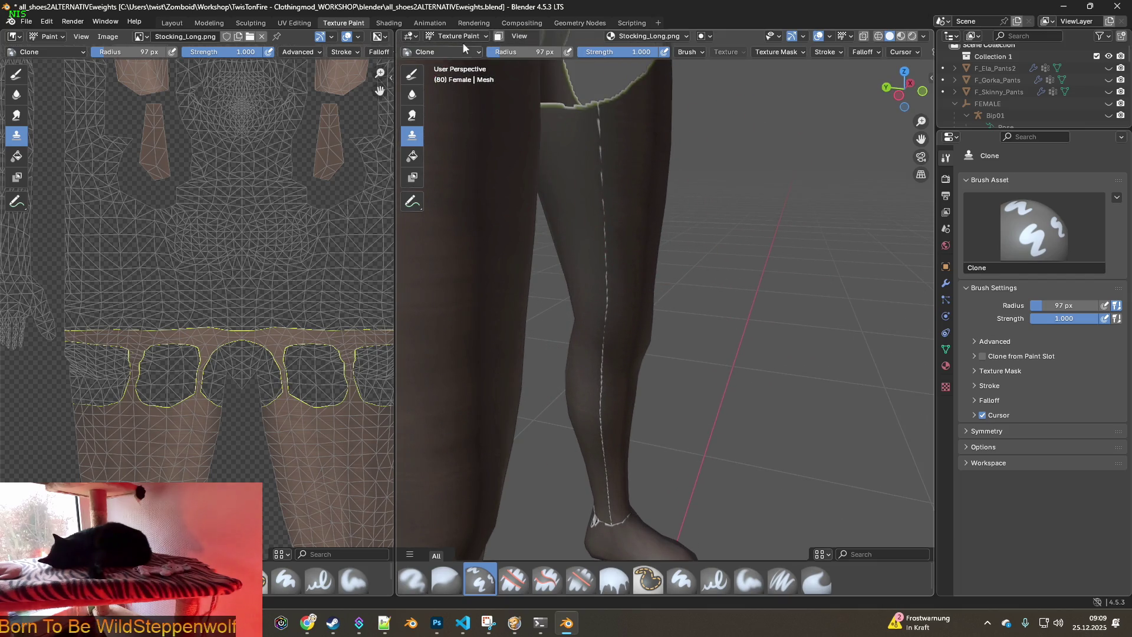
Shrink the clone brush radius to 51 px, inspect the stocking seam, then return to Shading
{"action": "left_click_drag", "start_coordinate": [499, 56], "coordinate": [484, 56]}
{"action": "scroll", "coordinate": [607, 177], "scroll_direction": "up", "scroll_amount": 4}
{"action": "middle_click_drag", "start_coordinate": [570, 178], "coordinate": [576, 202]}
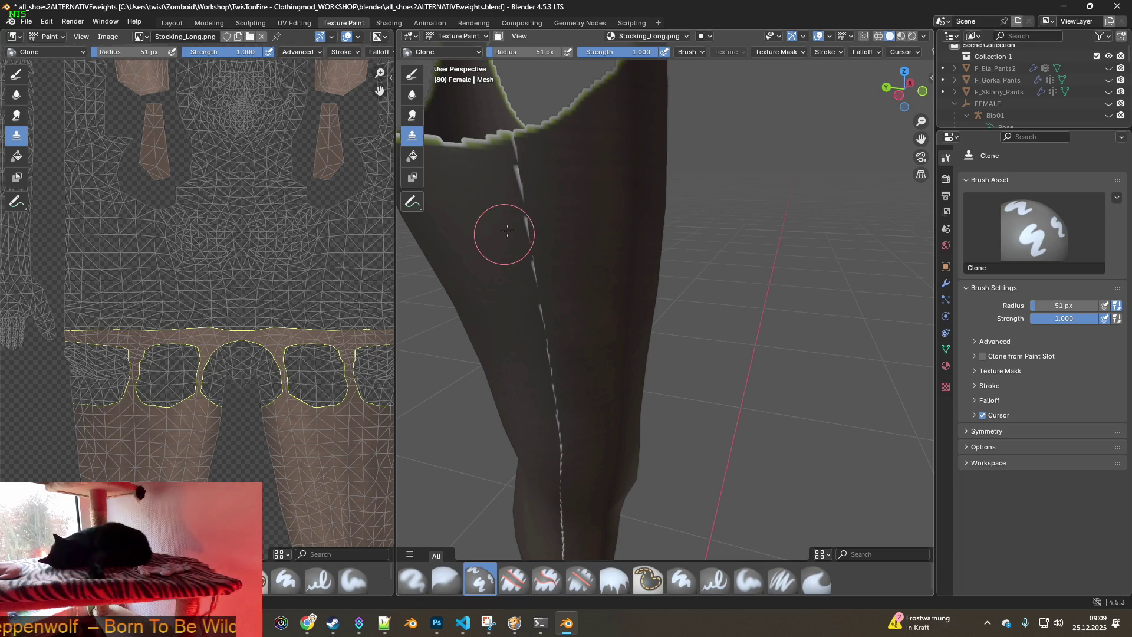
{"action": "mouse_move", "coordinate": [505, 199]}
{"action": "middle_mouse_down"}
{"action": "mouse_move", "coordinate": [600, 225]}
{"action": "mouse_move", "coordinate": [579, 227]}
{"action": "middle_mouse_up"}
{"action": "key", "text": "alt+Tab"}
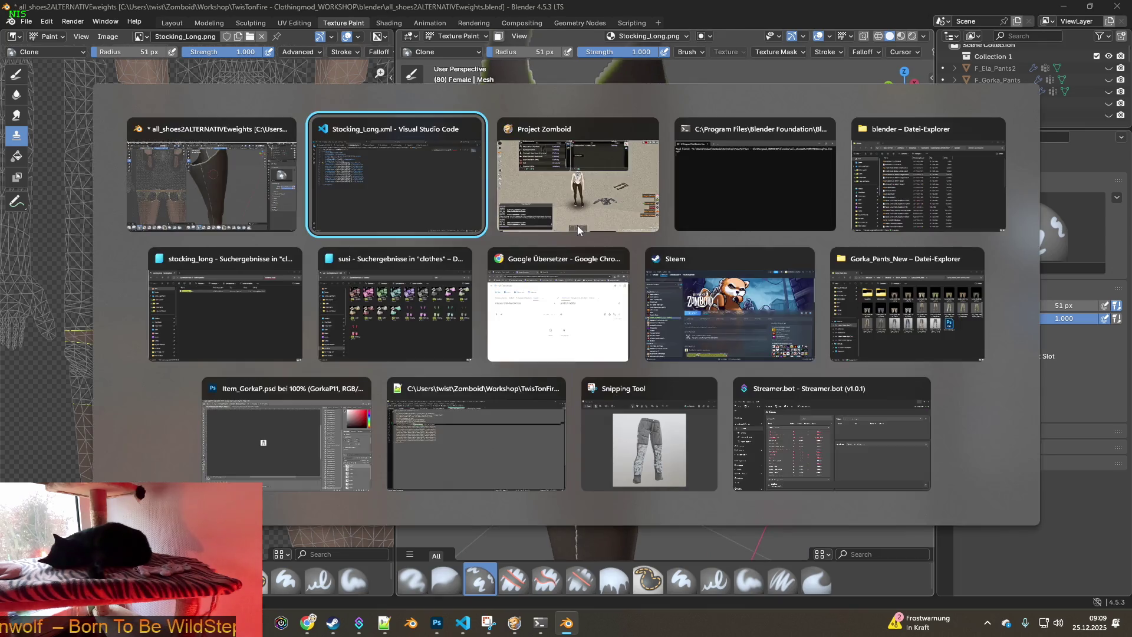
{"action": "key", "text": "alt+Tab"}
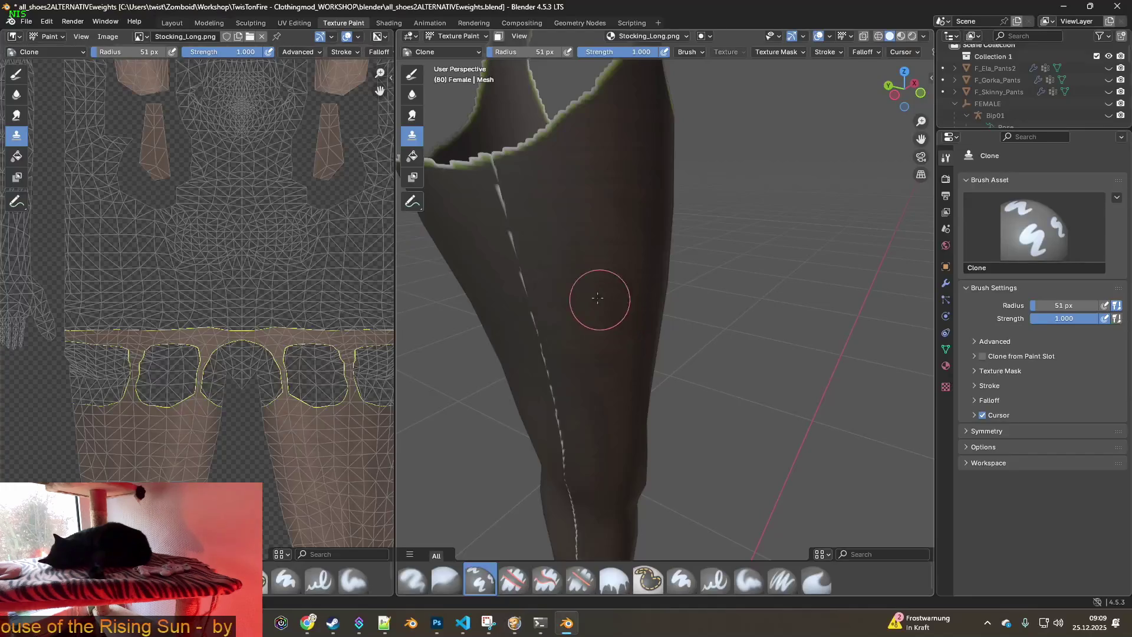
{"action": "middle_click_drag", "start_coordinate": [556, 263], "coordinate": [581, 264]}
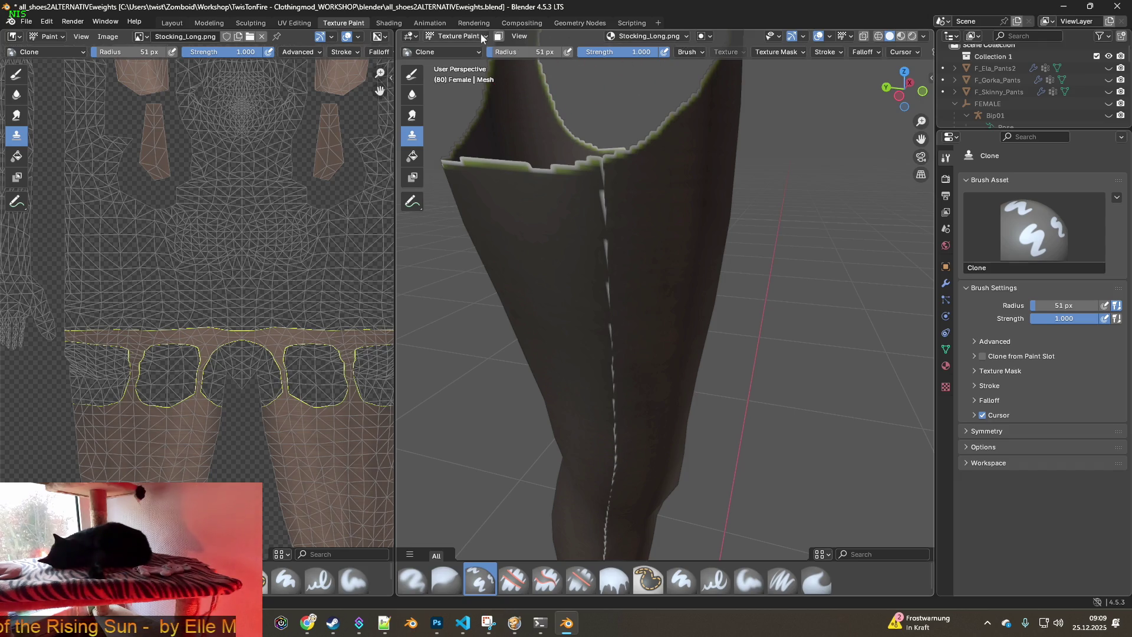
{"action": "left_click", "coordinate": [388, 23]}
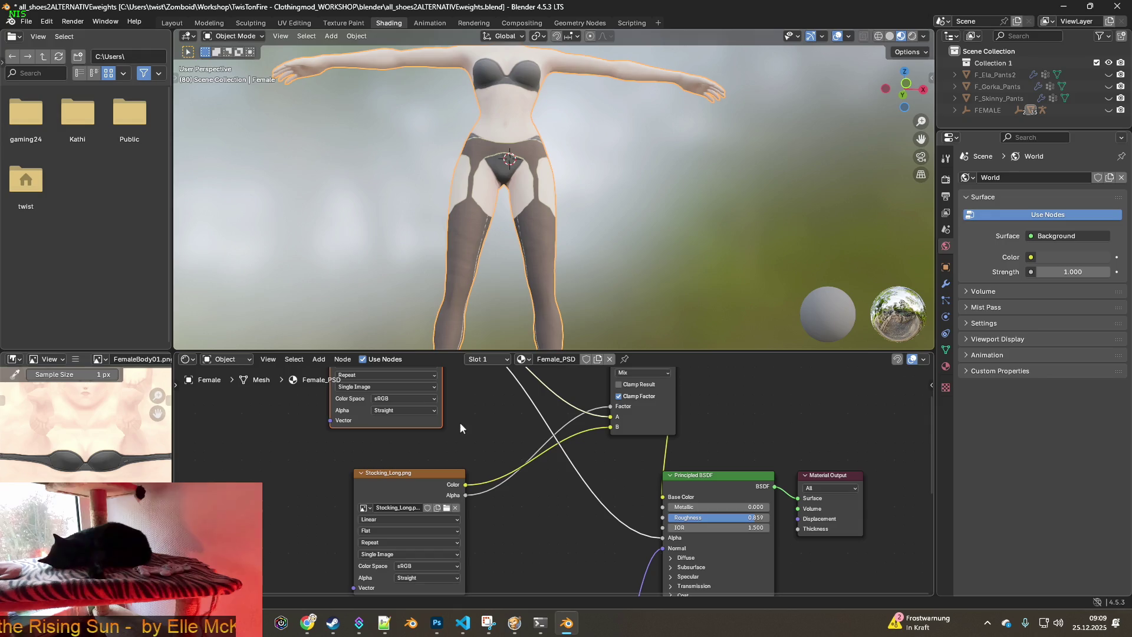
Filter the image file browser to Stocking_Long files using the copied name stem
{"action": "left_click", "coordinate": [446, 507]}
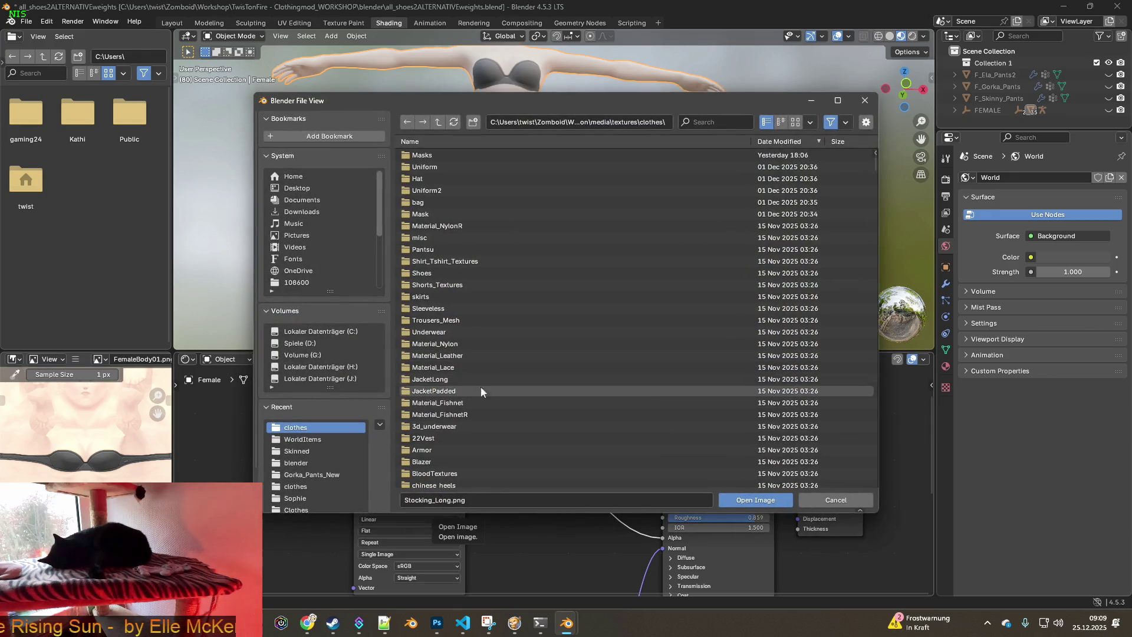
{"action": "left_click", "coordinate": [464, 501]}
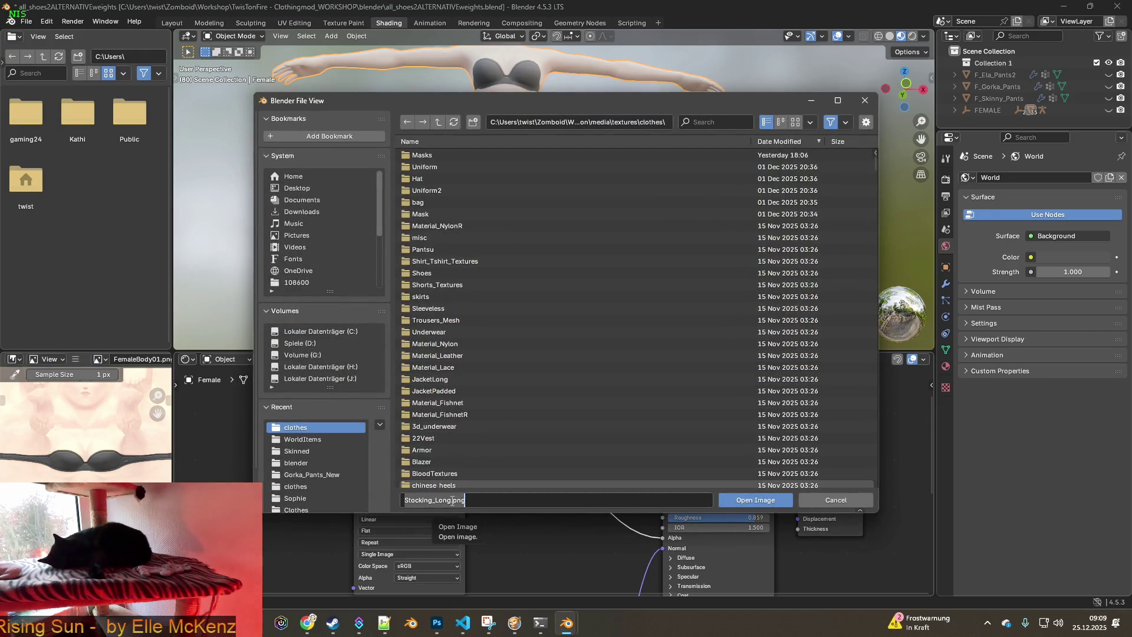
{"action": "left_click_drag", "start_coordinate": [451, 501], "coordinate": [405, 500]}
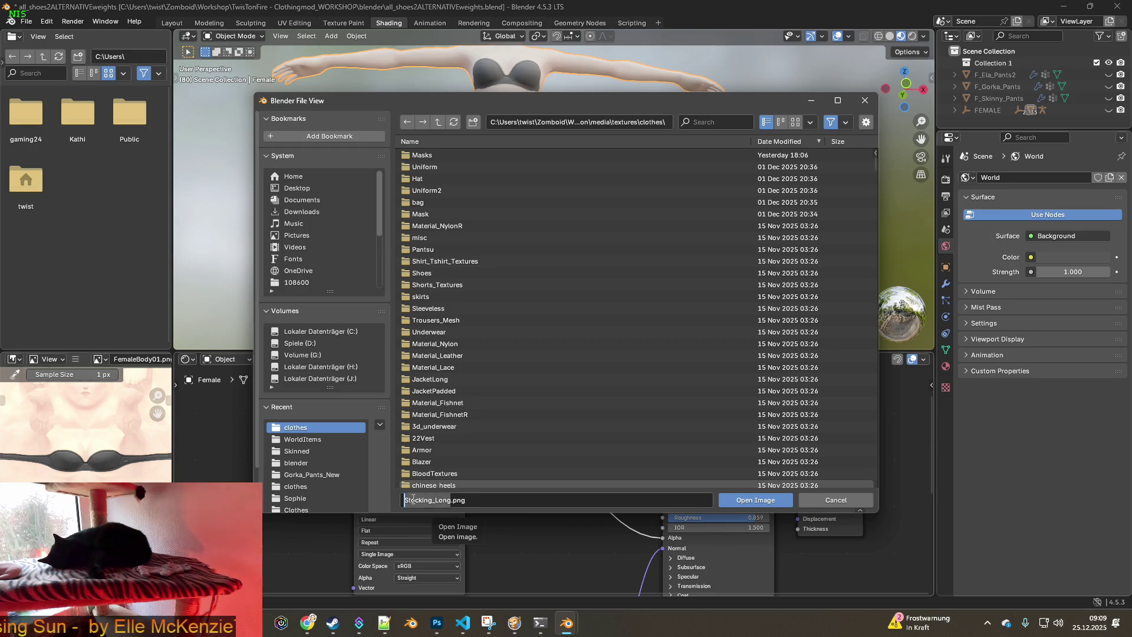
{"action": "key", "text": "ctrl+c"}
{"action": "key", "text": "ctrl+f"}
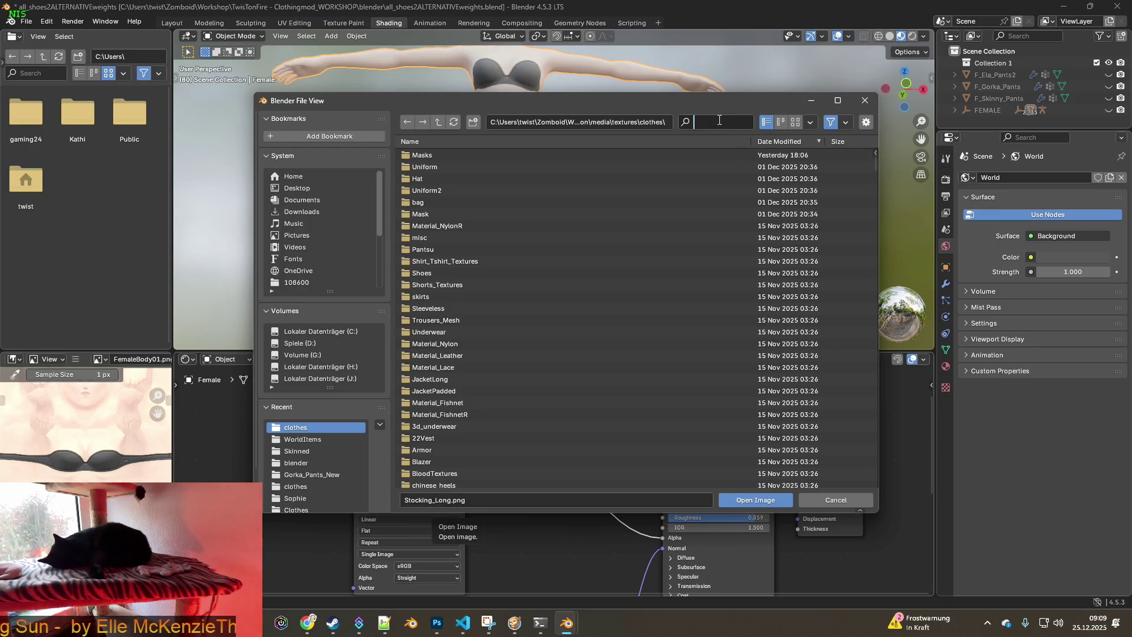
{"action": "key", "text": "ctrl+v"}
{"action": "left_click", "coordinate": [463, 230]}
{"action": "left_click", "coordinate": [463, 229]}
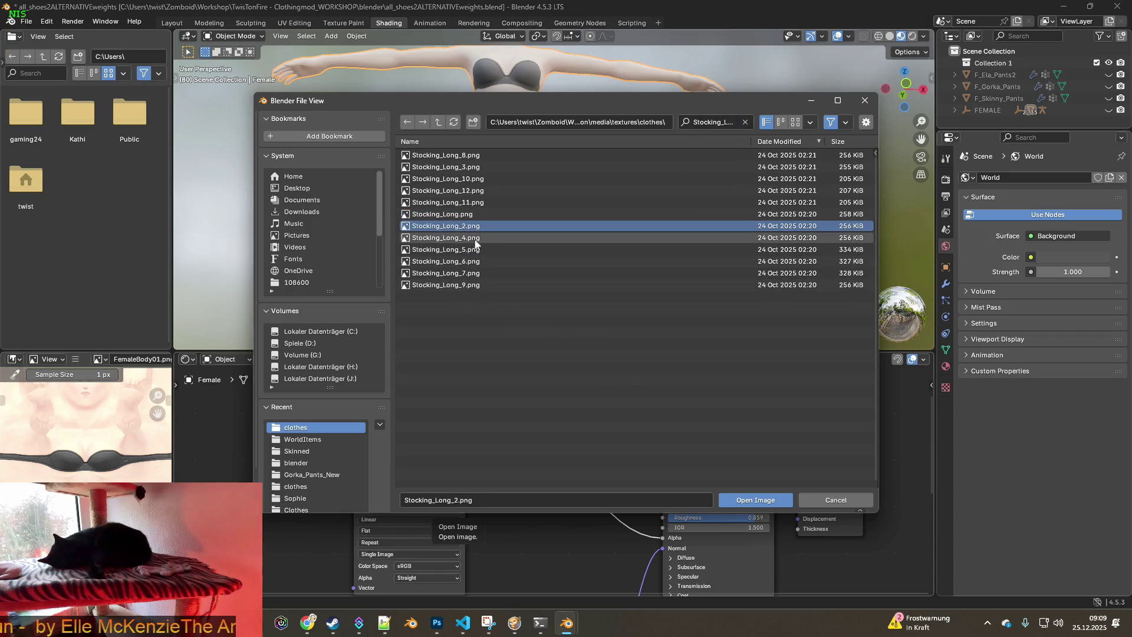
Sort the stocking files by name and load the original Stocking_Long.png
{"action": "left_click", "coordinate": [431, 144]}
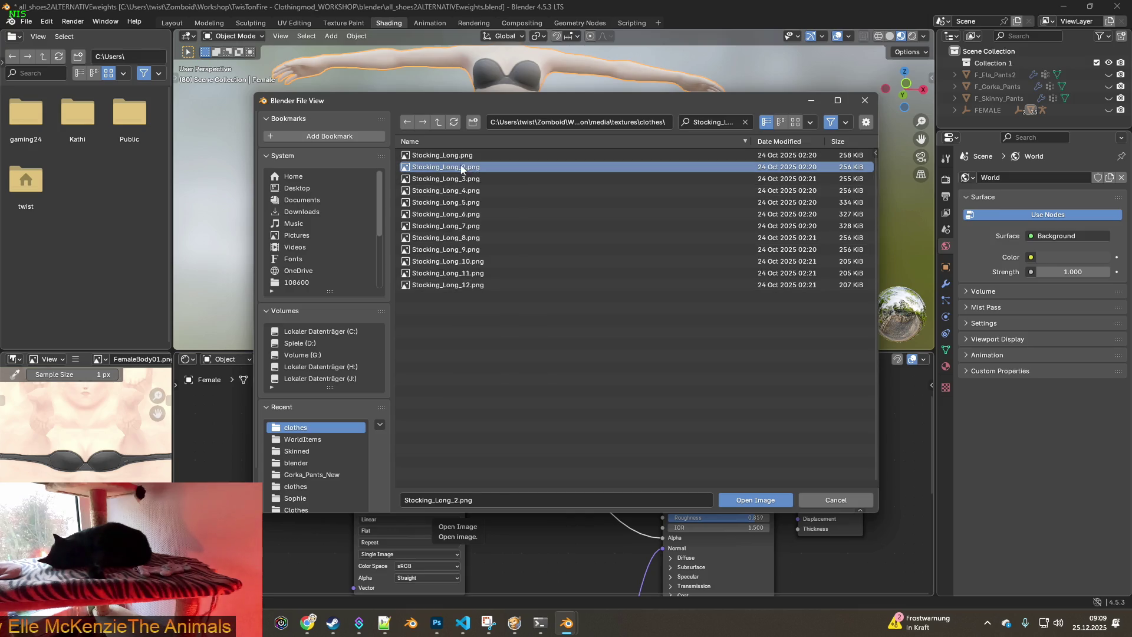
{"action": "mouse_move", "coordinate": [455, 170]}
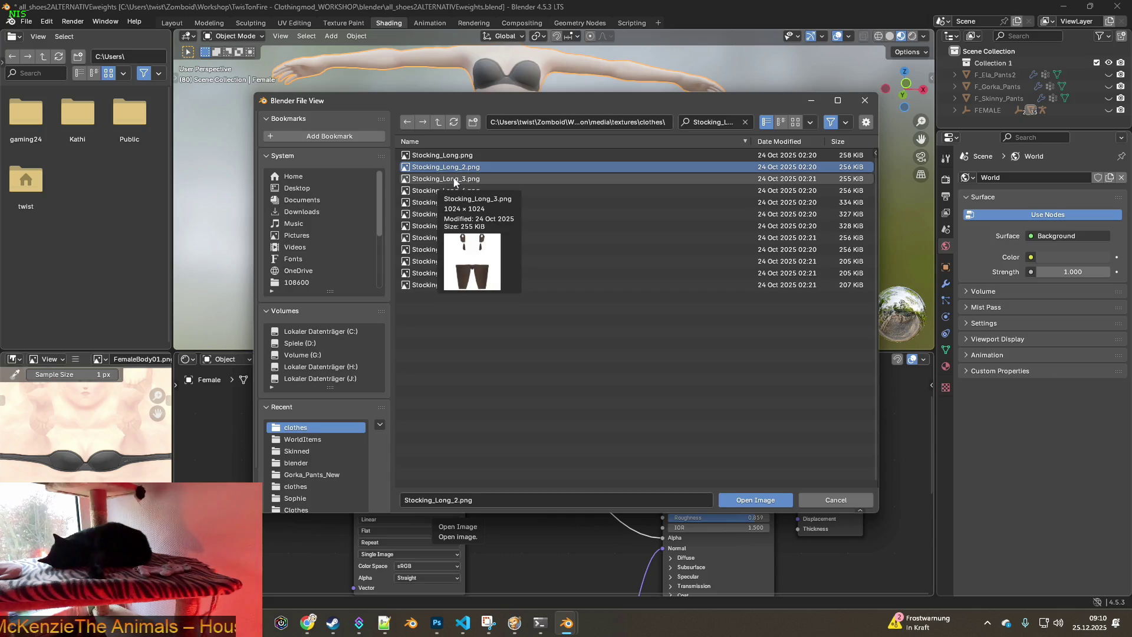
{"action": "mouse_move", "coordinate": [453, 193]}
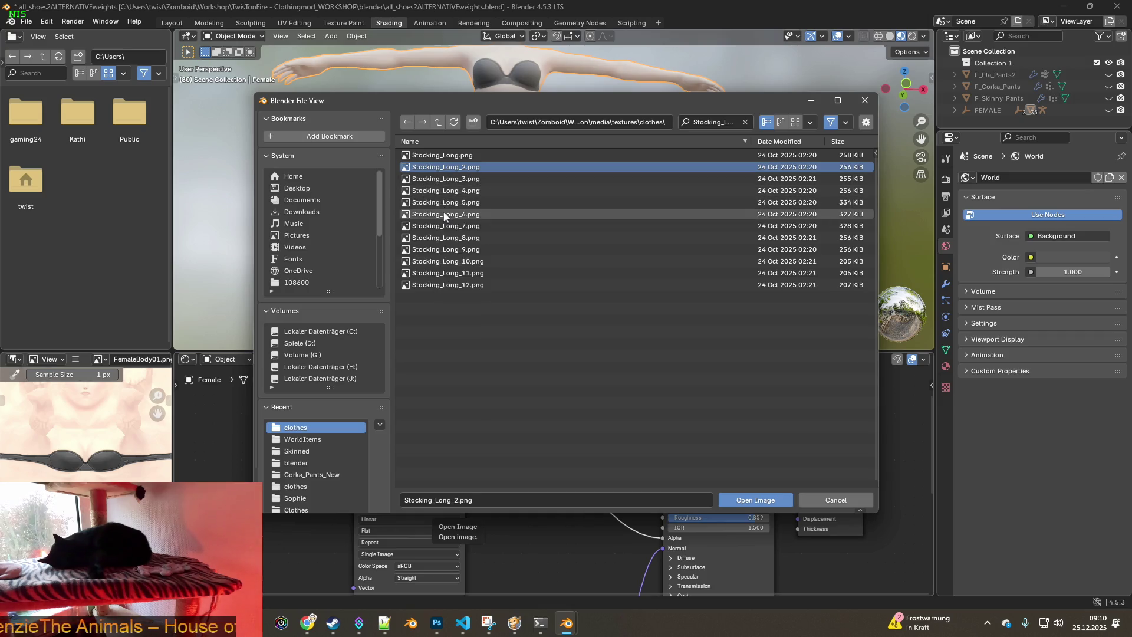
{"action": "mouse_move", "coordinate": [445, 216]}
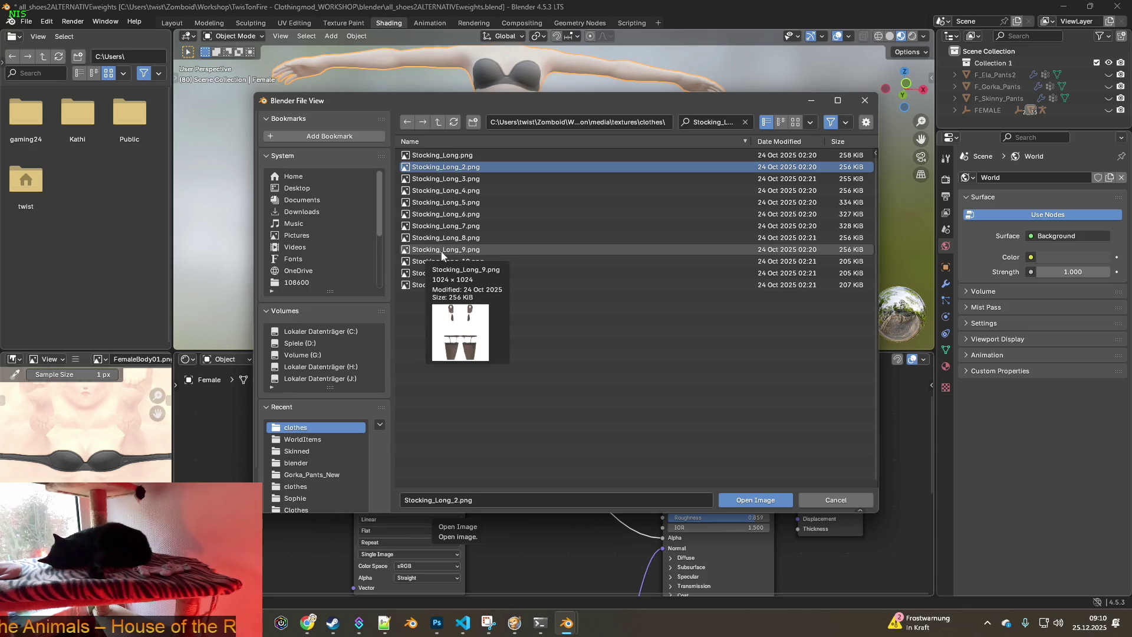
{"action": "mouse_move", "coordinate": [444, 267]}
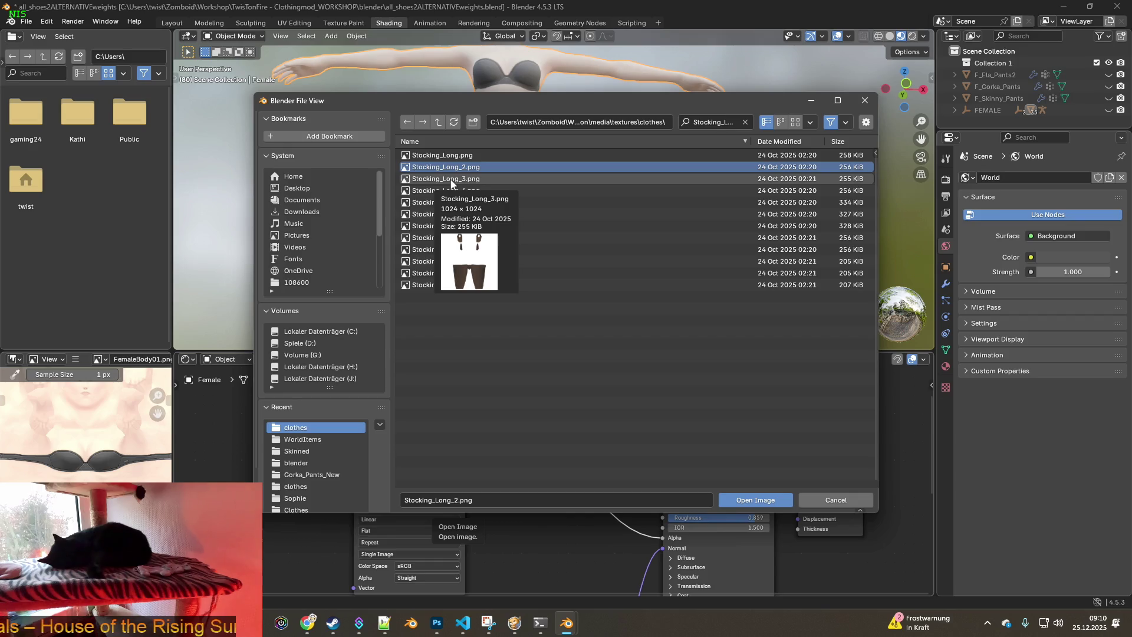
{"action": "mouse_move", "coordinate": [452, 158]}
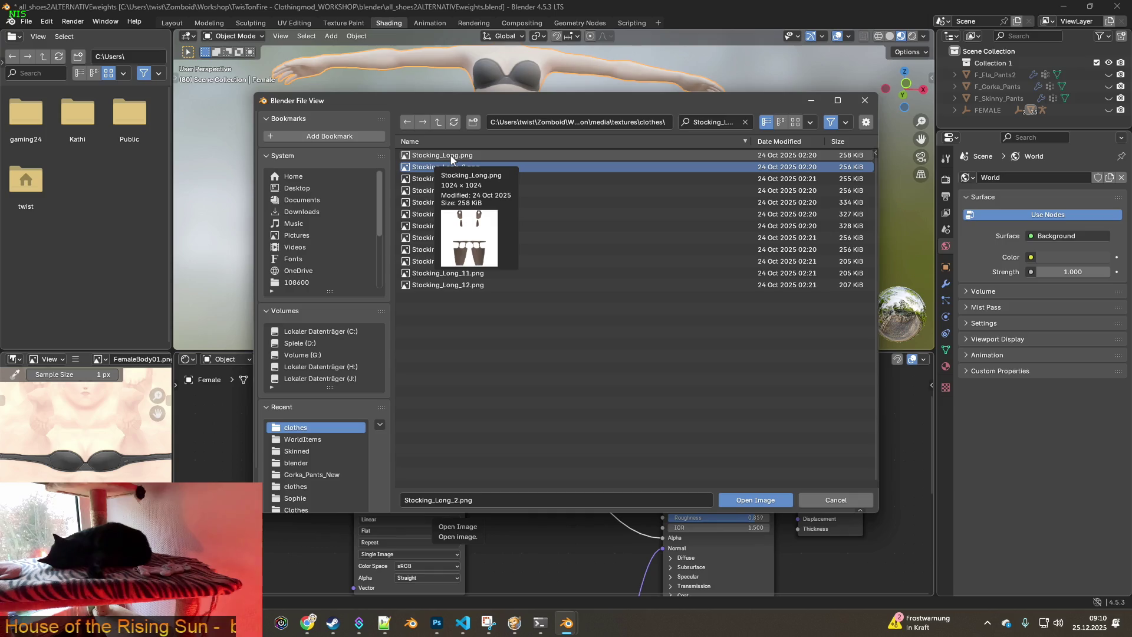
{"action": "left_click", "coordinate": [451, 156]}
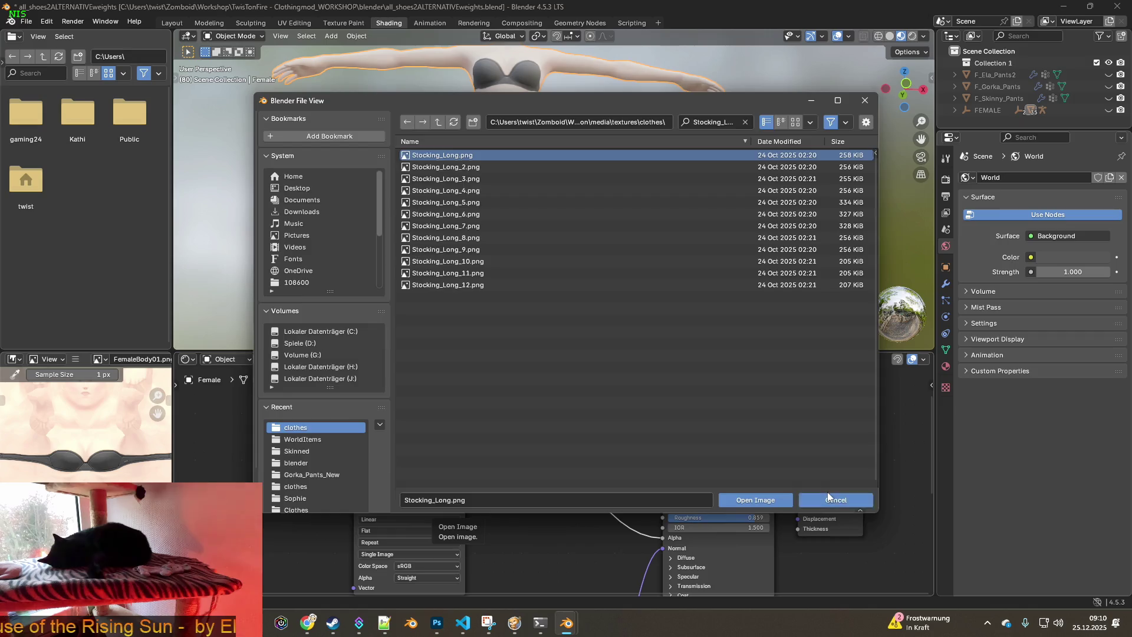
{"action": "key", "text": "Return"}
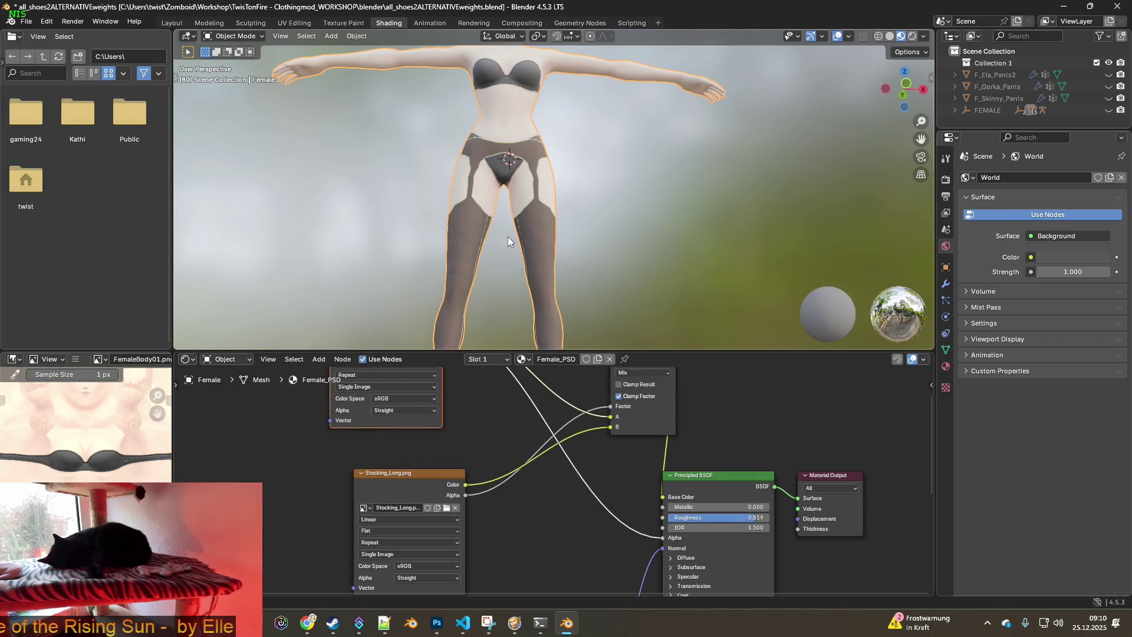
Enter Texture Paint, clone-paint near the stocking top, and move in on the lower leg
{"action": "left_click", "coordinate": [344, 23]}
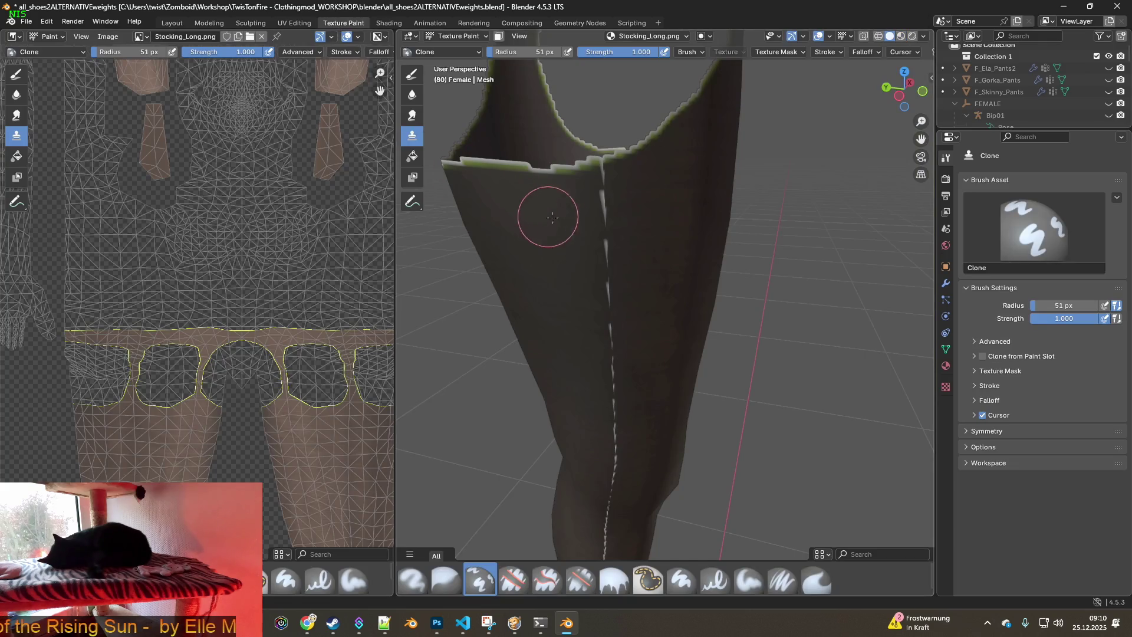
{"action": "scroll", "coordinate": [649, 229], "scroll_direction": "up", "scroll_amount": 5}
{"action": "scroll", "coordinate": [649, 229], "scroll_direction": "down", "scroll_amount": 5}
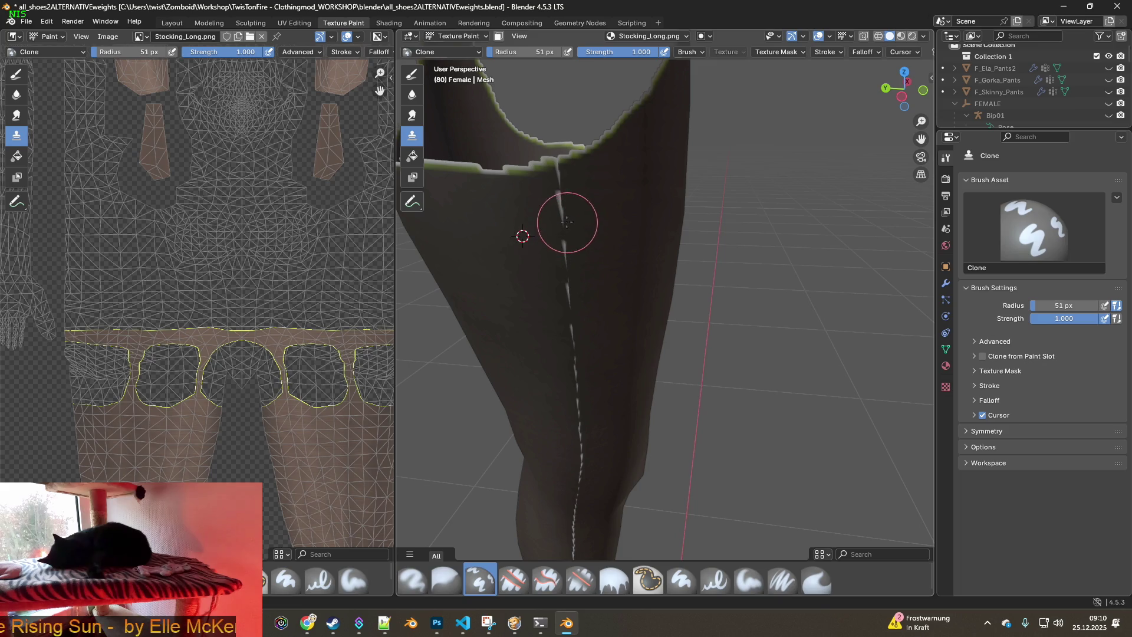
{"action": "left_click_drag", "start_coordinate": [562, 222], "coordinate": [562, 210]}
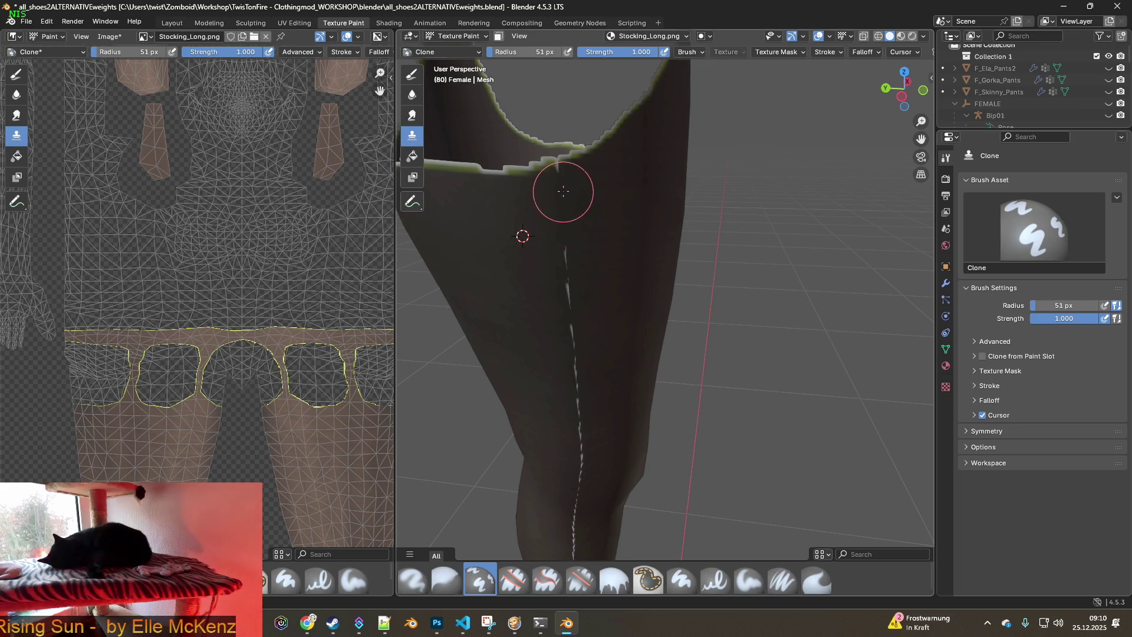
{"action": "middle_click_drag", "start_coordinate": [590, 310], "coordinate": [546, 189]}
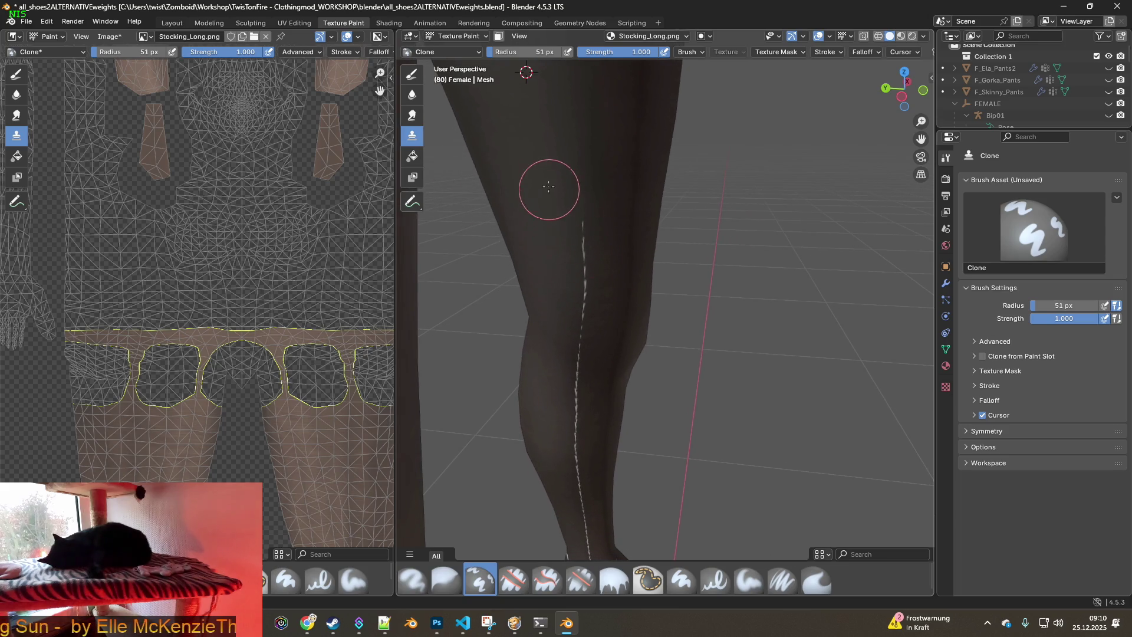
{"action": "middle_click_drag", "start_coordinate": [588, 286], "coordinate": [581, 228]}
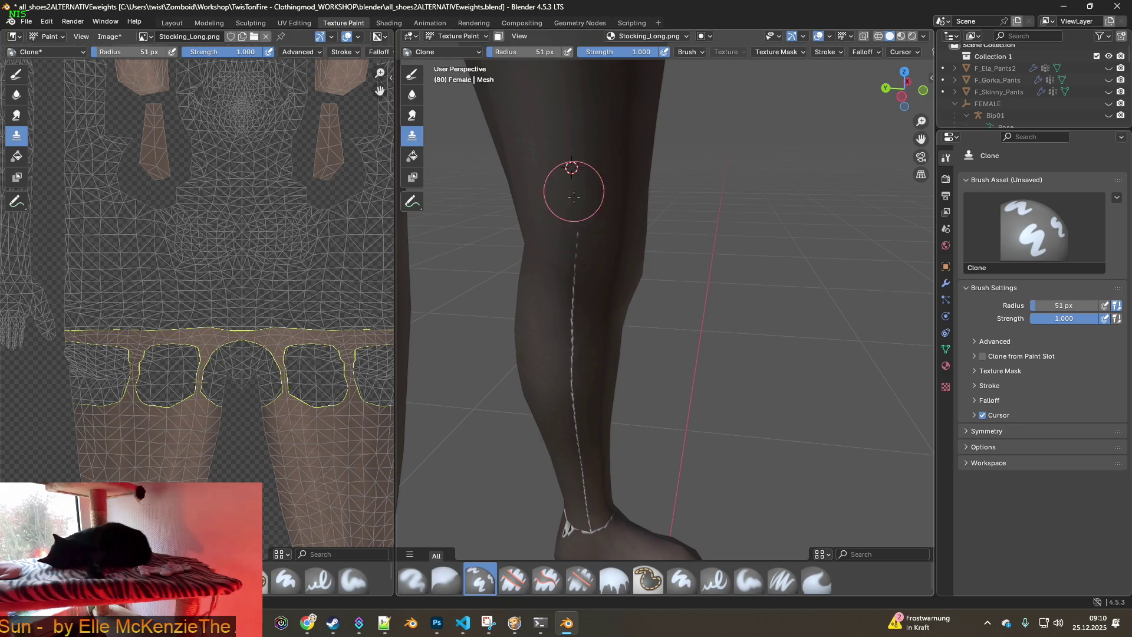
{"action": "mouse_move", "coordinate": [574, 329]}
{"action": "middle_mouse_down"}
{"action": "mouse_move", "coordinate": [576, 248]}
{"action": "mouse_move", "coordinate": [531, 247]}
{"action": "middle_mouse_up"}
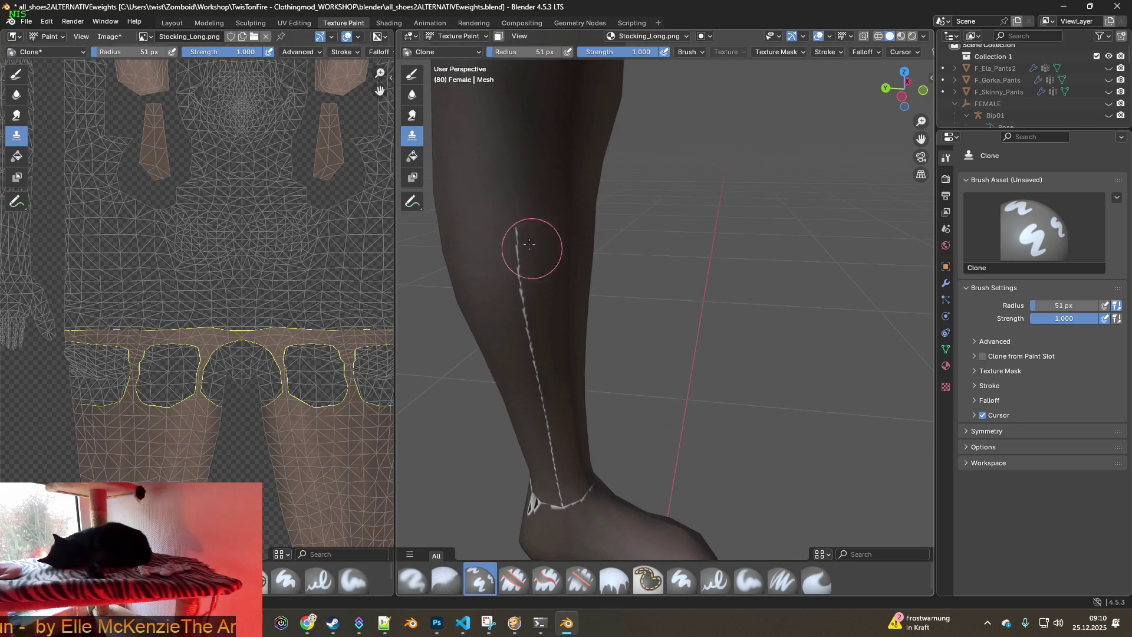
Set a clone source beside the seam and paint it out from the upper leg to the ankle
{"action": "left_click", "coordinate": [489, 197], "text": "ctrl"}
{"action": "left_click_drag", "start_coordinate": [518, 233], "coordinate": [528, 357]}
{"action": "middle_click_drag", "start_coordinate": [528, 357], "coordinate": [513, 260]}
{"action": "mouse_move", "coordinate": [513, 266]}
{"action": "left_mouse_down"}
{"action": "mouse_move", "coordinate": [531, 397]}
{"action": "mouse_move", "coordinate": [551, 409]}
{"action": "left_mouse_up"}
{"action": "middle_click_drag", "start_coordinate": [551, 409], "coordinate": [616, 388]}
{"action": "scroll", "coordinate": [616, 388], "scroll_direction": "down", "scroll_amount": 6}
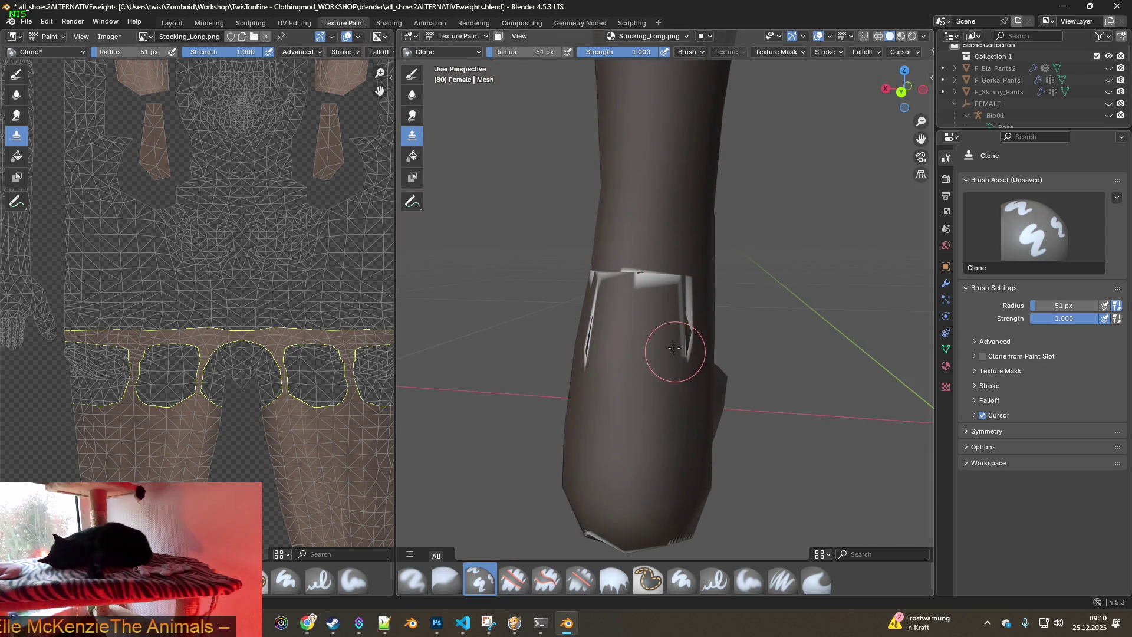
Pick a new clone source on the upper leg and cover the white band and ankle streaks
{"action": "left_click", "coordinate": [669, 144], "text": "ctrl"}
{"action": "mouse_move", "coordinate": [674, 253]}
{"action": "left_mouse_down"}
{"action": "mouse_move", "coordinate": [678, 313]}
{"action": "mouse_move", "coordinate": [638, 303]}
{"action": "left_mouse_up"}
{"action": "middle_click_drag", "start_coordinate": [600, 322], "coordinate": [749, 316]}
{"action": "mouse_move", "coordinate": [749, 316]}
{"action": "left_mouse_down"}
{"action": "mouse_move", "coordinate": [796, 341]}
{"action": "mouse_move", "coordinate": [803, 362]}
{"action": "mouse_move", "coordinate": [804, 298]}
{"action": "mouse_move", "coordinate": [758, 290]}
{"action": "mouse_move", "coordinate": [771, 291]}
{"action": "left_mouse_up"}
{"action": "middle_click_drag", "start_coordinate": [771, 291], "coordinate": [758, 302]}
{"action": "scroll", "coordinate": [758, 302], "scroll_direction": "down", "scroll_amount": 3}
Reposition the clone source on the leg and paint out the remaining seam from ankle upward
{"action": "mouse_move", "coordinate": [751, 245]}
{"action": "middle_mouse_down"}
{"action": "mouse_move", "coordinate": [725, 260]}
{"action": "mouse_move", "coordinate": [632, 252]}
{"action": "mouse_move", "coordinate": [667, 258]}
{"action": "mouse_move", "coordinate": [591, 265]}
{"action": "middle_mouse_up"}
{"action": "scroll", "coordinate": [667, 258], "scroll_direction": "up", "scroll_amount": 2}
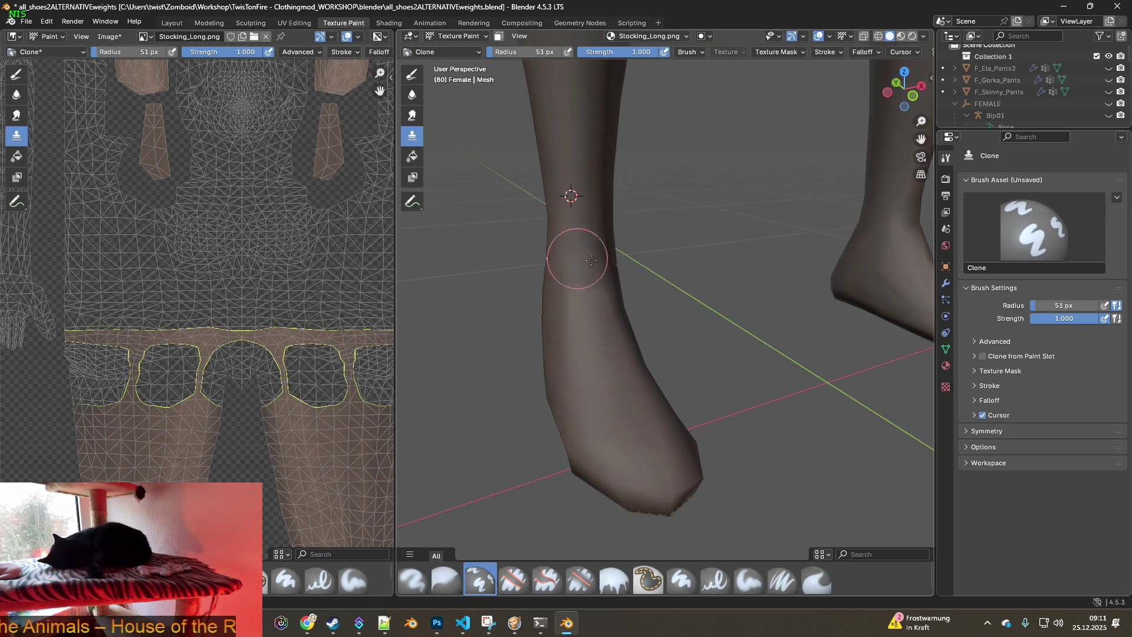
{"action": "middle_click_drag", "start_coordinate": [610, 262], "coordinate": [577, 228]}
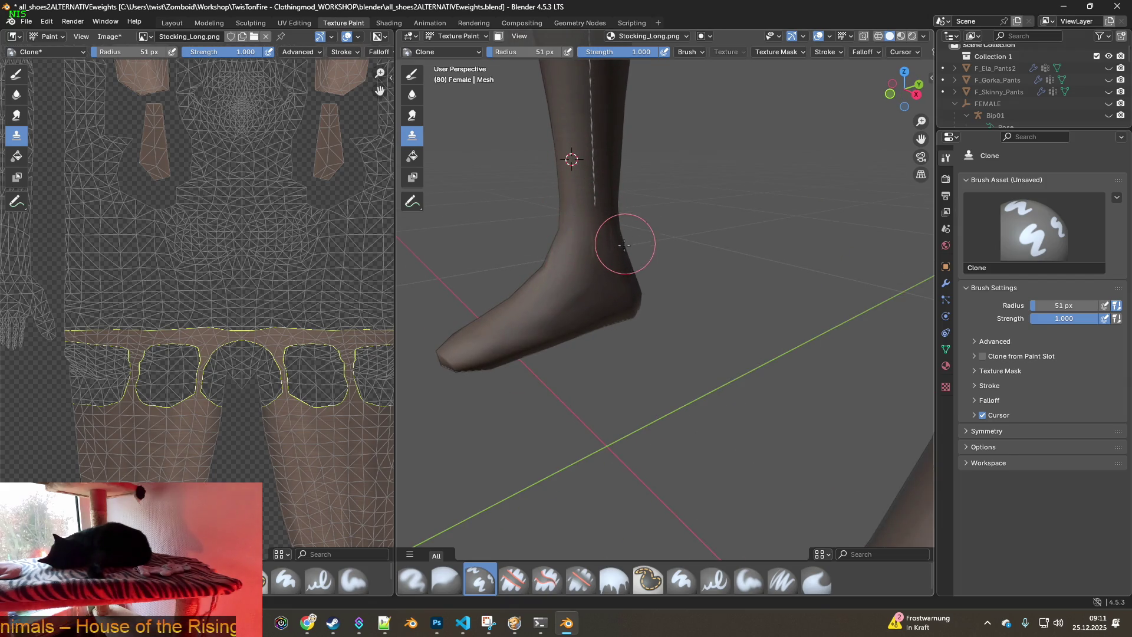
{"action": "mouse_move", "coordinate": [624, 245]}
{"action": "middle_mouse_down"}
{"action": "mouse_move", "coordinate": [598, 246]}
{"action": "mouse_move", "coordinate": [719, 236]}
{"action": "mouse_move", "coordinate": [584, 263]}
{"action": "mouse_move", "coordinate": [531, 309]}
{"action": "mouse_move", "coordinate": [566, 220]}
{"action": "middle_mouse_up"}
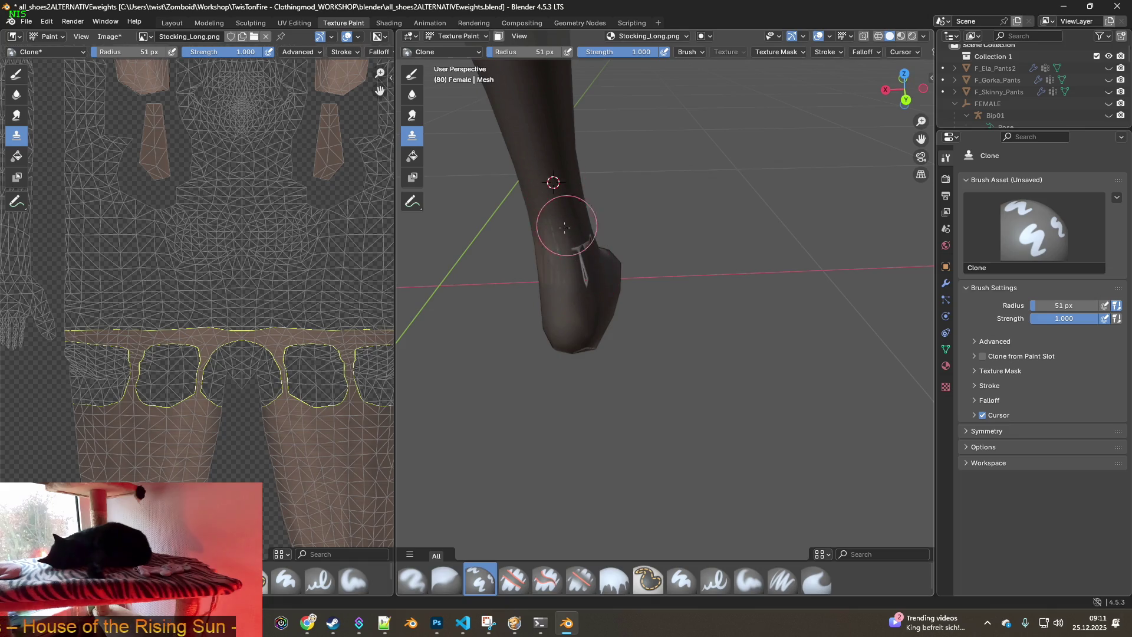
{"action": "middle_click_drag", "start_coordinate": [577, 263], "coordinate": [580, 251]}
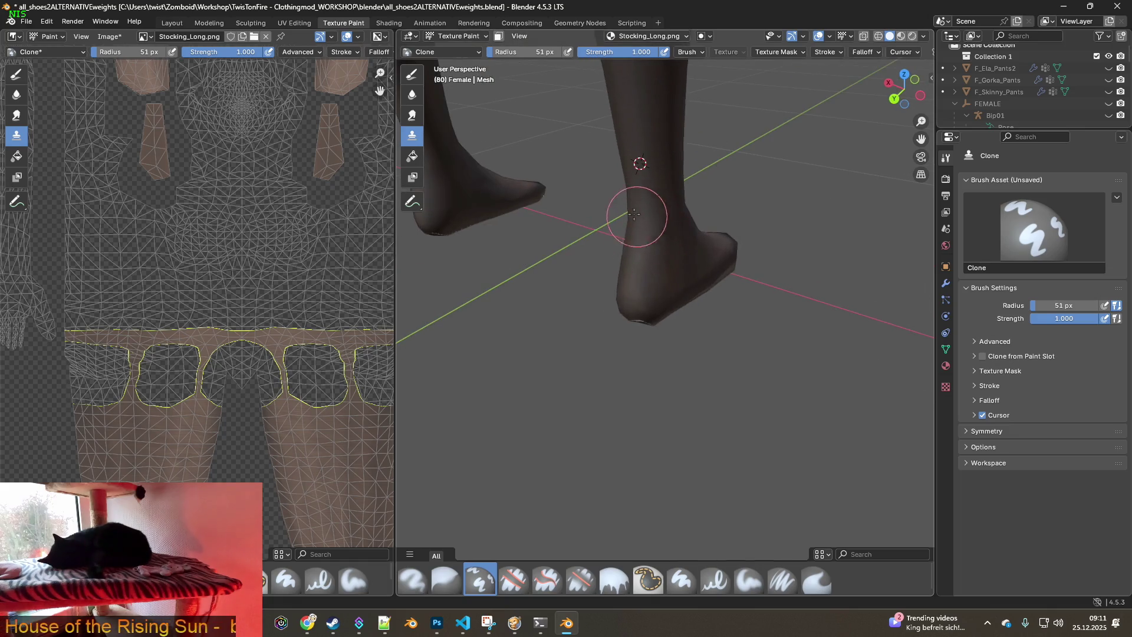
{"action": "mouse_move", "coordinate": [623, 212]}
{"action": "middle_mouse_down"}
{"action": "mouse_move", "coordinate": [589, 223]}
{"action": "mouse_move", "coordinate": [626, 227]}
{"action": "middle_mouse_up"}
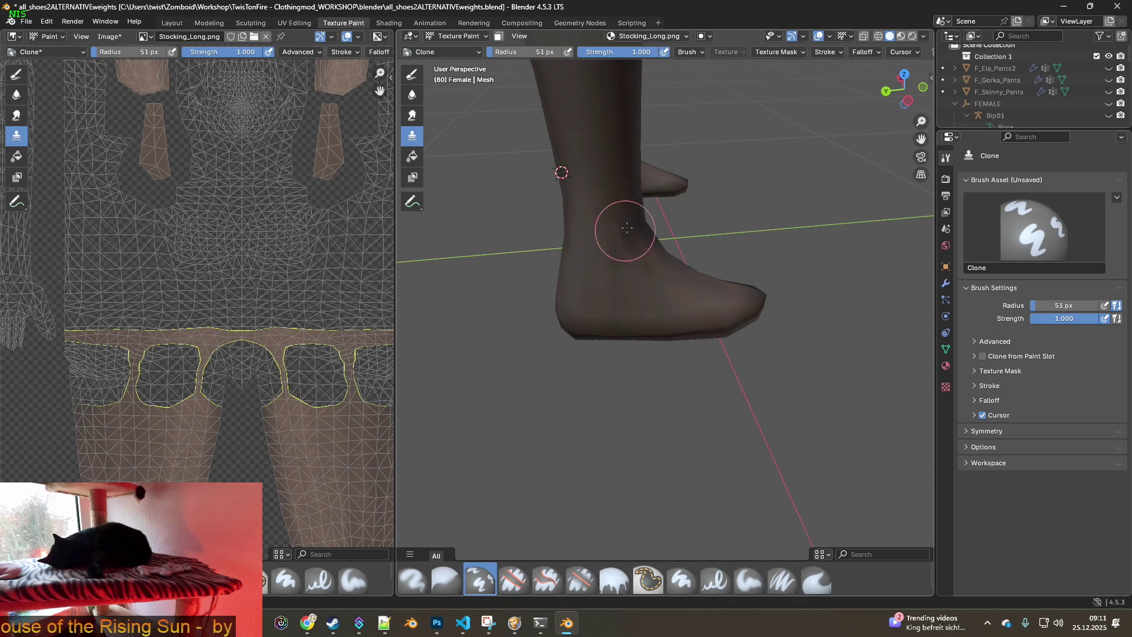
{"action": "left_click", "coordinate": [599, 174], "text": "ctrl"}
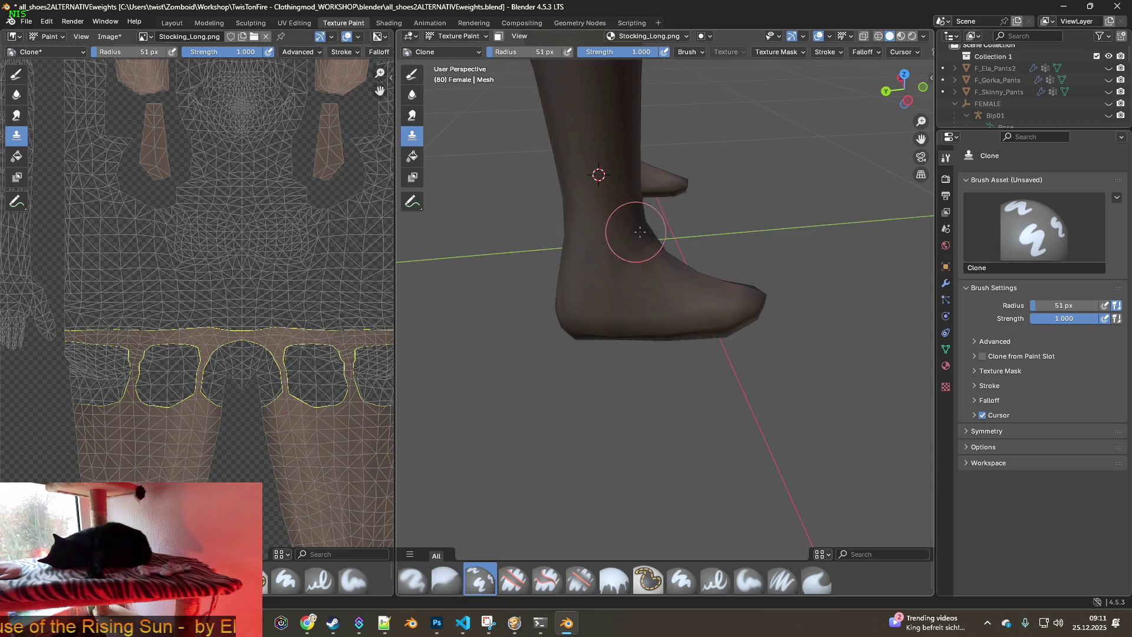
{"action": "mouse_move", "coordinate": [623, 256]}
{"action": "middle_mouse_down"}
{"action": "mouse_move", "coordinate": [793, 192]}
{"action": "mouse_move", "coordinate": [710, 311]}
{"action": "middle_mouse_up"}
{"action": "mouse_move", "coordinate": [691, 327]}
{"action": "left_mouse_down"}
{"action": "mouse_move", "coordinate": [691, 354]}
{"action": "mouse_move", "coordinate": [702, 118]}
{"action": "left_mouse_up"}
{"action": "middle_click_drag", "start_coordinate": [702, 118], "coordinate": [663, 353], "text": "shift"}
{"action": "left_click_drag", "start_coordinate": [663, 353], "coordinate": [653, 198]}
Clone-paint over the upper and lower parts of the leg seam from clean stocking beside it
{"action": "left_click", "coordinate": [607, 255], "text": "ctrl"}
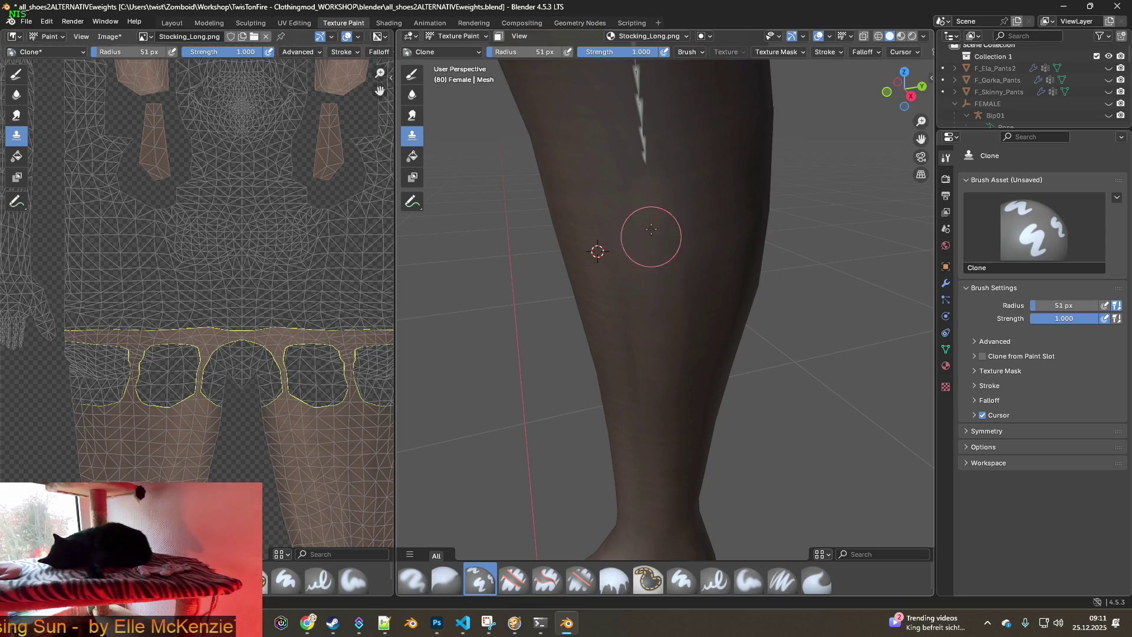
{"action": "mouse_move", "coordinate": [655, 228]}
{"action": "middle_mouse_down", "text": "shift"}
{"action": "mouse_move", "coordinate": [676, 339]}
{"action": "mouse_move", "coordinate": [703, 291]}
{"action": "middle_mouse_up", "text": "shift"}
{"action": "left_click", "coordinate": [694, 154], "text": "ctrl"}
{"action": "left_click_drag", "start_coordinate": [663, 197], "coordinate": [663, 277]}
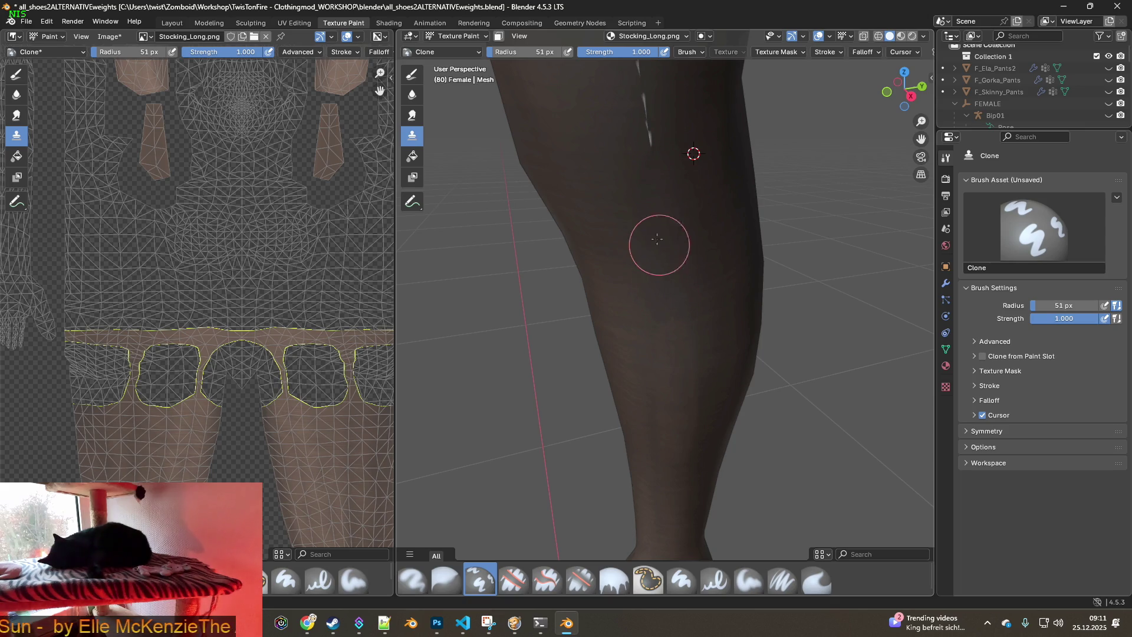
{"action": "middle_click_drag", "start_coordinate": [644, 197], "coordinate": [648, 294]}
{"action": "left_click", "coordinate": [548, 219], "text": "ctrl"}
{"action": "mouse_move", "coordinate": [602, 243]}
{"action": "left_mouse_down"}
{"action": "mouse_move", "coordinate": [624, 267]}
{"action": "mouse_move", "coordinate": [661, 408]}
{"action": "left_mouse_up"}
{"action": "middle_click_drag", "start_coordinate": [627, 266], "coordinate": [627, 308]}
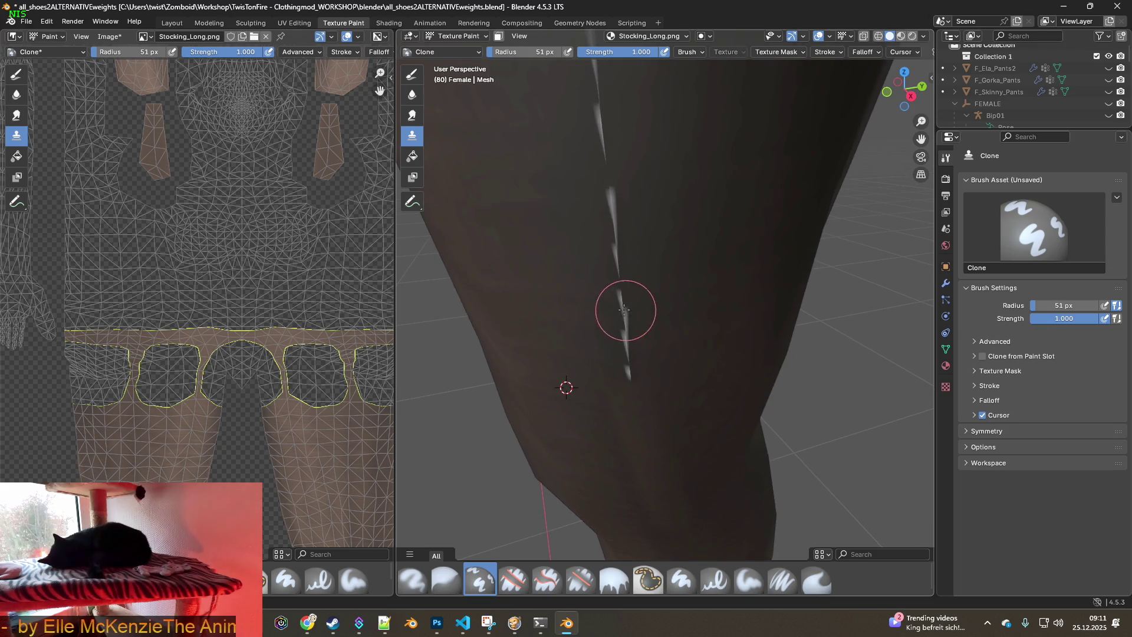
Re-set the clone source on clean stocking and paint the seam streak out further along the leg
{"action": "left_click", "coordinate": [530, 209], "text": "ctrl"}
{"action": "left_click_drag", "start_coordinate": [594, 213], "coordinate": [632, 333]}
{"action": "middle_click_drag", "start_coordinate": [631, 334], "coordinate": [633, 270]}
{"action": "left_click", "coordinate": [633, 269], "text": "ctrl"}
{"action": "left_click", "coordinate": [610, 210], "text": "ctrl"}
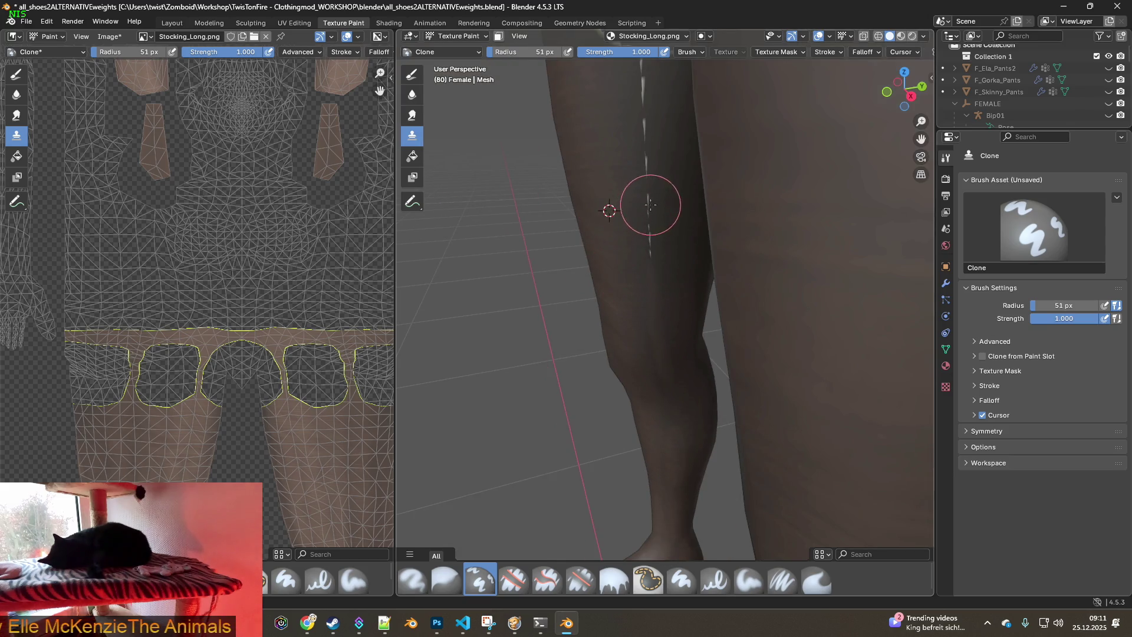
{"action": "left_click", "coordinate": [670, 126], "text": "ctrl"}
{"action": "left_click_drag", "start_coordinate": [670, 126], "coordinate": [648, 197]}
Undo the last two paint strokes and orbit to check both stockinged legs from behind
{"action": "key", "text": "ctrl+z"}
{"action": "key", "text": "ctrl+z"}
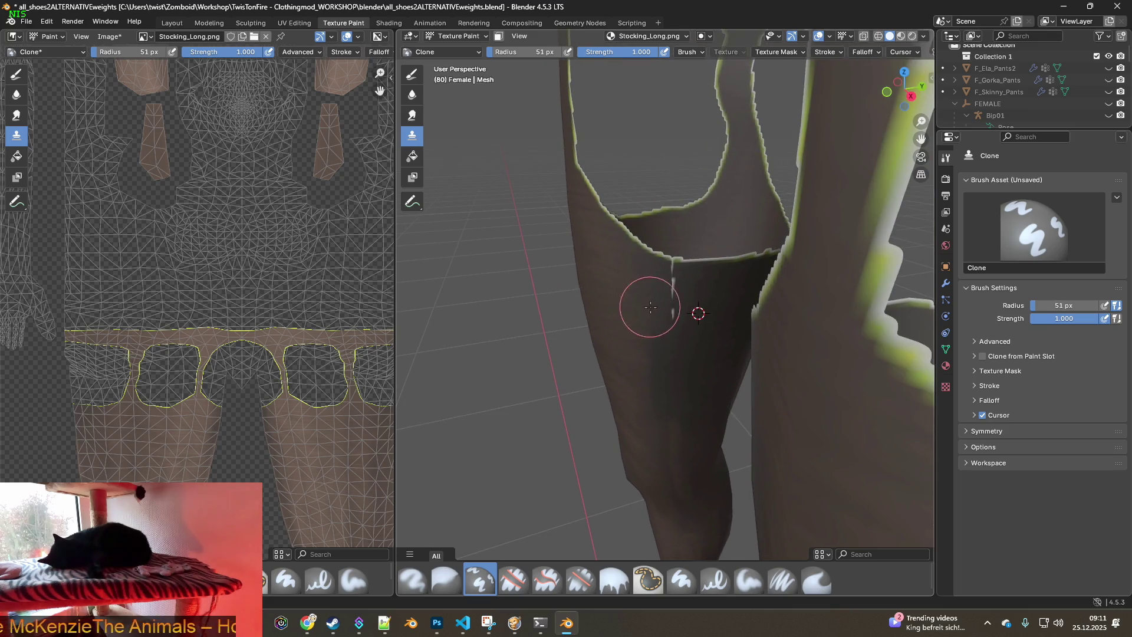
{"action": "key", "text": "ctrl+z"}
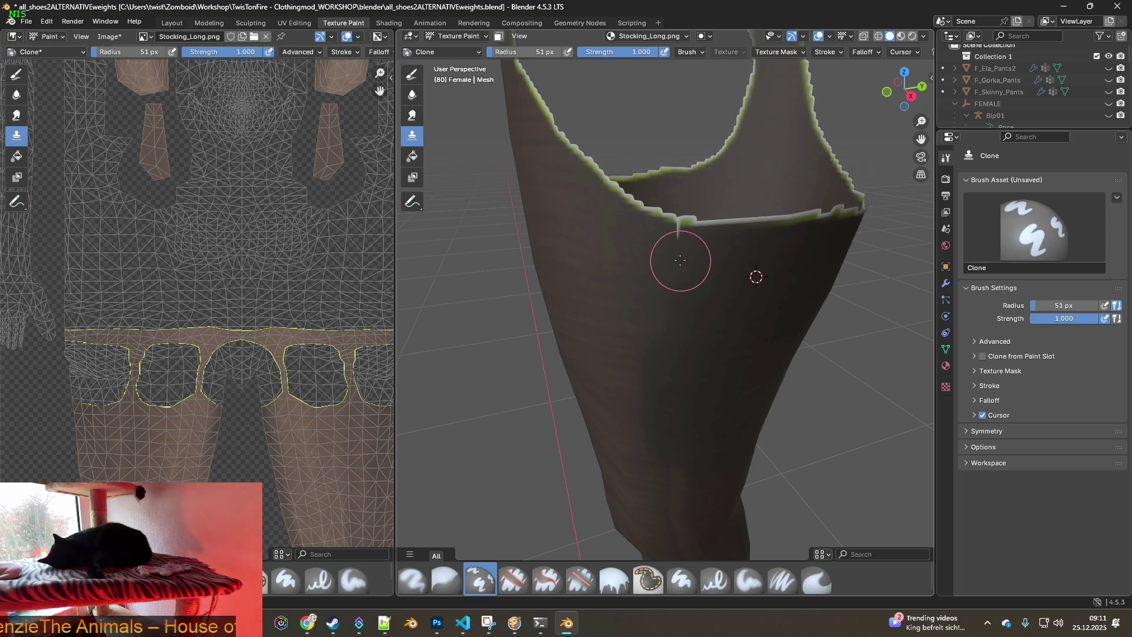
{"action": "scroll", "coordinate": [636, 285], "scroll_direction": "down", "scroll_amount": 5}
{"action": "mouse_move", "coordinate": [636, 285]}
{"action": "middle_mouse_down"}
{"action": "mouse_move", "coordinate": [696, 283]}
{"action": "mouse_move", "coordinate": [744, 263]}
{"action": "mouse_move", "coordinate": [660, 294]}
{"action": "mouse_move", "coordinate": [834, 299]}
{"action": "mouse_move", "coordinate": [743, 284]}
{"action": "mouse_move", "coordinate": [670, 301]}
{"action": "middle_mouse_up"}
{"action": "scroll", "coordinate": [637, 263], "scroll_direction": "up", "scroll_amount": 3}
{"action": "mouse_move", "coordinate": [637, 263]}
{"action": "middle_mouse_down"}
{"action": "mouse_move", "coordinate": [581, 217]}
{"action": "mouse_move", "coordinate": [466, 236]}
{"action": "mouse_move", "coordinate": [549, 260]}
{"action": "mouse_move", "coordinate": [782, 284]}
{"action": "mouse_move", "coordinate": [650, 289]}
{"action": "middle_mouse_up"}
{"action": "scroll", "coordinate": [650, 289], "scroll_direction": "up", "scroll_amount": 3}
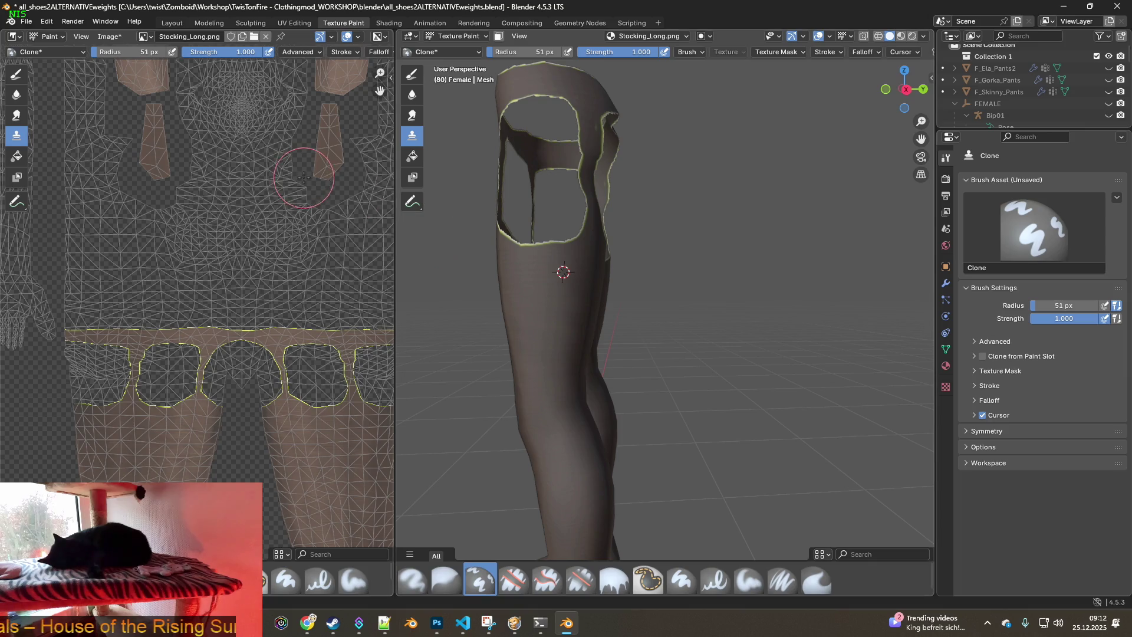
{"action": "left_click", "coordinate": [110, 38]}
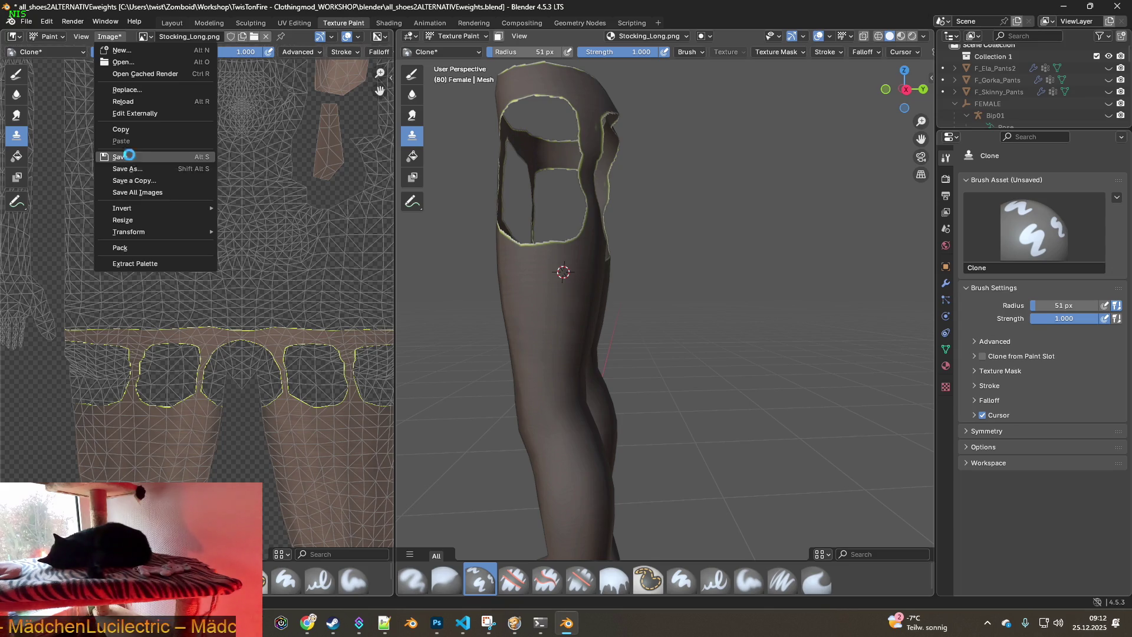
Save the painted Stocking_Long.png, then open Stocking_Long_2.png using a 'Stocking_Long' file filter
{"action": "left_click", "coordinate": [130, 157]}
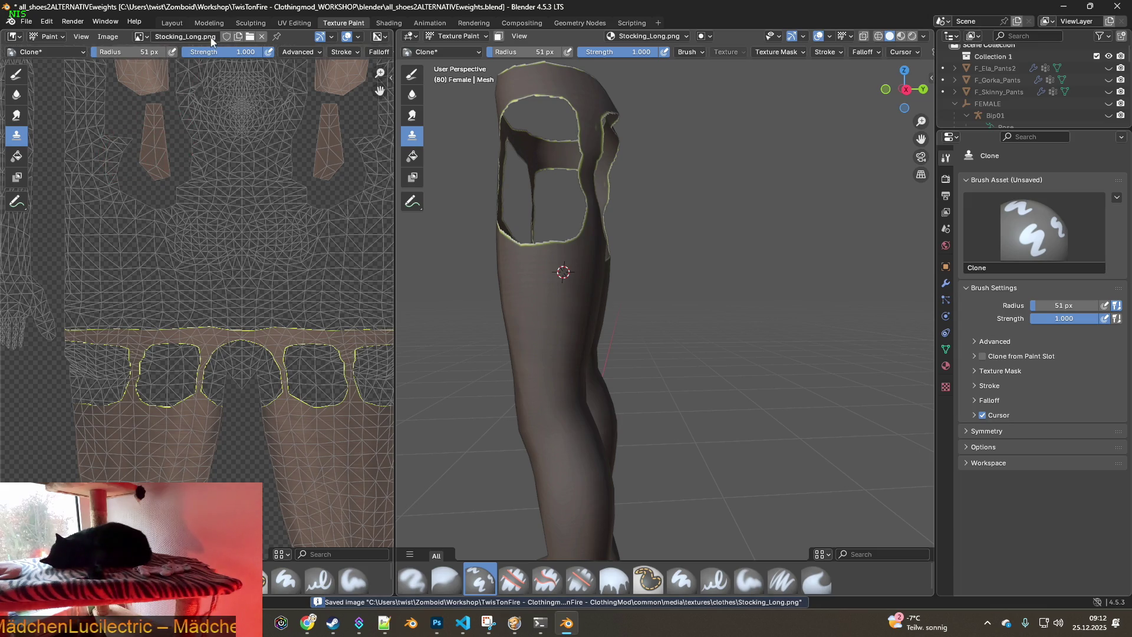
{"action": "left_click", "coordinate": [250, 38]}
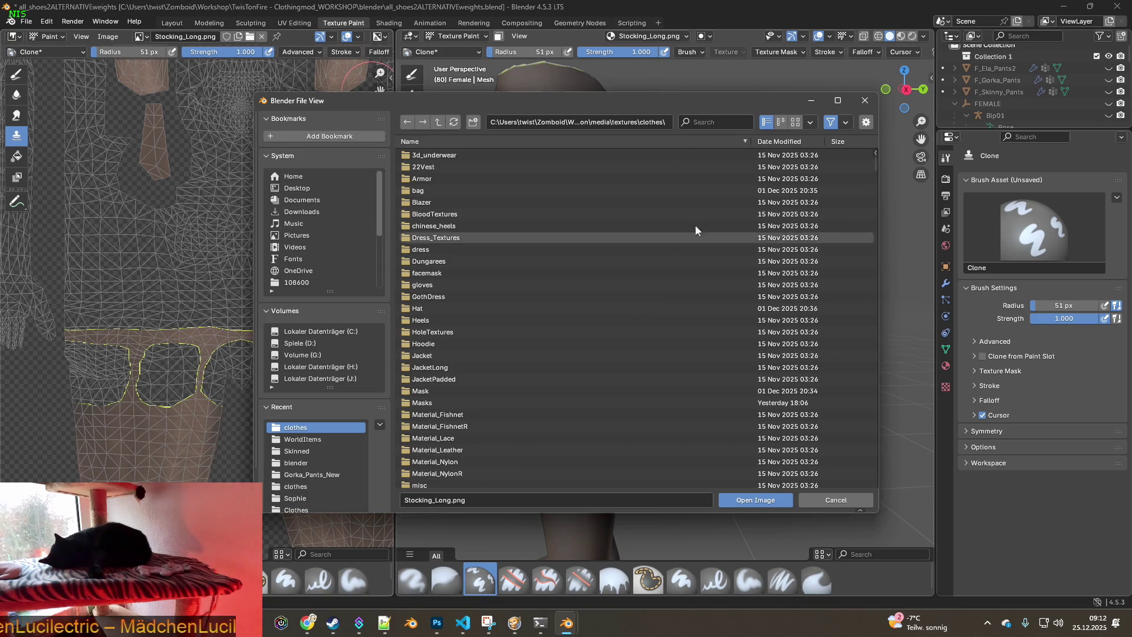
{"action": "key", "text": "ctrl+f"}
{"action": "type", "text": "Stocking_Long"}
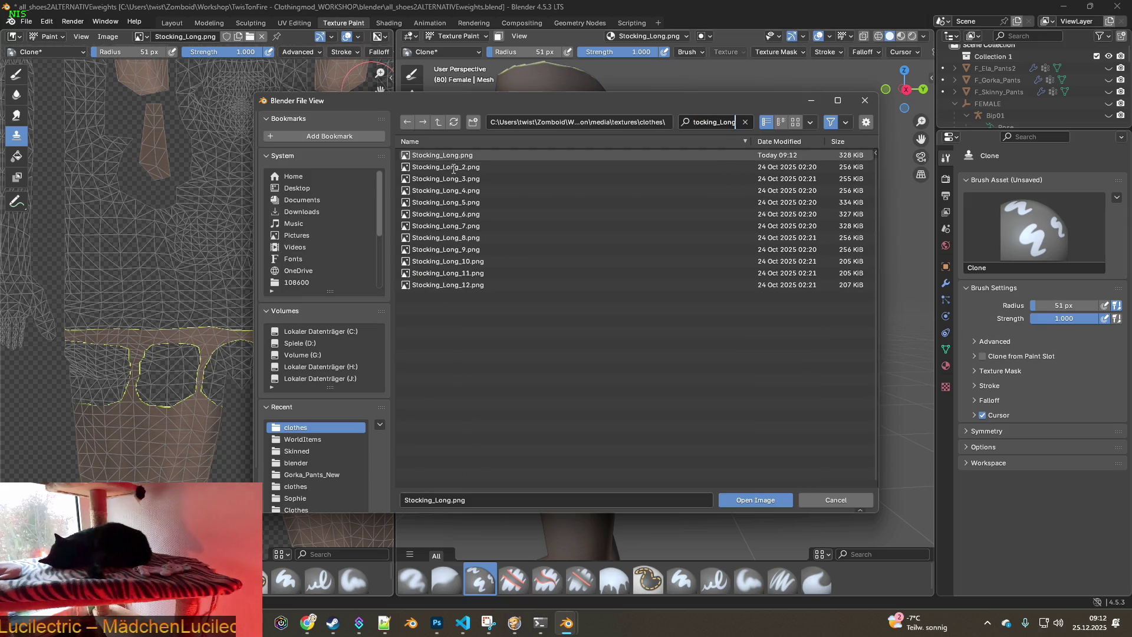
{"action": "left_click", "coordinate": [453, 169]}
{"action": "left_click", "coordinate": [756, 500]}
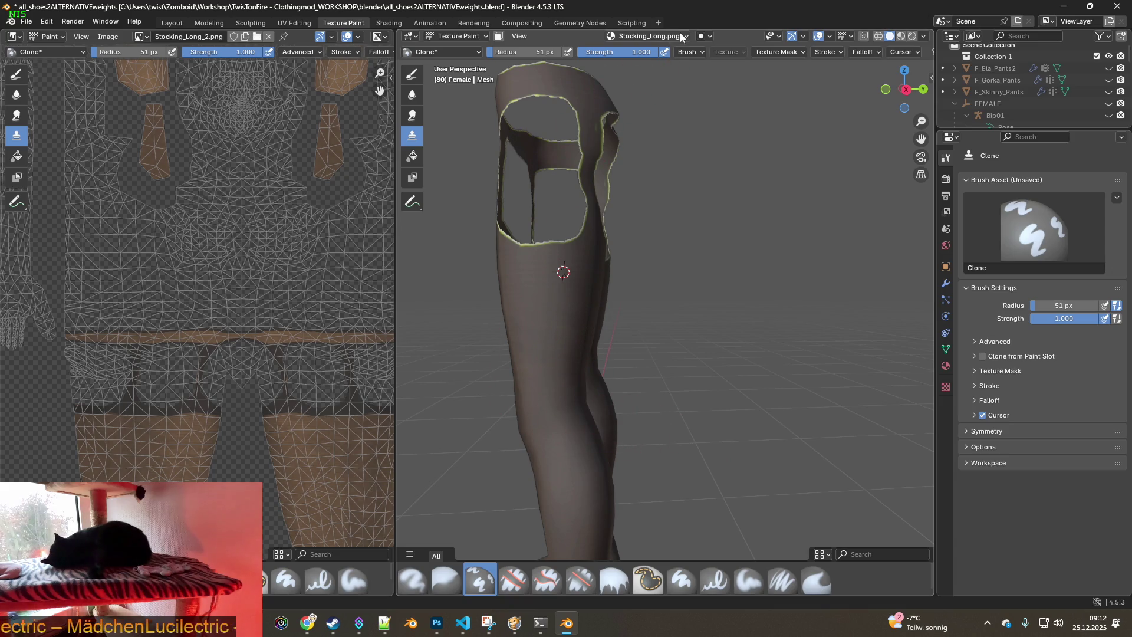
{"action": "left_click", "coordinate": [682, 37]}
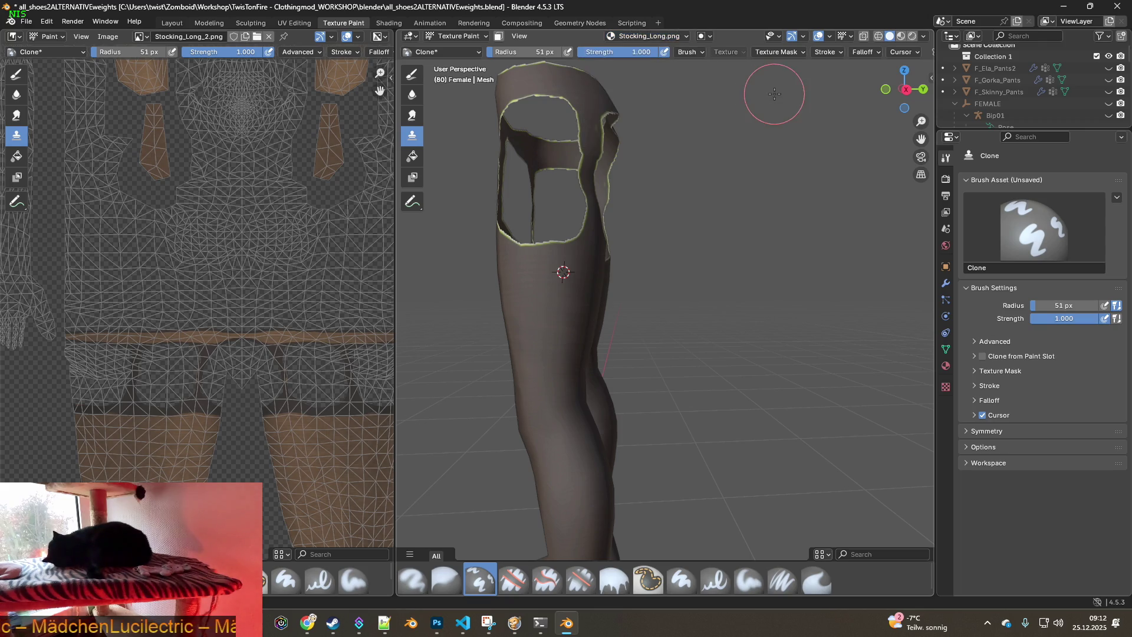
Back in the Shading node setup, load Stocking_Long_2.png into the stocking's image texture node
{"action": "left_click", "coordinate": [388, 25]}
{"action": "left_click", "coordinate": [446, 508]}
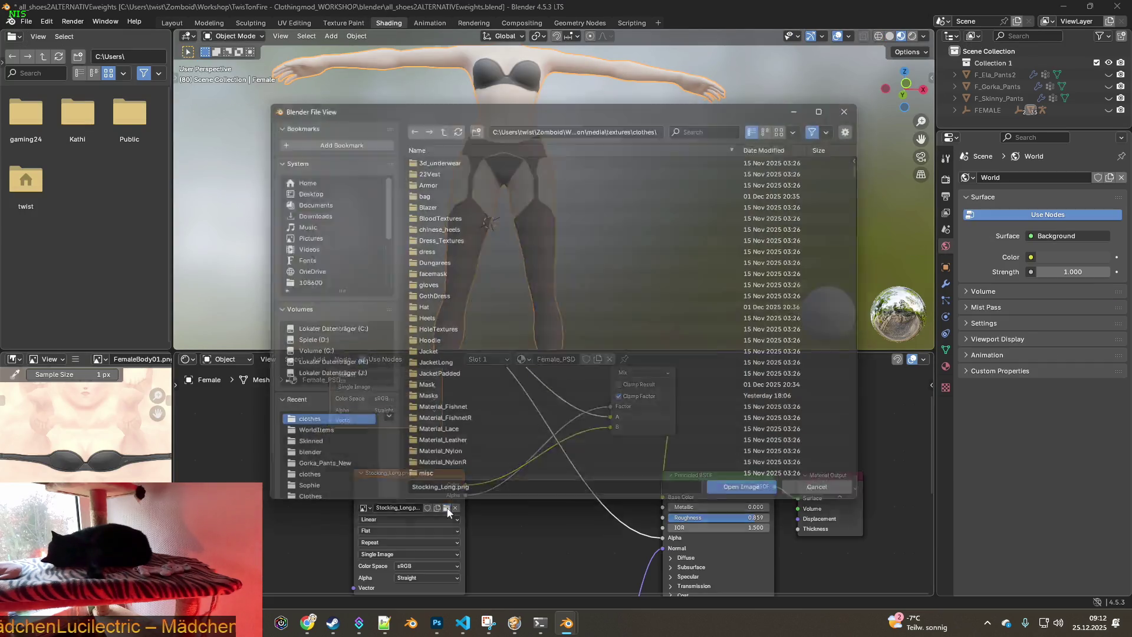
{"action": "left_click", "coordinate": [709, 120]}
{"action": "type", "text": "Stocking_Long"}
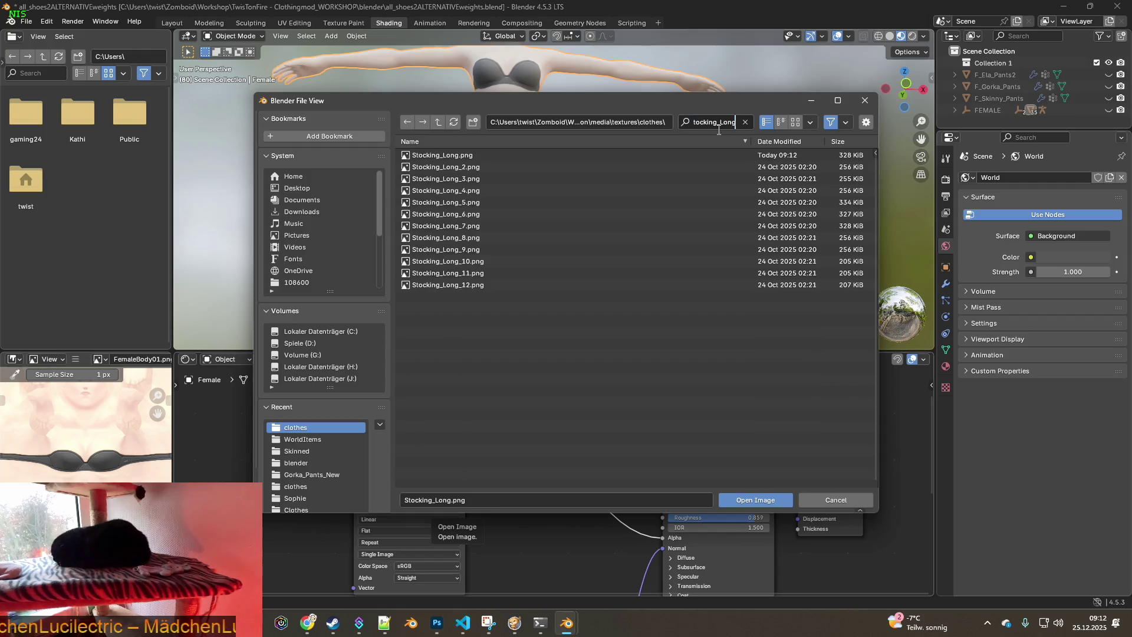
{"action": "left_click", "coordinate": [448, 167]}
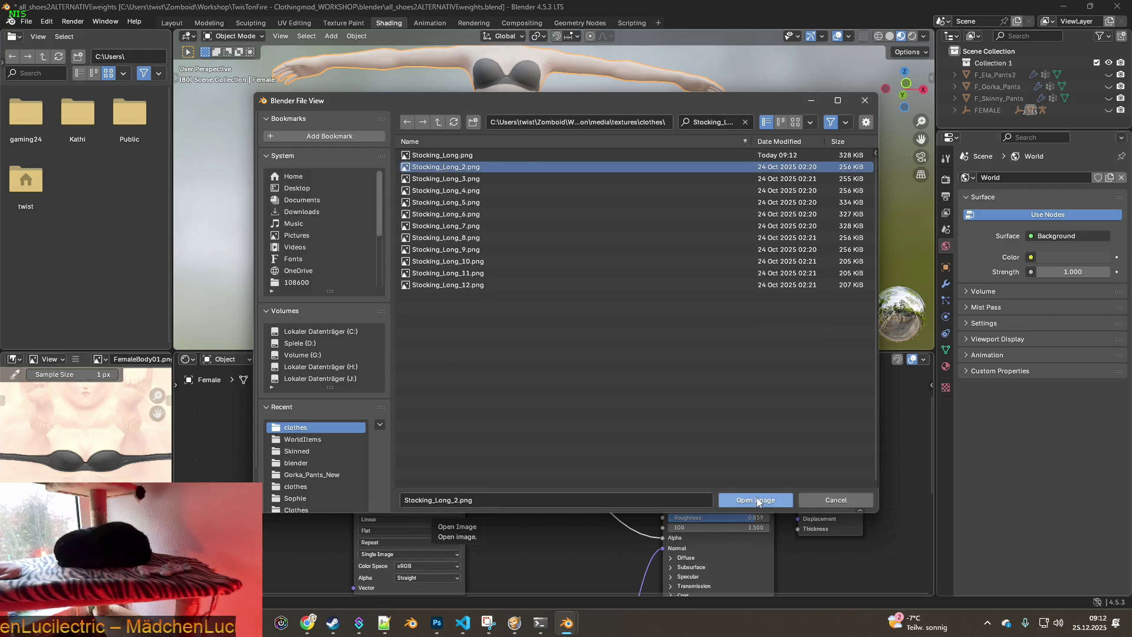
{"action": "left_click", "coordinate": [752, 500]}
{"action": "mouse_move", "coordinate": [366, 163]}
{"action": "middle_mouse_down"}
{"action": "mouse_move", "coordinate": [448, 166]}
{"action": "mouse_move", "coordinate": [360, 161]}
{"action": "middle_mouse_up"}
In Texture Paint, set the Clone brush radius to 32 px and paint over the seam at the stocking top
{"action": "left_click", "coordinate": [344, 23]}
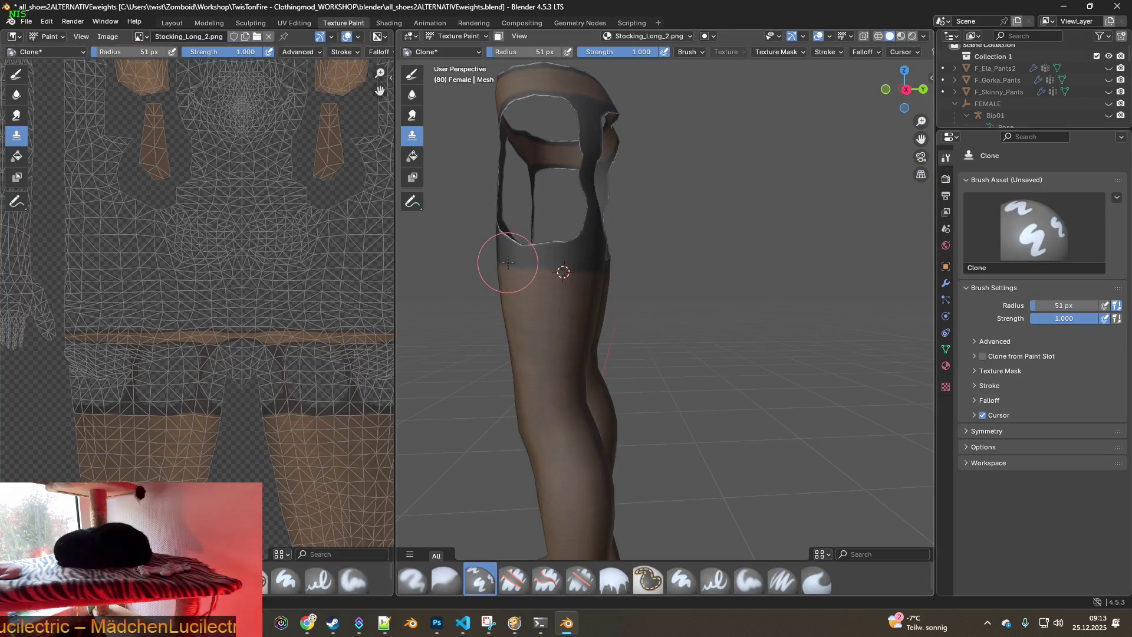
{"action": "middle_click_drag", "start_coordinate": [559, 268], "coordinate": [609, 272]}
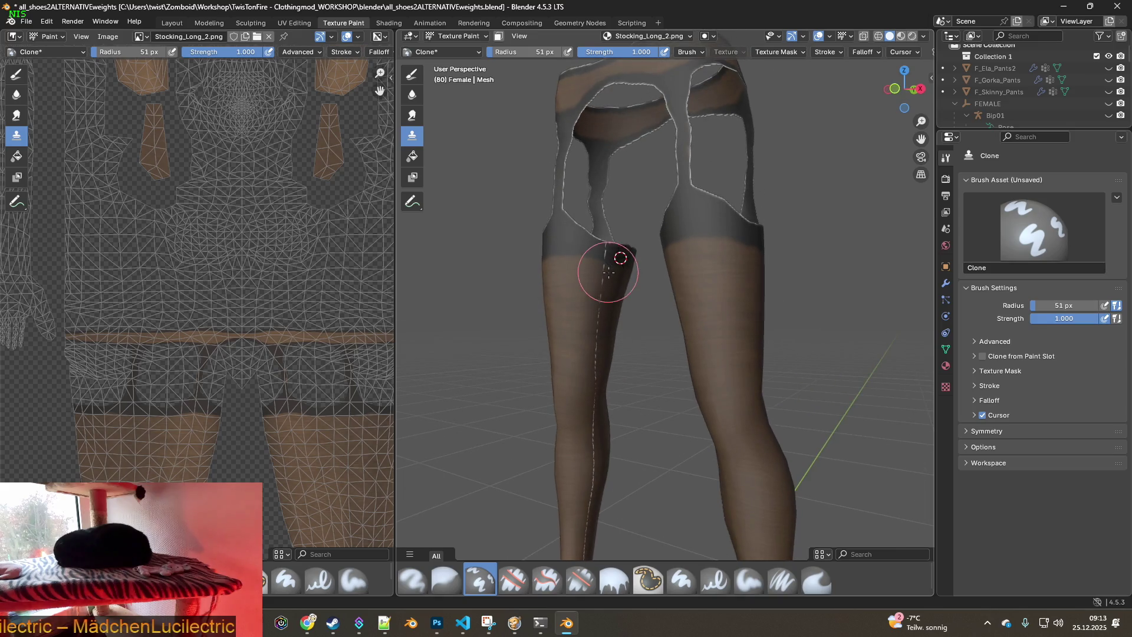
{"action": "scroll", "coordinate": [613, 282], "scroll_direction": "down", "scroll_amount": 3, "text": "shift"}
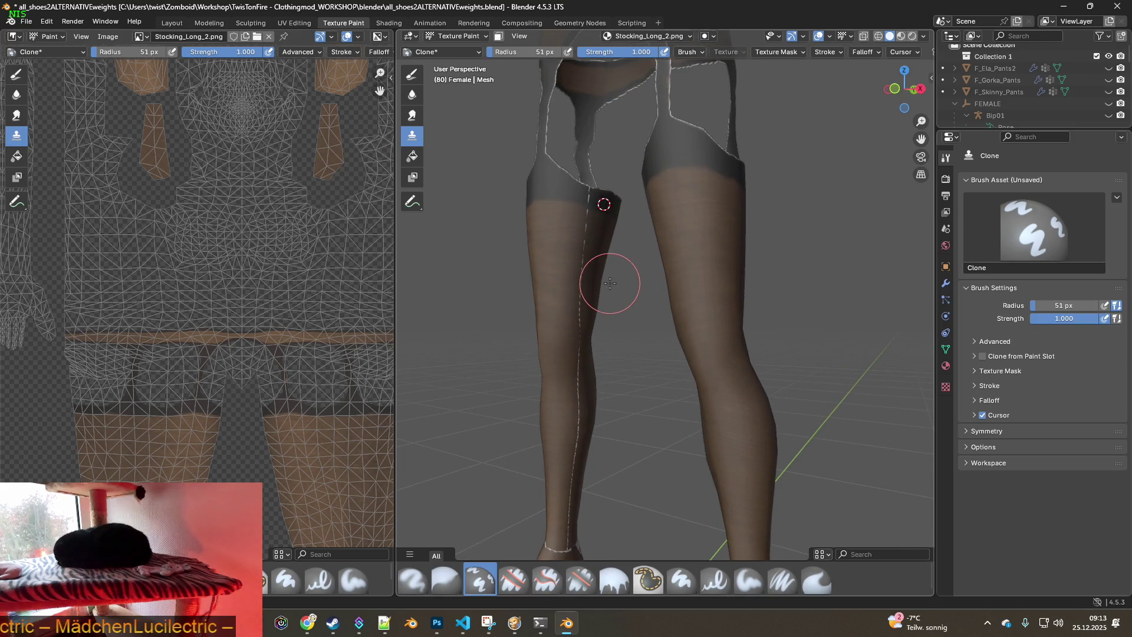
{"action": "scroll", "coordinate": [611, 283], "scroll_direction": "up", "scroll_amount": 3}
{"action": "scroll", "coordinate": [523, 223], "scroll_direction": "up", "scroll_amount": 4, "text": "shift"}
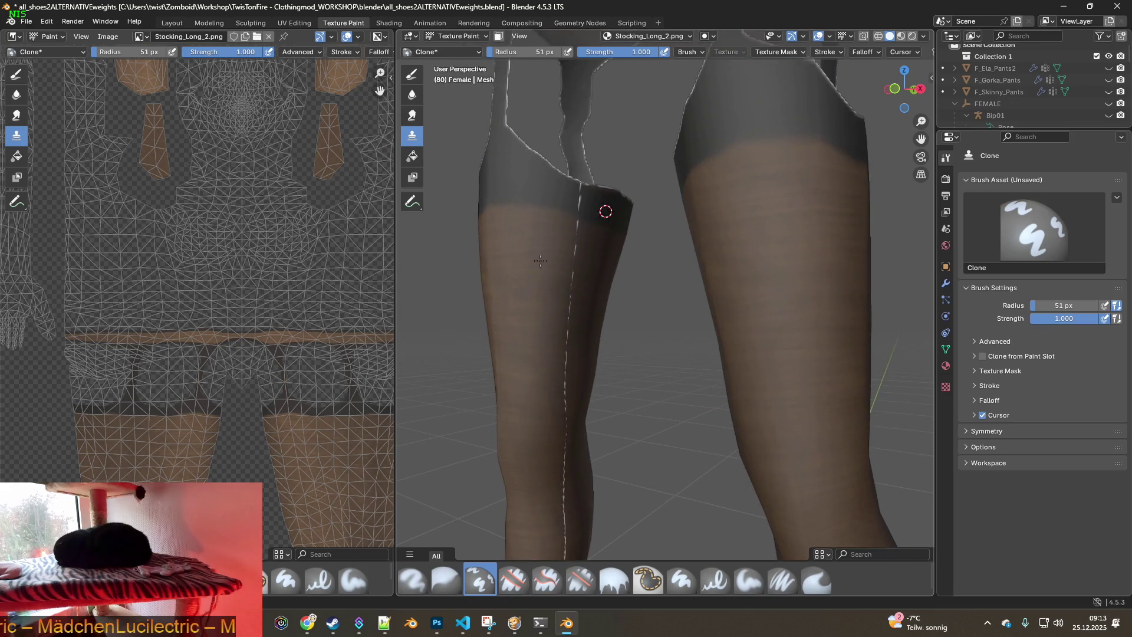
{"action": "scroll", "coordinate": [536, 253], "scroll_direction": "up", "scroll_amount": 2, "text": "shift"}
{"action": "scroll", "coordinate": [528, 206], "scroll_direction": "up", "scroll_amount": 4}
{"action": "scroll", "coordinate": [549, 218], "scroll_direction": "down", "scroll_amount": 2}
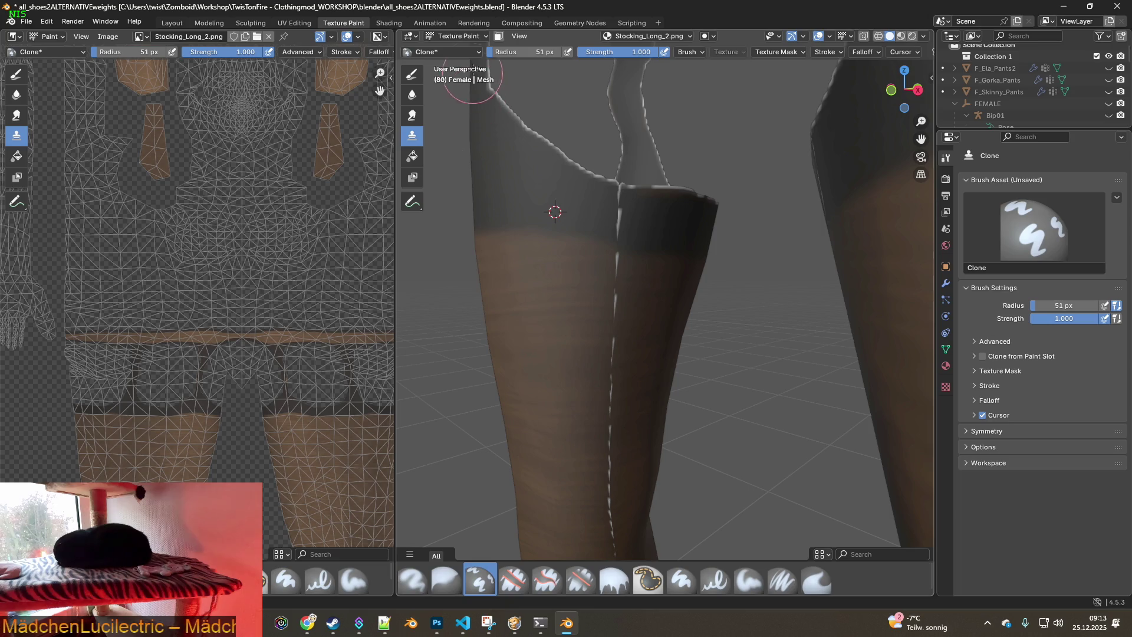
{"action": "key", "text": "f"}
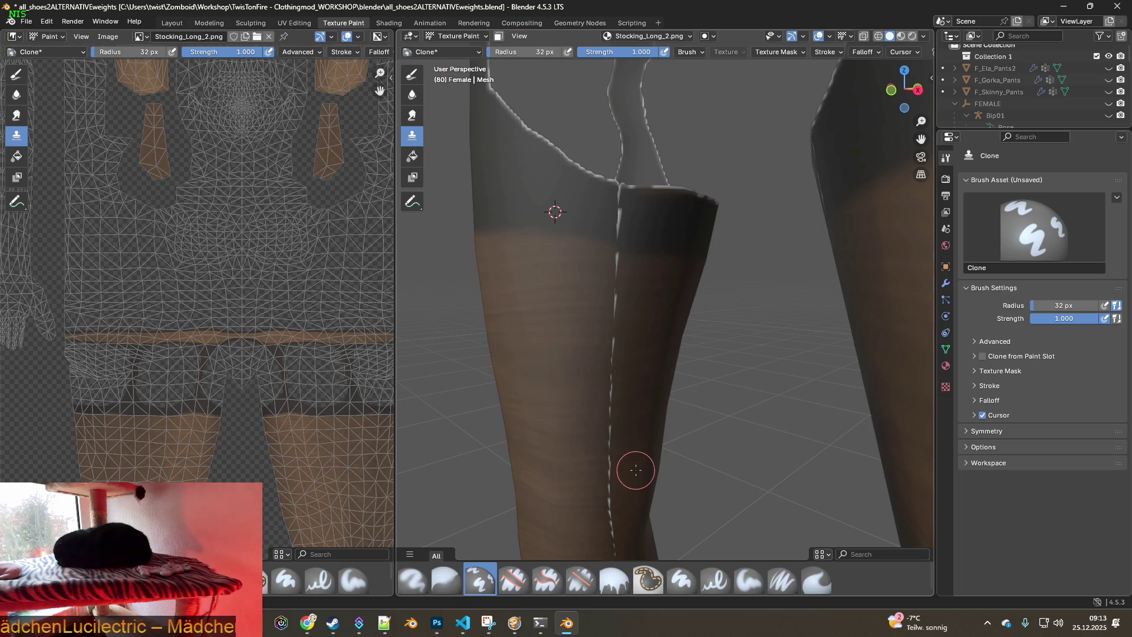
{"action": "scroll", "coordinate": [632, 271], "scroll_direction": "up", "scroll_amount": 4}
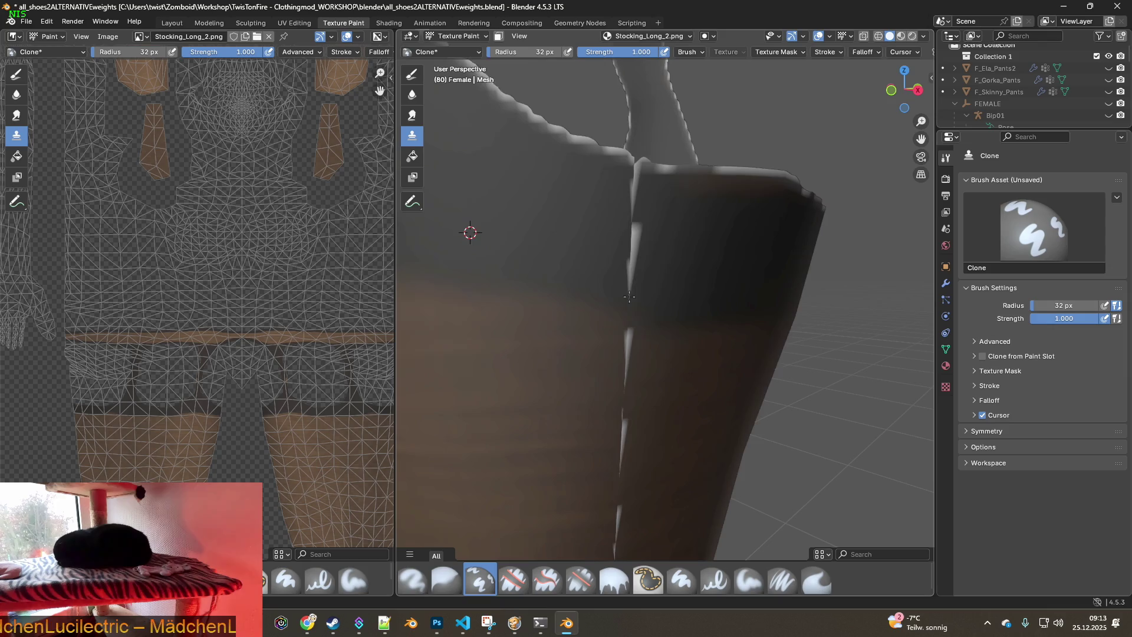
{"action": "mouse_move", "coordinate": [641, 263]}
{"action": "left_mouse_down"}
{"action": "mouse_move", "coordinate": [639, 283]}
{"action": "mouse_move", "coordinate": [647, 262]}
{"action": "left_mouse_up"}
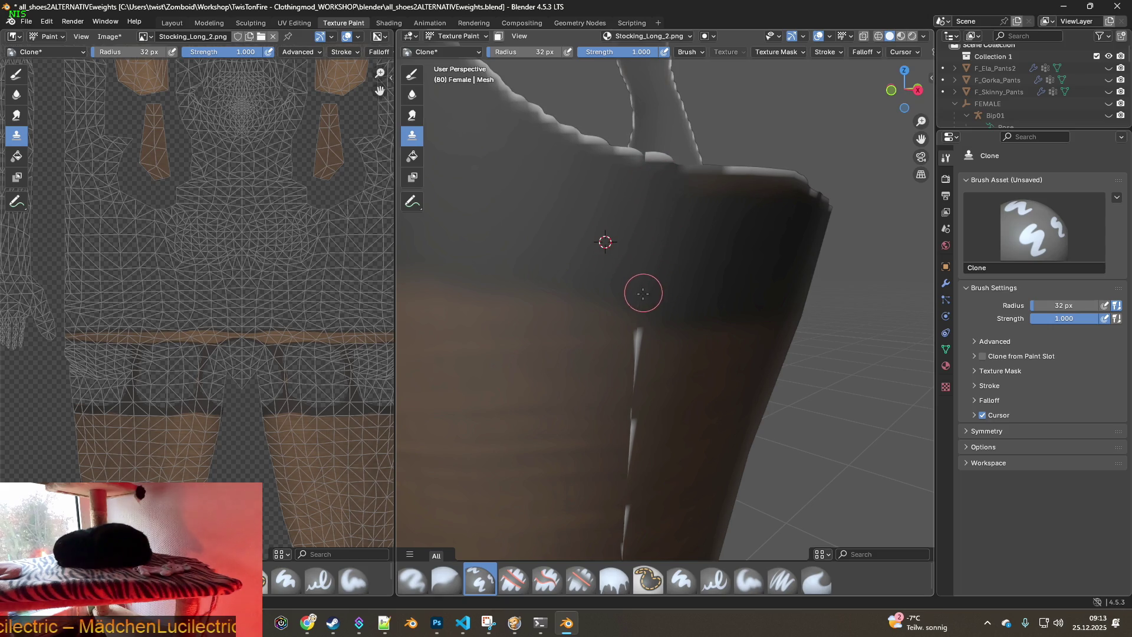
Move up along the leg toward the knee and set the clone source point beside the seam
{"action": "middle_click_drag", "start_coordinate": [656, 309], "coordinate": [600, 326]}
{"action": "scroll", "coordinate": [581, 329], "scroll_direction": "down", "scroll_amount": 3}
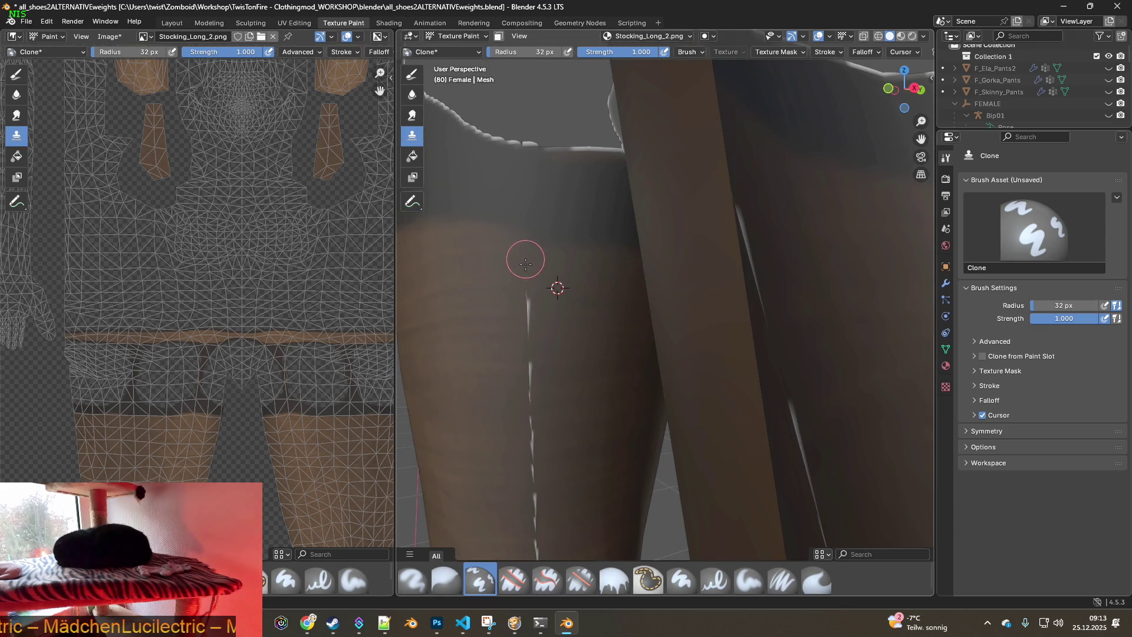
{"action": "scroll", "coordinate": [564, 430], "scroll_direction": "up", "scroll_amount": 3}
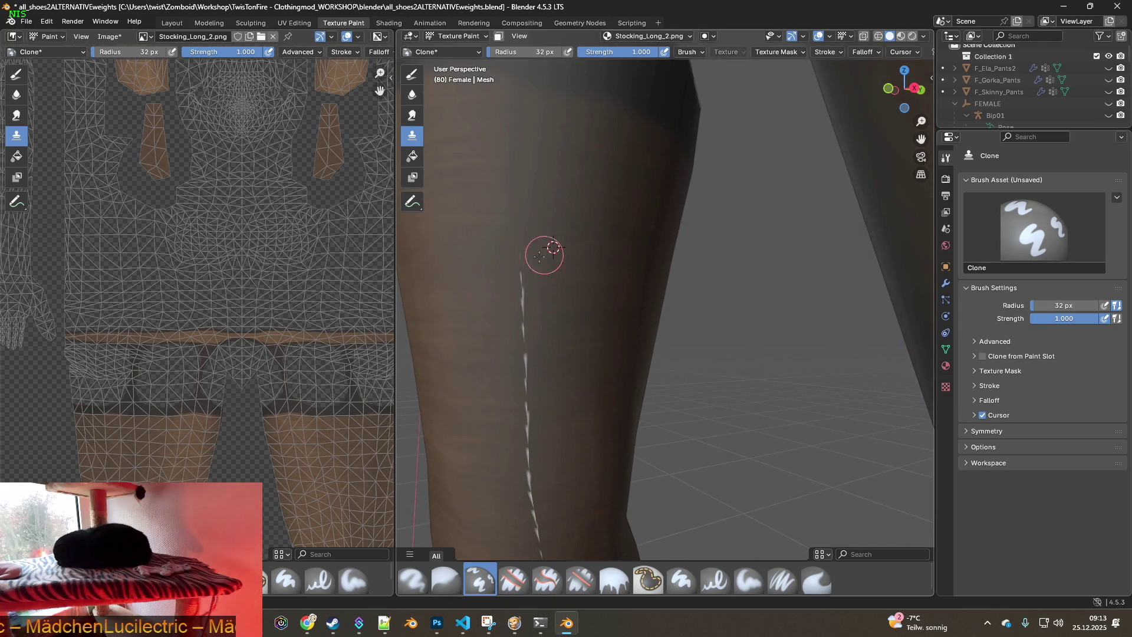
{"action": "middle_click_drag", "start_coordinate": [555, 378], "coordinate": [553, 305], "text": "shift"}
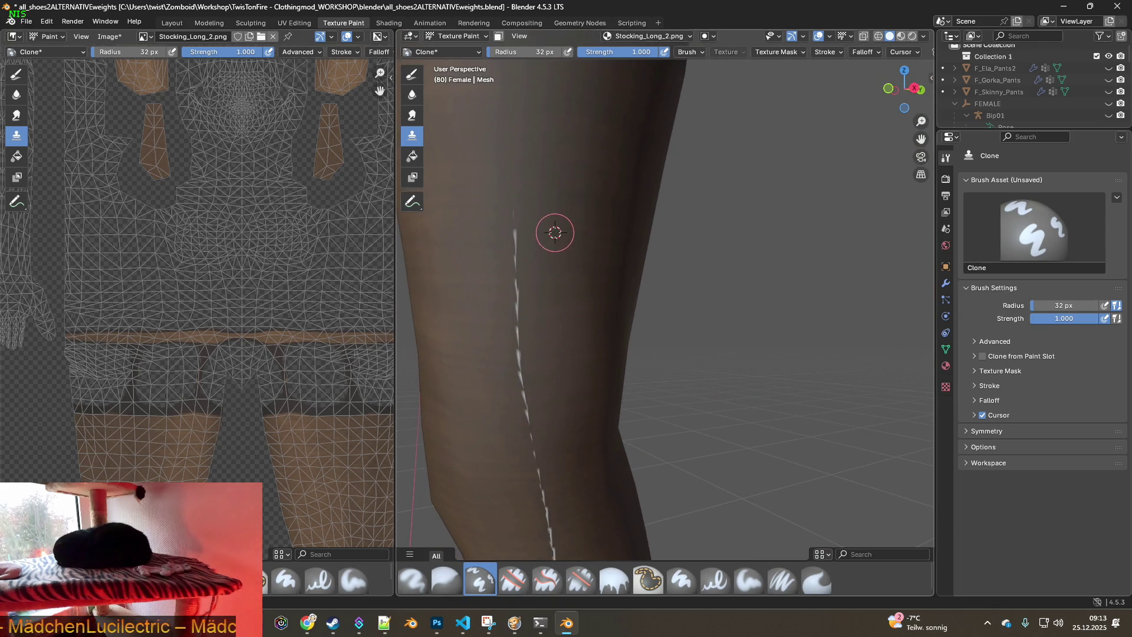
{"action": "middle_click_drag", "start_coordinate": [534, 370], "coordinate": [523, 226], "text": "shift"}
{"action": "right_click", "coordinate": [522, 224], "text": "shift"}
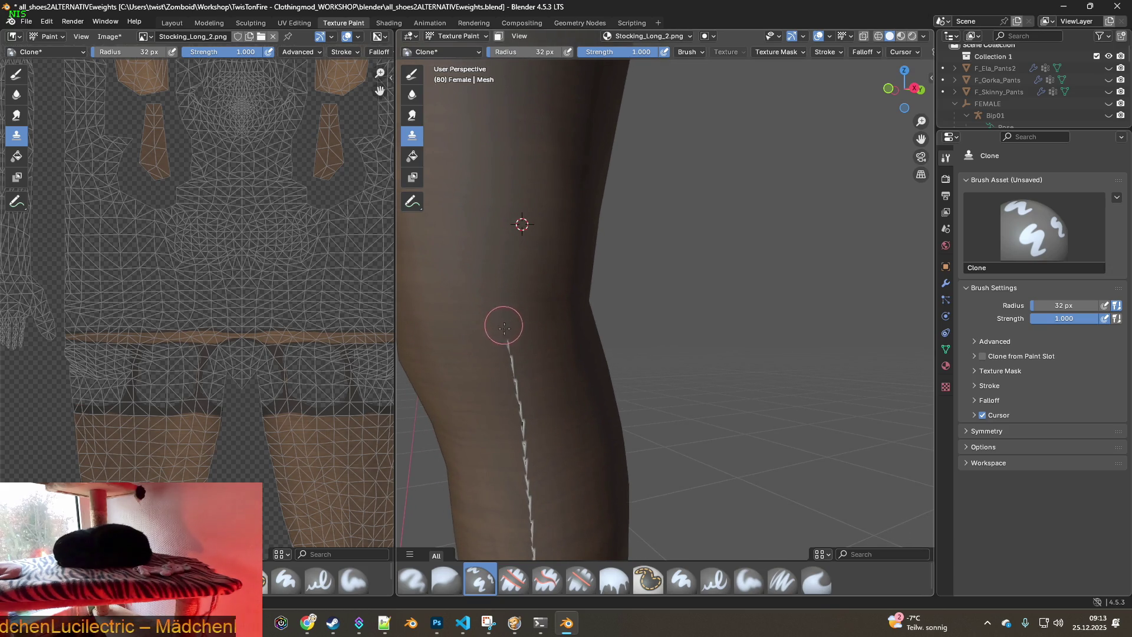
Clone-paint over the light seam streak near the knee, then orbit the leg upright to check it
{"action": "middle_click_drag", "start_coordinate": [543, 367], "coordinate": [527, 304], "text": "shift"}
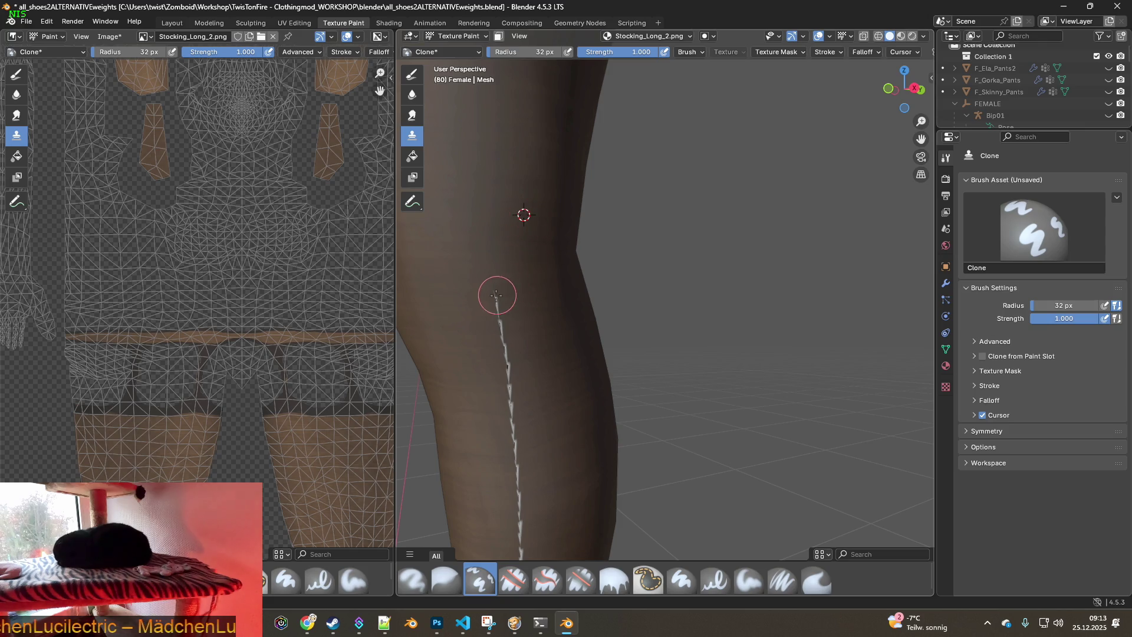
{"action": "middle_click_drag", "start_coordinate": [552, 416], "coordinate": [511, 252], "text": "shift"}
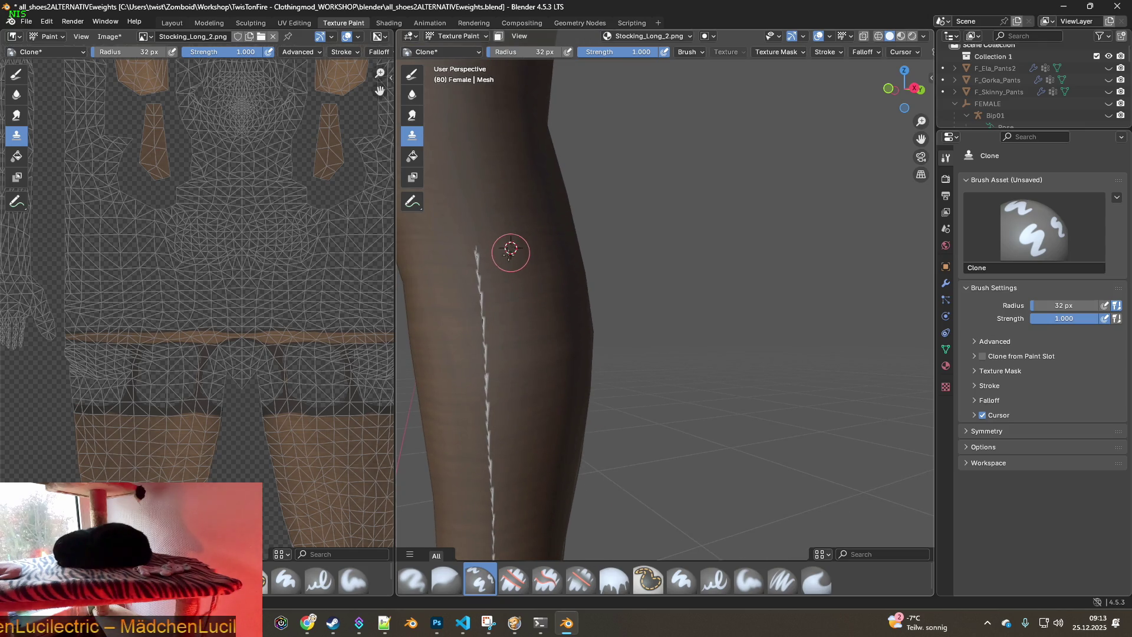
{"action": "middle_click_drag", "start_coordinate": [525, 417], "coordinate": [505, 256], "text": "shift"}
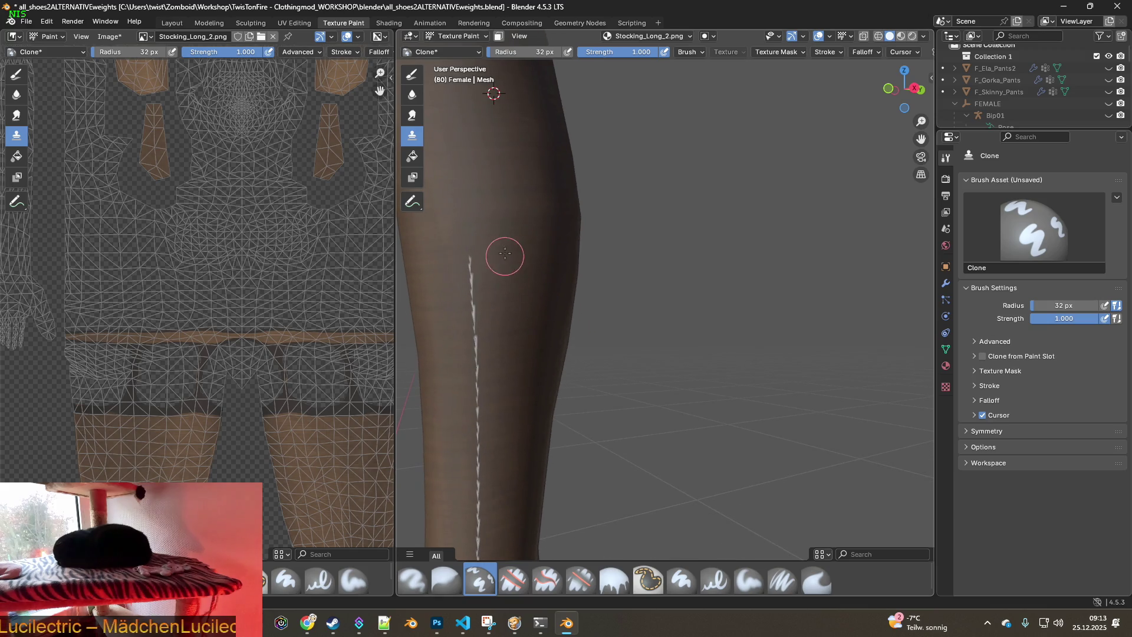
{"action": "mouse_move", "coordinate": [513, 341]}
{"action": "middle_mouse_down"}
{"action": "mouse_move", "coordinate": [510, 298]}
{"action": "mouse_move", "coordinate": [490, 344]}
{"action": "mouse_move", "coordinate": [518, 383]}
{"action": "mouse_move", "coordinate": [502, 255]}
{"action": "middle_mouse_up"}
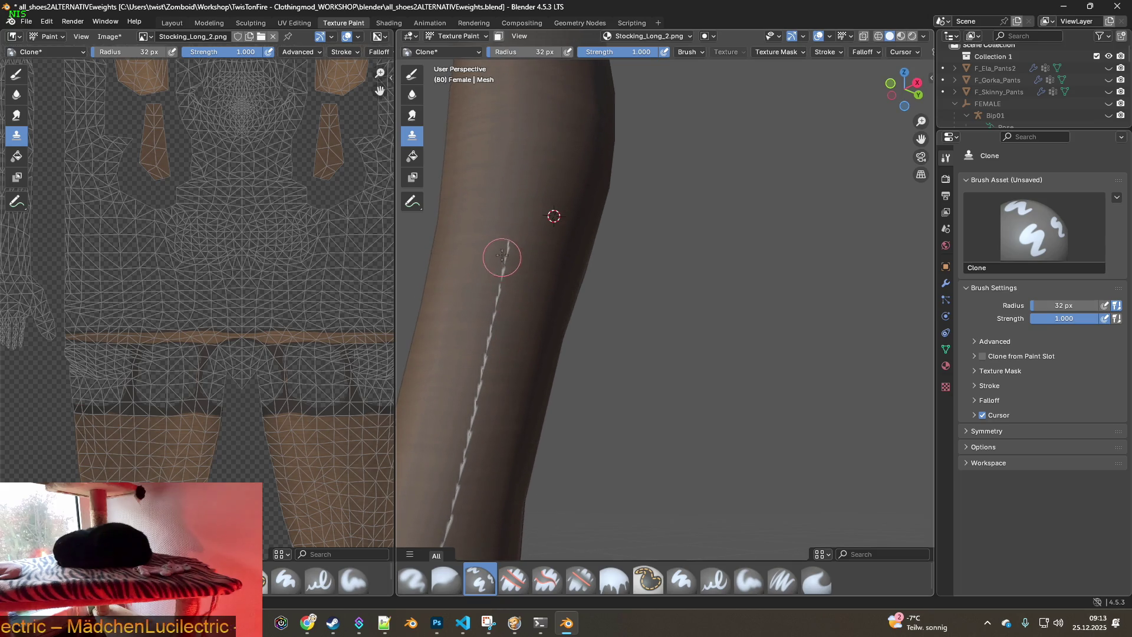
{"action": "middle_click_drag", "start_coordinate": [470, 434], "coordinate": [493, 283], "text": "shift"}
{"action": "left_click_drag", "start_coordinate": [455, 224], "coordinate": [431, 288]}
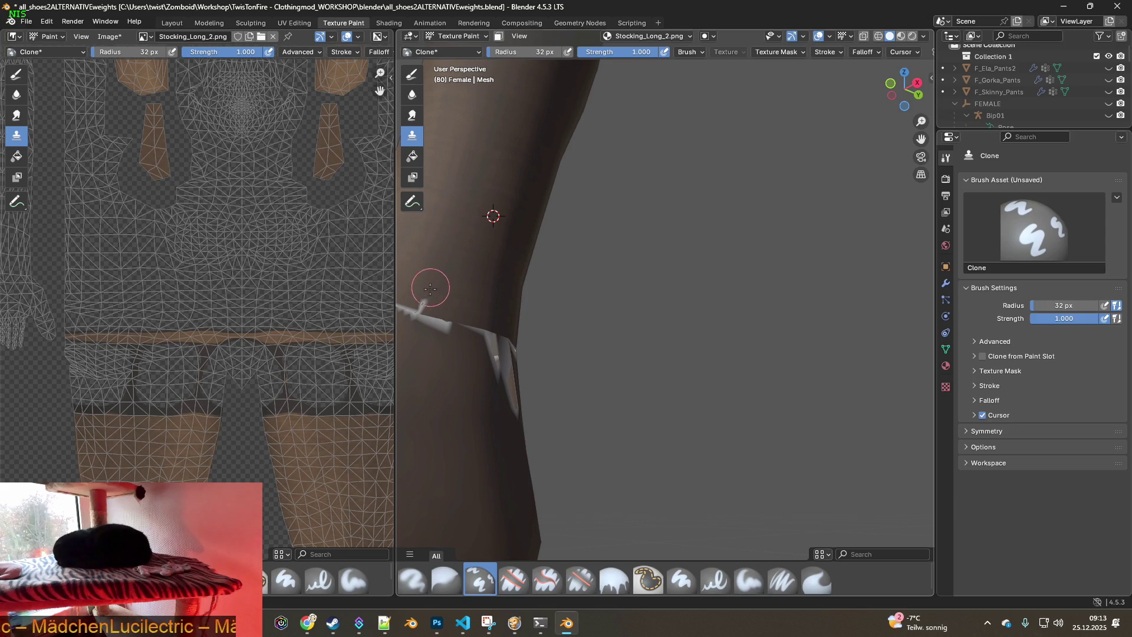
{"action": "mouse_move", "coordinate": [418, 319]}
{"action": "middle_mouse_down"}
{"action": "mouse_move", "coordinate": [592, 386]}
{"action": "mouse_move", "coordinate": [559, 420]}
{"action": "middle_mouse_up"}
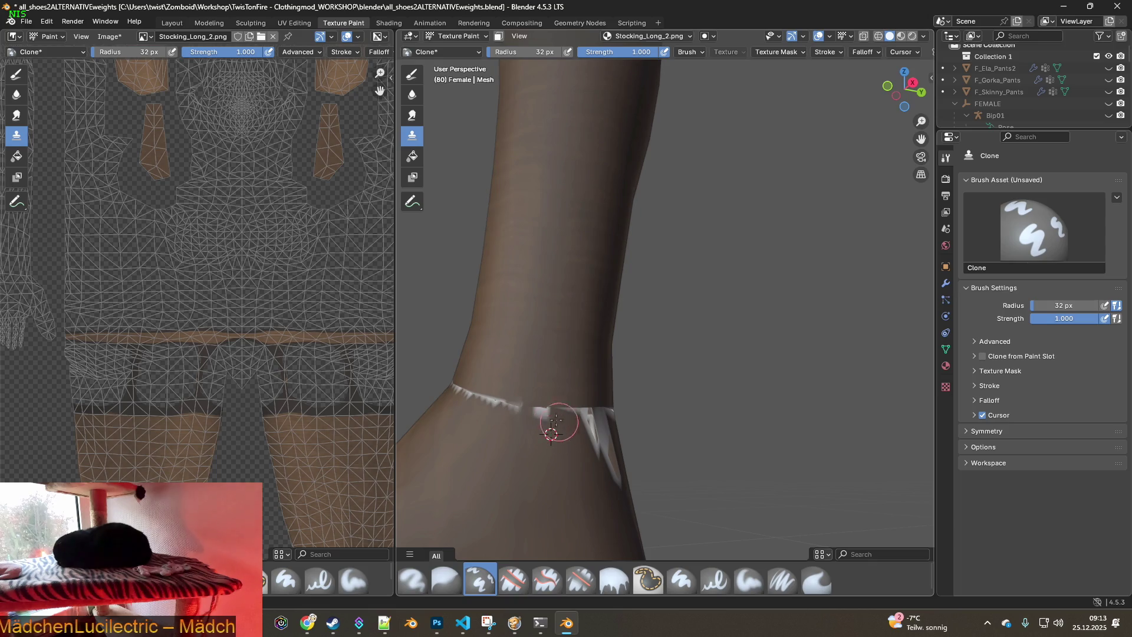
{"action": "middle_click_drag", "start_coordinate": [485, 400], "coordinate": [559, 423]}
{"action": "mouse_move", "coordinate": [641, 447]}
{"action": "middle_mouse_down"}
{"action": "mouse_move", "coordinate": [751, 458]}
{"action": "mouse_move", "coordinate": [834, 450]}
{"action": "middle_mouse_up"}
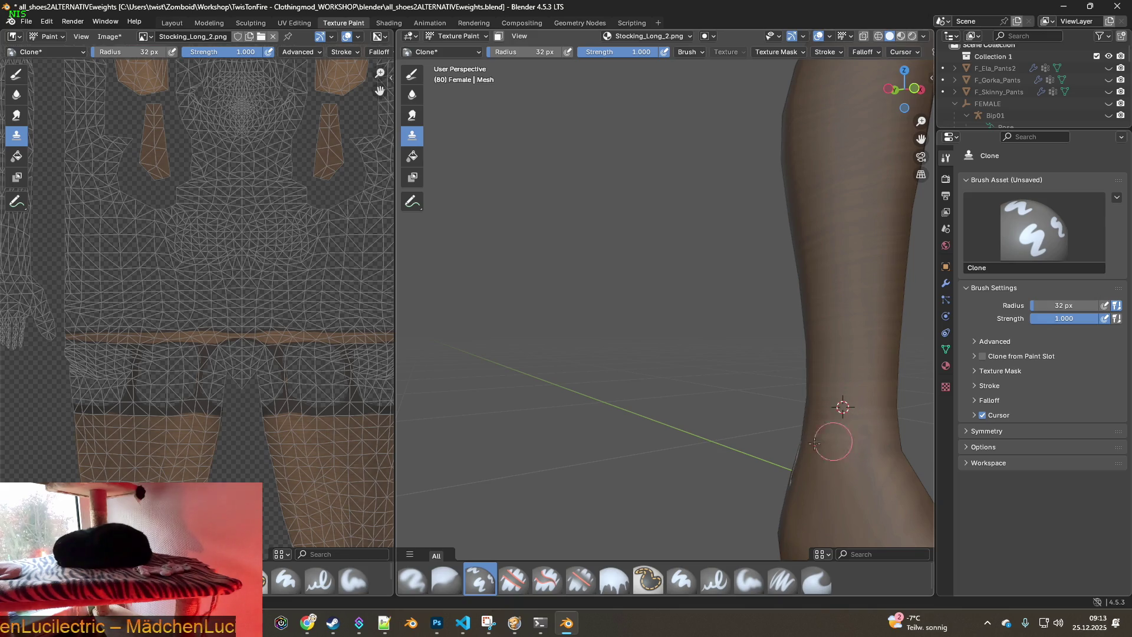
Set the clone brush radius to 66 px and paint over the seam streaks at the ankle
{"action": "scroll", "coordinate": [815, 443], "scroll_direction": "down", "scroll_amount": 3}
{"action": "mouse_move", "coordinate": [805, 386]}
{"action": "middle_mouse_down"}
{"action": "mouse_move", "coordinate": [843, 393]}
{"action": "mouse_move", "coordinate": [812, 413]}
{"action": "mouse_move", "coordinate": [758, 413]}
{"action": "mouse_move", "coordinate": [740, 387]}
{"action": "mouse_move", "coordinate": [728, 445]}
{"action": "mouse_move", "coordinate": [763, 434]}
{"action": "mouse_move", "coordinate": [688, 341]}
{"action": "mouse_move", "coordinate": [601, 347]}
{"action": "mouse_move", "coordinate": [594, 325]}
{"action": "middle_mouse_up"}
{"action": "scroll", "coordinate": [601, 347], "scroll_direction": "up", "scroll_amount": 2}
{"action": "middle_click_drag", "start_coordinate": [535, 382], "coordinate": [543, 236]}
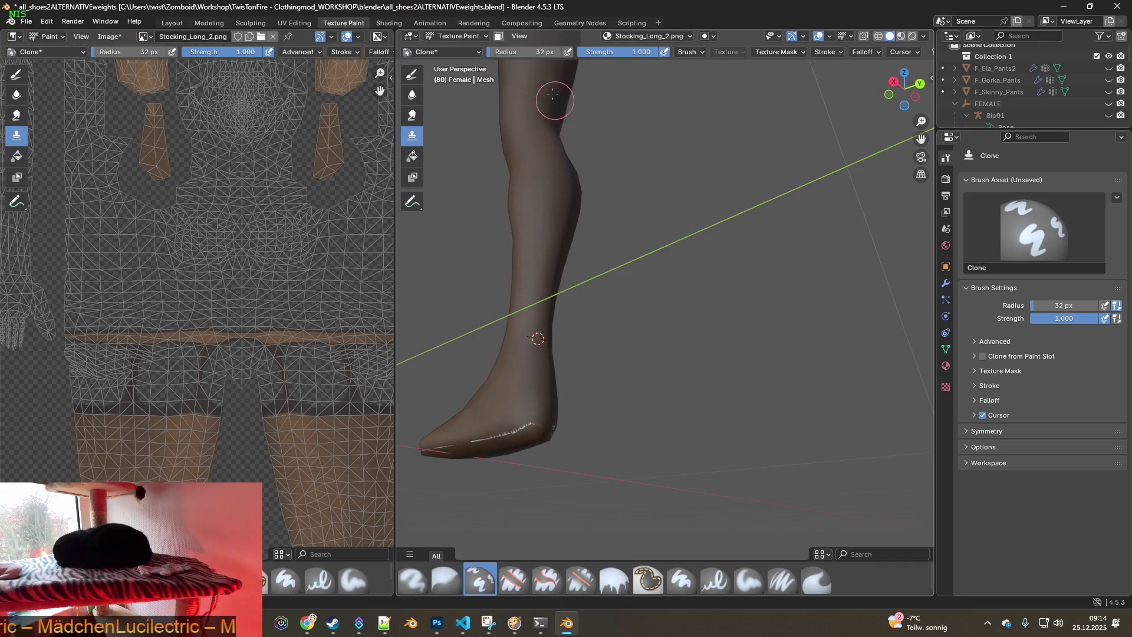
{"action": "left_click_drag", "start_coordinate": [508, 56], "coordinate": [467, 56]}
{"action": "middle_click_drag", "start_coordinate": [590, 295], "coordinate": [663, 392]}
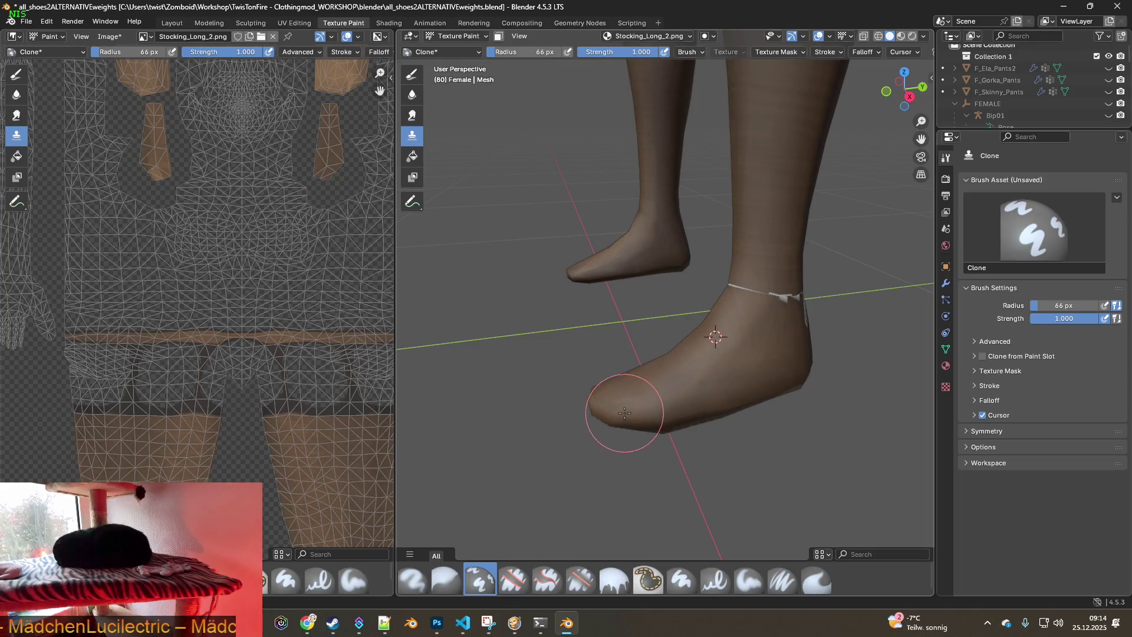
{"action": "mouse_move", "coordinate": [790, 369]}
{"action": "middle_mouse_down"}
{"action": "mouse_move", "coordinate": [670, 374]}
{"action": "mouse_move", "coordinate": [666, 289]}
{"action": "mouse_move", "coordinate": [692, 240]}
{"action": "middle_mouse_up"}
{"action": "left_click_drag", "start_coordinate": [682, 324], "coordinate": [716, 324]}
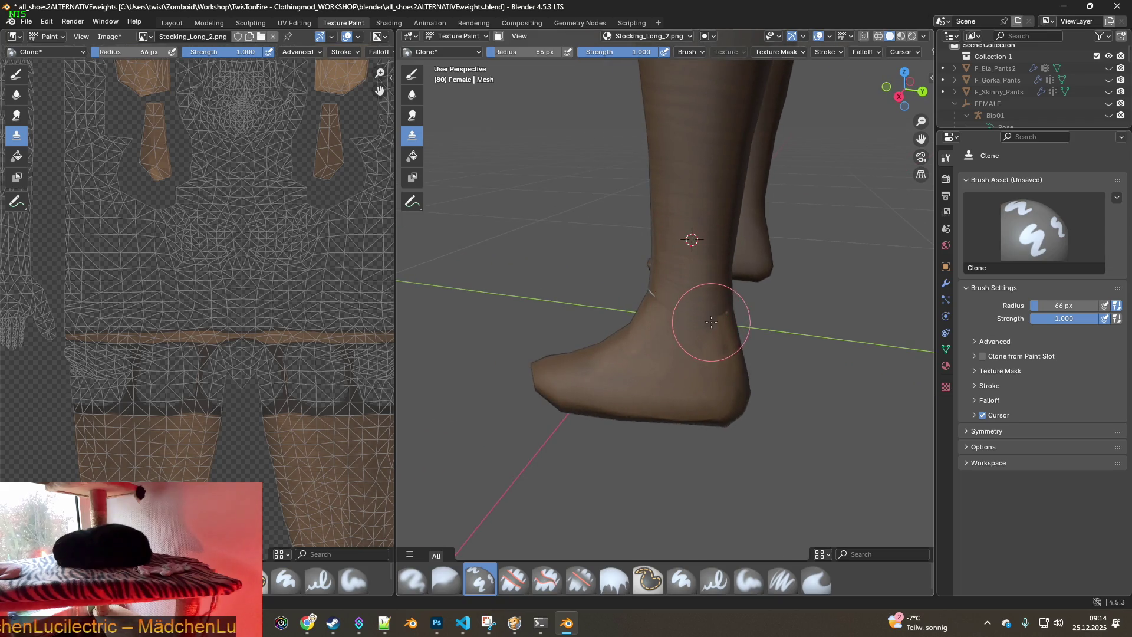
Clone-paint the seam along the sole and around the right heel, orbiting around the feet
{"action": "mouse_move", "coordinate": [738, 316]}
{"action": "middle_mouse_down"}
{"action": "mouse_move", "coordinate": [590, 318]}
{"action": "mouse_move", "coordinate": [586, 309]}
{"action": "middle_mouse_up"}
{"action": "left_click_drag", "start_coordinate": [597, 294], "coordinate": [519, 332]}
{"action": "middle_click_drag", "start_coordinate": [515, 328], "coordinate": [834, 323]}
{"action": "mouse_move", "coordinate": [791, 318]}
{"action": "left_mouse_down"}
{"action": "mouse_move", "coordinate": [754, 329]}
{"action": "mouse_move", "coordinate": [766, 349]}
{"action": "mouse_move", "coordinate": [816, 313]}
{"action": "left_mouse_up"}
{"action": "mouse_move", "coordinate": [816, 313]}
{"action": "middle_mouse_down"}
{"action": "mouse_move", "coordinate": [748, 334]}
{"action": "mouse_move", "coordinate": [690, 299]}
{"action": "middle_mouse_up"}
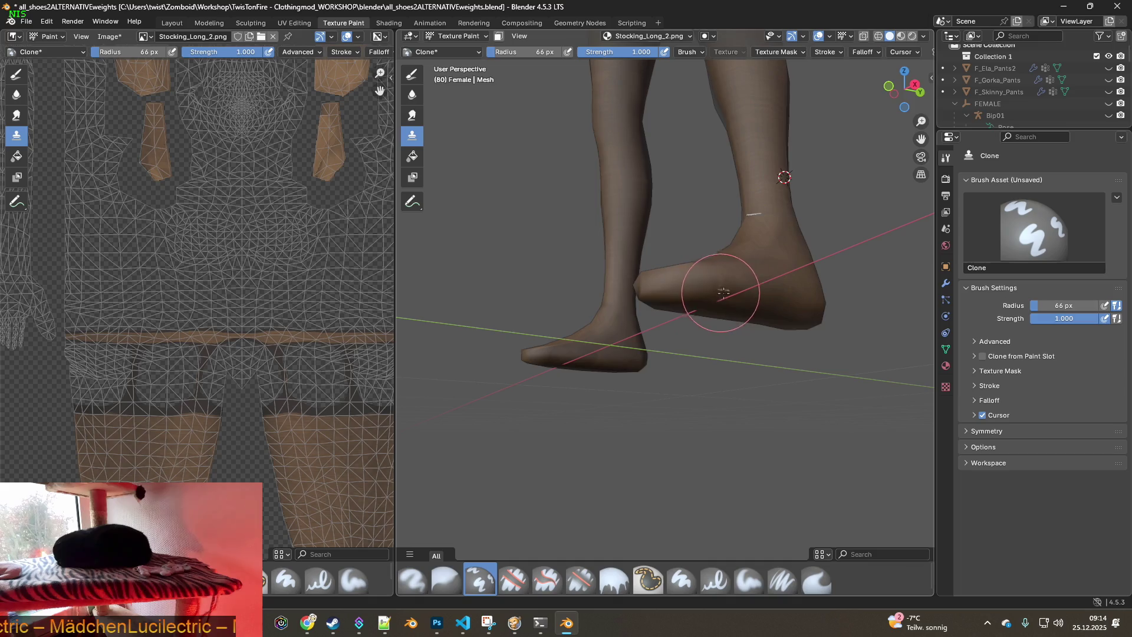
{"action": "mouse_move", "coordinate": [804, 303]}
{"action": "middle_mouse_down"}
{"action": "mouse_move", "coordinate": [576, 321]}
{"action": "mouse_move", "coordinate": [784, 355]}
{"action": "mouse_move", "coordinate": [771, 334]}
{"action": "mouse_move", "coordinate": [782, 323]}
{"action": "middle_mouse_up"}
{"action": "mouse_move", "coordinate": [798, 285]}
{"action": "middle_mouse_down"}
{"action": "mouse_move", "coordinate": [640, 299]}
{"action": "mouse_move", "coordinate": [745, 278]}
{"action": "mouse_move", "coordinate": [696, 307]}
{"action": "mouse_move", "coordinate": [733, 367]}
{"action": "mouse_move", "coordinate": [708, 341]}
{"action": "mouse_move", "coordinate": [804, 317]}
{"action": "middle_mouse_up"}
{"action": "mouse_move", "coordinate": [607, 296]}
{"action": "middle_mouse_down"}
{"action": "mouse_move", "coordinate": [581, 298]}
{"action": "mouse_move", "coordinate": [633, 296]}
{"action": "middle_mouse_up"}
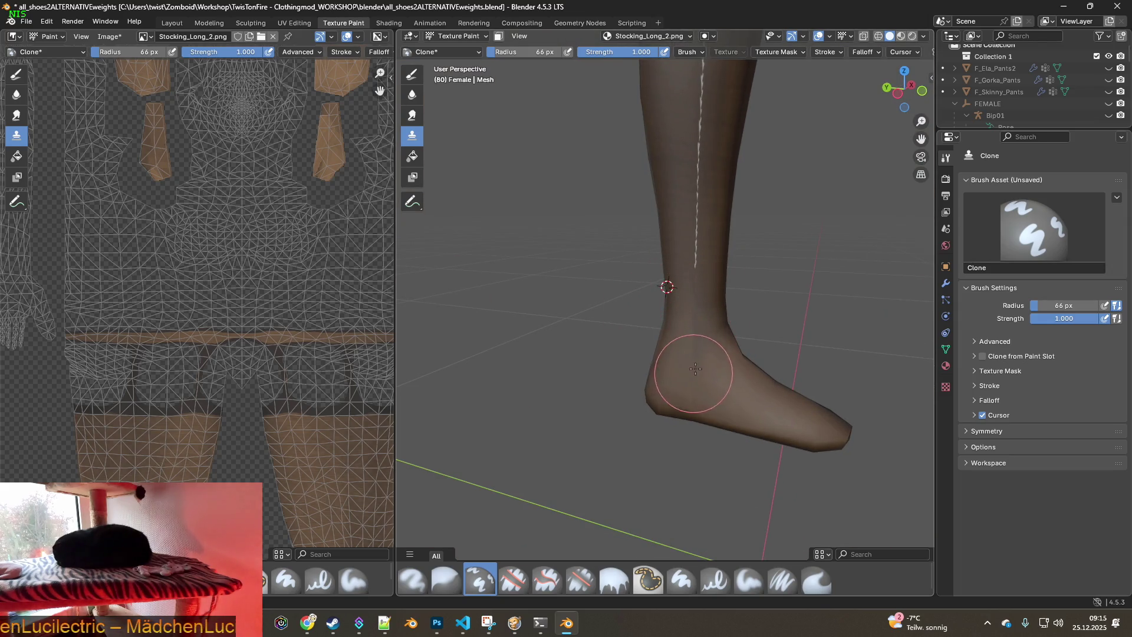
{"action": "middle_click_drag", "start_coordinate": [698, 222], "coordinate": [722, 262]}
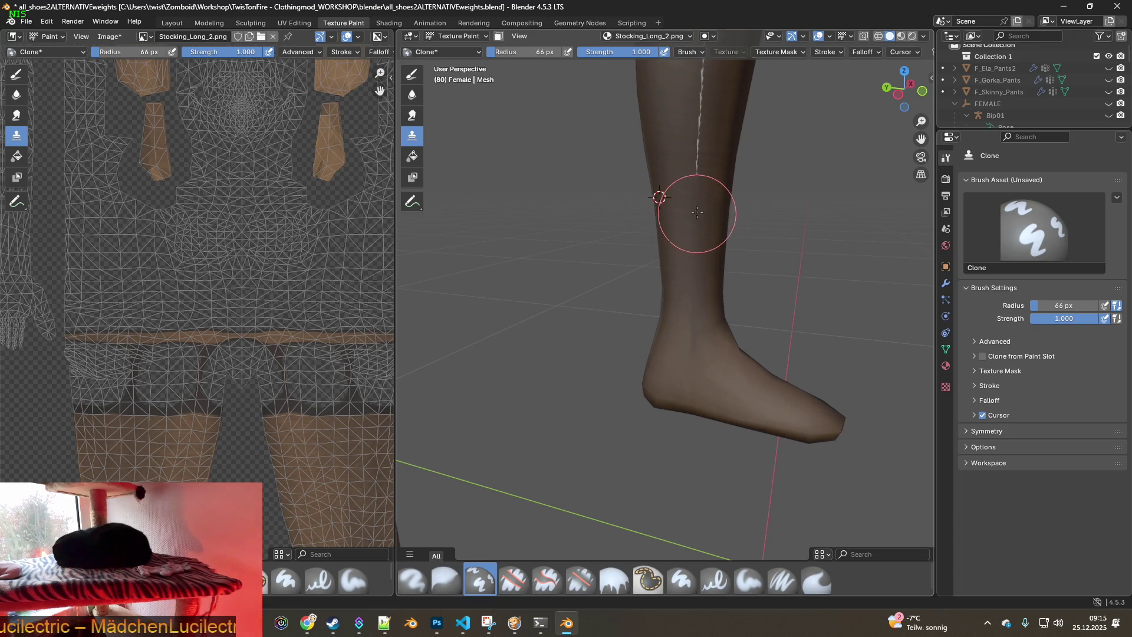
Follow the remaining seam up the leg to the thigh and stocking top
{"action": "middle_click_drag", "start_coordinate": [708, 202], "coordinate": [689, 248], "text": "shift"}
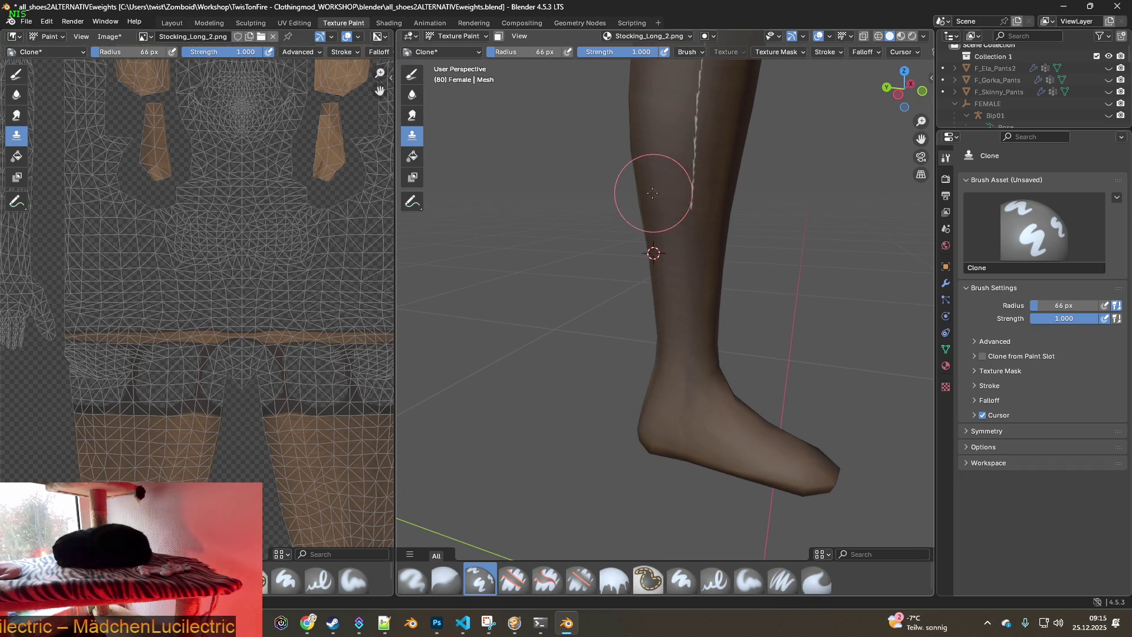
{"action": "middle_click_drag", "start_coordinate": [698, 128], "coordinate": [691, 307], "text": "shift"}
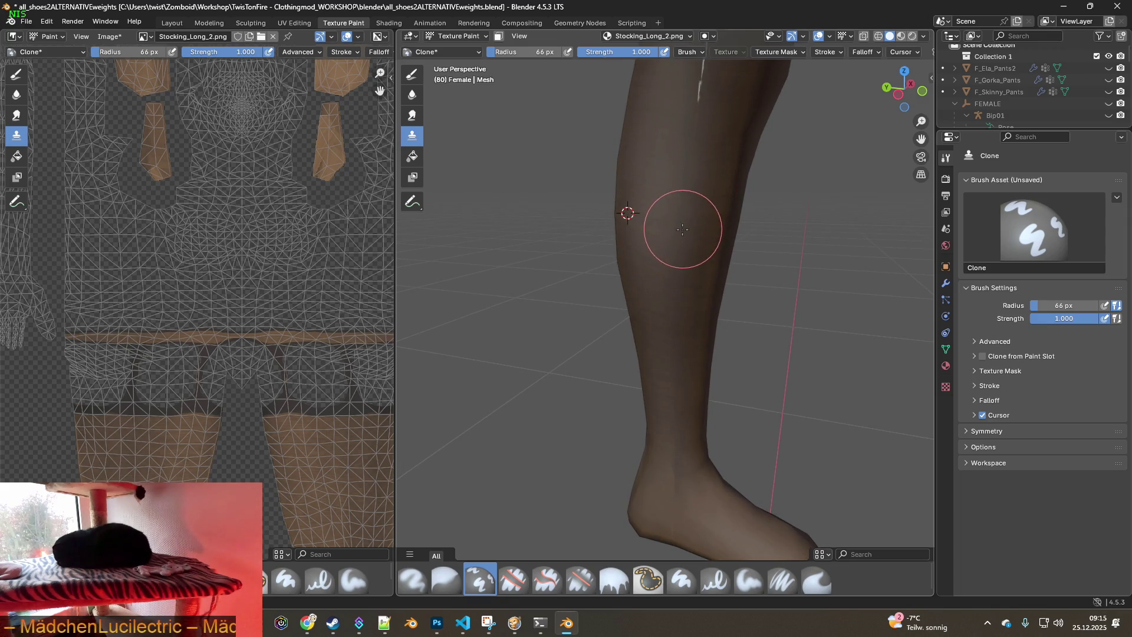
{"action": "middle_click_drag", "start_coordinate": [649, 127], "coordinate": [643, 245], "text": "shift"}
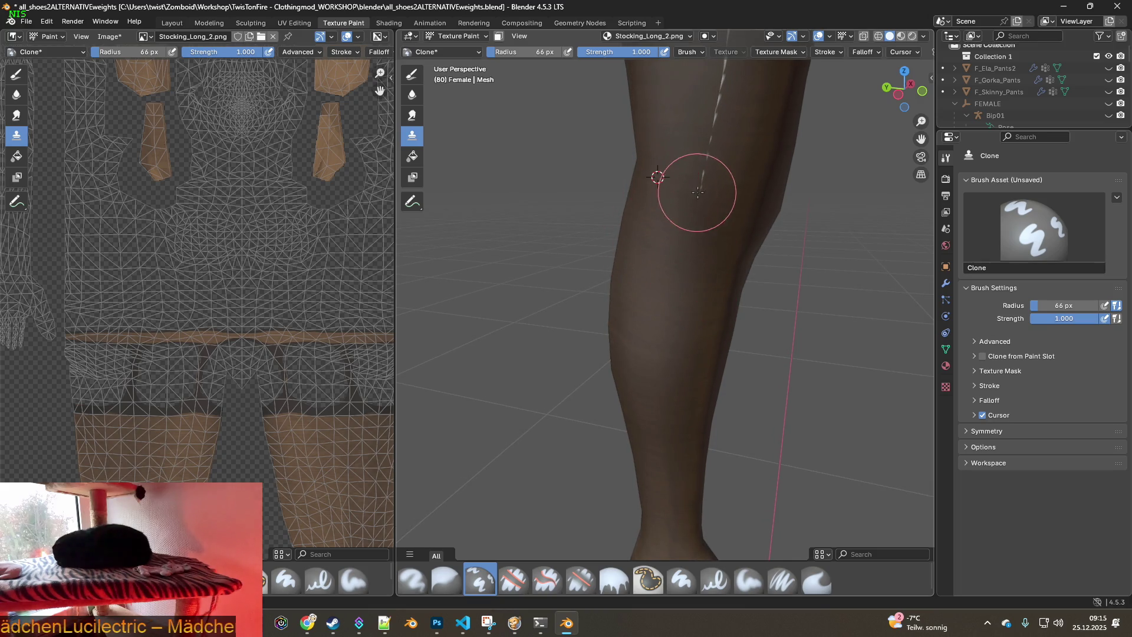
{"action": "middle_click_drag", "start_coordinate": [714, 227], "coordinate": [692, 314], "text": "shift"}
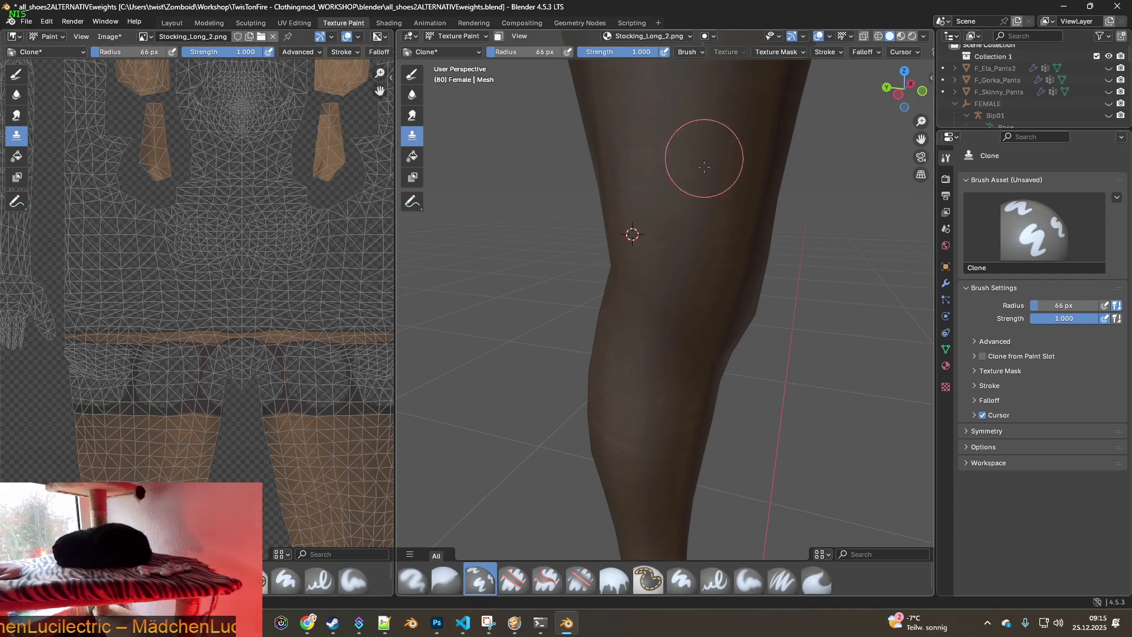
{"action": "middle_click_drag", "start_coordinate": [700, 157], "coordinate": [691, 273], "text": "shift"}
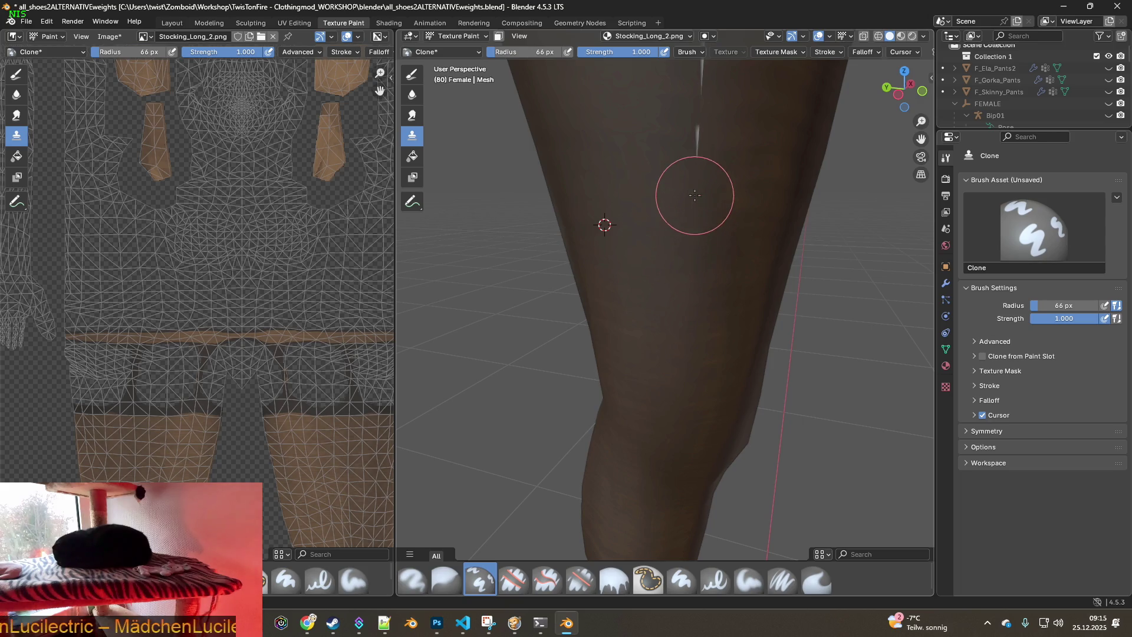
{"action": "middle_click_drag", "start_coordinate": [703, 200], "coordinate": [691, 290], "text": "shift"}
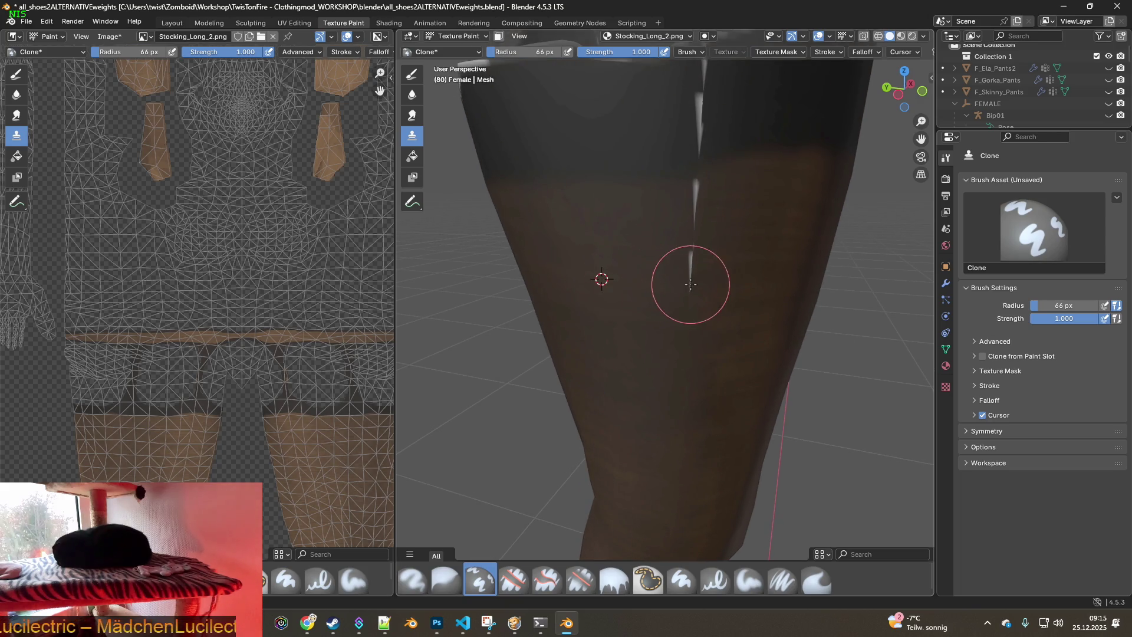
{"action": "middle_click_drag", "start_coordinate": [685, 251], "coordinate": [665, 349], "text": "shift"}
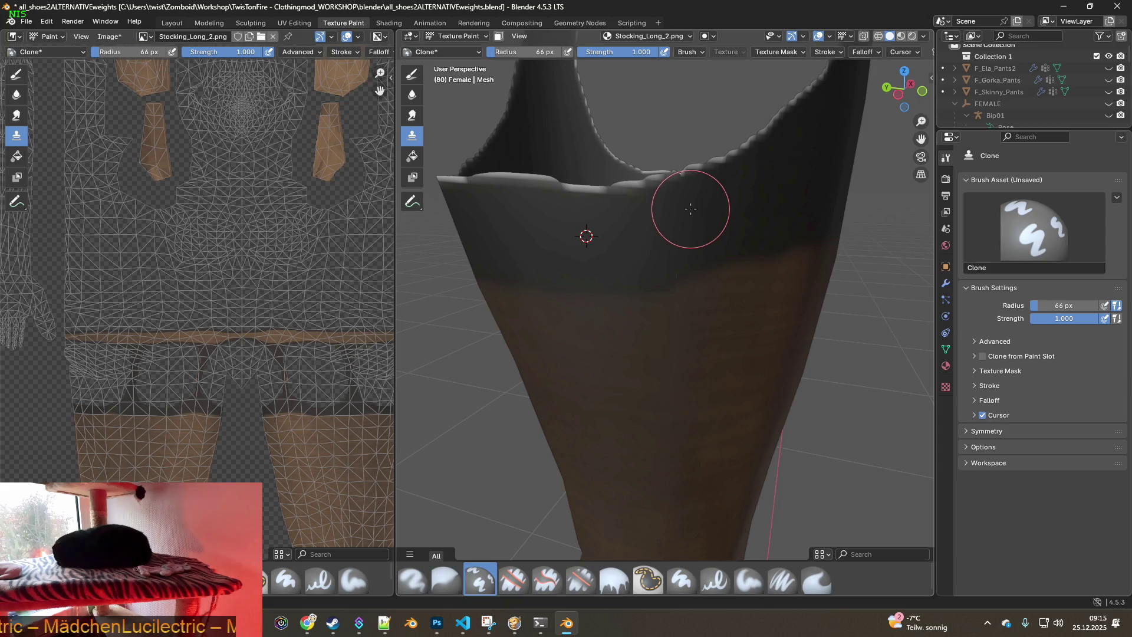
Zoom out and orbit to inspect both stockinged legs from the front
{"action": "scroll", "coordinate": [650, 278], "scroll_direction": "down", "scroll_amount": 5}
{"action": "mouse_move", "coordinate": [650, 278]}
{"action": "middle_mouse_down"}
{"action": "mouse_move", "coordinate": [579, 284]}
{"action": "mouse_move", "coordinate": [670, 240]}
{"action": "mouse_move", "coordinate": [655, 253]}
{"action": "mouse_move", "coordinate": [556, 241]}
{"action": "mouse_move", "coordinate": [683, 302]}
{"action": "mouse_move", "coordinate": [673, 399]}
{"action": "mouse_move", "coordinate": [712, 323]}
{"action": "mouse_move", "coordinate": [719, 375]}
{"action": "mouse_move", "coordinate": [662, 338]}
{"action": "middle_mouse_up"}
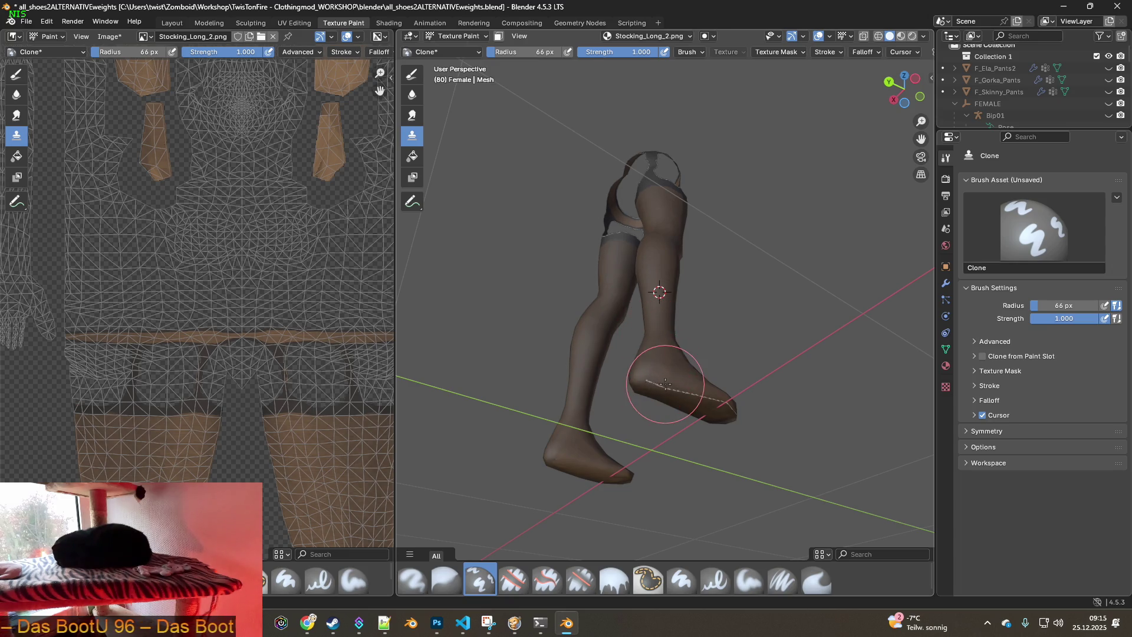
{"action": "mouse_move", "coordinate": [726, 419]}
{"action": "middle_mouse_down"}
{"action": "mouse_move", "coordinate": [595, 442]}
{"action": "mouse_move", "coordinate": [614, 458]}
{"action": "mouse_move", "coordinate": [607, 434]}
{"action": "mouse_move", "coordinate": [707, 425]}
{"action": "mouse_move", "coordinate": [653, 473]}
{"action": "middle_mouse_up"}
{"action": "scroll", "coordinate": [601, 439], "scroll_direction": "up", "scroll_amount": 2}
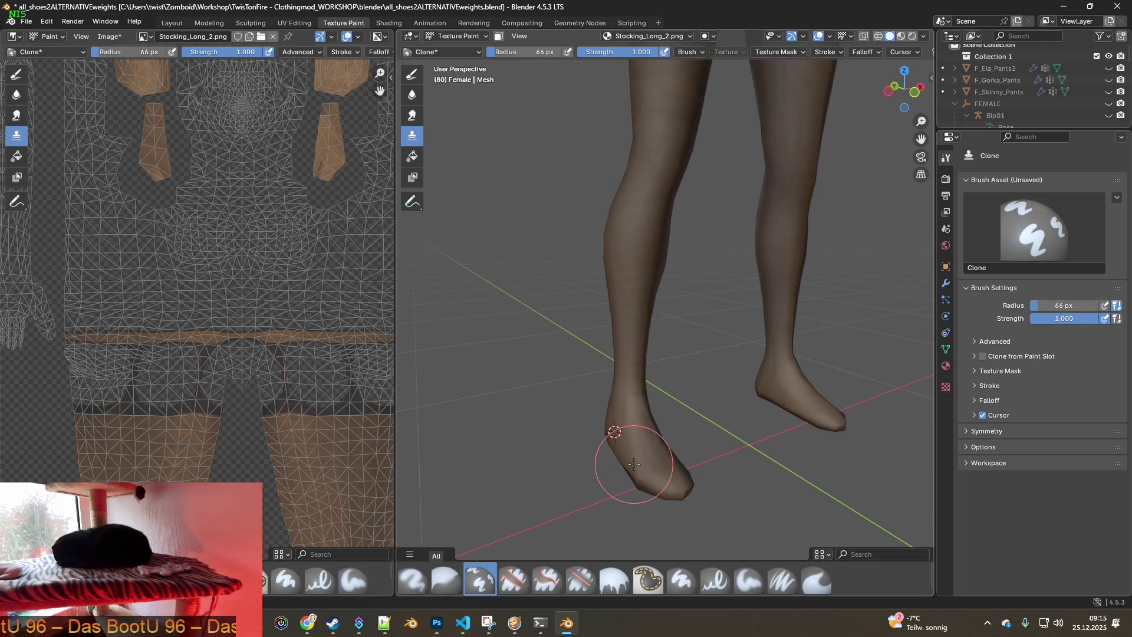
{"action": "mouse_move", "coordinate": [663, 408]}
{"action": "middle_mouse_down"}
{"action": "mouse_move", "coordinate": [653, 426]}
{"action": "mouse_move", "coordinate": [765, 342]}
{"action": "mouse_move", "coordinate": [706, 342]}
{"action": "middle_mouse_up"}
{"action": "scroll", "coordinate": [672, 407], "scroll_direction": "down", "scroll_amount": 4}
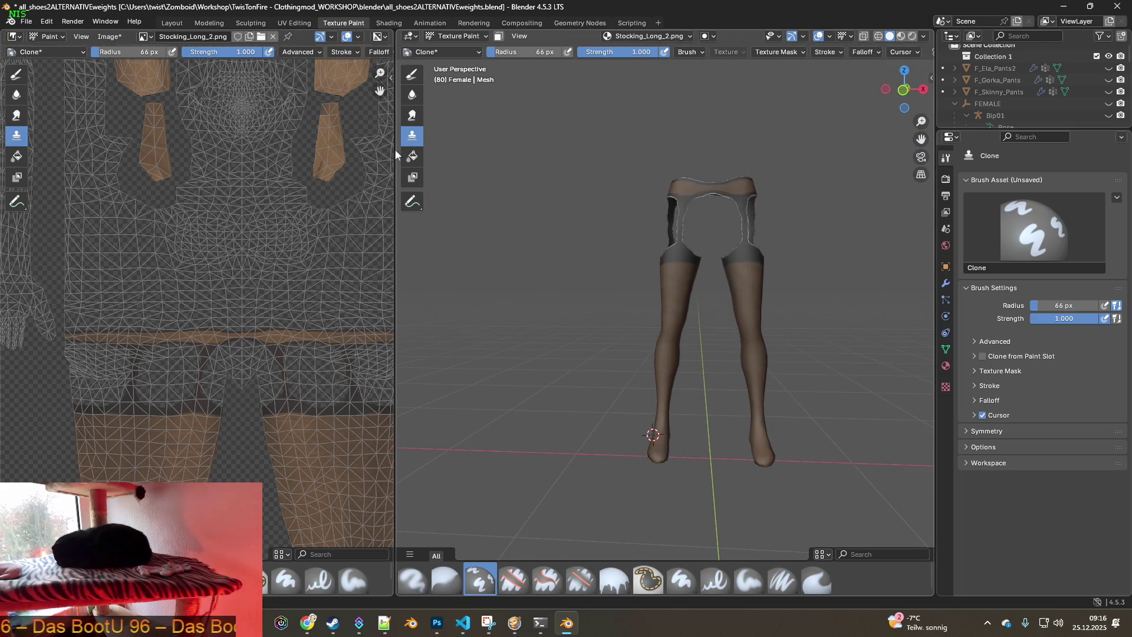
Save Stocking_Long_2.png and load Stocking_Long_3.png into the Shading workspace's image texture node
{"action": "left_click", "coordinate": [108, 41]}
{"action": "left_click", "coordinate": [121, 157]}
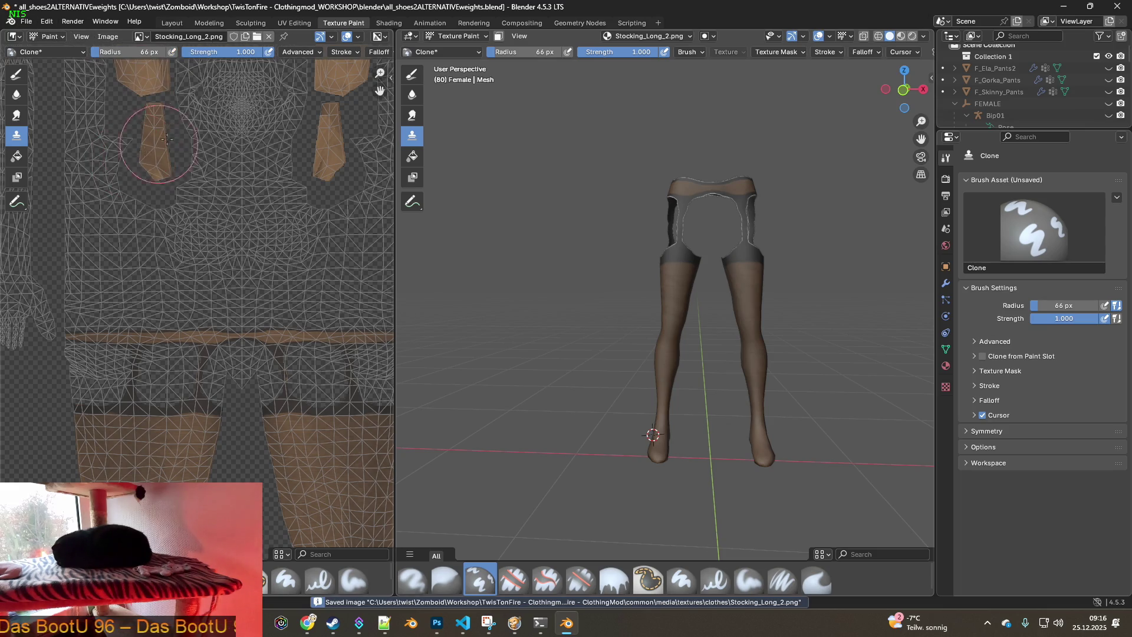
{"action": "left_click", "coordinate": [389, 24]}
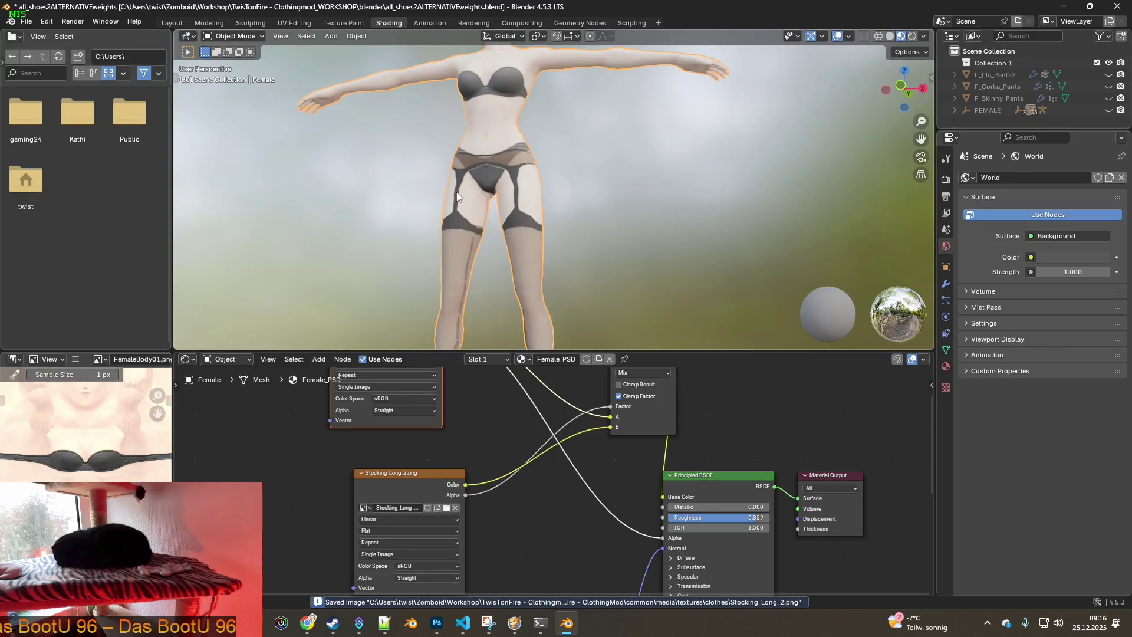
{"action": "left_click", "coordinate": [446, 509]}
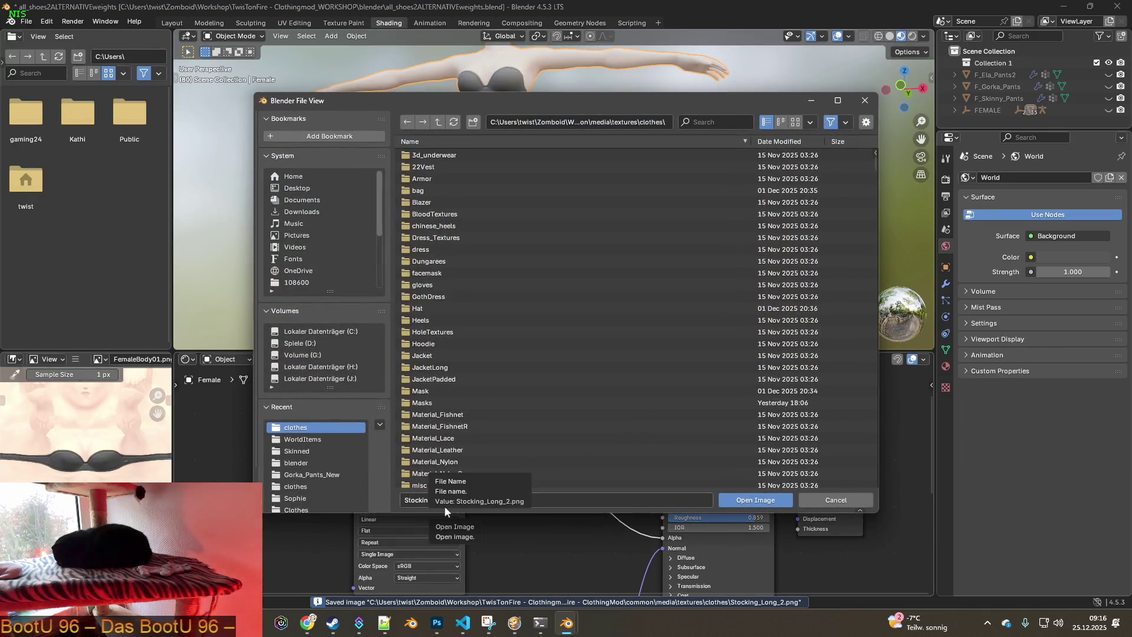
{"action": "key", "text": "ctrl+f"}
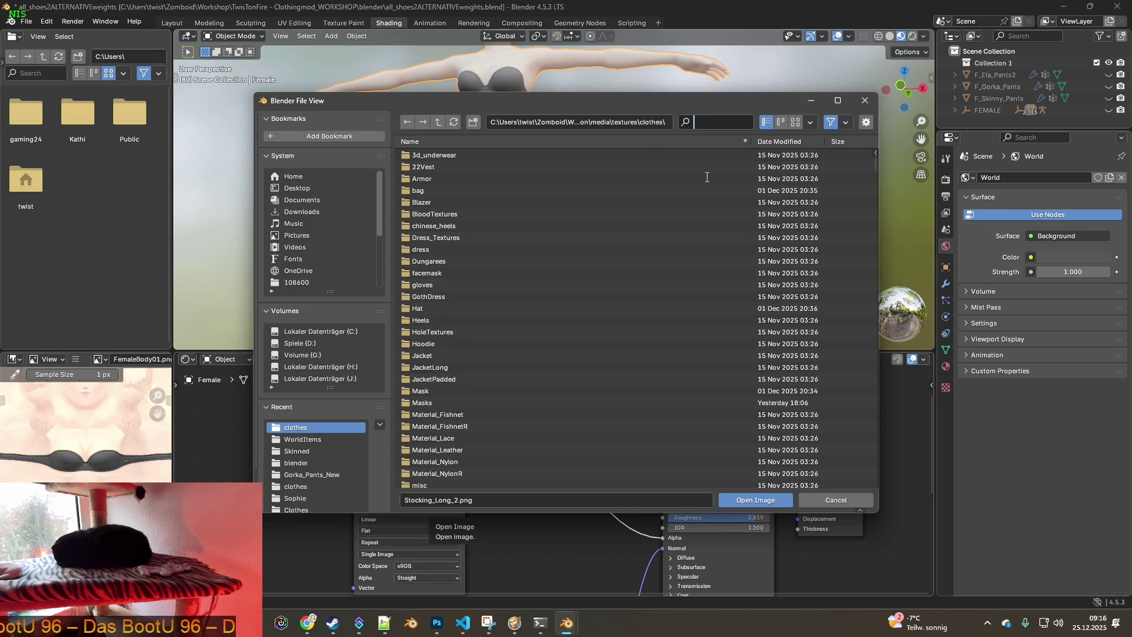
{"action": "type", "text": "Stocking_Long"}
{"action": "left_click", "coordinate": [455, 178]}
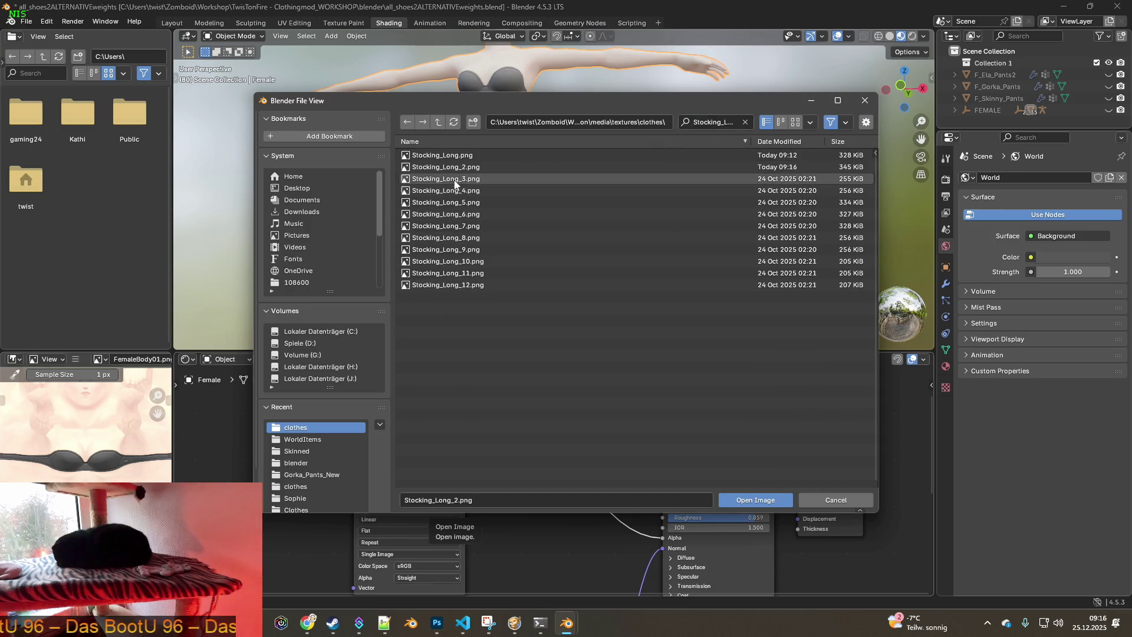
{"action": "left_click", "coordinate": [754, 499]}
Orbit around the legs to view the Stocking_Long_3 texture and return to Texture Paint
{"action": "mouse_move", "coordinate": [531, 248]}
{"action": "middle_mouse_down"}
{"action": "mouse_move", "coordinate": [748, 277]}
{"action": "mouse_move", "coordinate": [593, 247]}
{"action": "mouse_move", "coordinate": [432, 242]}
{"action": "middle_mouse_up"}
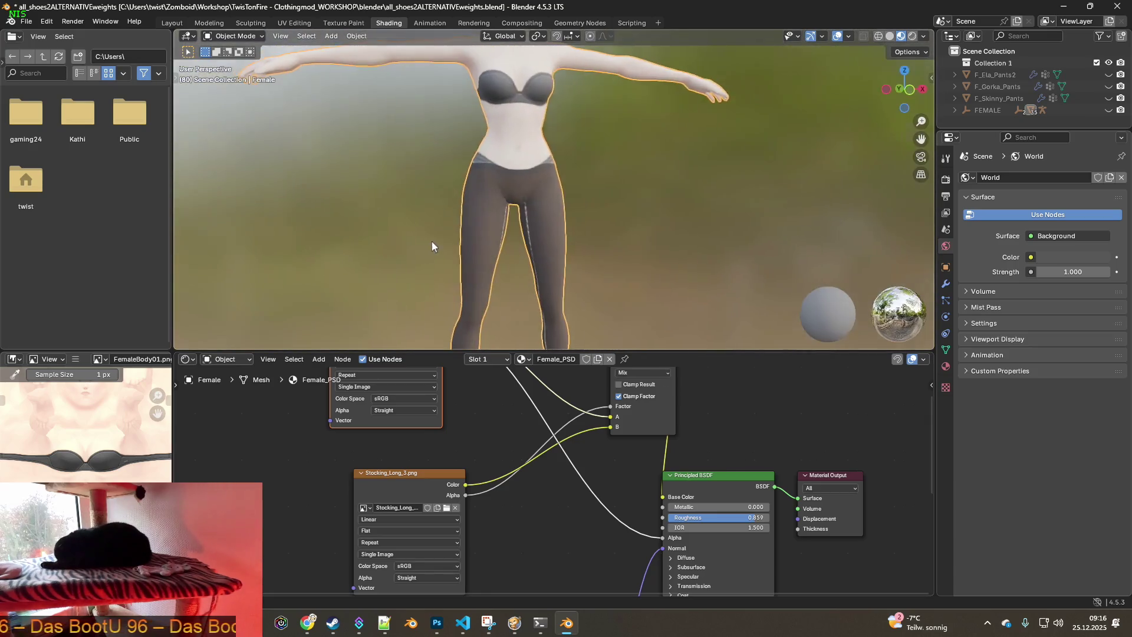
{"action": "scroll", "coordinate": [497, 253], "scroll_direction": "up", "scroll_amount": 5}
{"action": "middle_click_drag", "start_coordinate": [665, 248], "coordinate": [509, 175]}
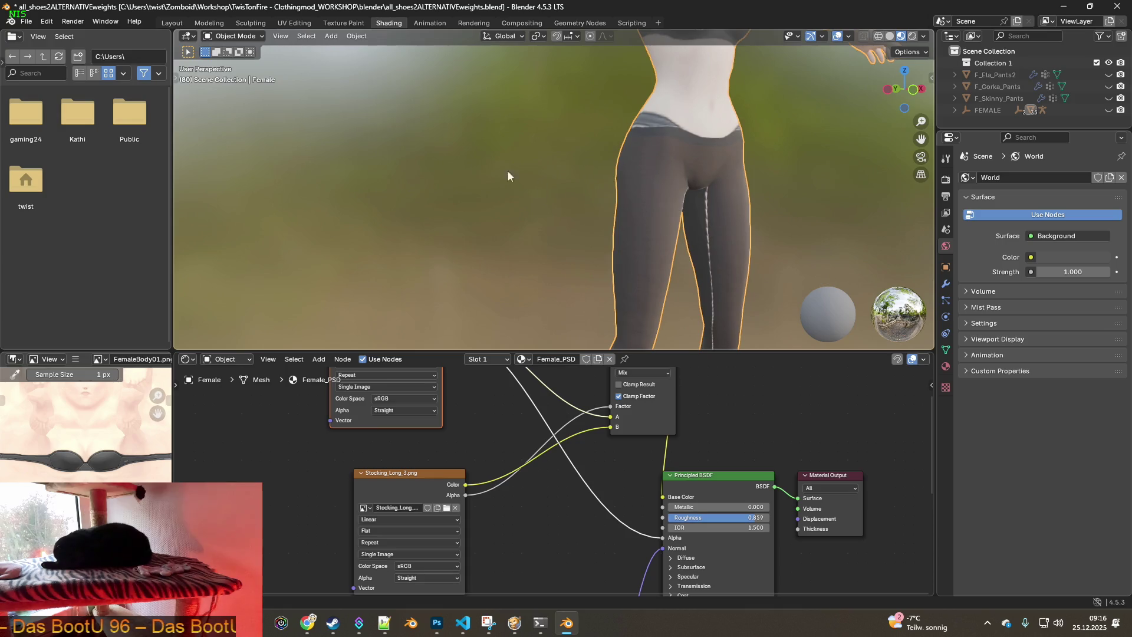
{"action": "key", "text": "ctrl+Page_Up"}
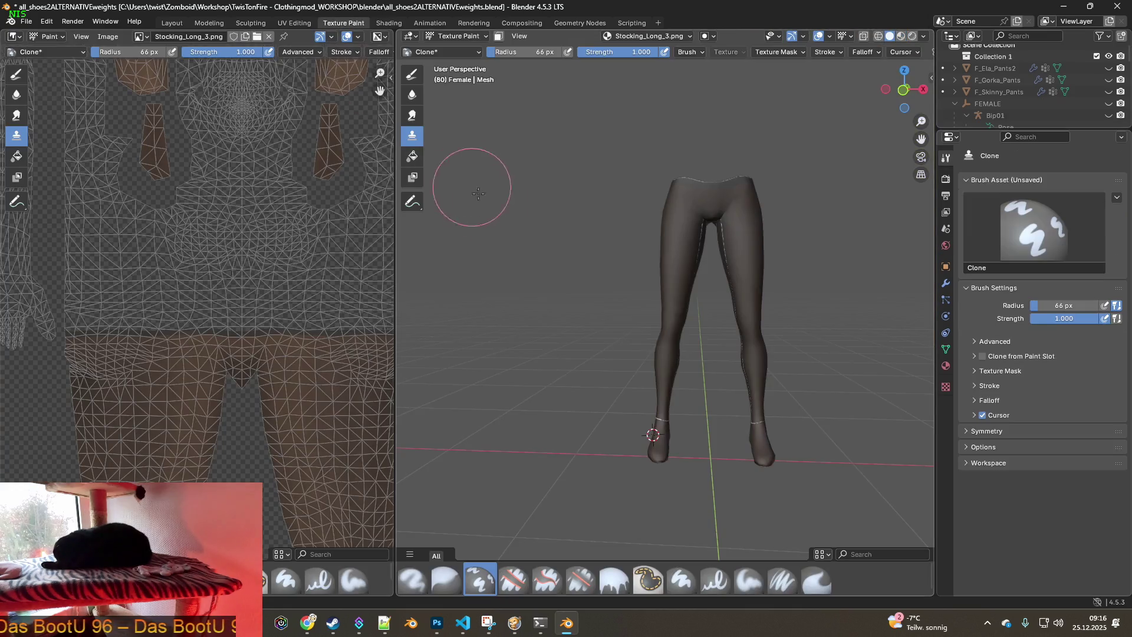
Bring both legs into a front view, set a clone source beside the leg seam and paint over it
{"action": "mouse_move", "coordinate": [614, 227]}
{"action": "middle_mouse_down"}
{"action": "mouse_move", "coordinate": [737, 261]}
{"action": "mouse_move", "coordinate": [608, 241]}
{"action": "mouse_move", "coordinate": [715, 235]}
{"action": "middle_mouse_up"}
{"action": "scroll", "coordinate": [607, 241], "scroll_direction": "up", "scroll_amount": 5}
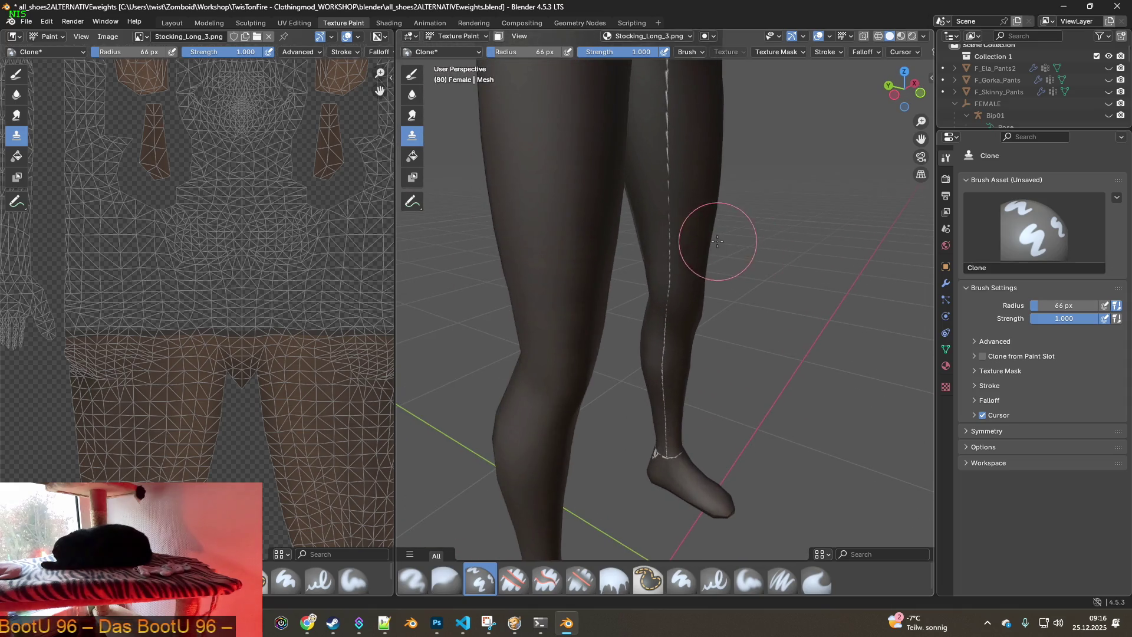
{"action": "middle_click_drag", "start_coordinate": [687, 192], "coordinate": [634, 247]}
{"action": "left_click", "coordinate": [649, 181], "text": "ctrl"}
{"action": "left_click_drag", "start_coordinate": [596, 164], "coordinate": [612, 247]}
Clone-paint the seam further down the leg to the ankle, resetting the source lower twice
{"action": "middle_click_drag", "start_coordinate": [632, 295], "coordinate": [645, 265], "text": "shift"}
{"action": "left_click", "coordinate": [642, 260], "text": "ctrl"}
{"action": "left_click_drag", "start_coordinate": [619, 291], "coordinate": [617, 340]}
{"action": "middle_click_drag", "start_coordinate": [644, 354], "coordinate": [640, 253], "text": "shift"}
{"action": "left_click", "coordinate": [625, 267], "text": "ctrl"}
{"action": "mouse_move", "coordinate": [618, 268]}
{"action": "left_mouse_down"}
{"action": "mouse_move", "coordinate": [607, 342]}
{"action": "mouse_move", "coordinate": [619, 399]}
{"action": "left_mouse_up"}
{"action": "middle_click_drag", "start_coordinate": [620, 400], "coordinate": [611, 324]}
Set a clone source near the ankle and paint out the ankle seam marks
{"action": "left_click", "coordinate": [609, 329], "text": "ctrl"}
{"action": "left_click_drag", "start_coordinate": [612, 405], "coordinate": [622, 417]}
{"action": "mouse_move", "coordinate": [630, 402]}
{"action": "middle_mouse_down"}
{"action": "mouse_move", "coordinate": [526, 393]}
{"action": "mouse_move", "coordinate": [725, 413]}
{"action": "mouse_move", "coordinate": [707, 430]}
{"action": "middle_mouse_up"}
{"action": "left_click_drag", "start_coordinate": [698, 424], "coordinate": [692, 438]}
Orbit around to the underside of the foot and paint out its stitch line
{"action": "mouse_move", "coordinate": [697, 437]}
{"action": "middle_mouse_down"}
{"action": "mouse_move", "coordinate": [733, 413]}
{"action": "mouse_move", "coordinate": [700, 409]}
{"action": "mouse_move", "coordinate": [673, 379]}
{"action": "middle_mouse_up"}
{"action": "mouse_move", "coordinate": [703, 440]}
{"action": "middle_mouse_down"}
{"action": "mouse_move", "coordinate": [688, 423]}
{"action": "mouse_move", "coordinate": [710, 409]}
{"action": "mouse_move", "coordinate": [765, 411]}
{"action": "middle_mouse_up"}
{"action": "mouse_move", "coordinate": [721, 332]}
{"action": "middle_mouse_down"}
{"action": "mouse_move", "coordinate": [665, 361]}
{"action": "mouse_move", "coordinate": [713, 377]}
{"action": "middle_mouse_up"}
{"action": "mouse_move", "coordinate": [610, 374]}
{"action": "middle_mouse_down"}
{"action": "mouse_move", "coordinate": [584, 398]}
{"action": "mouse_move", "coordinate": [613, 369]}
{"action": "middle_mouse_up"}
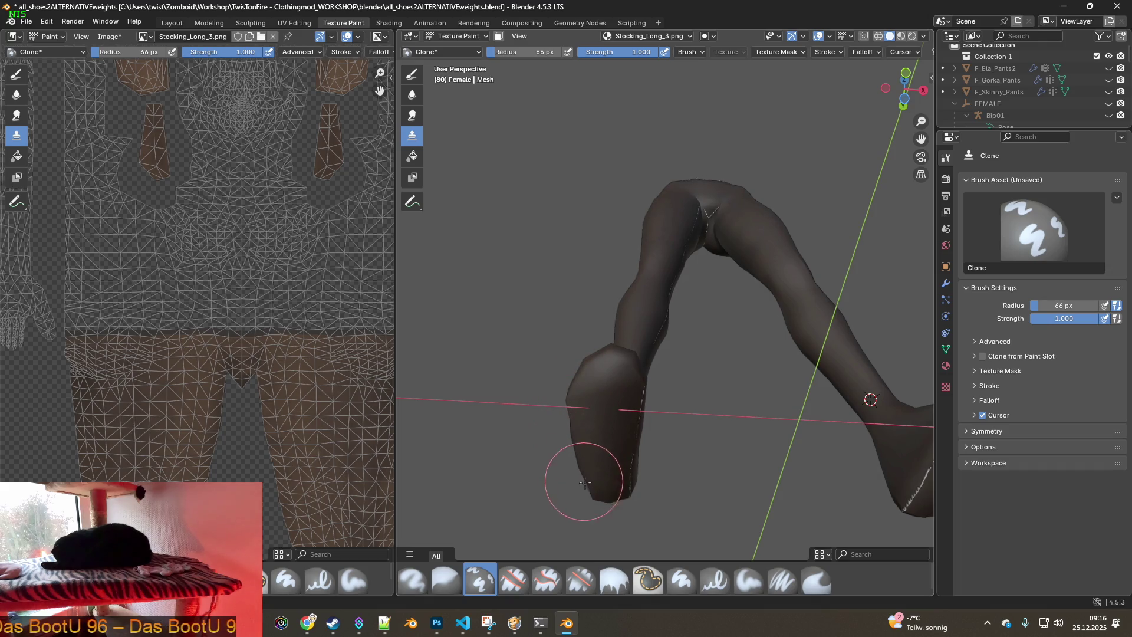
{"action": "mouse_move", "coordinate": [669, 445]}
{"action": "middle_mouse_down"}
{"action": "mouse_move", "coordinate": [737, 472]}
{"action": "mouse_move", "coordinate": [769, 470]}
{"action": "mouse_move", "coordinate": [659, 419]}
{"action": "mouse_move", "coordinate": [703, 435]}
{"action": "mouse_move", "coordinate": [726, 425]}
{"action": "mouse_move", "coordinate": [721, 392]}
{"action": "mouse_move", "coordinate": [766, 354]}
{"action": "middle_mouse_up"}
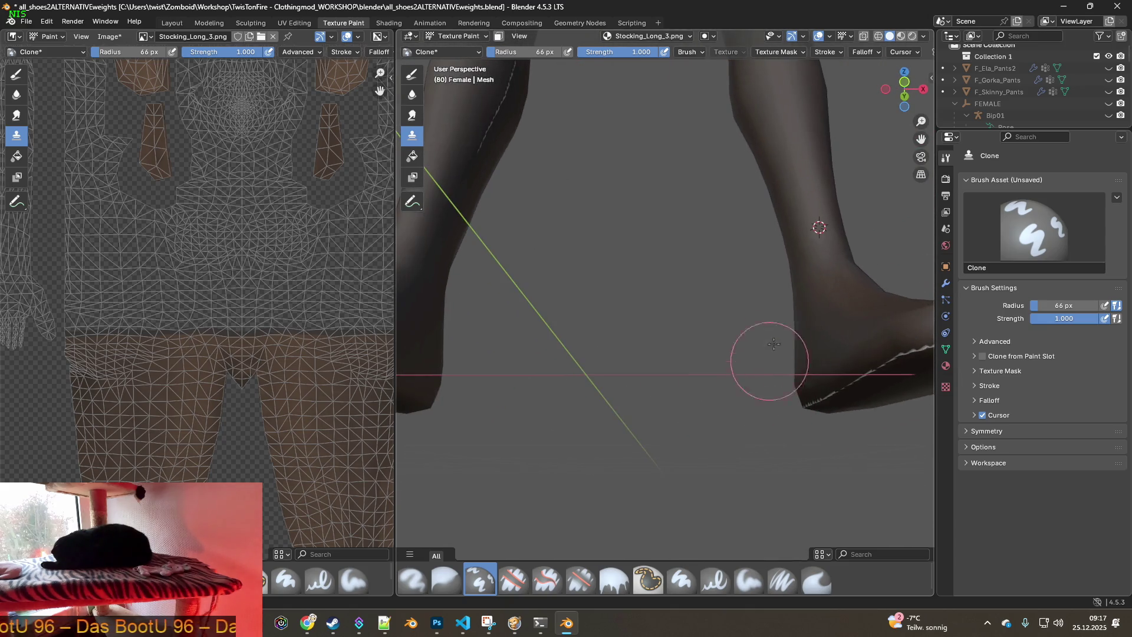
{"action": "middle_click_drag", "start_coordinate": [821, 291], "coordinate": [726, 303]}
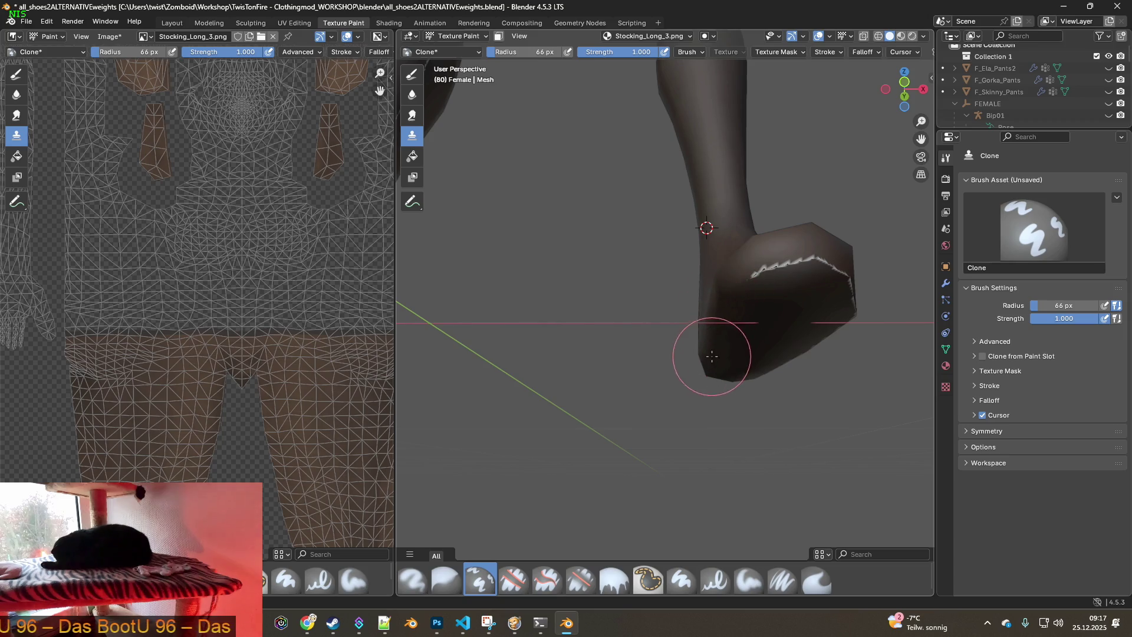
{"action": "left_click_drag", "start_coordinate": [758, 283], "coordinate": [805, 276]}
Orbit around the feet to check them close up and from the side
{"action": "middle_click_drag", "start_coordinate": [843, 300], "coordinate": [531, 374]}
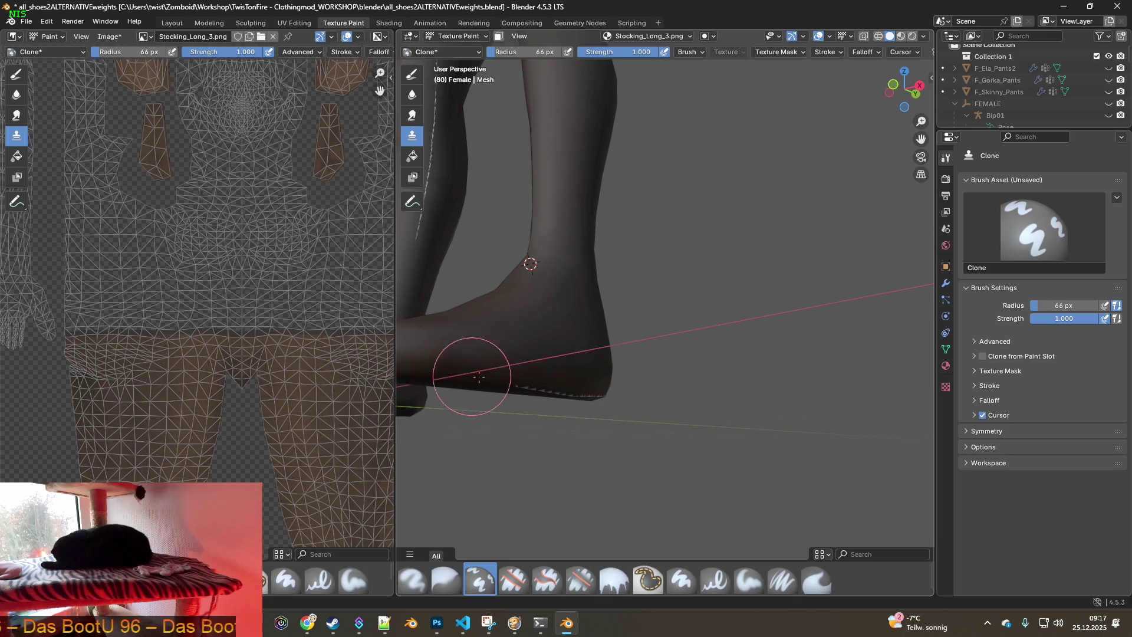
{"action": "mouse_move", "coordinate": [619, 399]}
{"action": "middle_mouse_down"}
{"action": "mouse_move", "coordinate": [527, 384]}
{"action": "mouse_move", "coordinate": [521, 404]}
{"action": "mouse_move", "coordinate": [556, 374]}
{"action": "mouse_move", "coordinate": [684, 421]}
{"action": "middle_mouse_up"}
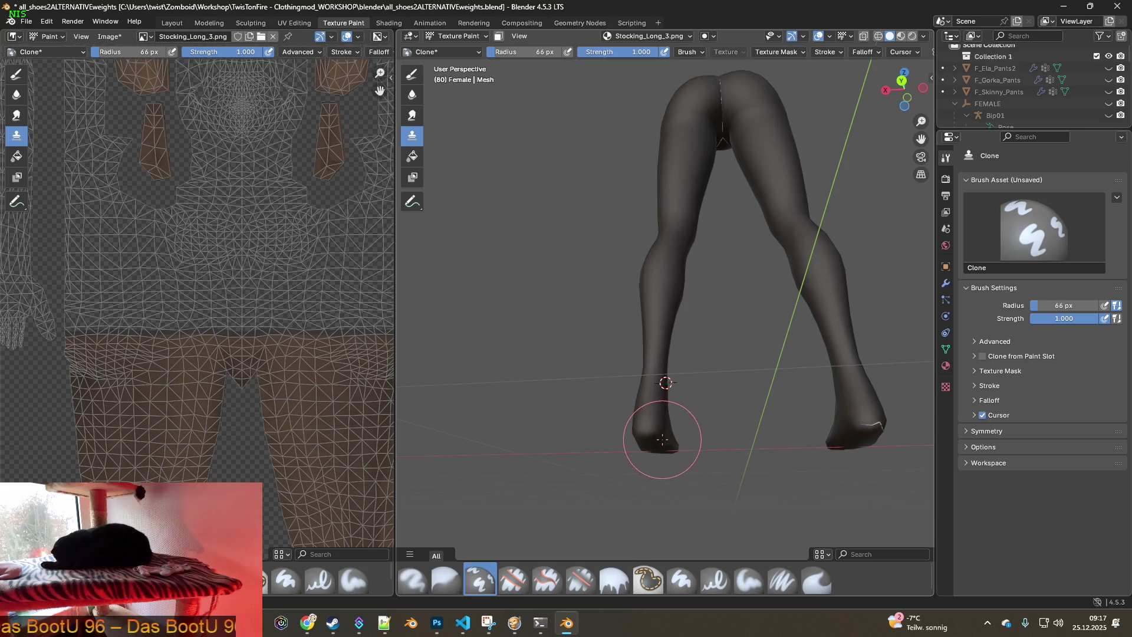
{"action": "mouse_move", "coordinate": [885, 427]}
{"action": "middle_mouse_down"}
{"action": "mouse_move", "coordinate": [879, 410]}
{"action": "mouse_move", "coordinate": [708, 422]}
{"action": "mouse_move", "coordinate": [805, 420]}
{"action": "middle_mouse_up"}
{"action": "mouse_move", "coordinate": [719, 337]}
{"action": "middle_mouse_down"}
{"action": "mouse_move", "coordinate": [817, 383]}
{"action": "mouse_move", "coordinate": [770, 371]}
{"action": "mouse_move", "coordinate": [790, 342]}
{"action": "mouse_move", "coordinate": [608, 354]}
{"action": "mouse_move", "coordinate": [610, 284]}
{"action": "middle_mouse_up"}
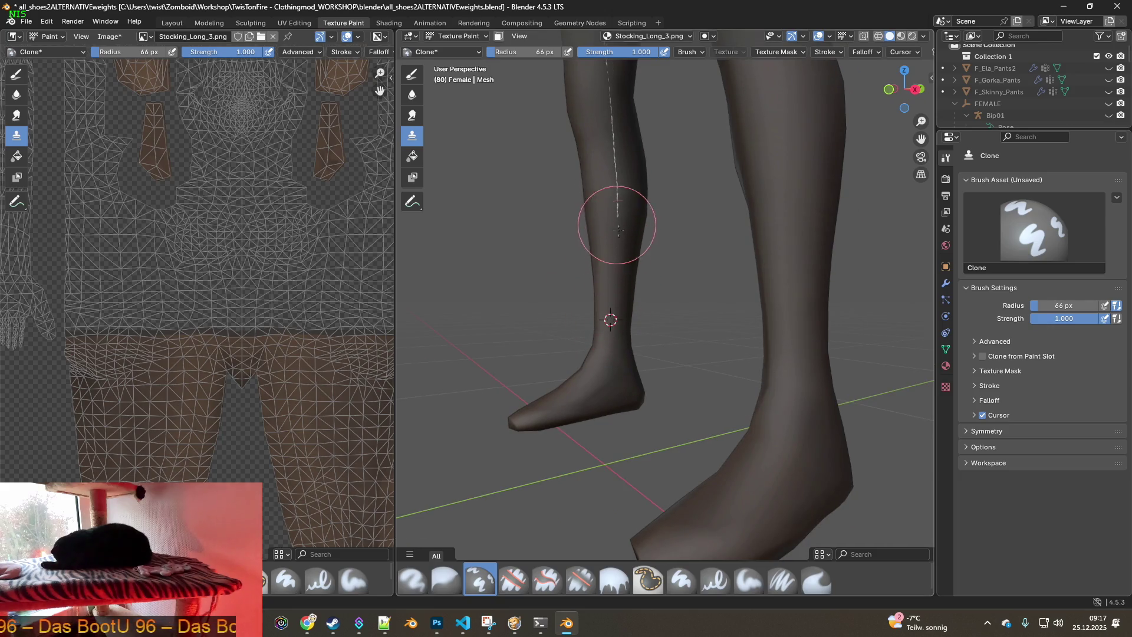
Inspect the legs up to the top of the seam from rear and side, then zoom out
{"action": "middle_click_drag", "start_coordinate": [631, 193], "coordinate": [632, 306], "text": "shift"}
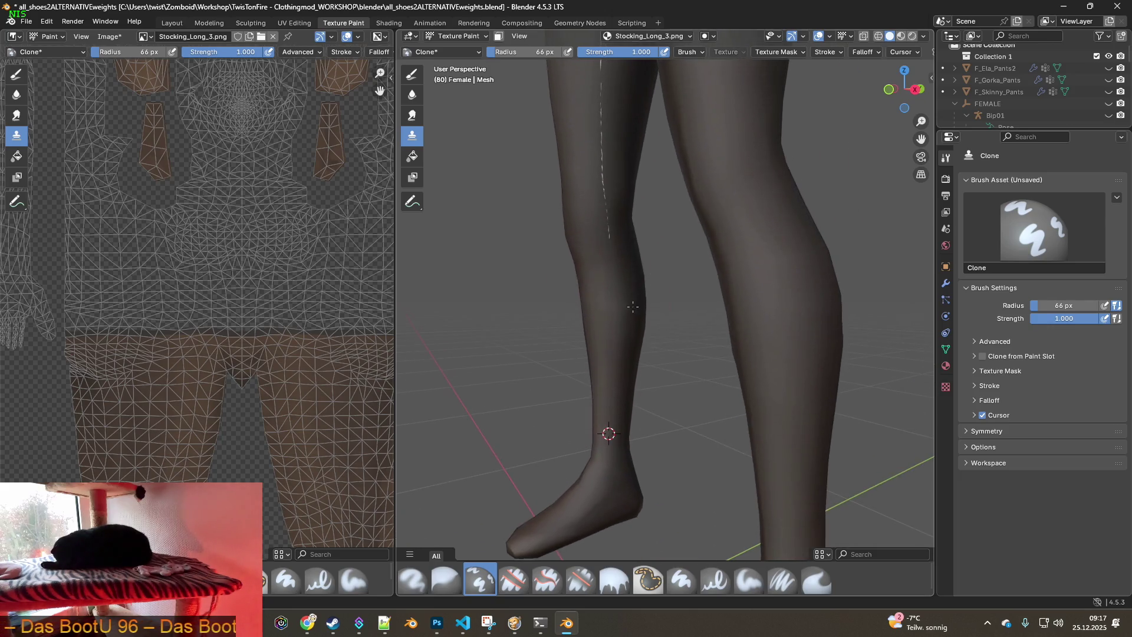
{"action": "middle_click_drag", "start_coordinate": [614, 187], "coordinate": [597, 261], "text": "shift"}
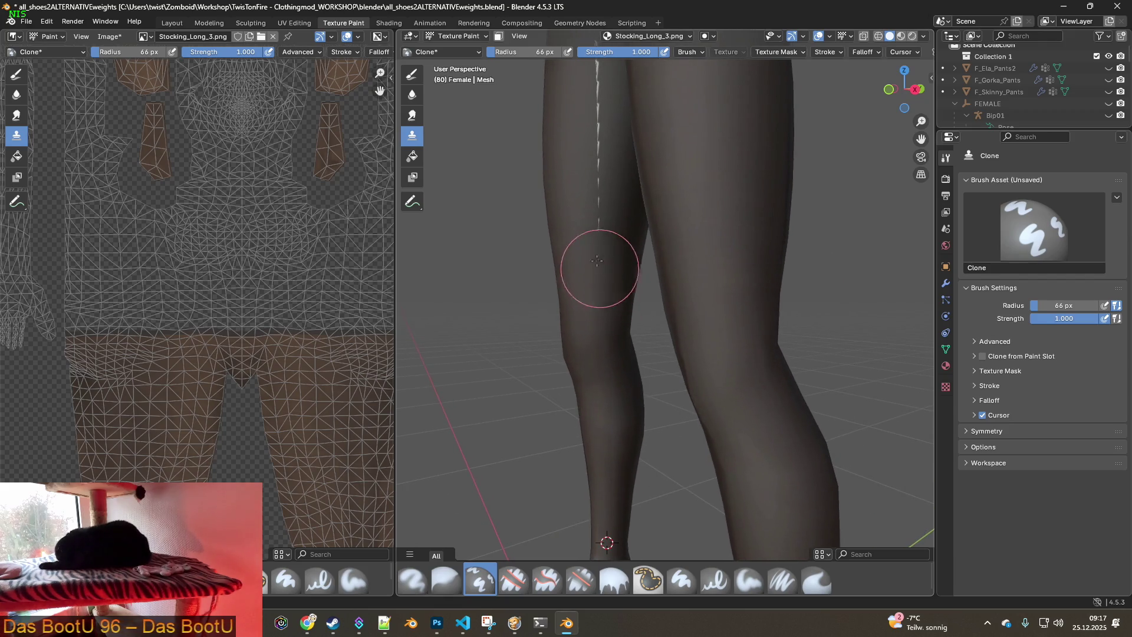
{"action": "middle_click_drag", "start_coordinate": [599, 222], "coordinate": [615, 337], "text": "shift"}
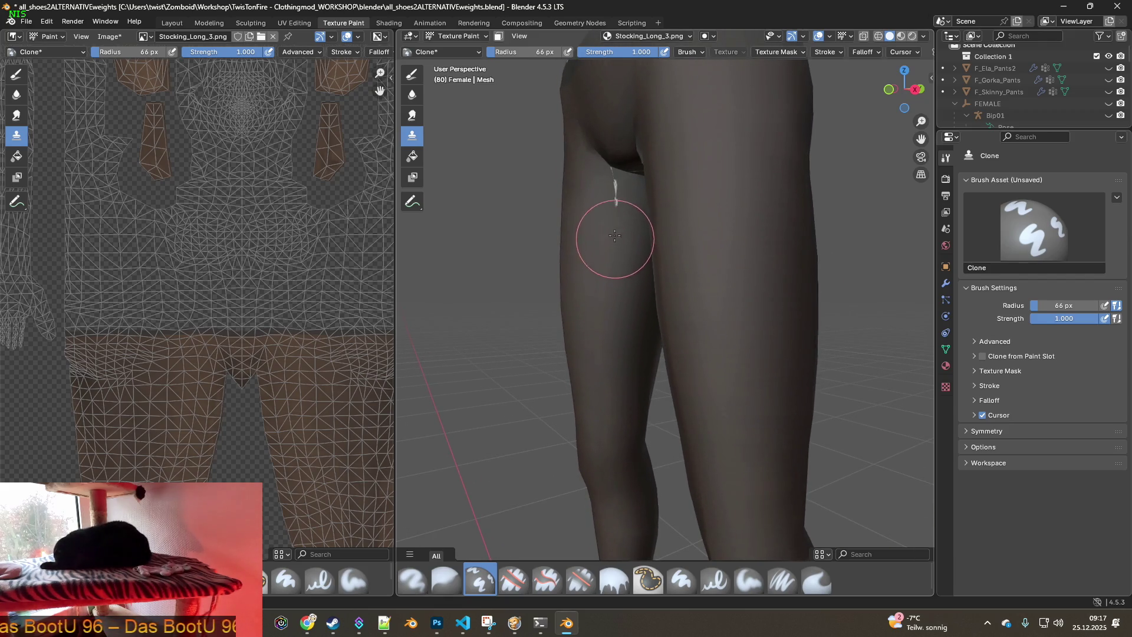
{"action": "scroll", "coordinate": [716, 253], "scroll_direction": "down", "scroll_amount": 3}
{"action": "mouse_move", "coordinate": [715, 253]}
{"action": "middle_mouse_down"}
{"action": "mouse_move", "coordinate": [702, 229]}
{"action": "mouse_move", "coordinate": [665, 278]}
{"action": "mouse_move", "coordinate": [720, 235]}
{"action": "mouse_move", "coordinate": [690, 258]}
{"action": "mouse_move", "coordinate": [511, 263]}
{"action": "middle_mouse_up"}
{"action": "scroll", "coordinate": [645, 265], "scroll_direction": "up", "scroll_amount": 4}
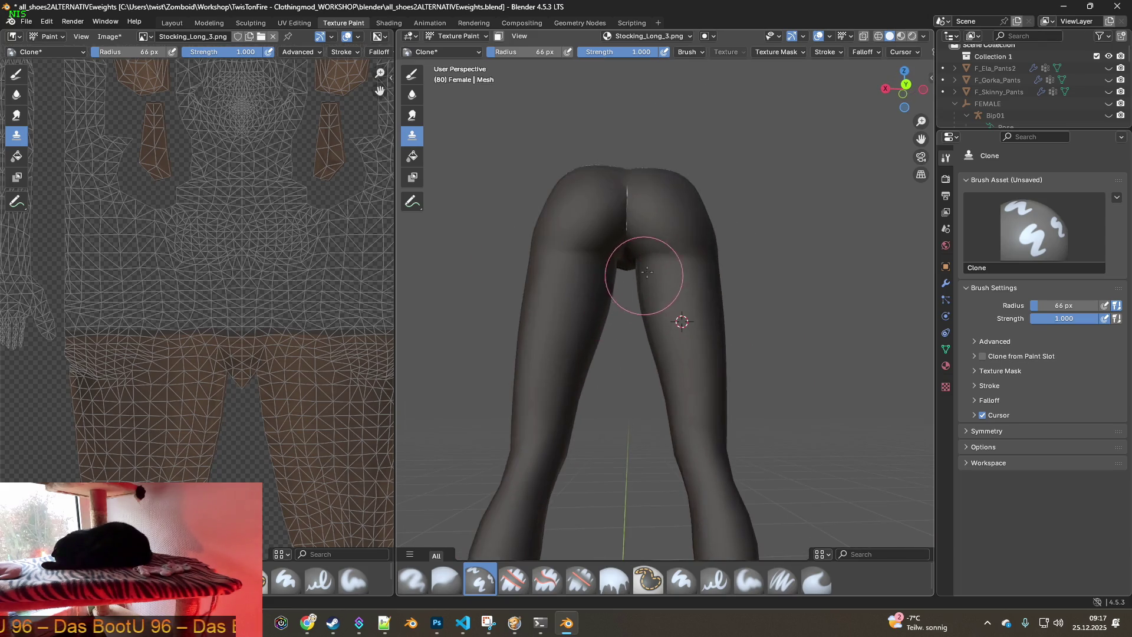
{"action": "mouse_move", "coordinate": [620, 240]}
{"action": "middle_mouse_down", "text": "shift"}
{"action": "mouse_move", "coordinate": [672, 341]}
{"action": "mouse_move", "coordinate": [642, 308]}
{"action": "mouse_move", "coordinate": [637, 317]}
{"action": "middle_mouse_up", "text": "shift"}
{"action": "scroll", "coordinate": [670, 346], "scroll_direction": "up", "scroll_amount": 2}
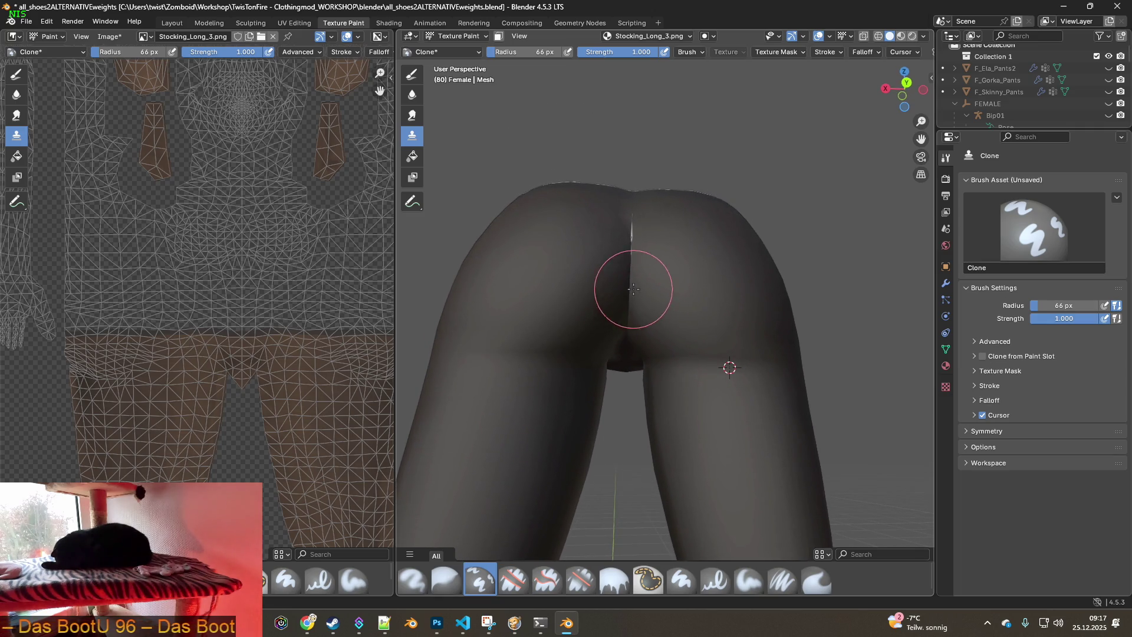
{"action": "middle_click_drag", "start_coordinate": [638, 268], "coordinate": [632, 323]}
{"action": "middle_click_drag", "start_coordinate": [623, 250], "coordinate": [627, 341]}
{"action": "mouse_move", "coordinate": [621, 390]}
{"action": "middle_mouse_down"}
{"action": "mouse_move", "coordinate": [577, 274]}
{"action": "mouse_move", "coordinate": [594, 354]}
{"action": "middle_mouse_up"}
{"action": "scroll", "coordinate": [594, 354], "scroll_direction": "down", "scroll_amount": 6}
{"action": "mouse_move", "coordinate": [652, 323]}
{"action": "middle_mouse_down"}
{"action": "mouse_move", "coordinate": [735, 386]}
{"action": "mouse_move", "coordinate": [625, 383]}
{"action": "middle_mouse_up"}
{"action": "scroll", "coordinate": [735, 387], "scroll_direction": "down", "scroll_amount": 3}
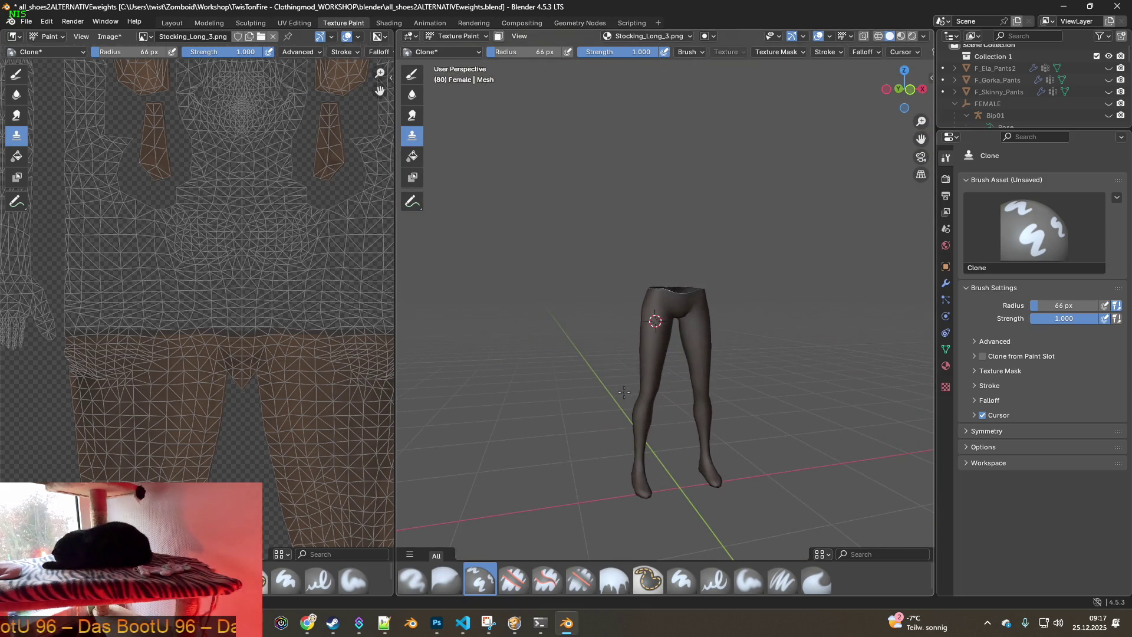
Save the clone-painted Stocking_Long_3 texture image
{"action": "left_click", "coordinate": [110, 39]}
{"action": "left_click", "coordinate": [121, 156]}
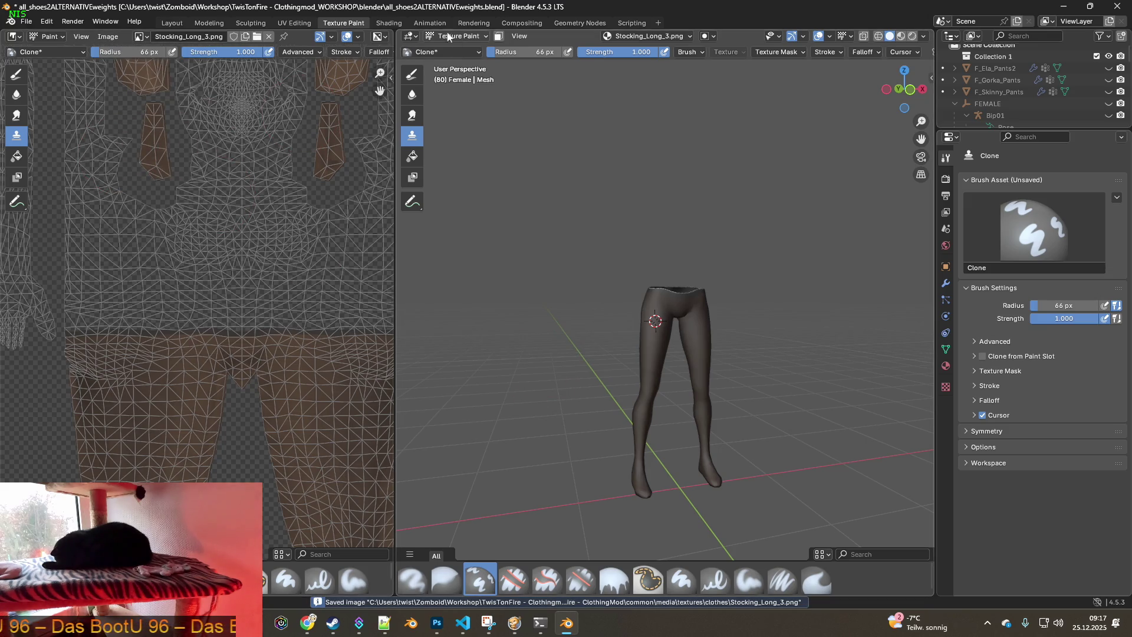
{"action": "left_click", "coordinate": [395, 24]}
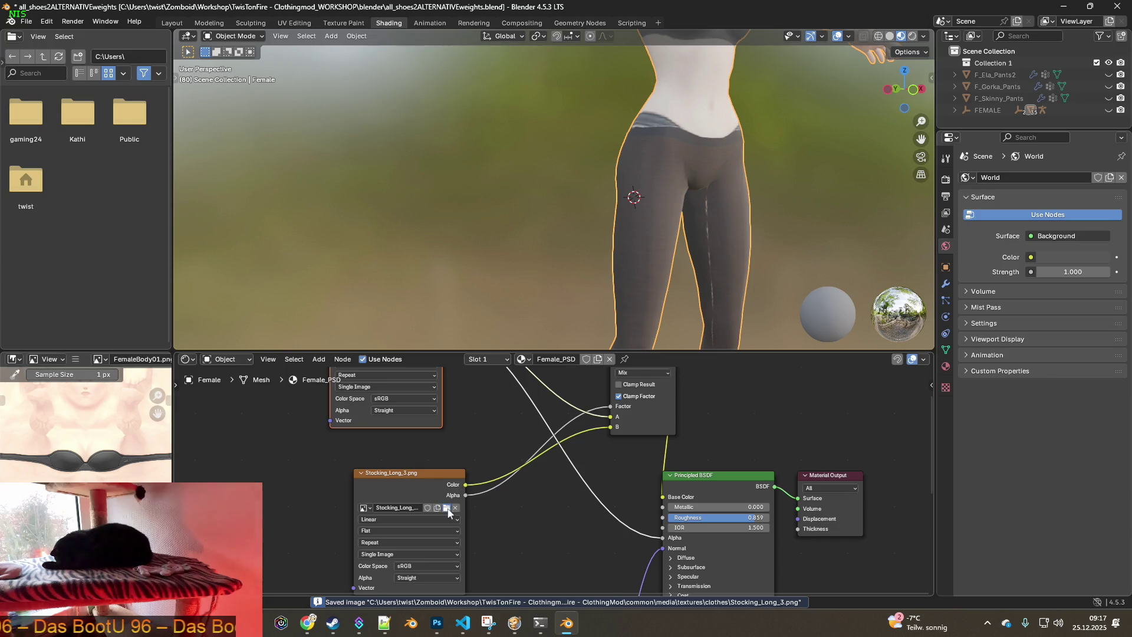
Load Stocking_Long_4.png into the stocking's image texture node by searching 'Stocking_Long'
{"action": "left_click", "coordinate": [447, 508]}
{"action": "left_click", "coordinate": [718, 125]}
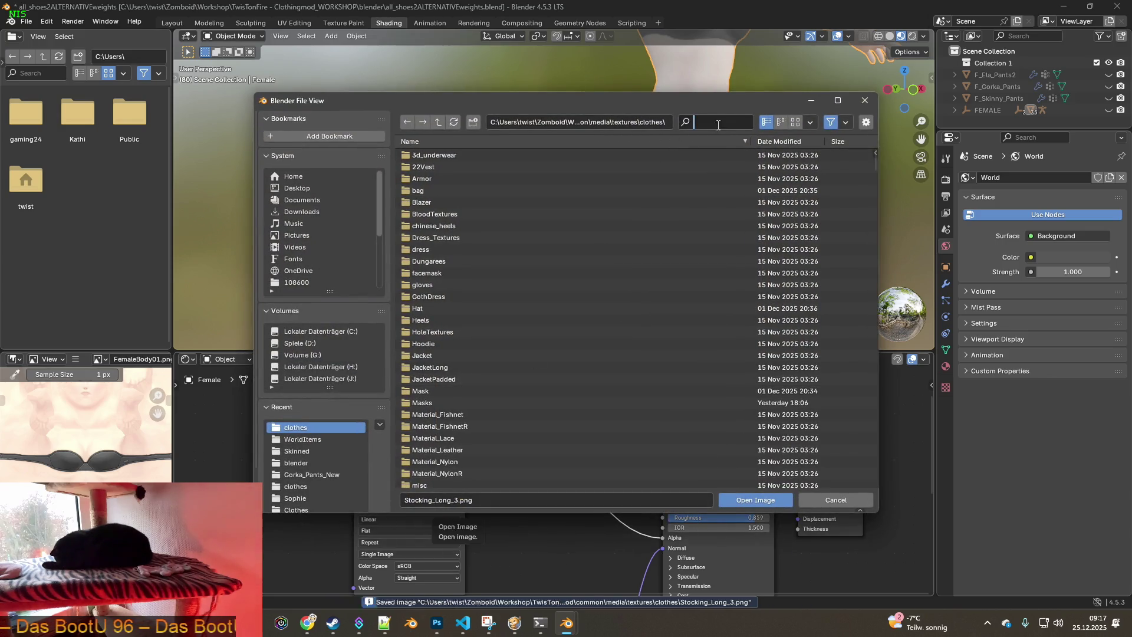
{"action": "type", "text": "Stocking_Long"}
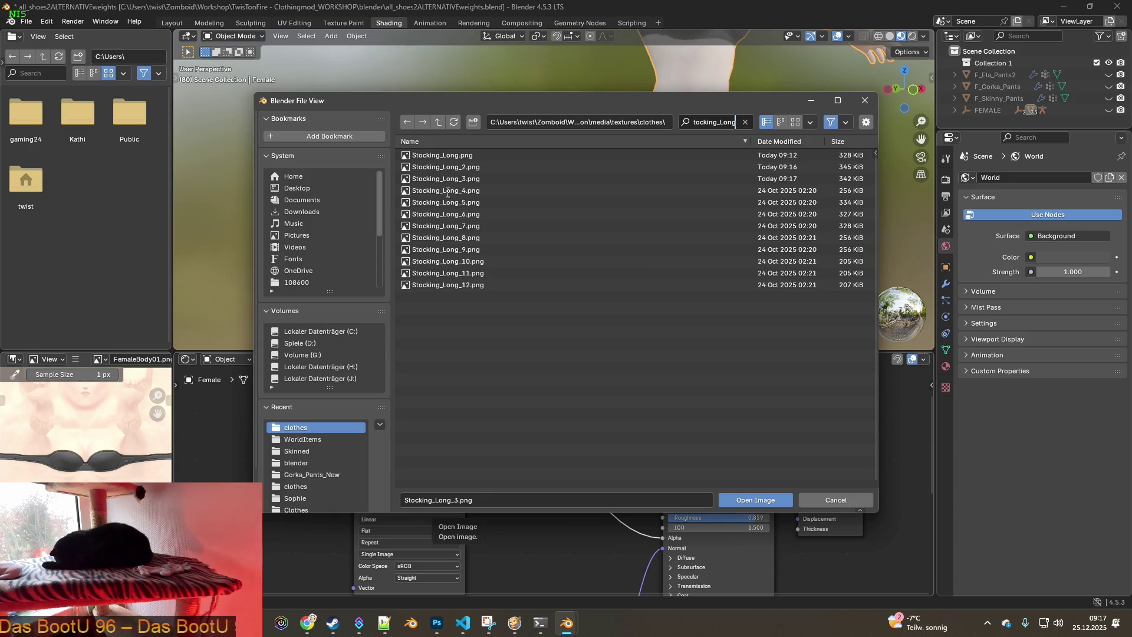
{"action": "left_click", "coordinate": [447, 191]}
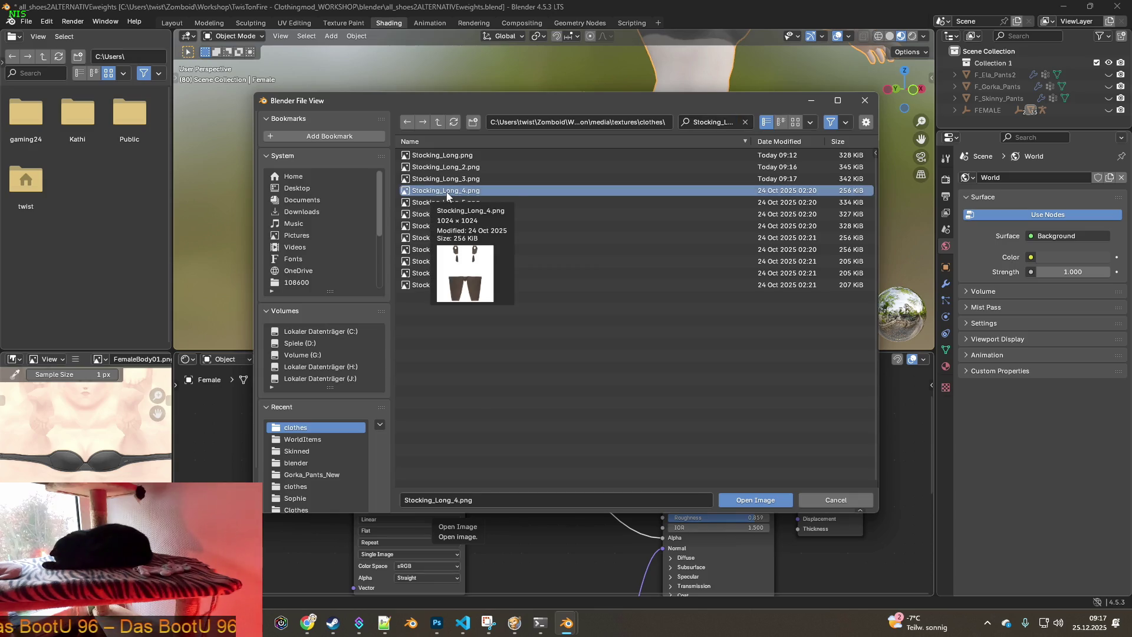
{"action": "left_click", "coordinate": [744, 497]}
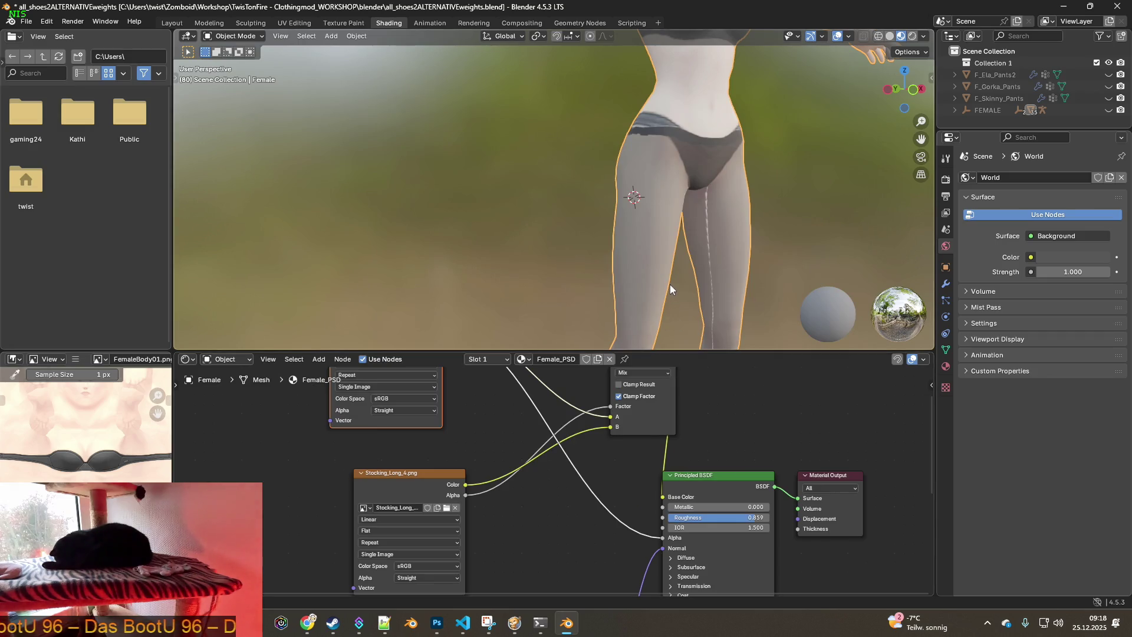
{"action": "middle_click_drag", "start_coordinate": [689, 263], "coordinate": [587, 256]}
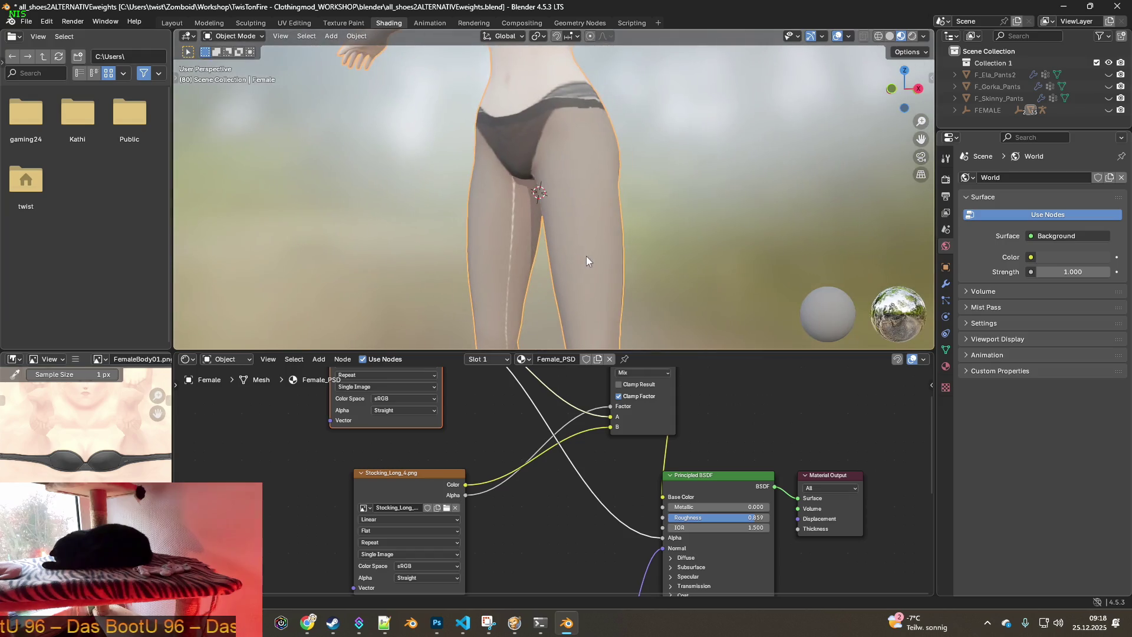
{"action": "mouse_move", "coordinate": [512, 242]}
{"action": "middle_mouse_down"}
{"action": "mouse_move", "coordinate": [620, 242]}
{"action": "mouse_move", "coordinate": [545, 225]}
{"action": "mouse_move", "coordinate": [578, 235]}
{"action": "middle_mouse_up"}
{"action": "scroll", "coordinate": [593, 236], "scroll_direction": "up", "scroll_amount": 4}
Back in Texture Paint, set a clone source on the thigh and paint over its white seam
{"action": "left_click", "coordinate": [342, 24]}
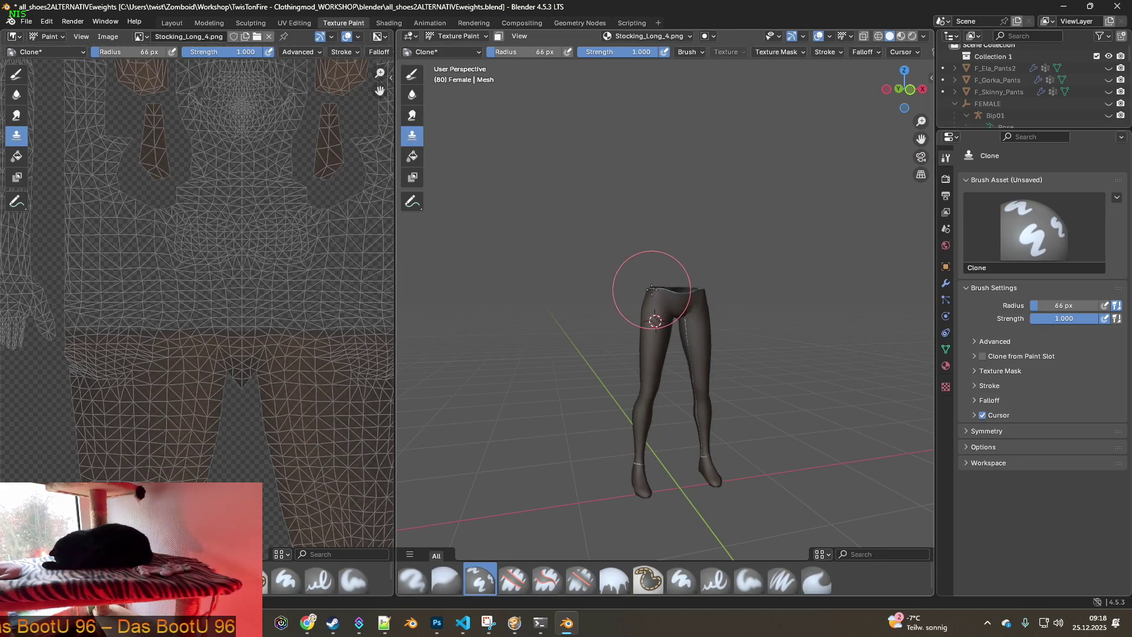
{"action": "scroll", "coordinate": [671, 306], "scroll_direction": "up", "scroll_amount": 5}
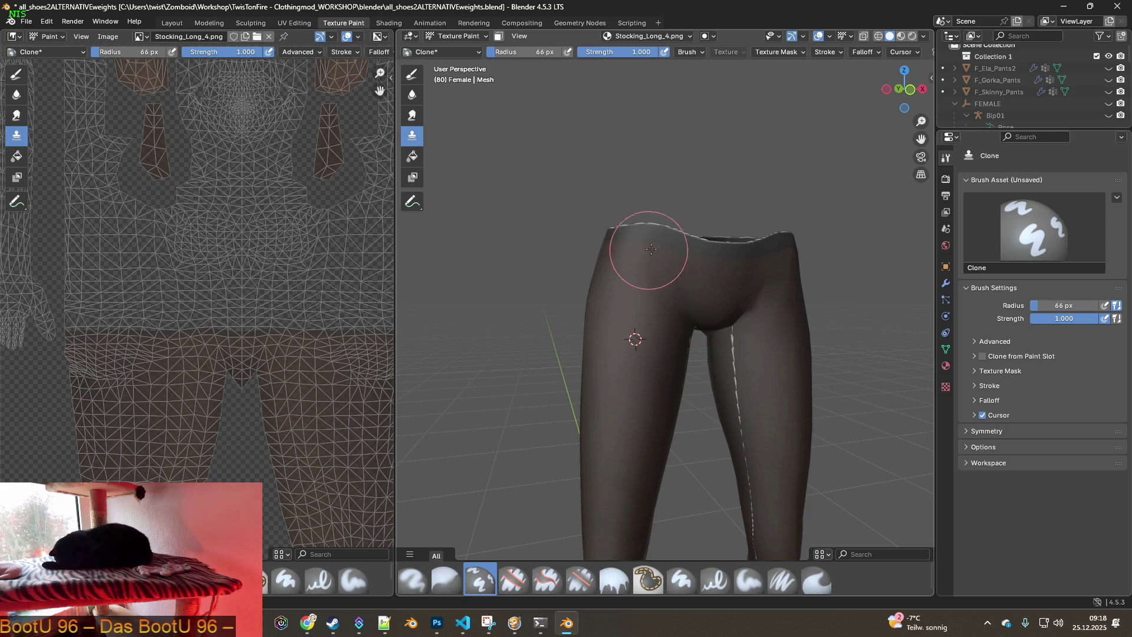
{"action": "scroll", "coordinate": [682, 309], "scroll_direction": "up", "scroll_amount": 5}
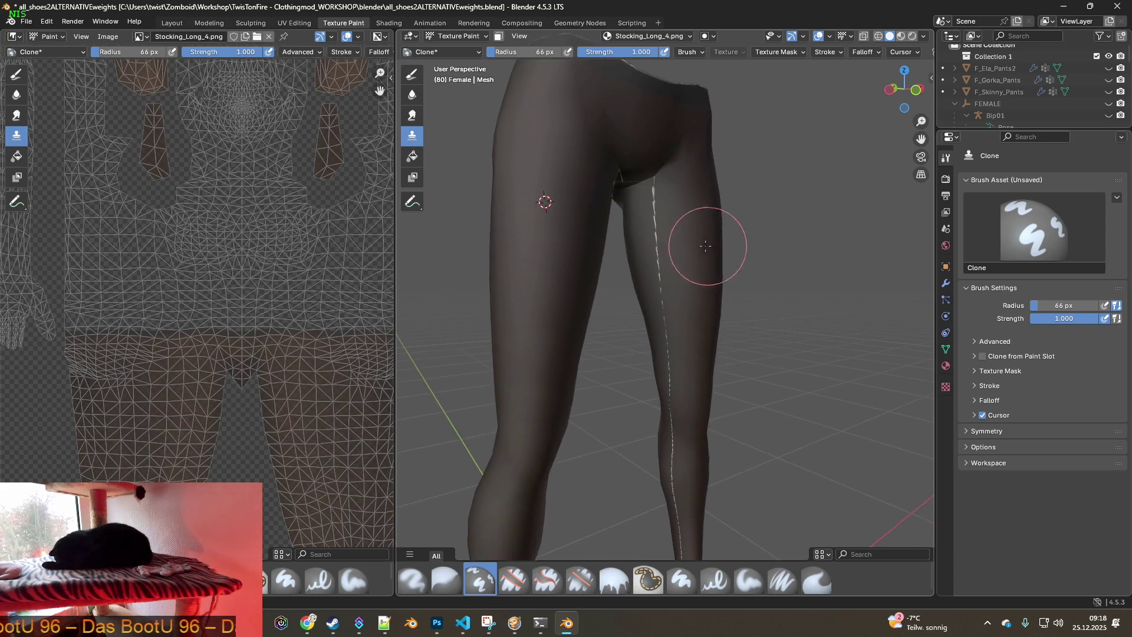
{"action": "left_click", "coordinate": [696, 190], "text": "ctrl"}
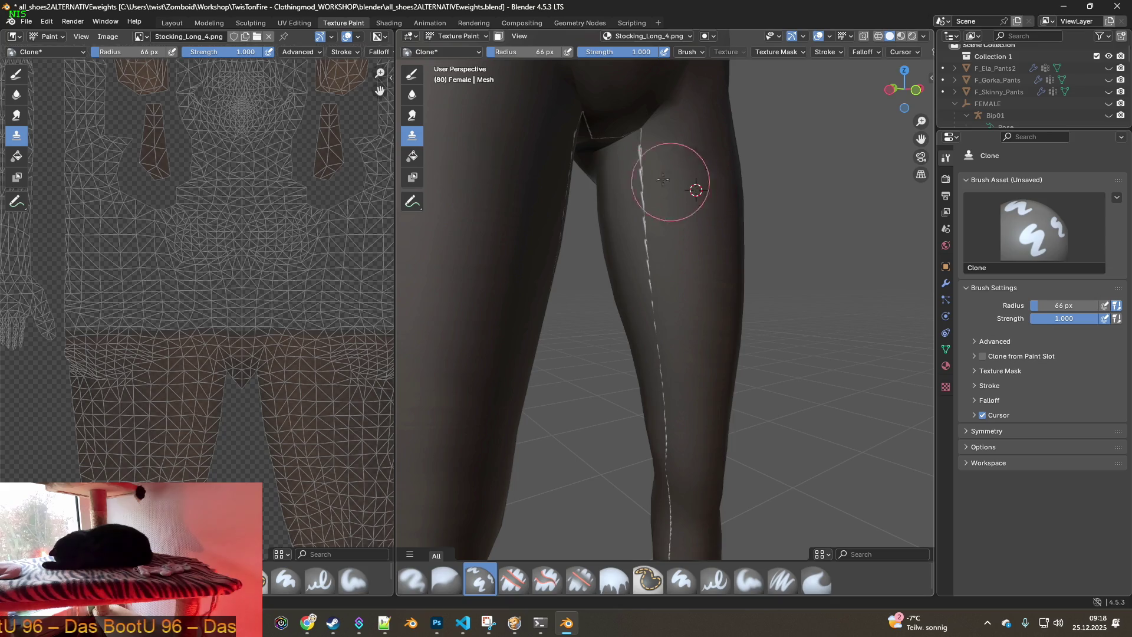
{"action": "left_click", "coordinate": [706, 170], "text": "ctrl"}
{"action": "left_click_drag", "start_coordinate": [641, 162], "coordinate": [652, 268]}
Clone over the seam down the leg and set a new source on the lower leg
{"action": "middle_click_drag", "start_coordinate": [687, 362], "coordinate": [667, 265], "text": "shift"}
{"action": "left_click_drag", "start_coordinate": [653, 305], "coordinate": [664, 460]}
{"action": "middle_click_drag", "start_coordinate": [664, 460], "coordinate": [667, 337], "text": "shift"}
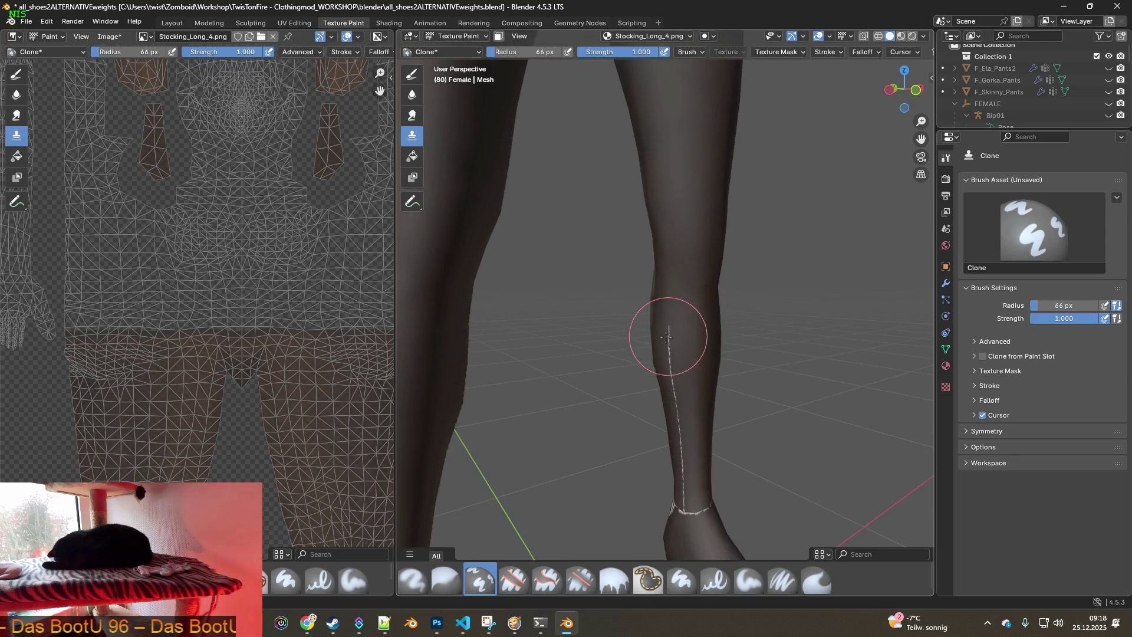
{"action": "left_click", "coordinate": [692, 257], "text": "ctrl"}
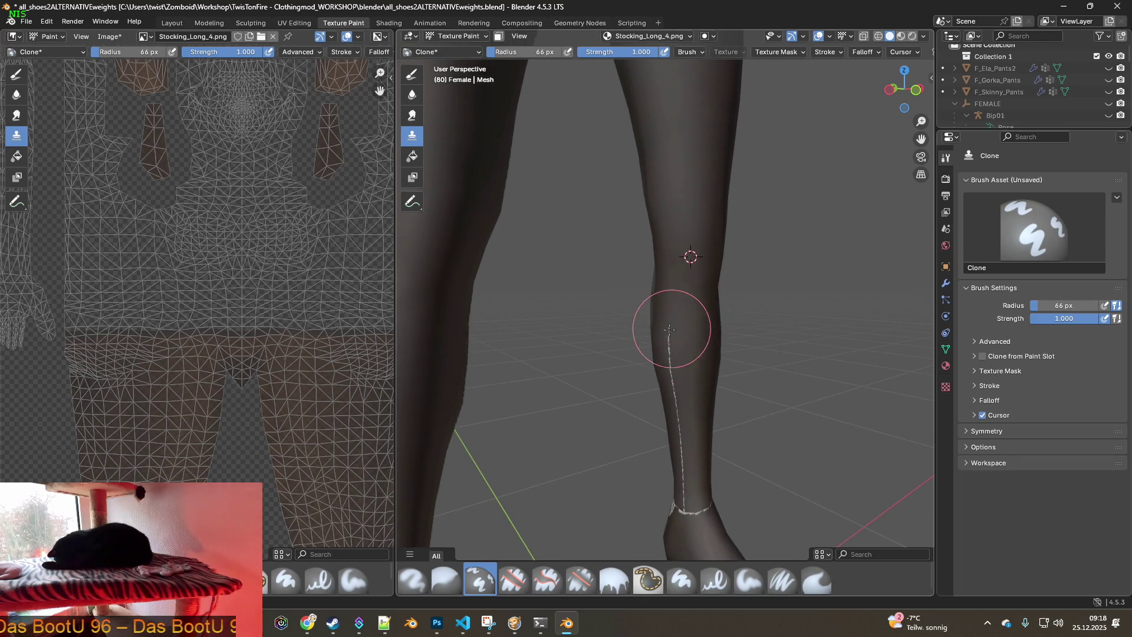
Orbit to the leg and foot, then clone over the seam up the lower leg
{"action": "mouse_move", "coordinate": [688, 409]}
{"action": "middle_mouse_down"}
{"action": "mouse_move", "coordinate": [751, 445]}
{"action": "mouse_move", "coordinate": [706, 353]}
{"action": "middle_mouse_up"}
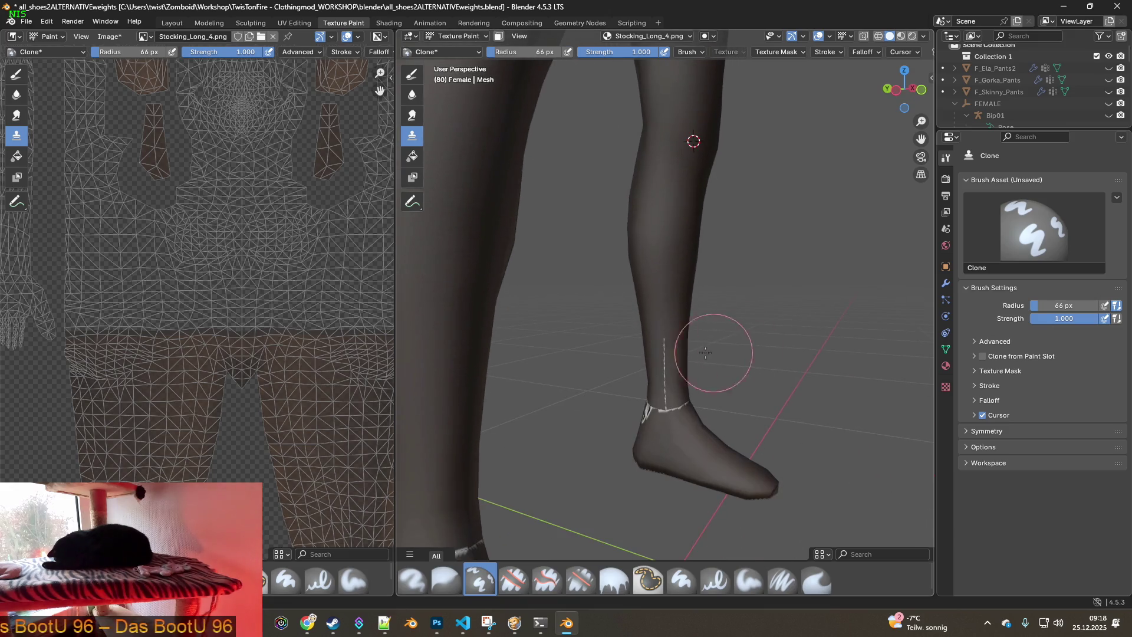
{"action": "mouse_move", "coordinate": [645, 409]}
{"action": "middle_mouse_down"}
{"action": "mouse_move", "coordinate": [712, 441]}
{"action": "mouse_move", "coordinate": [555, 454]}
{"action": "middle_mouse_up"}
{"action": "middle_click_drag", "start_coordinate": [697, 430], "coordinate": [594, 402], "text": "shift"}
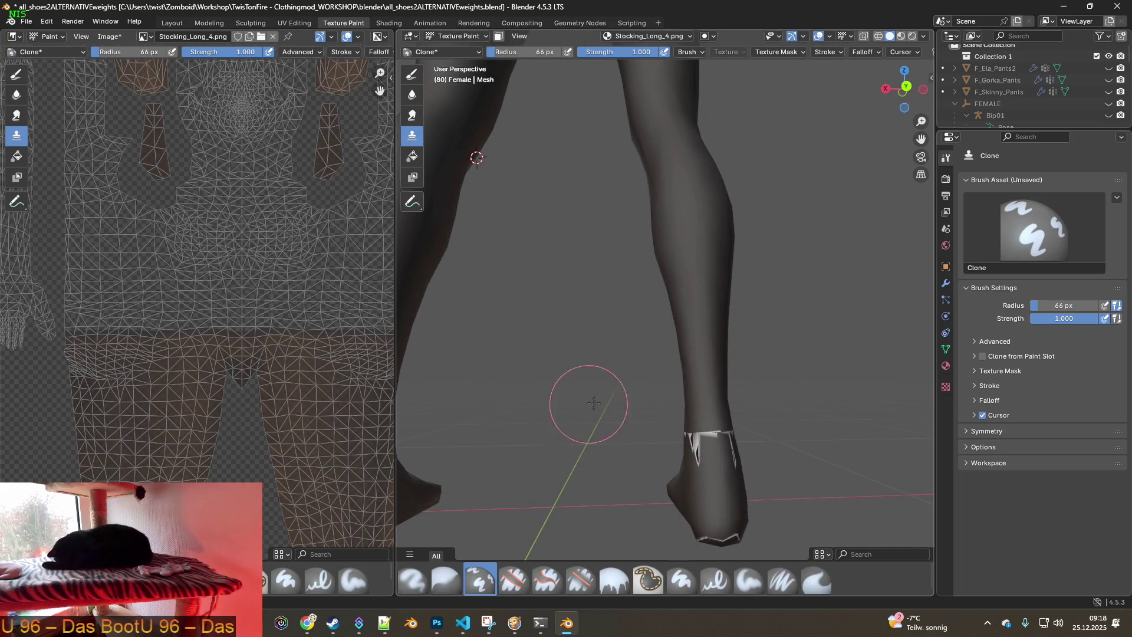
{"action": "mouse_move", "coordinate": [729, 470]}
{"action": "middle_mouse_down"}
{"action": "mouse_move", "coordinate": [662, 430]}
{"action": "mouse_move", "coordinate": [612, 429]}
{"action": "mouse_move", "coordinate": [665, 418]}
{"action": "mouse_move", "coordinate": [647, 383]}
{"action": "middle_mouse_up"}
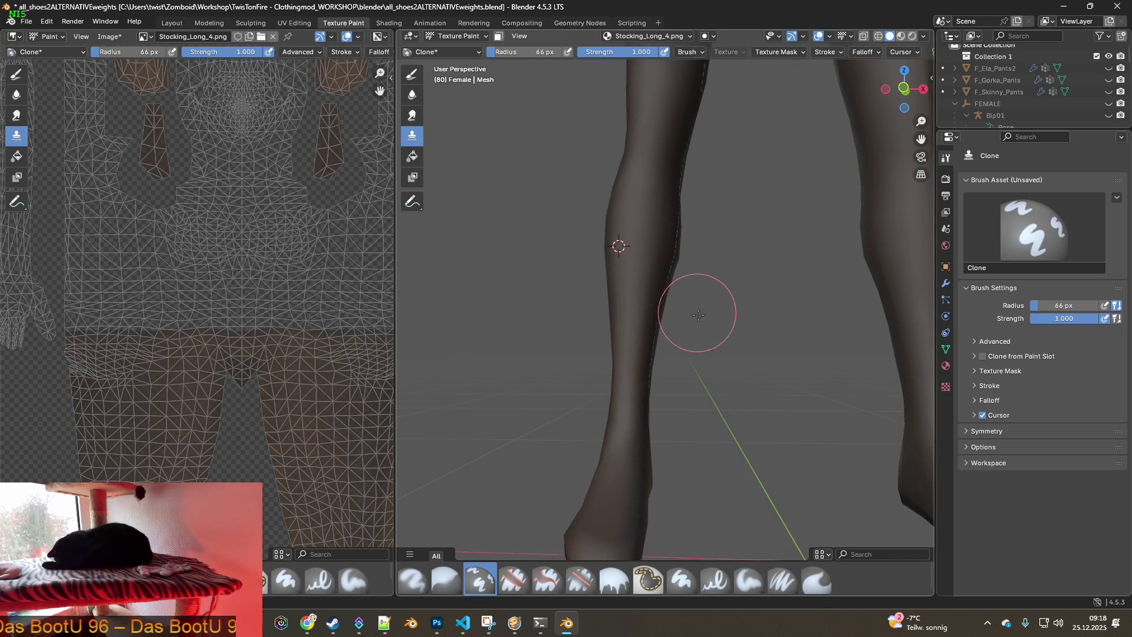
{"action": "middle_click_drag", "start_coordinate": [696, 309], "coordinate": [670, 371]}
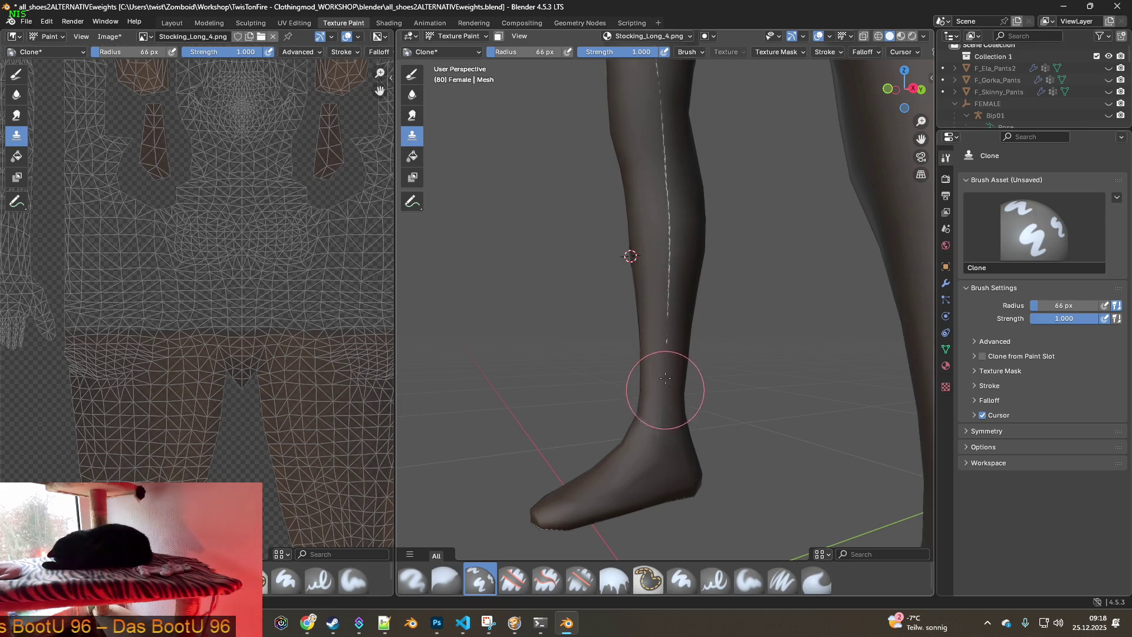
{"action": "left_click_drag", "start_coordinate": [668, 312], "coordinate": [659, 155]}
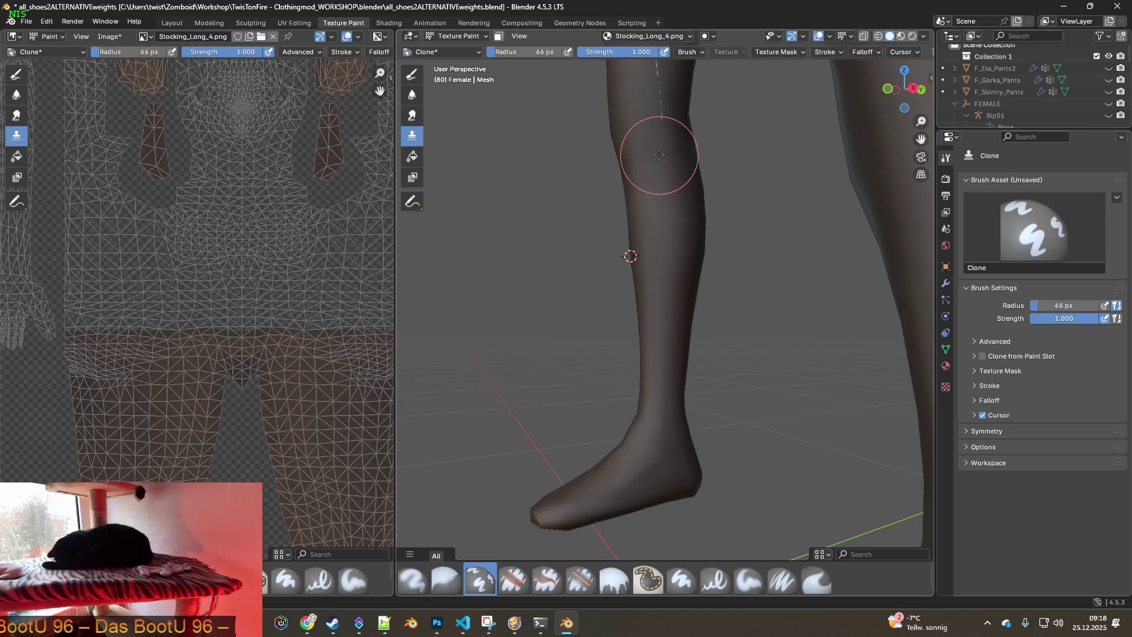
Clone away the seam running over the top of the foot
{"action": "mouse_move", "coordinate": [662, 401]}
{"action": "middle_mouse_down"}
{"action": "mouse_move", "coordinate": [637, 391]}
{"action": "mouse_move", "coordinate": [676, 414]}
{"action": "middle_mouse_up"}
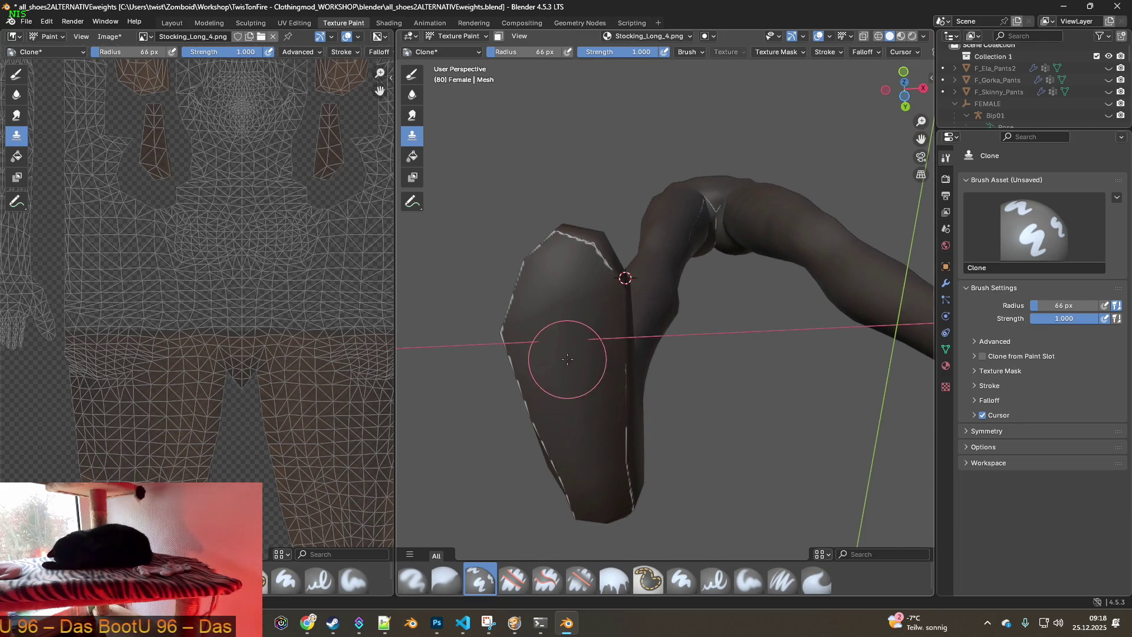
{"action": "mouse_move", "coordinate": [615, 282]}
{"action": "left_mouse_down"}
{"action": "mouse_move", "coordinate": [584, 253]}
{"action": "mouse_move", "coordinate": [587, 266]}
{"action": "left_mouse_up"}
{"action": "mouse_move", "coordinate": [586, 265]}
{"action": "middle_mouse_down"}
{"action": "mouse_move", "coordinate": [602, 326]}
{"action": "mouse_move", "coordinate": [590, 299]}
{"action": "mouse_move", "coordinate": [623, 316]}
{"action": "middle_mouse_up"}
{"action": "scroll", "coordinate": [596, 328], "scroll_direction": "down", "scroll_amount": 8}
{"action": "left_click", "coordinate": [53, 36]}
Clone over the remaining seam along the other lower leg
{"action": "left_click", "coordinate": [57, 36]}
{"action": "left_click", "coordinate": [58, 35]}
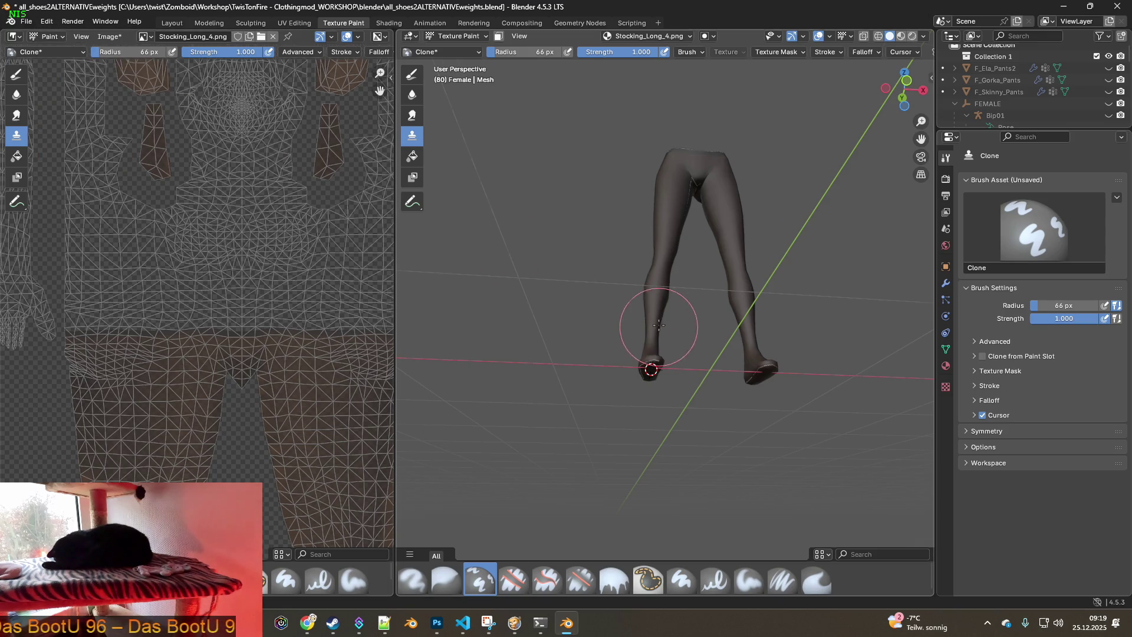
{"action": "scroll", "coordinate": [668, 308], "scroll_direction": "up", "scroll_amount": 3}
{"action": "scroll", "coordinate": [679, 348], "scroll_direction": "up", "scroll_amount": 3}
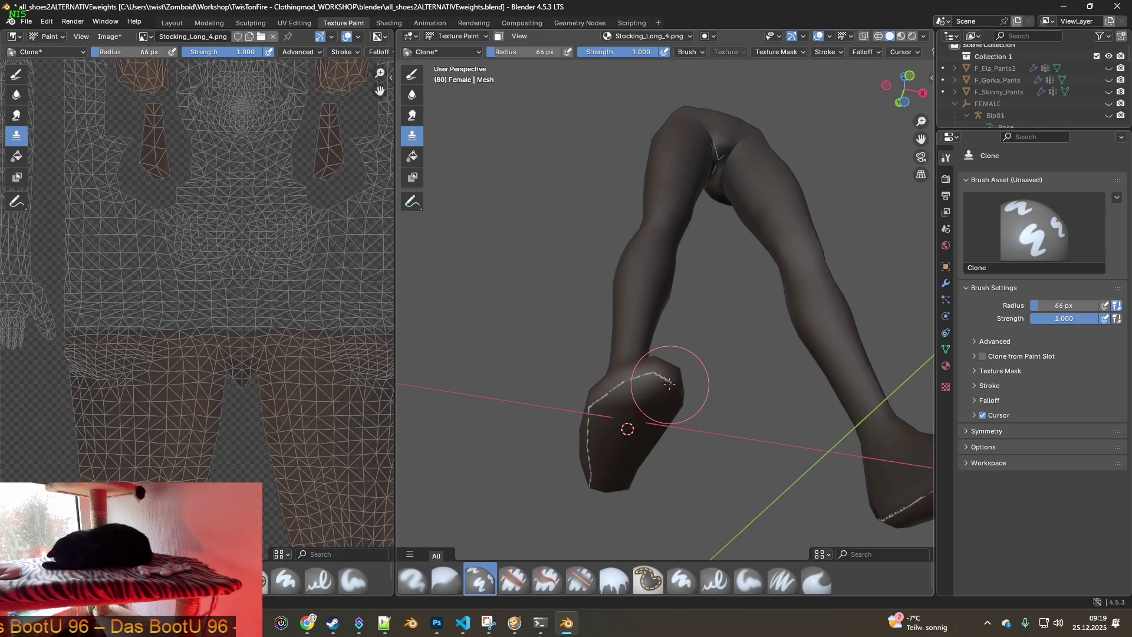
{"action": "middle_click_drag", "start_coordinate": [620, 402], "coordinate": [667, 380]}
{"action": "left_click_drag", "start_coordinate": [642, 400], "coordinate": [605, 431]}
Inspect the other foot and both legs from below, front and tilted angles for leftover seams
{"action": "middle_click_drag", "start_coordinate": [581, 448], "coordinate": [786, 446]}
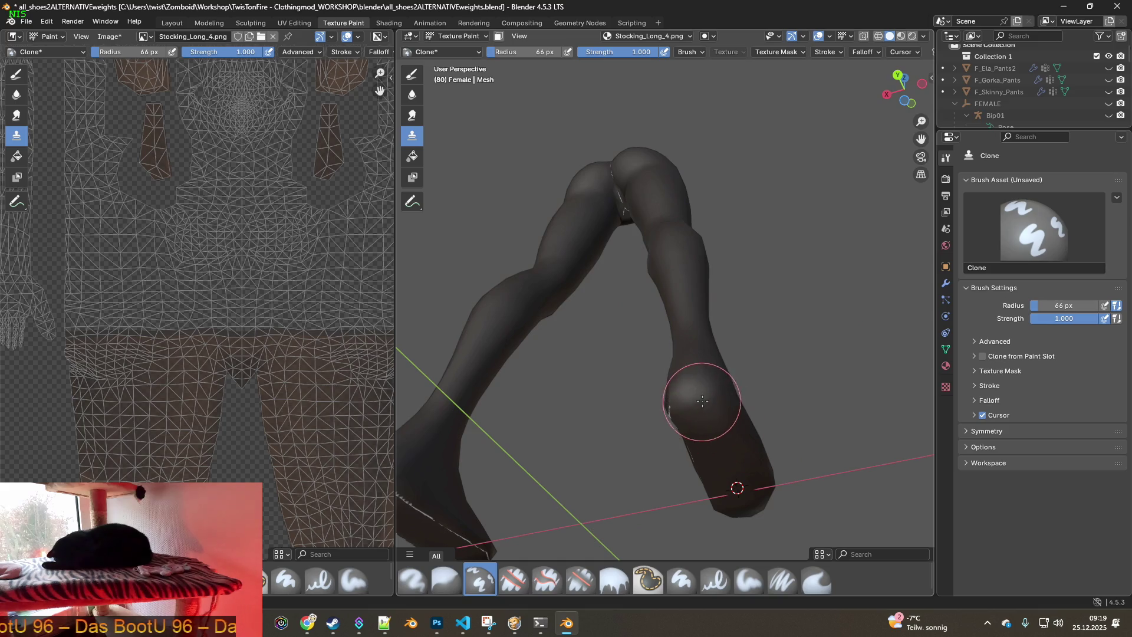
{"action": "middle_click_drag", "start_coordinate": [681, 412], "coordinate": [720, 454]}
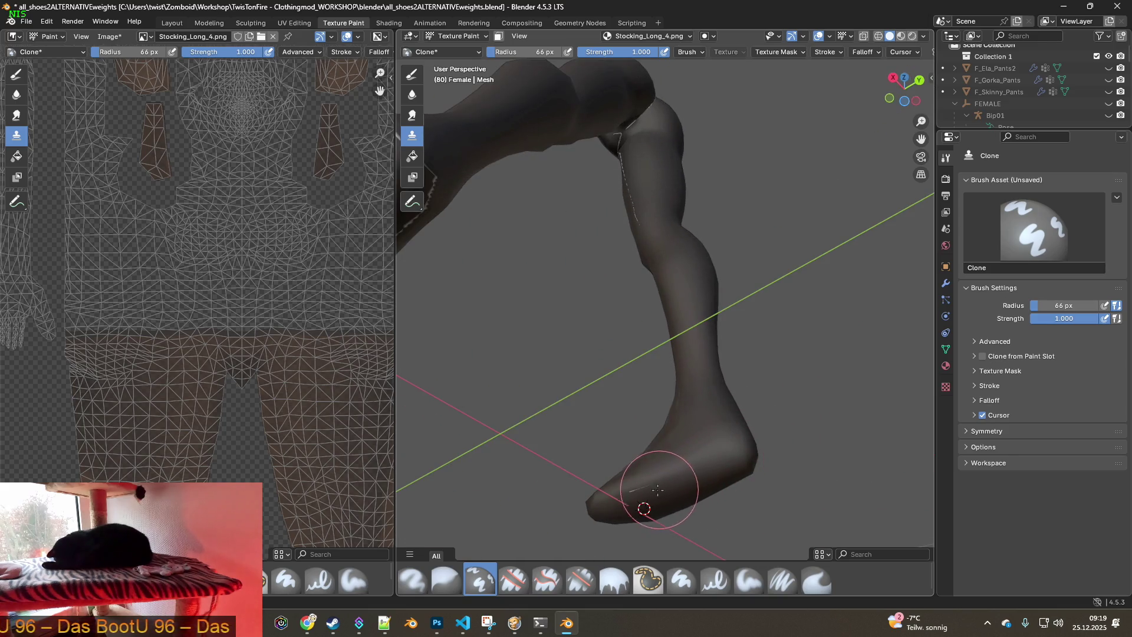
{"action": "mouse_move", "coordinate": [677, 391]}
{"action": "middle_mouse_down"}
{"action": "mouse_move", "coordinate": [707, 411]}
{"action": "mouse_move", "coordinate": [668, 287]}
{"action": "mouse_move", "coordinate": [661, 323]}
{"action": "middle_mouse_up"}
{"action": "middle_click_drag", "start_coordinate": [670, 236], "coordinate": [662, 338], "text": "shift"}
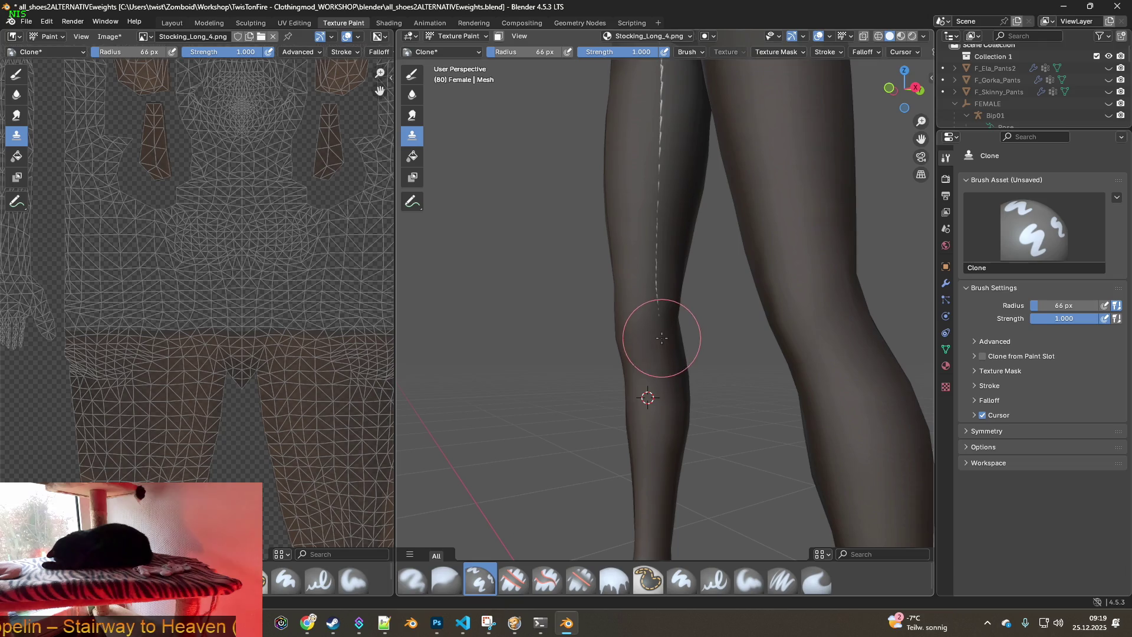
{"action": "middle_click_drag", "start_coordinate": [653, 197], "coordinate": [649, 312], "text": "shift"}
{"action": "middle_click_drag", "start_coordinate": [650, 180], "coordinate": [750, 195]}
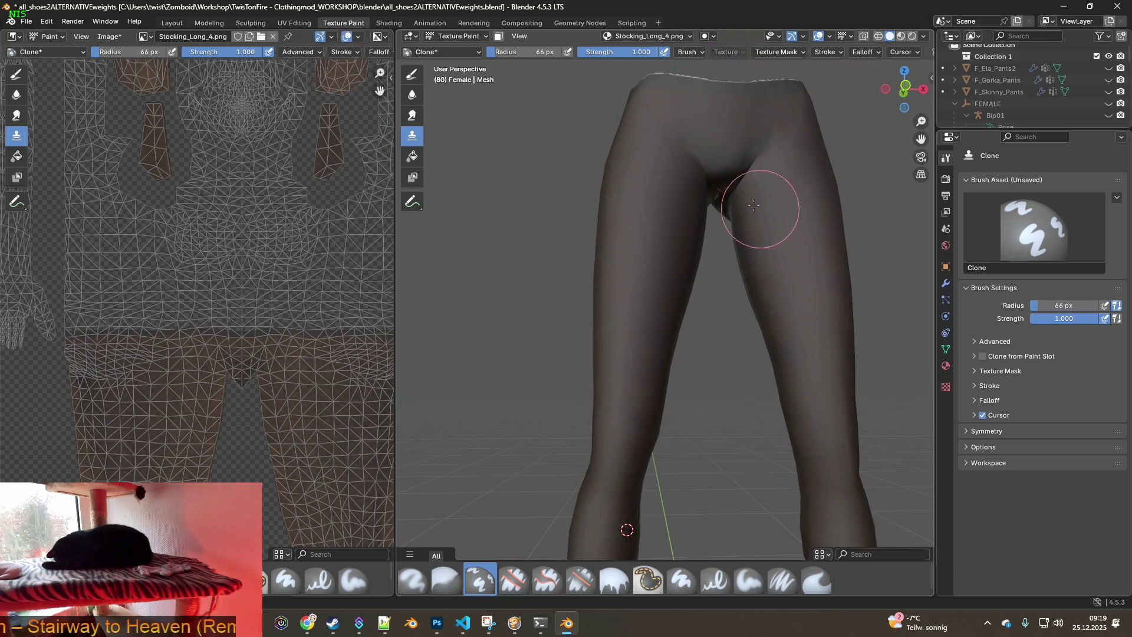
{"action": "mouse_move", "coordinate": [800, 400]}
{"action": "middle_mouse_down"}
{"action": "mouse_move", "coordinate": [763, 379]}
{"action": "mouse_move", "coordinate": [682, 392]}
{"action": "mouse_move", "coordinate": [771, 384]}
{"action": "middle_mouse_up"}
{"action": "mouse_move", "coordinate": [545, 386]}
{"action": "middle_mouse_down"}
{"action": "mouse_move", "coordinate": [685, 353]}
{"action": "mouse_move", "coordinate": [702, 430]}
{"action": "middle_mouse_up"}
{"action": "mouse_move", "coordinate": [662, 505]}
{"action": "middle_mouse_down"}
{"action": "mouse_move", "coordinate": [643, 482]}
{"action": "mouse_move", "coordinate": [657, 531]}
{"action": "mouse_move", "coordinate": [539, 493]}
{"action": "mouse_move", "coordinate": [561, 405]}
{"action": "middle_mouse_up"}
Check the hips from below, then settle on a straight front view of the legs
{"action": "mouse_move", "coordinate": [538, 364]}
{"action": "middle_mouse_down"}
{"action": "mouse_move", "coordinate": [551, 407]}
{"action": "mouse_move", "coordinate": [543, 454]}
{"action": "mouse_move", "coordinate": [506, 468]}
{"action": "mouse_move", "coordinate": [619, 443]}
{"action": "mouse_move", "coordinate": [576, 342]}
{"action": "mouse_move", "coordinate": [787, 366]}
{"action": "mouse_move", "coordinate": [773, 392]}
{"action": "middle_mouse_up"}
{"action": "scroll", "coordinate": [653, 399], "scroll_direction": "up", "scroll_amount": 8}
{"action": "scroll", "coordinate": [615, 368], "scroll_direction": "down", "scroll_amount": 4}
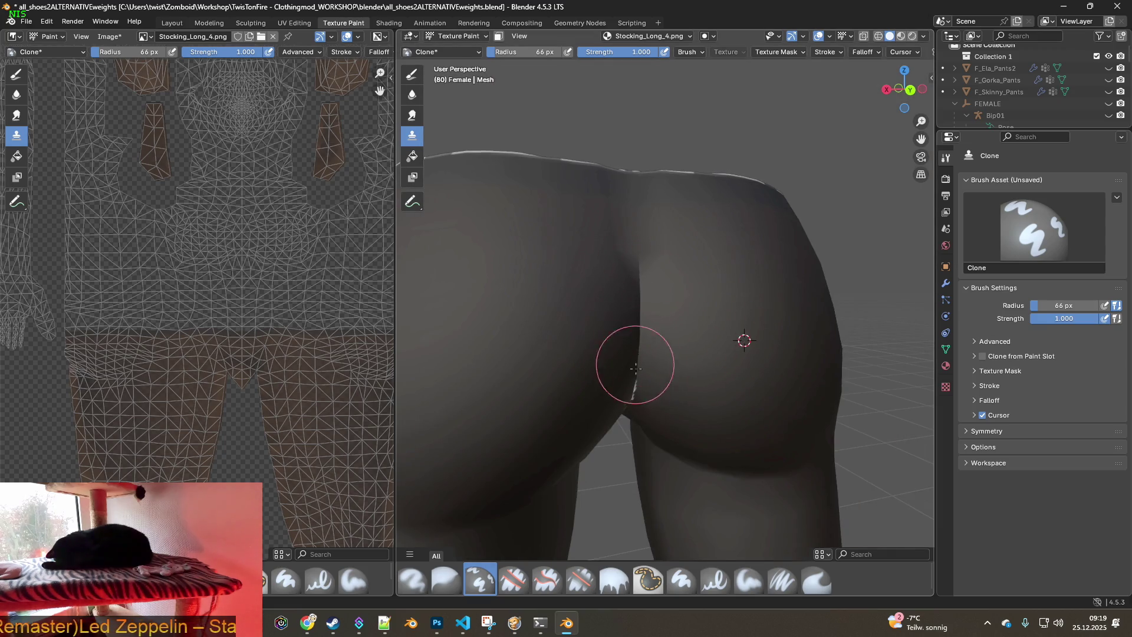
{"action": "middle_click_drag", "start_coordinate": [635, 369], "coordinate": [645, 322]}
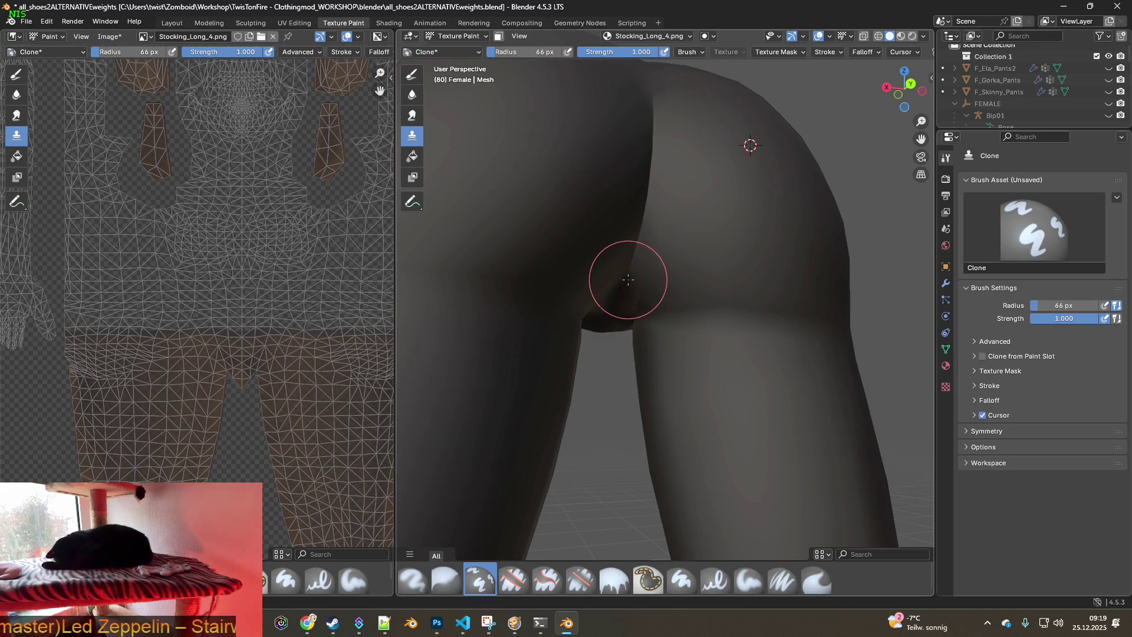
{"action": "mouse_move", "coordinate": [609, 286]}
{"action": "middle_mouse_down"}
{"action": "mouse_move", "coordinate": [736, 378]}
{"action": "mouse_move", "coordinate": [671, 342]}
{"action": "mouse_move", "coordinate": [644, 379]}
{"action": "mouse_move", "coordinate": [682, 362]}
{"action": "mouse_move", "coordinate": [662, 379]}
{"action": "mouse_move", "coordinate": [802, 403]}
{"action": "middle_mouse_up"}
{"action": "scroll", "coordinate": [682, 362], "scroll_direction": "down", "scroll_amount": 3}
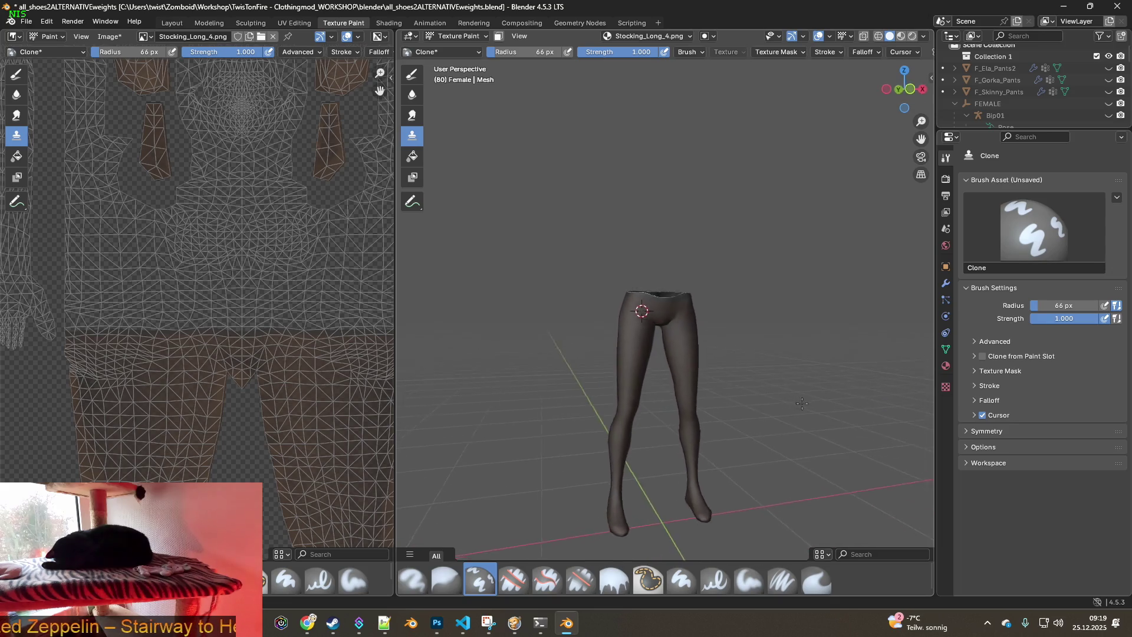
{"action": "mouse_move", "coordinate": [648, 354]}
{"action": "middle_mouse_down"}
{"action": "mouse_move", "coordinate": [627, 331]}
{"action": "mouse_move", "coordinate": [682, 466]}
{"action": "middle_mouse_up"}
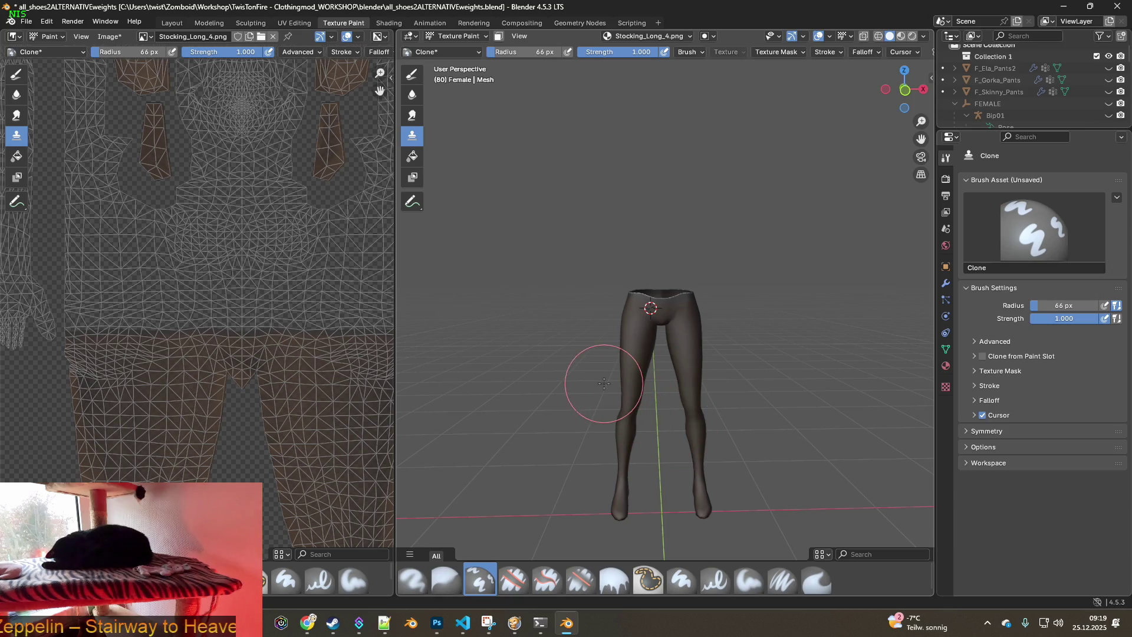
Save the edited Stocking_Long_4.png texture image
{"action": "left_click", "coordinate": [101, 37]}
{"action": "left_click", "coordinate": [136, 157]}
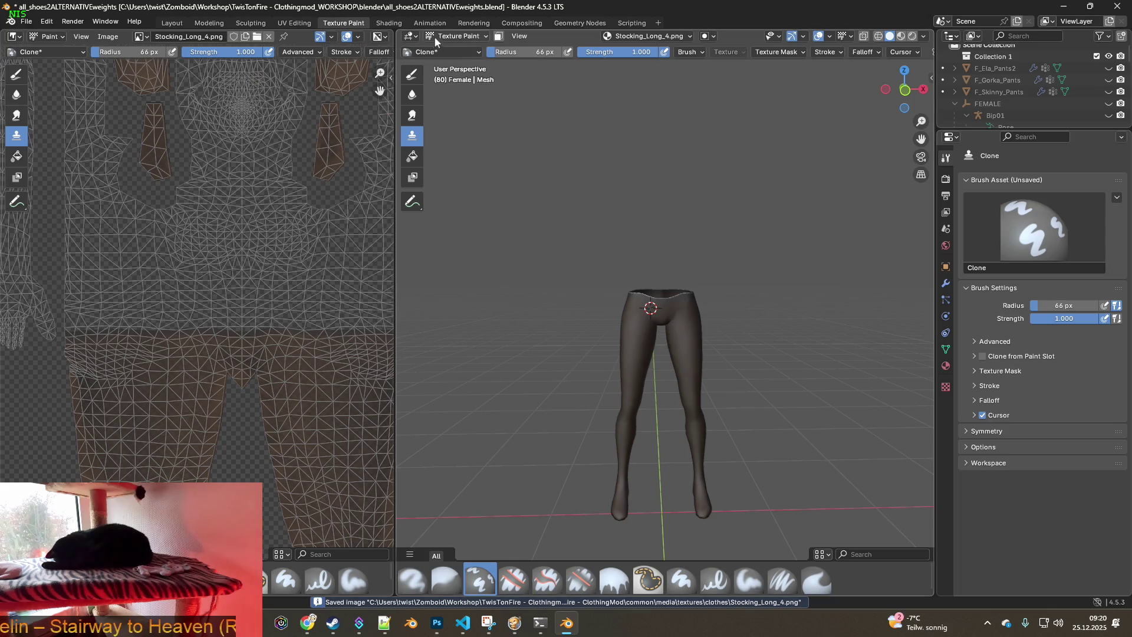
{"action": "left_click", "coordinate": [389, 23]}
Orbit the shaded model to review the updated tights from both sides and behind
{"action": "scroll", "coordinate": [558, 183], "scroll_direction": "down", "scroll_amount": 5}
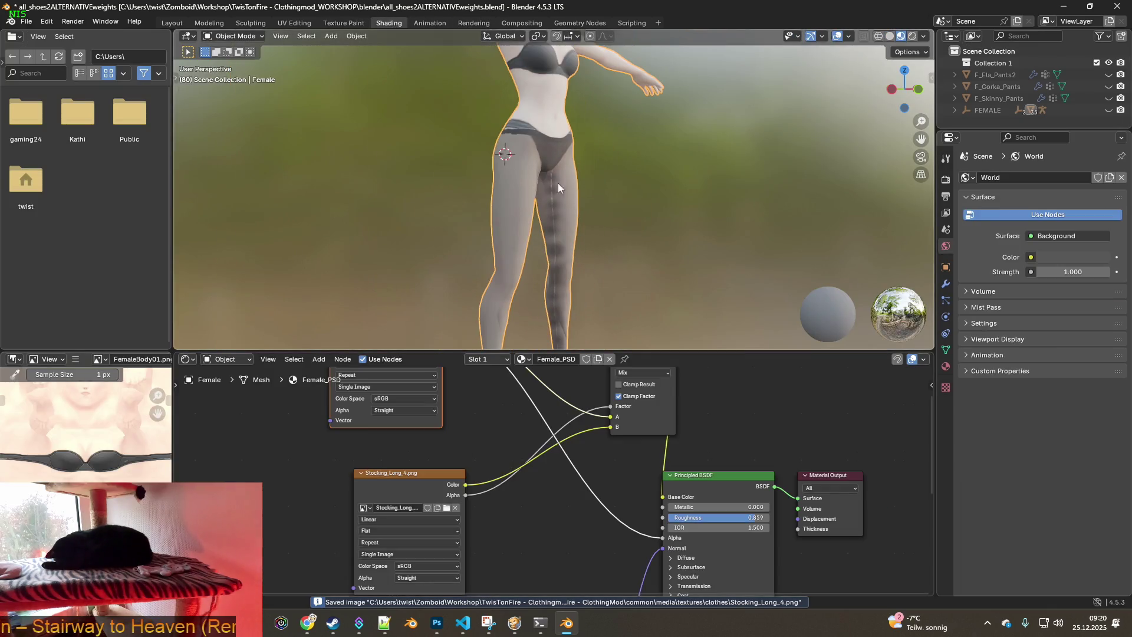
{"action": "mouse_move", "coordinate": [491, 184]}
{"action": "middle_mouse_down"}
{"action": "mouse_move", "coordinate": [590, 185]}
{"action": "mouse_move", "coordinate": [593, 171]}
{"action": "mouse_move", "coordinate": [442, 171]}
{"action": "mouse_move", "coordinate": [604, 168]}
{"action": "middle_mouse_up"}
{"action": "scroll", "coordinate": [604, 169], "scroll_direction": "up", "scroll_amount": 5}
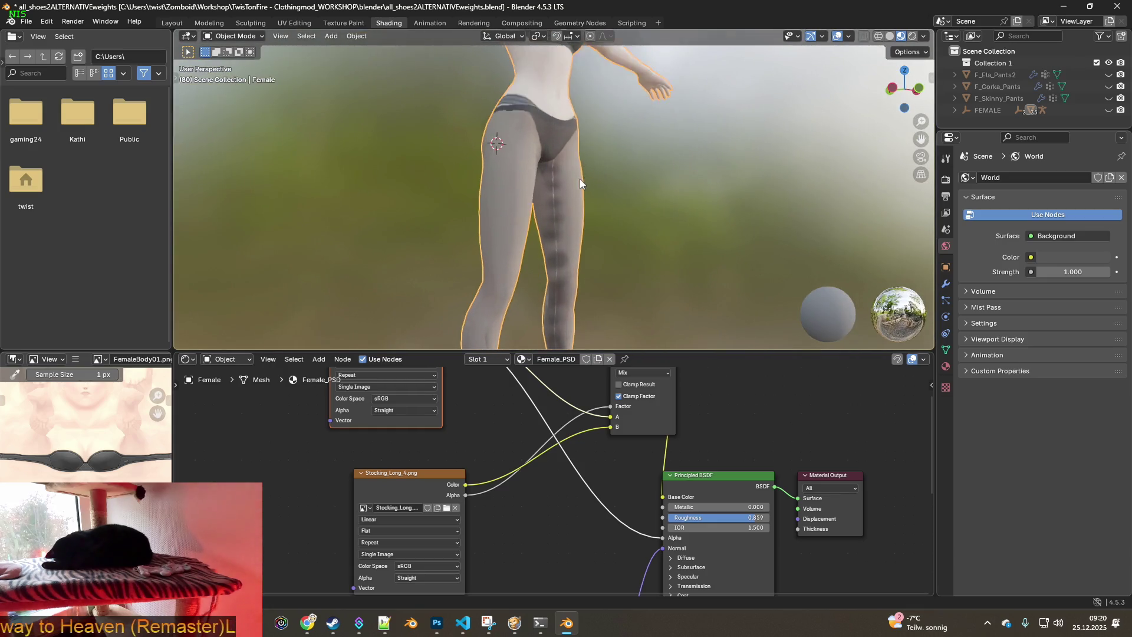
{"action": "scroll", "coordinate": [586, 167], "scroll_direction": "down", "scroll_amount": 1}
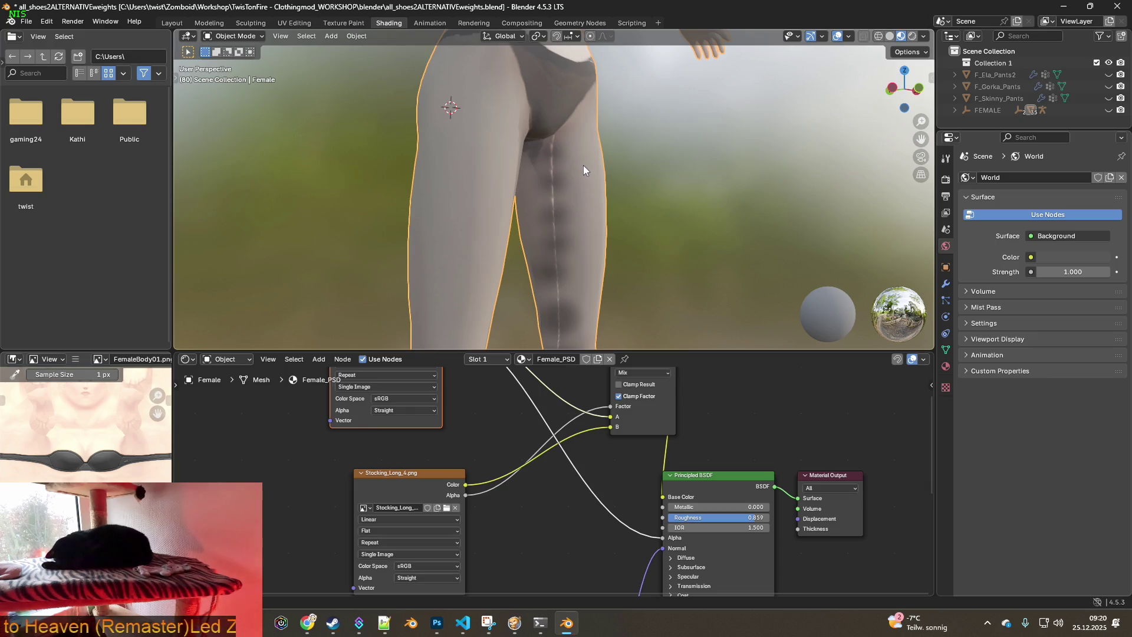
{"action": "scroll", "coordinate": [581, 169], "scroll_direction": "down", "scroll_amount": 2}
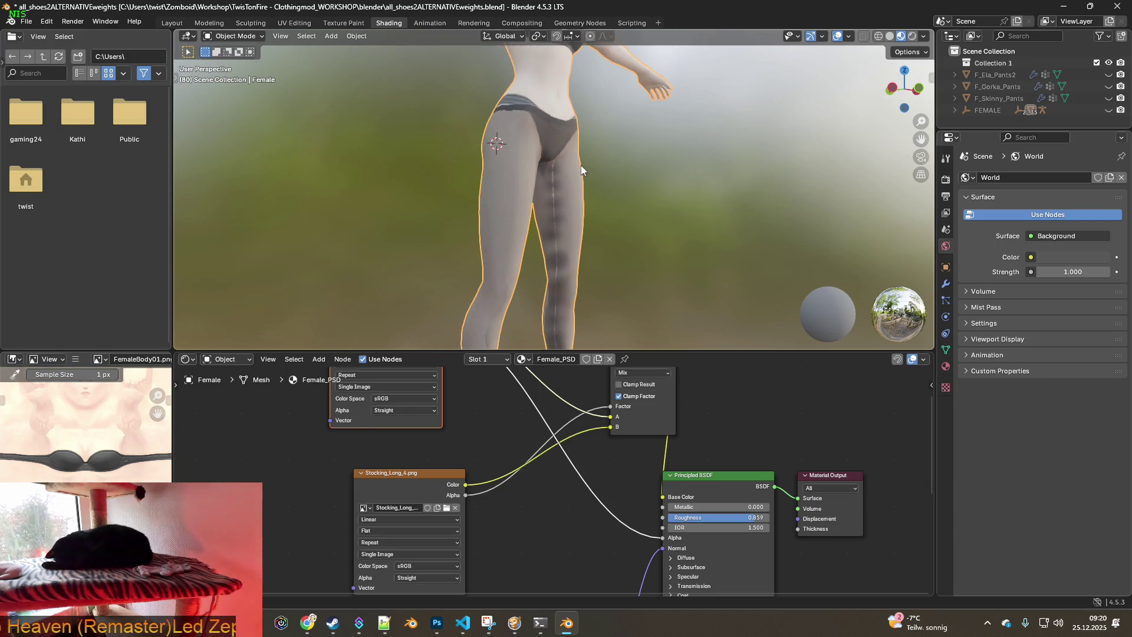
{"action": "middle_click_drag", "start_coordinate": [582, 165], "coordinate": [455, 172]}
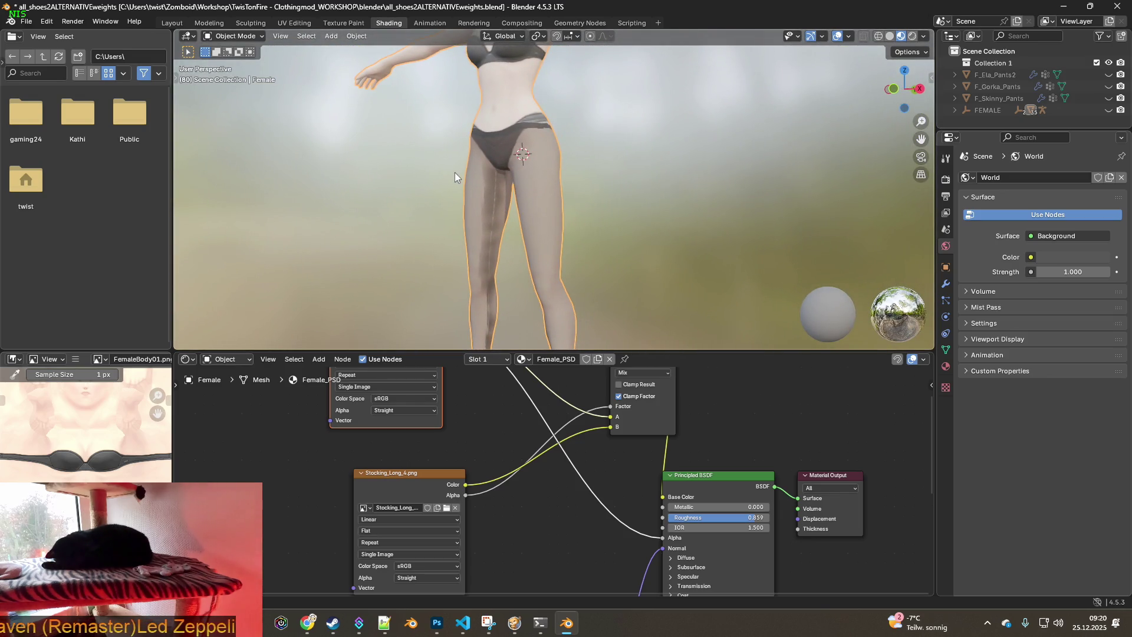
{"action": "mouse_move", "coordinate": [454, 172]}
{"action": "middle_mouse_down"}
{"action": "mouse_move", "coordinate": [632, 181]}
{"action": "mouse_move", "coordinate": [757, 169]}
{"action": "middle_mouse_up"}
{"action": "middle_click_drag", "start_coordinate": [681, 178], "coordinate": [629, 183]}
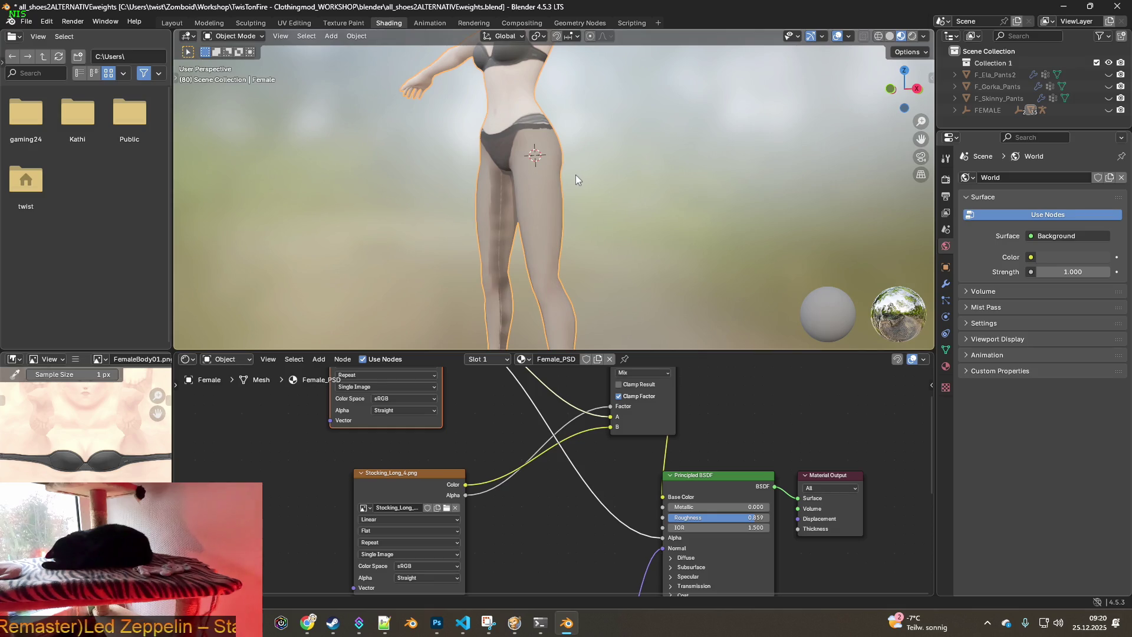
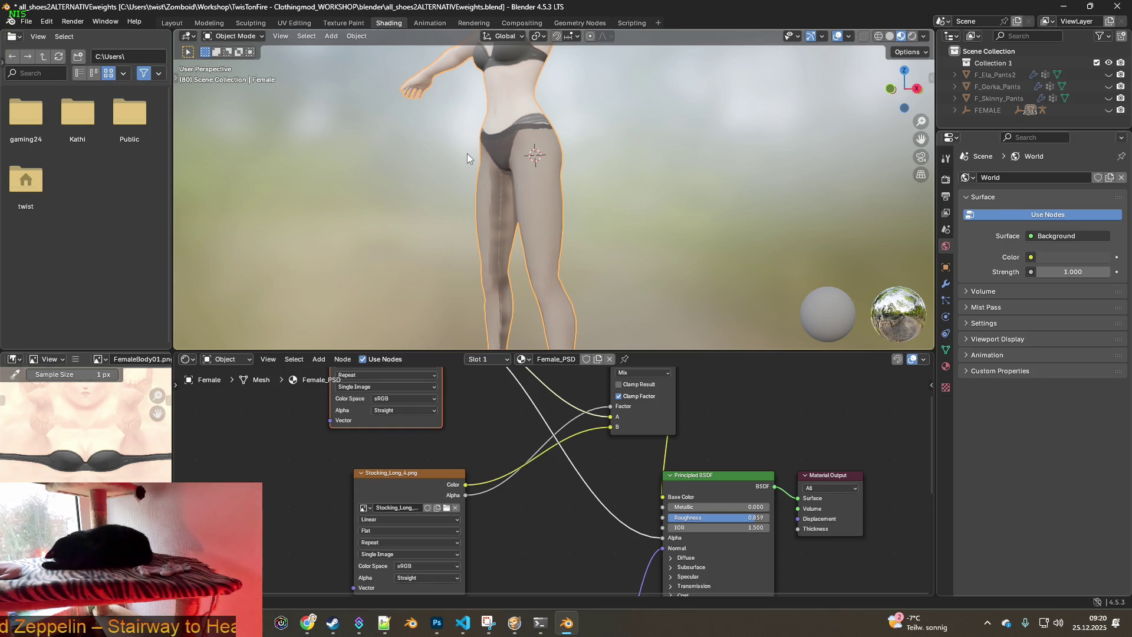
Orbit and zoom around the figure to view it from the side and from behind
{"action": "middle_click_drag", "start_coordinate": [468, 153], "coordinate": [606, 171]}
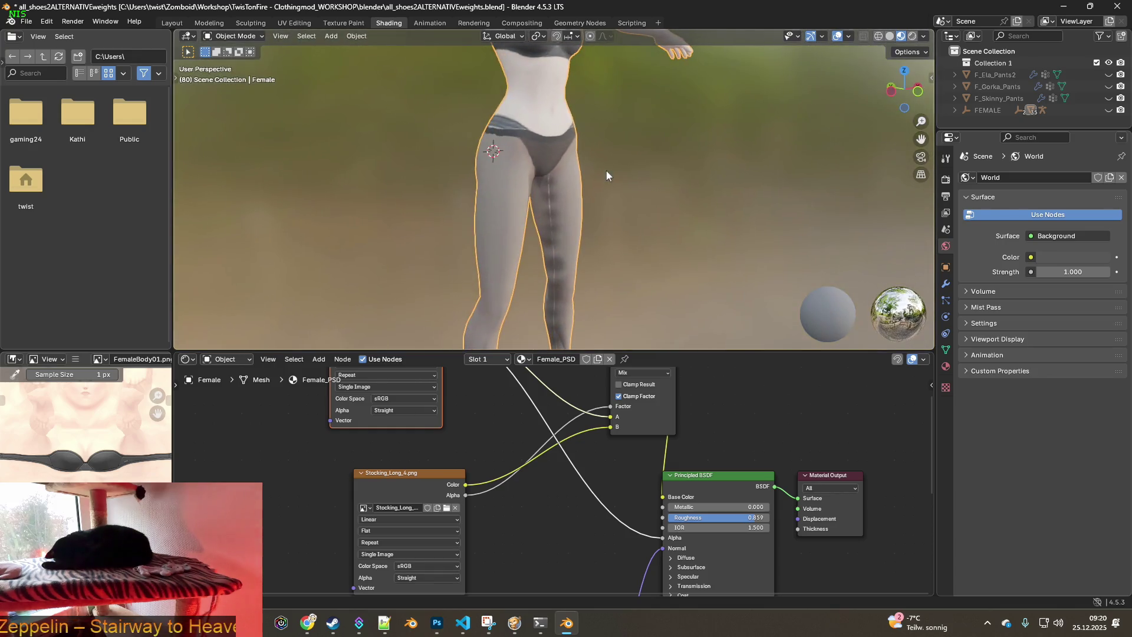
{"action": "scroll", "coordinate": [556, 190], "scroll_direction": "up", "scroll_amount": 4}
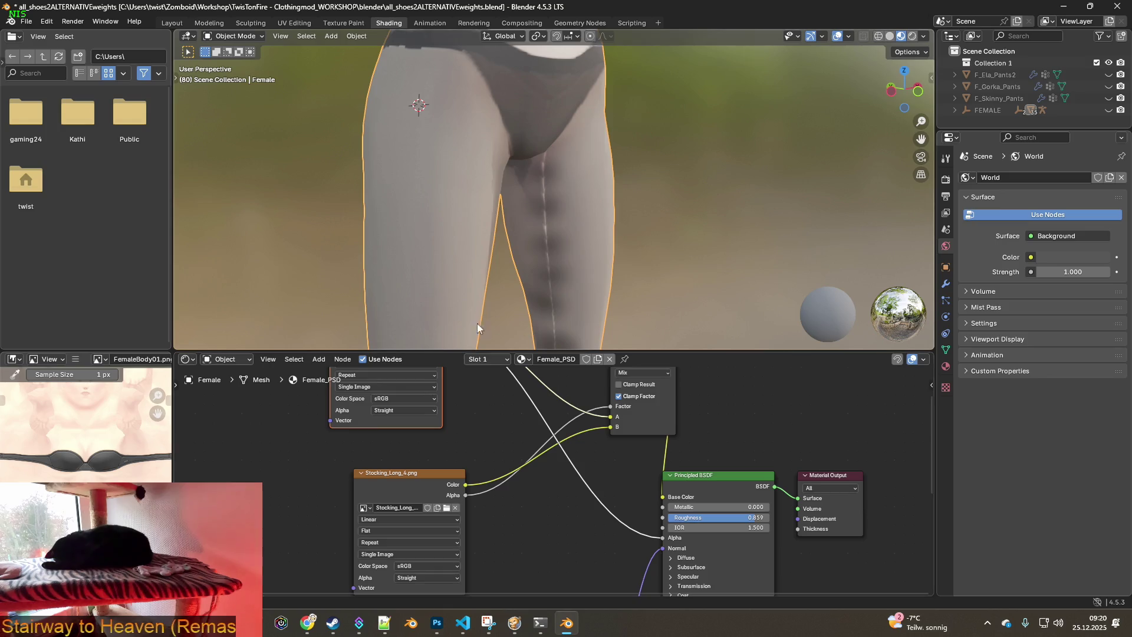
{"action": "scroll", "coordinate": [480, 307], "scroll_direction": "down", "scroll_amount": 5}
{"action": "mouse_move", "coordinate": [471, 260]}
{"action": "middle_mouse_down"}
{"action": "mouse_move", "coordinate": [646, 249]}
{"action": "mouse_move", "coordinate": [303, 239]}
{"action": "mouse_move", "coordinate": [543, 251]}
{"action": "mouse_move", "coordinate": [656, 243]}
{"action": "mouse_move", "coordinate": [706, 262]}
{"action": "mouse_move", "coordinate": [636, 271]}
{"action": "mouse_move", "coordinate": [657, 270]}
{"action": "middle_mouse_up"}
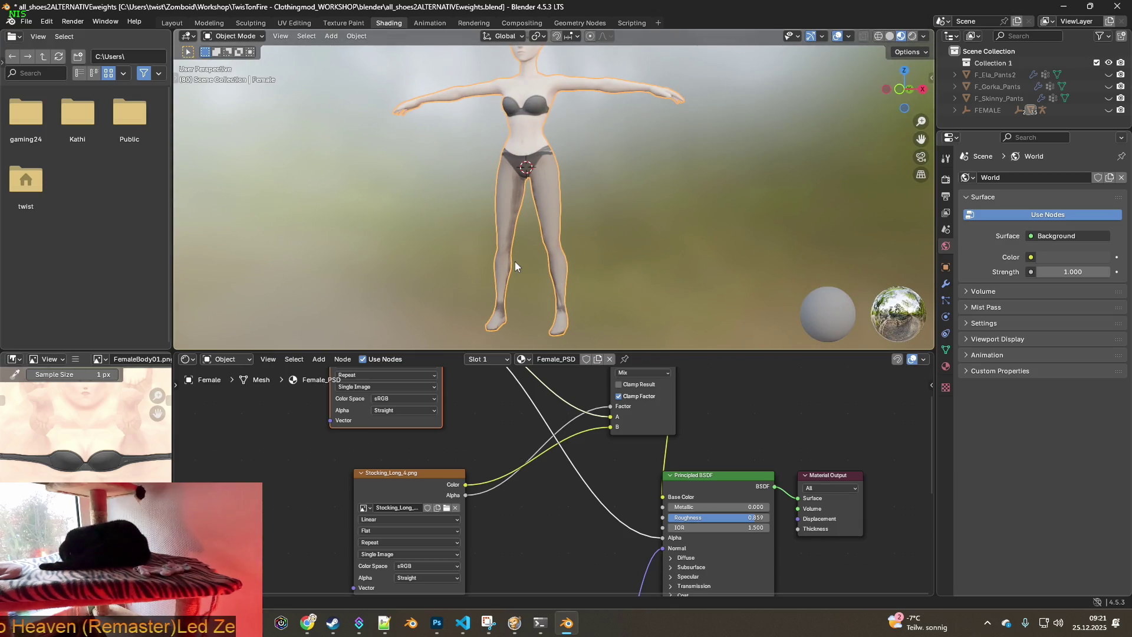
Preview the full texture layout in Texture Paint, then return to Shading and orbit to a side view of the legs
{"action": "left_click", "coordinate": [349, 24]}
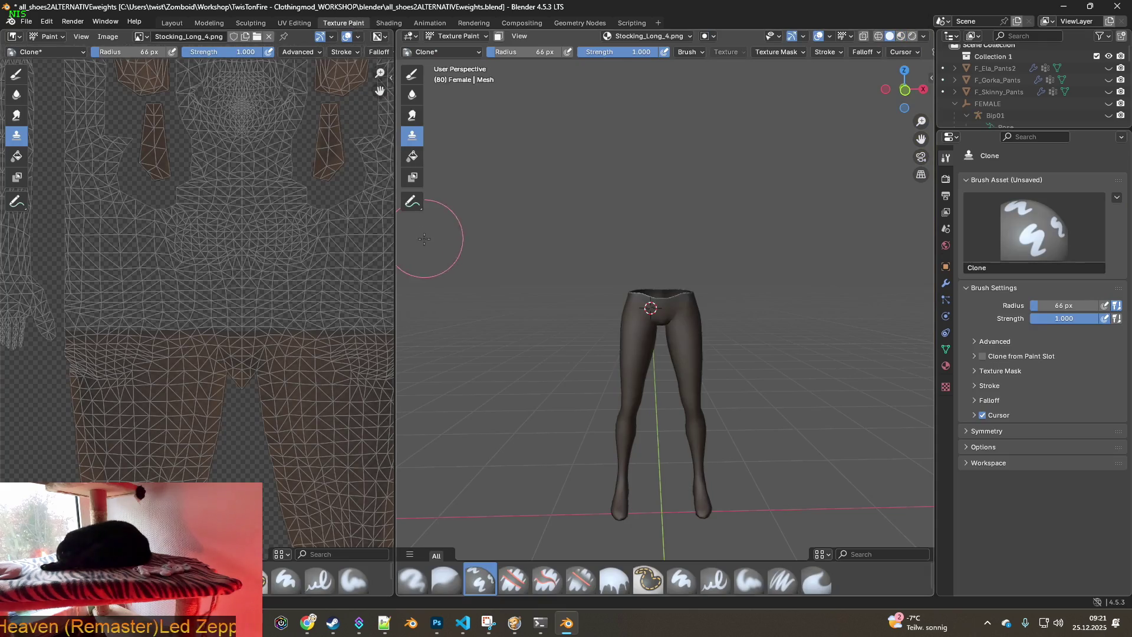
{"action": "key", "text": "Home"}
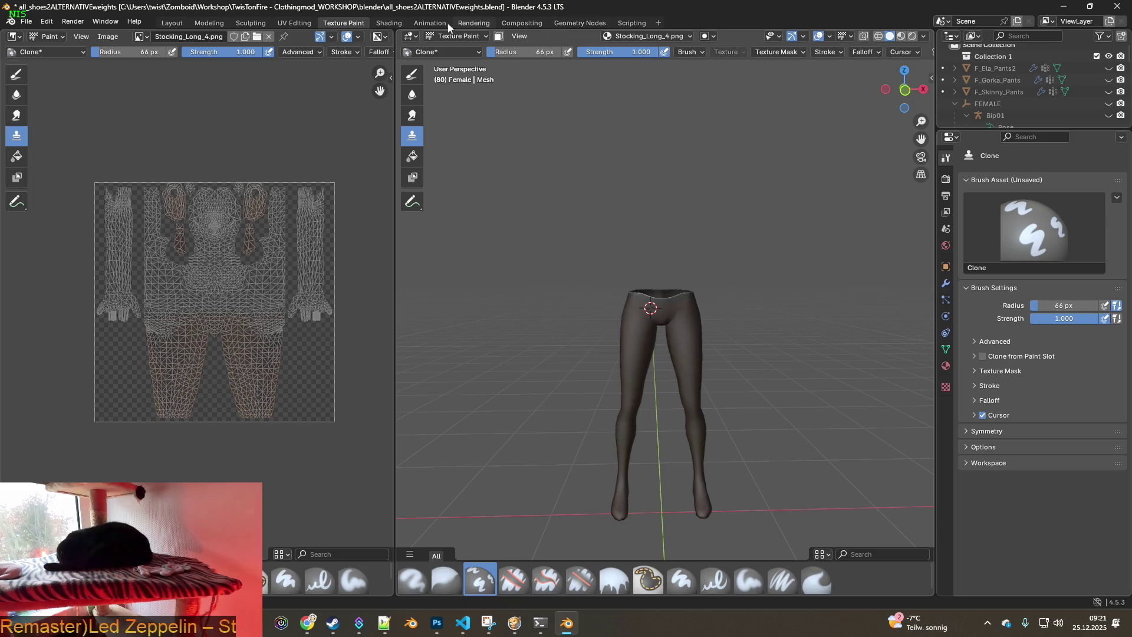
{"action": "left_click", "coordinate": [388, 23]}
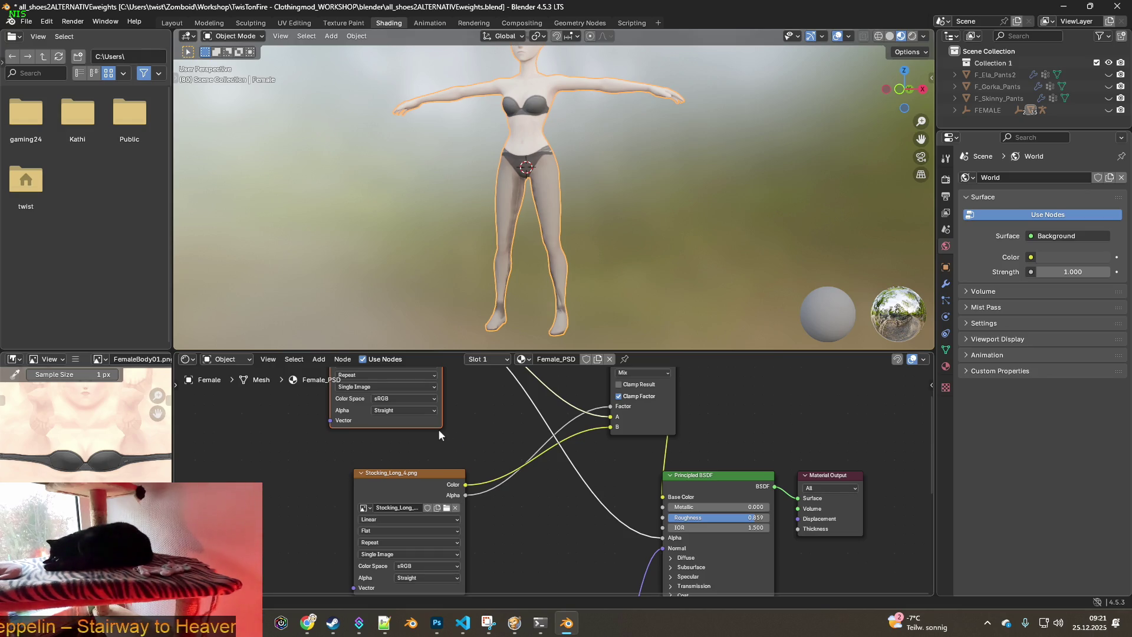
{"action": "scroll", "coordinate": [513, 239], "scroll_direction": "up", "scroll_amount": 5}
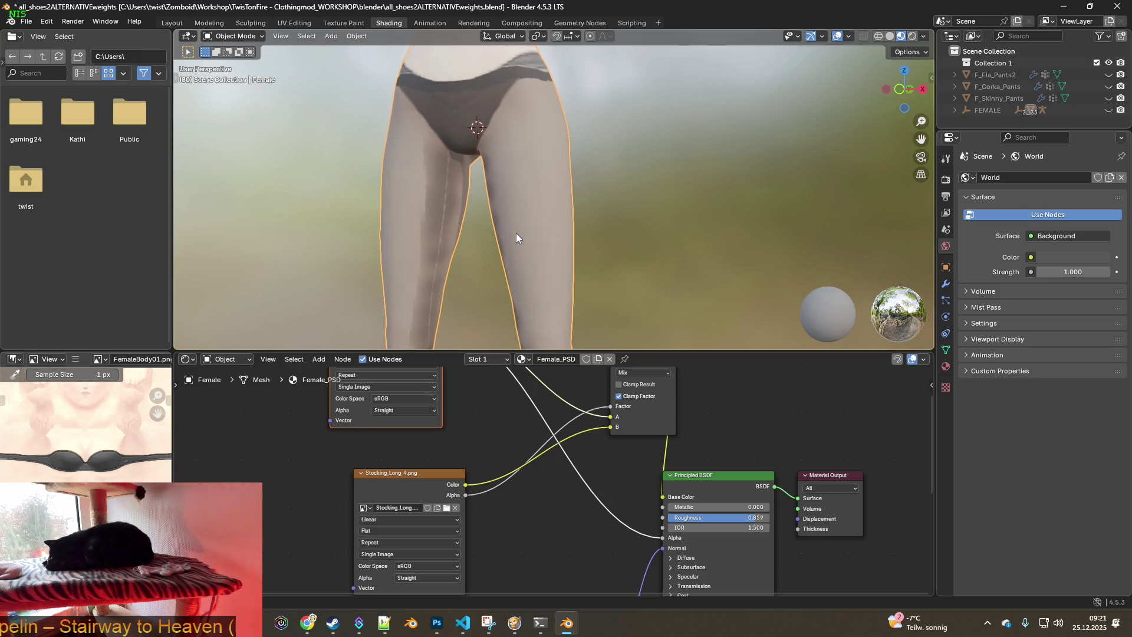
{"action": "mouse_move", "coordinate": [486, 218]}
{"action": "middle_mouse_down"}
{"action": "mouse_move", "coordinate": [494, 207]}
{"action": "mouse_move", "coordinate": [581, 210]}
{"action": "mouse_move", "coordinate": [486, 210]}
{"action": "middle_mouse_up"}
{"action": "scroll", "coordinate": [442, 434], "scroll_direction": "up", "scroll_amount": 1}
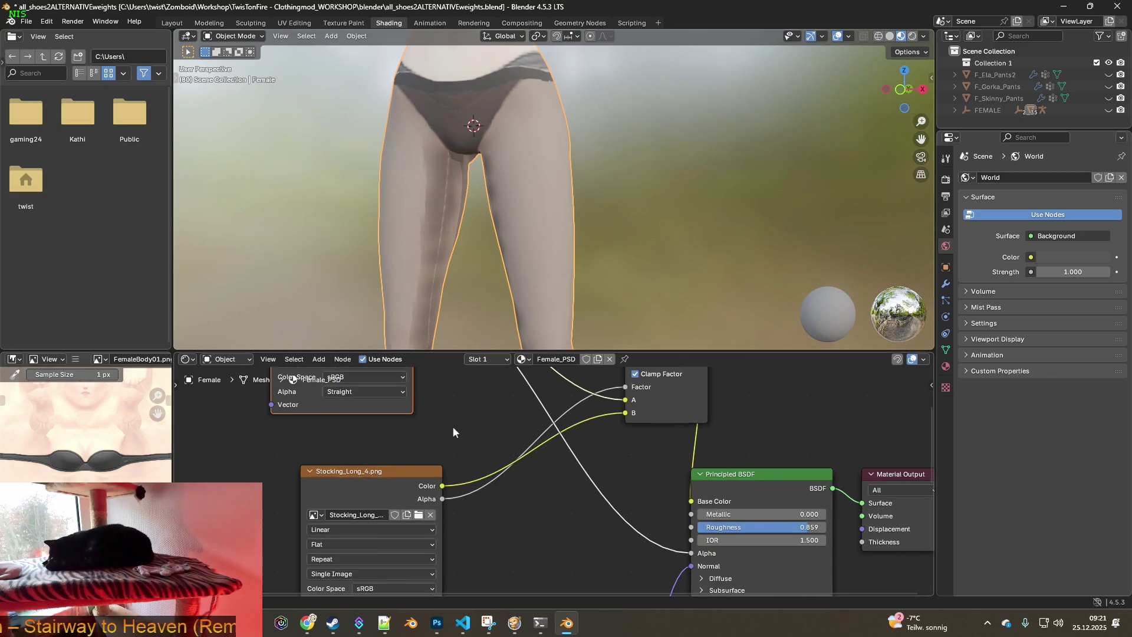
{"action": "scroll", "coordinate": [452, 426], "scroll_direction": "down", "scroll_amount": 3}
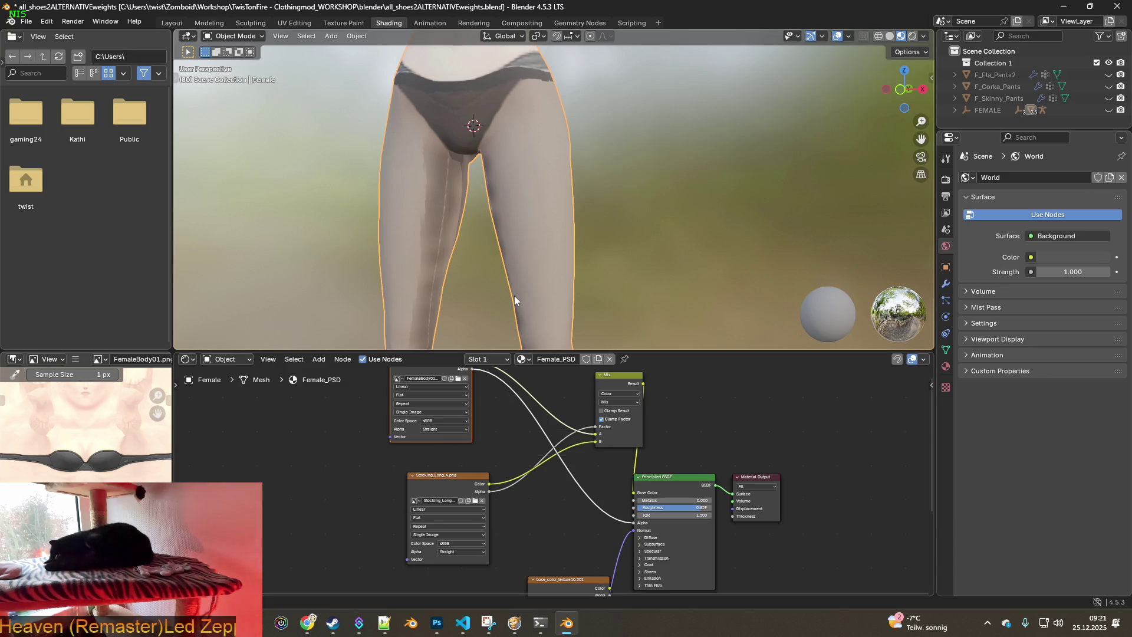
{"action": "mouse_move", "coordinate": [463, 227]}
{"action": "middle_mouse_down"}
{"action": "mouse_move", "coordinate": [416, 230]}
{"action": "mouse_move", "coordinate": [596, 217]}
{"action": "mouse_move", "coordinate": [564, 180]}
{"action": "mouse_move", "coordinate": [567, 141]}
{"action": "mouse_move", "coordinate": [611, 144]}
{"action": "mouse_move", "coordinate": [587, 212]}
{"action": "middle_mouse_up"}
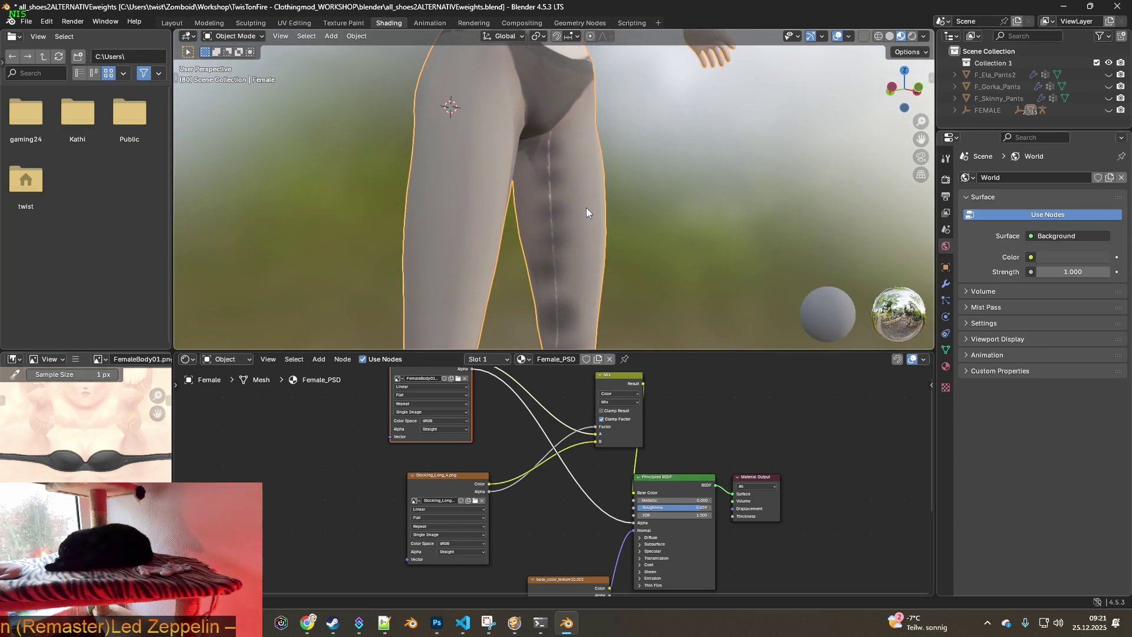
In Texture Paint, show the Female_PSD material's surface settings and orbit around the hips and legs
{"action": "left_click", "coordinate": [344, 23]}
{"action": "mouse_move", "coordinate": [551, 250]}
{"action": "middle_mouse_down"}
{"action": "mouse_move", "coordinate": [696, 309]}
{"action": "mouse_move", "coordinate": [622, 336]}
{"action": "mouse_move", "coordinate": [706, 372]}
{"action": "mouse_move", "coordinate": [644, 321]}
{"action": "mouse_move", "coordinate": [700, 359]}
{"action": "mouse_move", "coordinate": [614, 362]}
{"action": "mouse_move", "coordinate": [705, 382]}
{"action": "middle_mouse_up"}
{"action": "scroll", "coordinate": [699, 325], "scroll_direction": "up", "scroll_amount": 5}
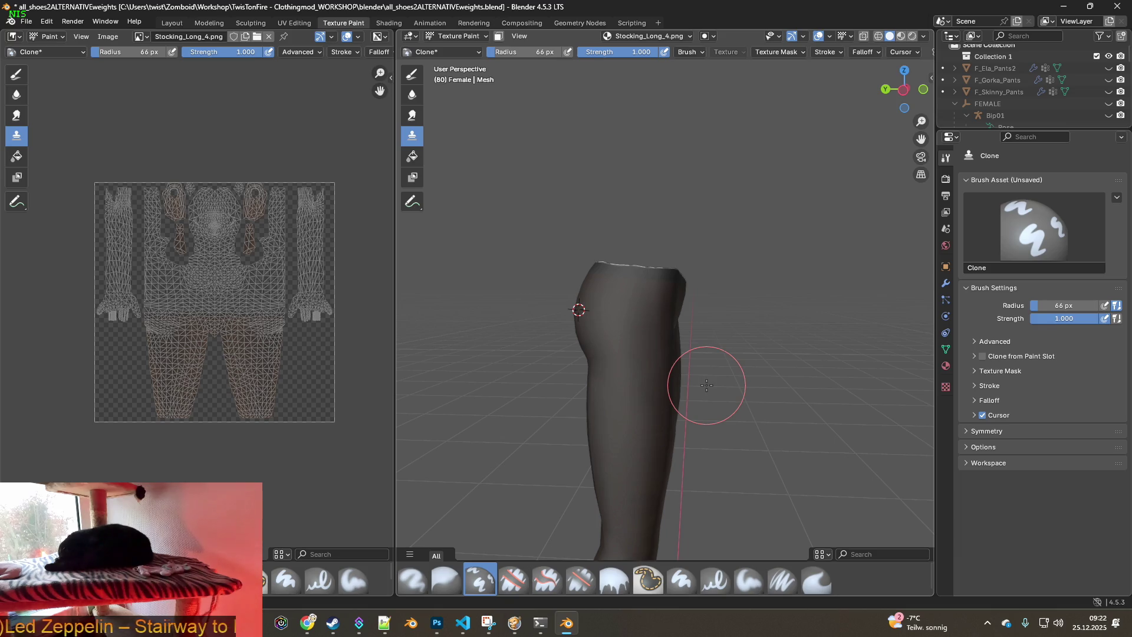
{"action": "left_click", "coordinate": [946, 366]}
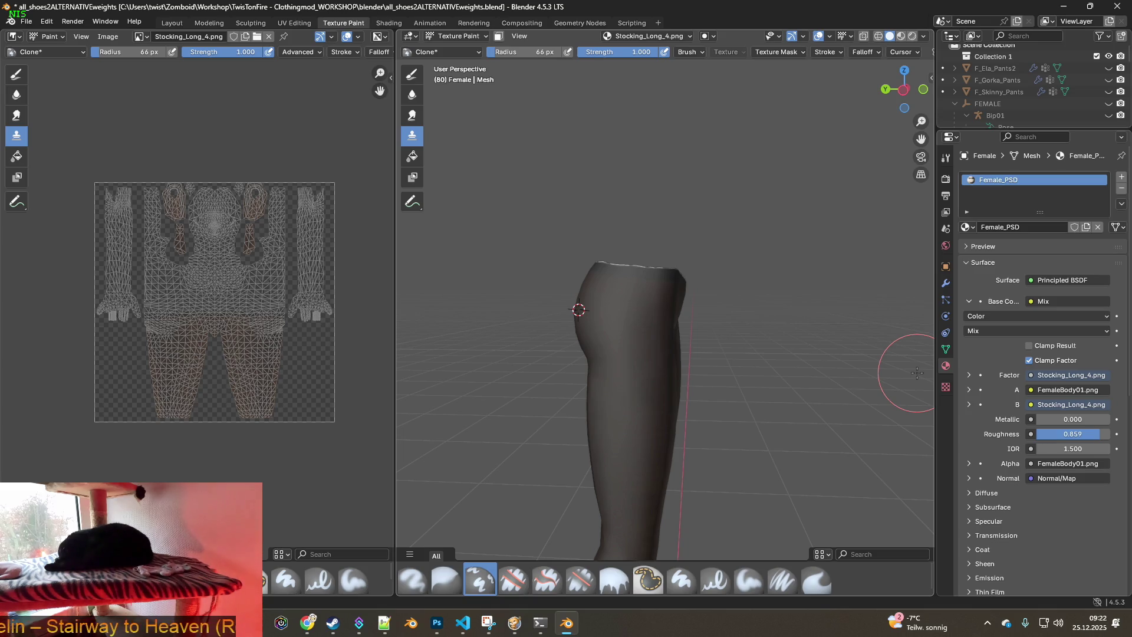
{"action": "middle_click_drag", "start_coordinate": [587, 404], "coordinate": [632, 318]}
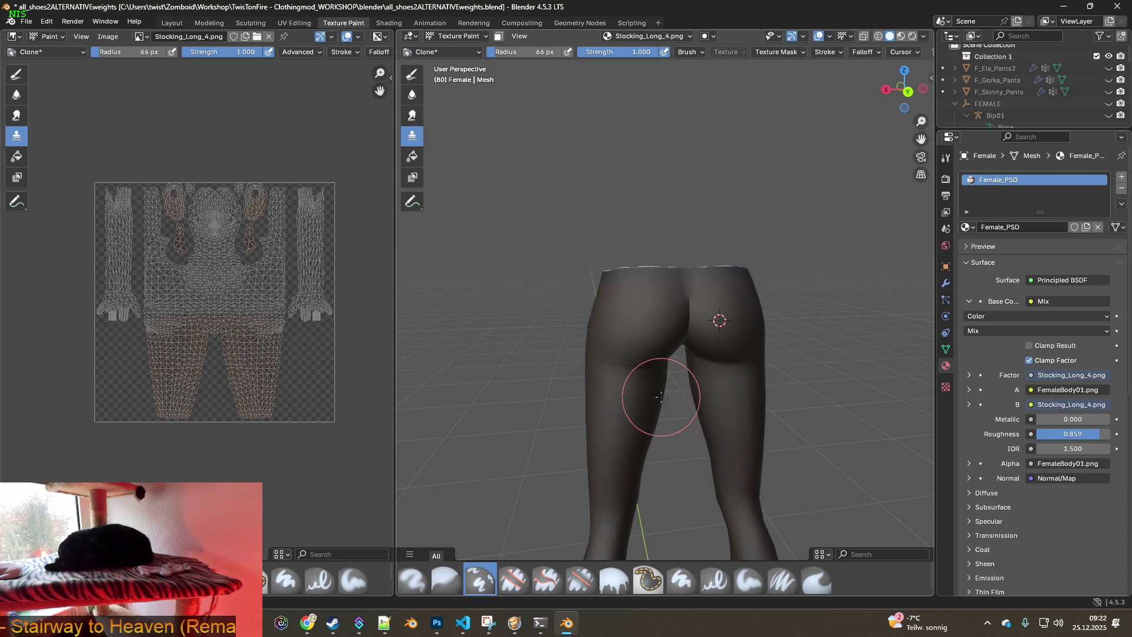
{"action": "middle_click_drag", "start_coordinate": [569, 387], "coordinate": [779, 375]}
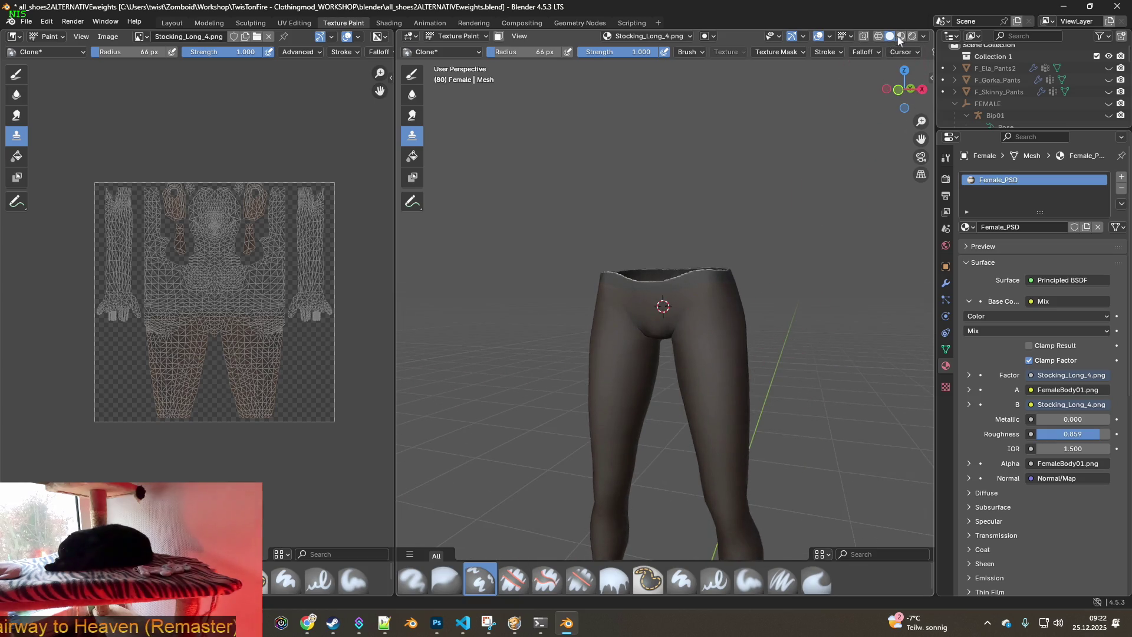
In Material Preview, set the clone source on the left leg and clone stocking texture over the right inner thigh seam
{"action": "left_click", "coordinate": [901, 36]}
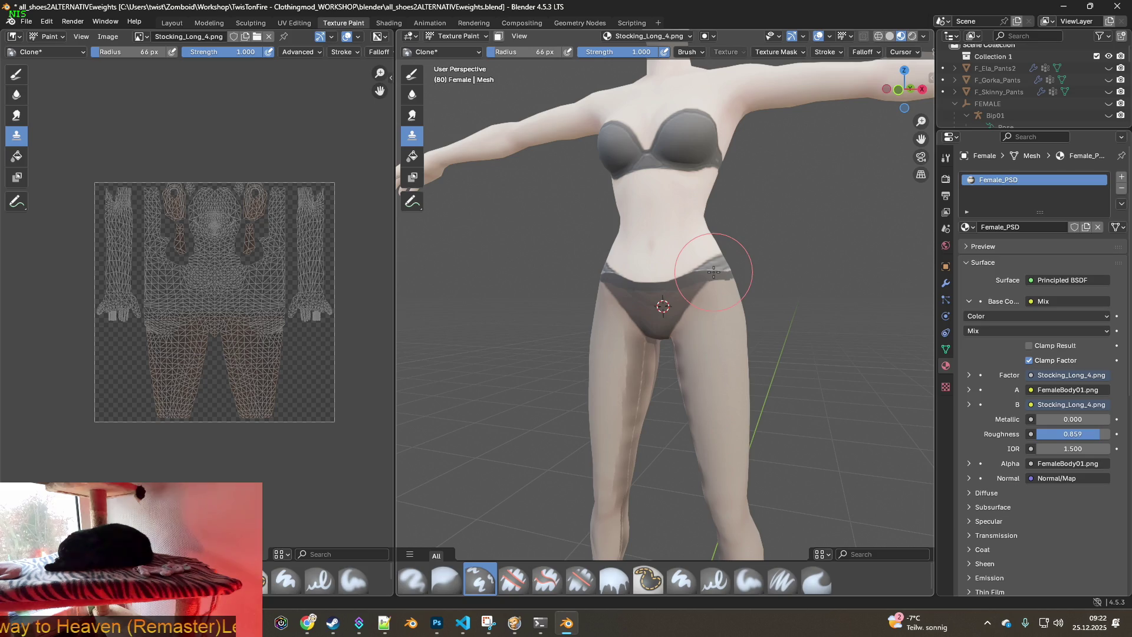
{"action": "middle_click_drag", "start_coordinate": [703, 306], "coordinate": [807, 317]}
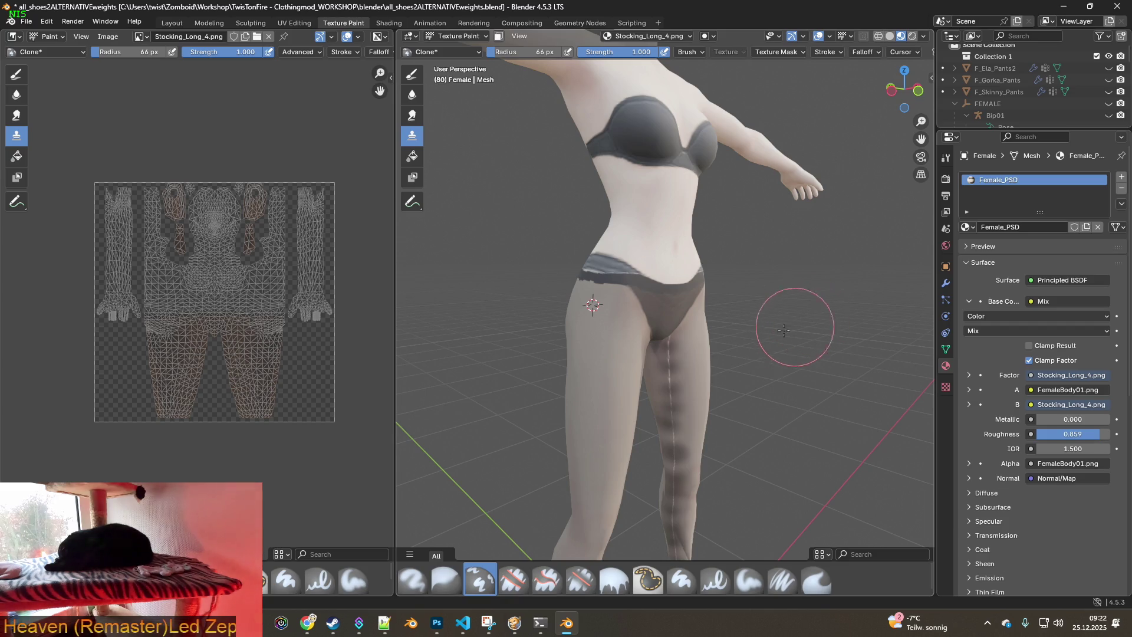
{"action": "scroll", "coordinate": [805, 319], "scroll_direction": "up", "scroll_amount": 6}
{"action": "left_click", "coordinate": [512, 231], "text": "ctrl"}
{"action": "mouse_move", "coordinate": [645, 252]}
{"action": "left_mouse_down"}
{"action": "mouse_move", "coordinate": [662, 253]}
{"action": "mouse_move", "coordinate": [690, 290]}
{"action": "left_mouse_up"}
{"action": "mouse_move", "coordinate": [662, 277]}
{"action": "middle_mouse_down"}
{"action": "mouse_move", "coordinate": [576, 246]}
{"action": "mouse_move", "coordinate": [602, 258]}
{"action": "middle_mouse_up"}
{"action": "left_click", "coordinate": [541, 235], "text": "ctrl"}
{"action": "mouse_move", "coordinate": [649, 245]}
{"action": "left_mouse_down"}
{"action": "mouse_move", "coordinate": [645, 267]}
{"action": "mouse_move", "coordinate": [627, 275]}
{"action": "mouse_move", "coordinate": [689, 314]}
{"action": "left_mouse_up"}
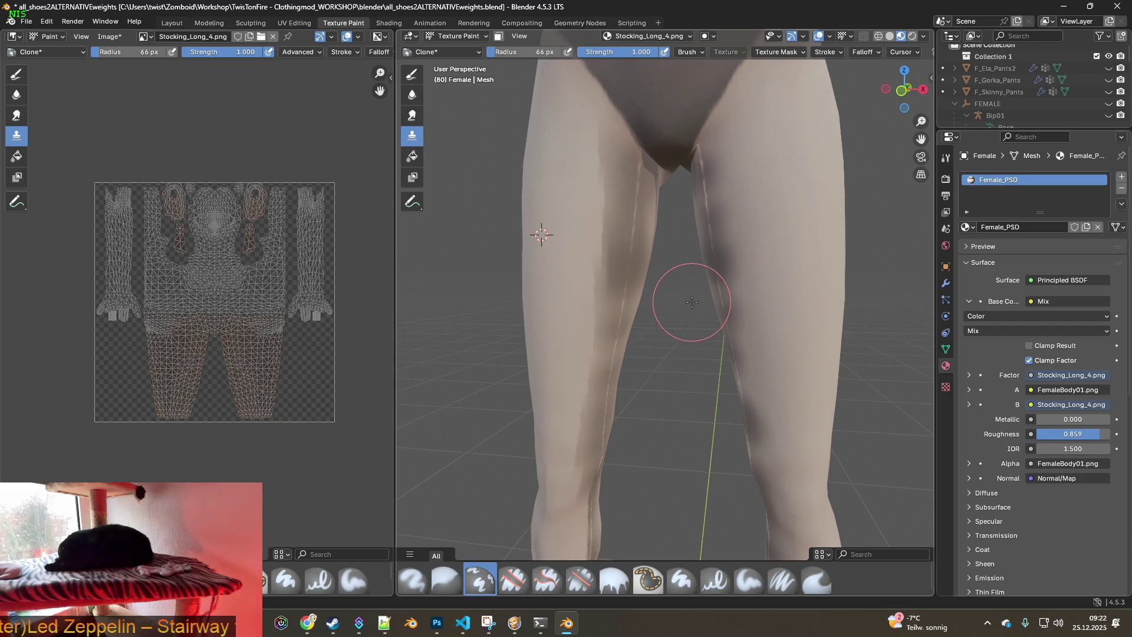
Orbit around the thigh to inspect the dark cloned patches, then return to the Shading workspace
{"action": "middle_click_drag", "start_coordinate": [716, 285], "coordinate": [782, 285]}
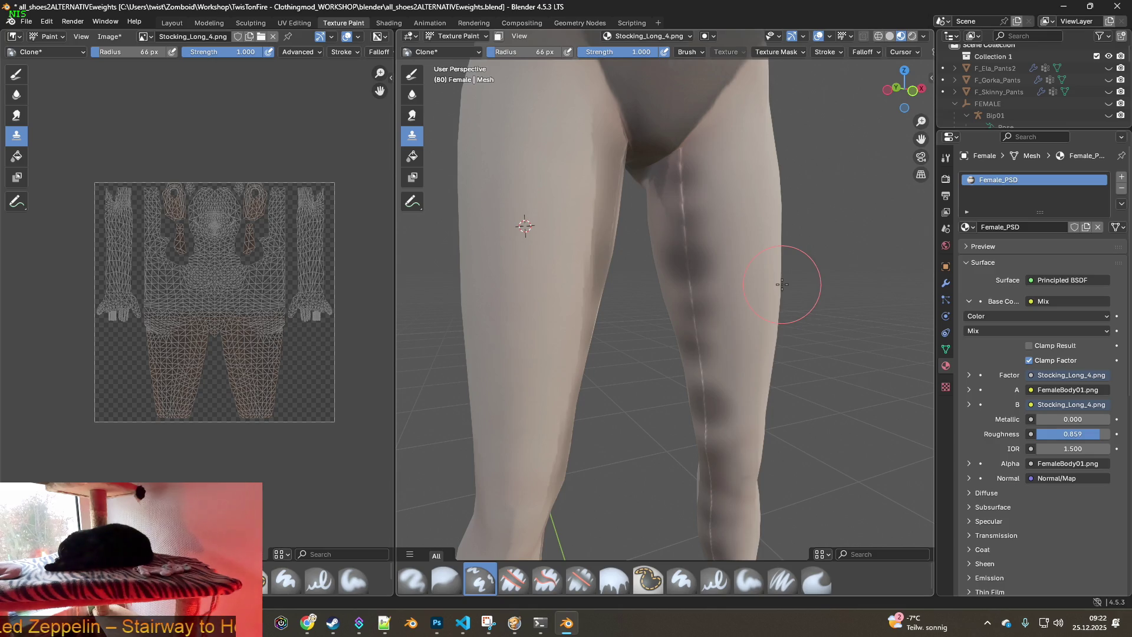
{"action": "middle_click_drag", "start_coordinate": [782, 284], "coordinate": [670, 284]}
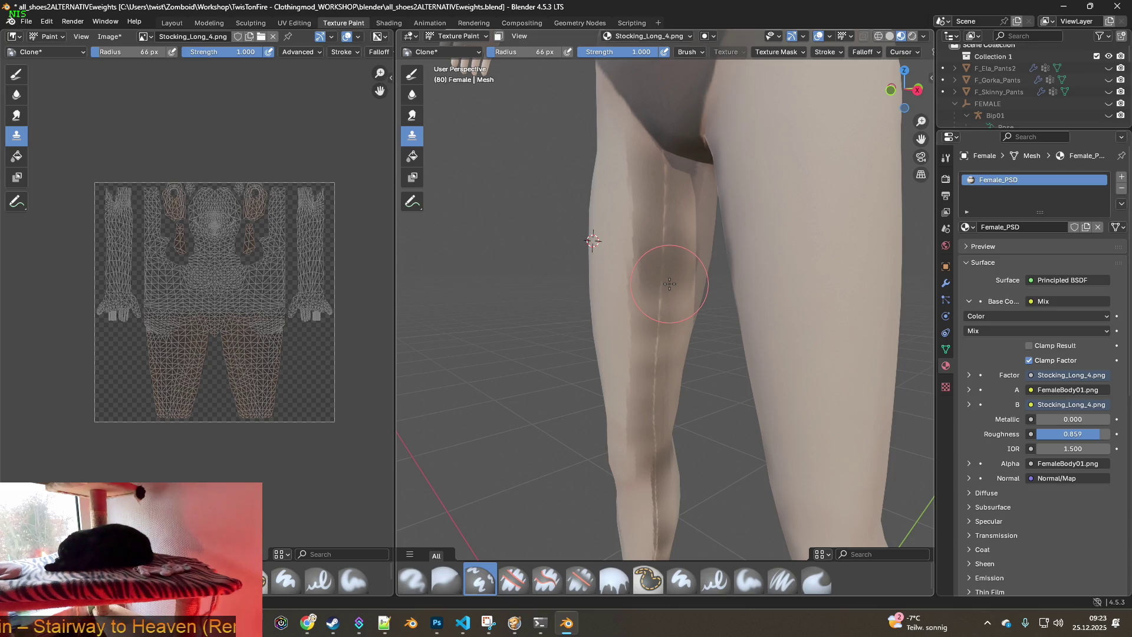
{"action": "middle_click_drag", "start_coordinate": [670, 284], "coordinate": [767, 294]}
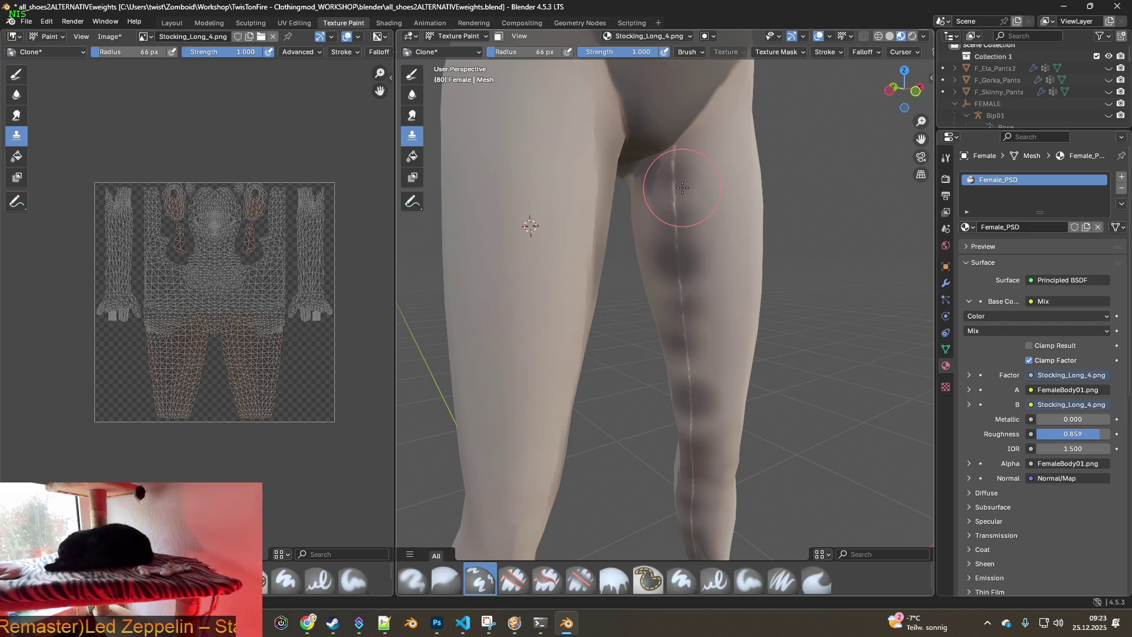
{"action": "left_click", "coordinate": [386, 23]}
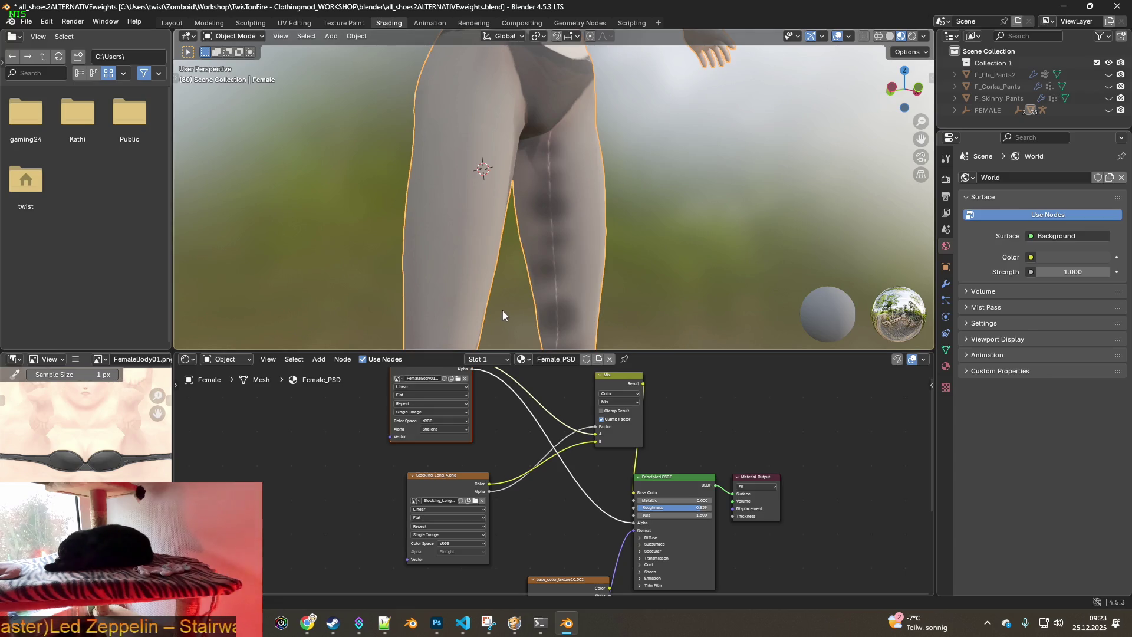
Open and cancel the Stocking_Long_4.png image browser, orbit the legs, then bring the web browser forward
{"action": "left_click", "coordinate": [476, 501]}
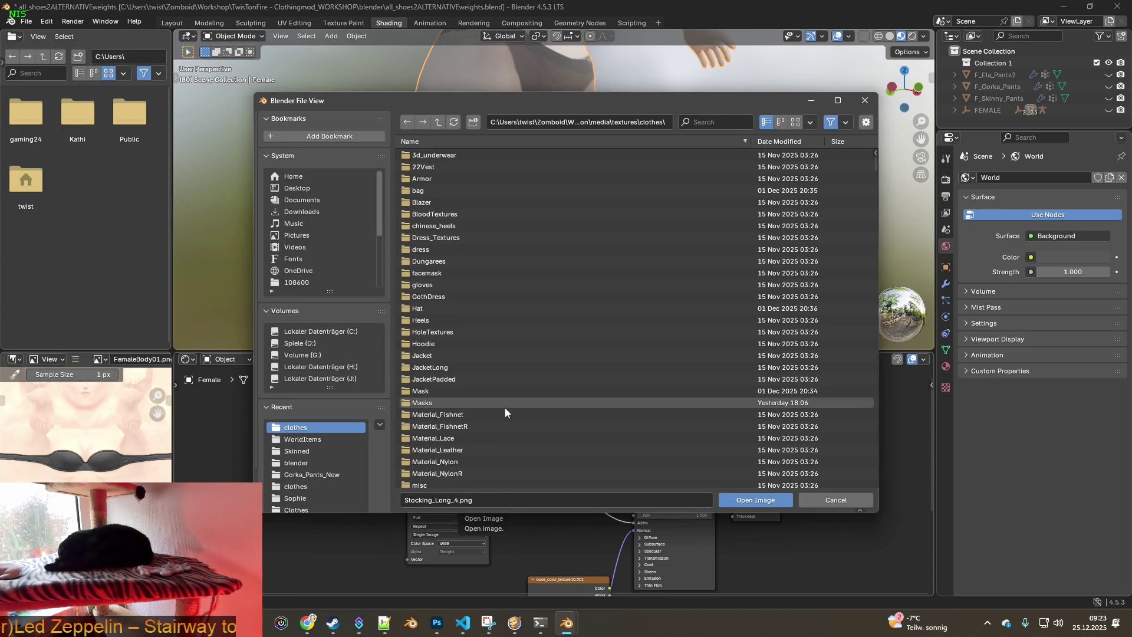
{"action": "left_click", "coordinate": [847, 503]}
{"action": "mouse_move", "coordinate": [611, 260]}
{"action": "middle_mouse_down"}
{"action": "mouse_move", "coordinate": [571, 275]}
{"action": "mouse_move", "coordinate": [490, 269]}
{"action": "mouse_move", "coordinate": [575, 259]}
{"action": "mouse_move", "coordinate": [602, 275]}
{"action": "mouse_move", "coordinate": [466, 229]}
{"action": "mouse_move", "coordinate": [691, 236]}
{"action": "mouse_move", "coordinate": [420, 219]}
{"action": "mouse_move", "coordinate": [476, 216]}
{"action": "middle_mouse_up"}
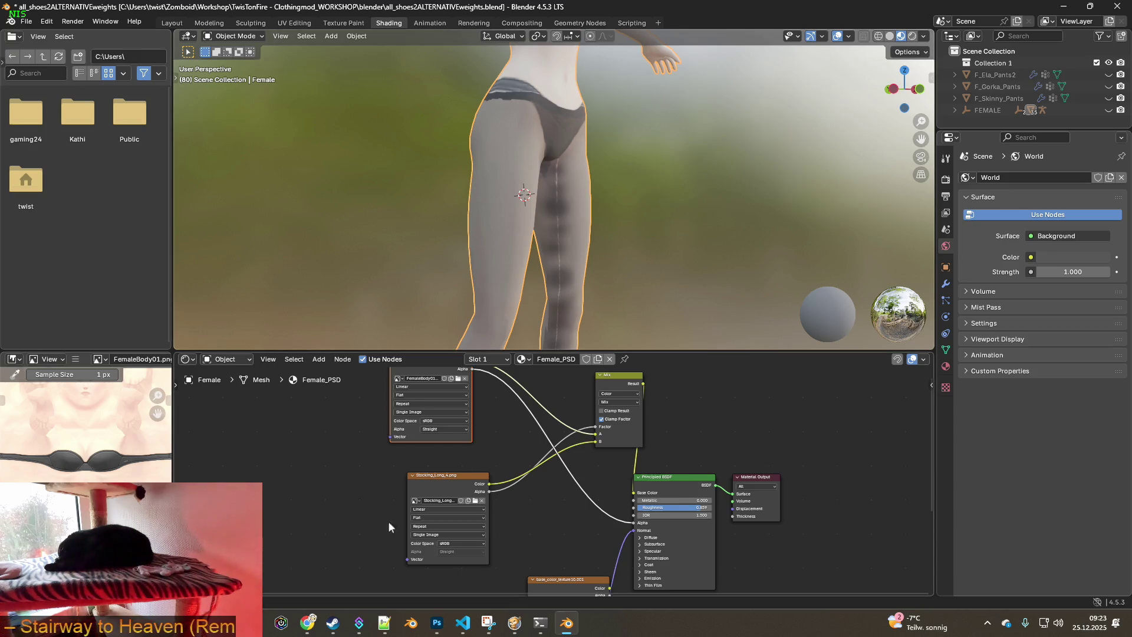
{"action": "left_click", "coordinate": [308, 622]}
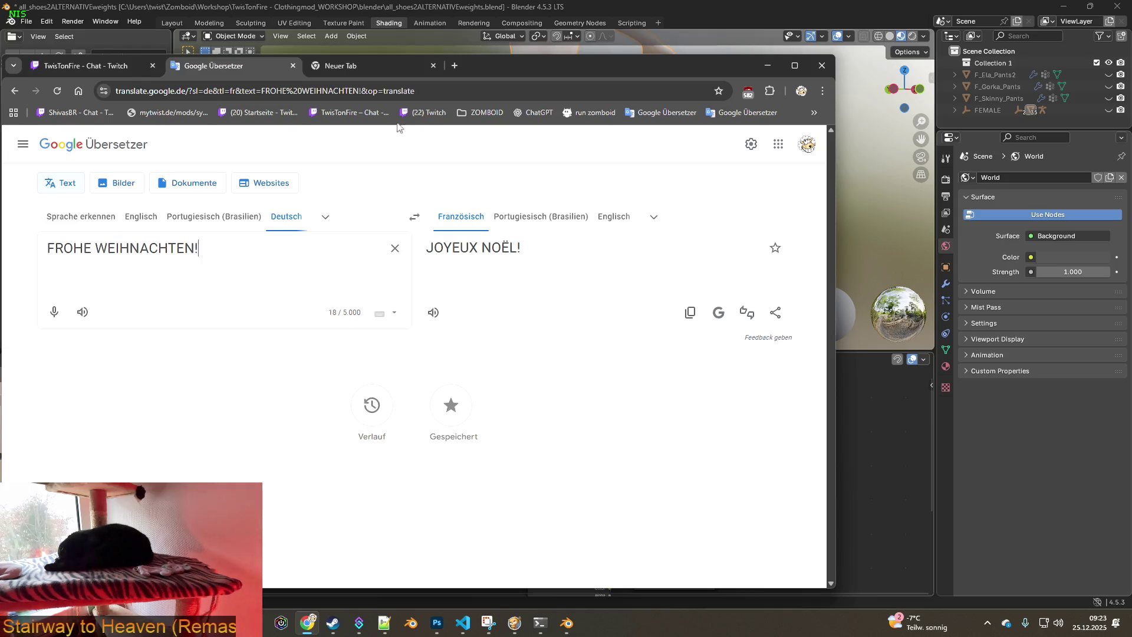
Open ChatGPT in a new browser tab and enter the clothingmod project
{"action": "left_click", "coordinate": [373, 64]}
{"action": "left_click", "coordinate": [538, 114]}
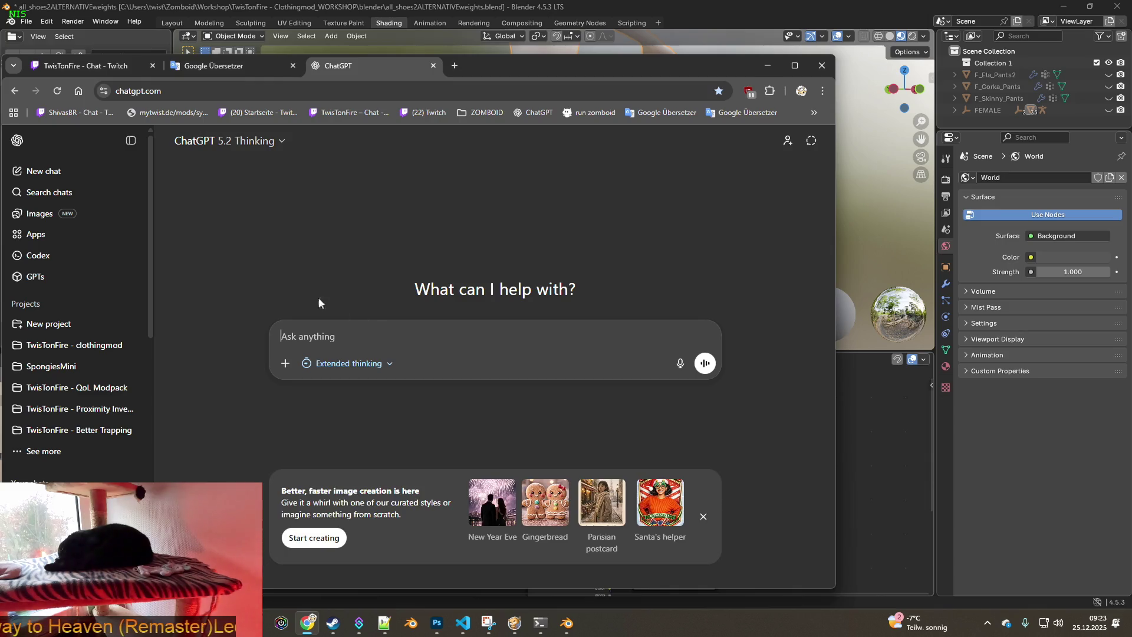
{"action": "left_click", "coordinate": [112, 346]}
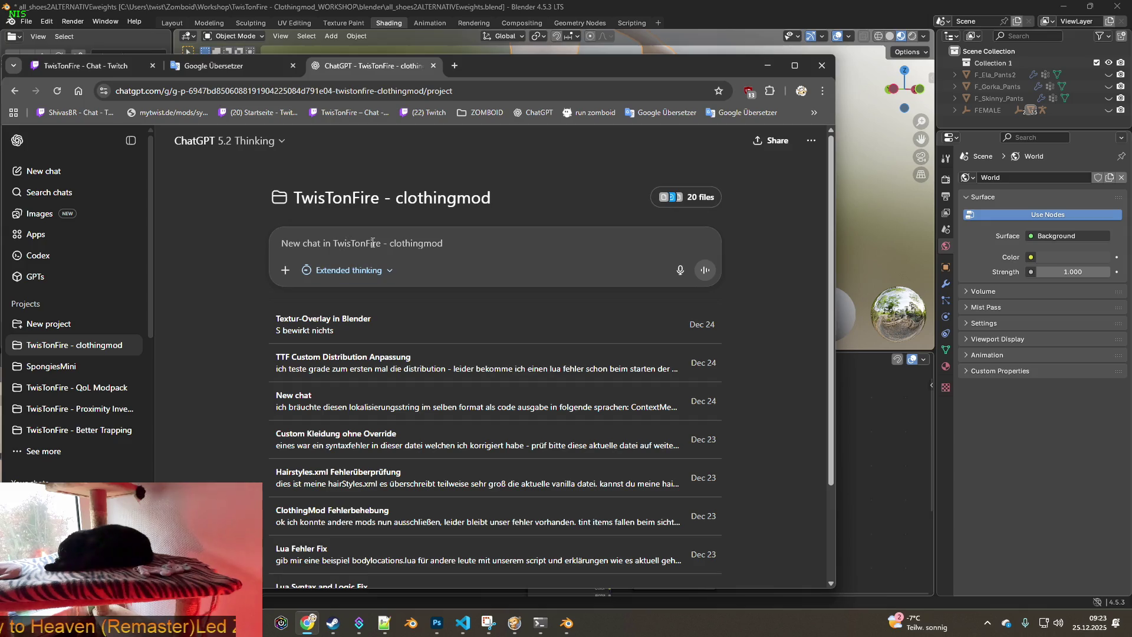
Send a German question asking why the clone-corrected stocking texture no longer looks transparent in shading
{"action": "type", "text": "blender"}
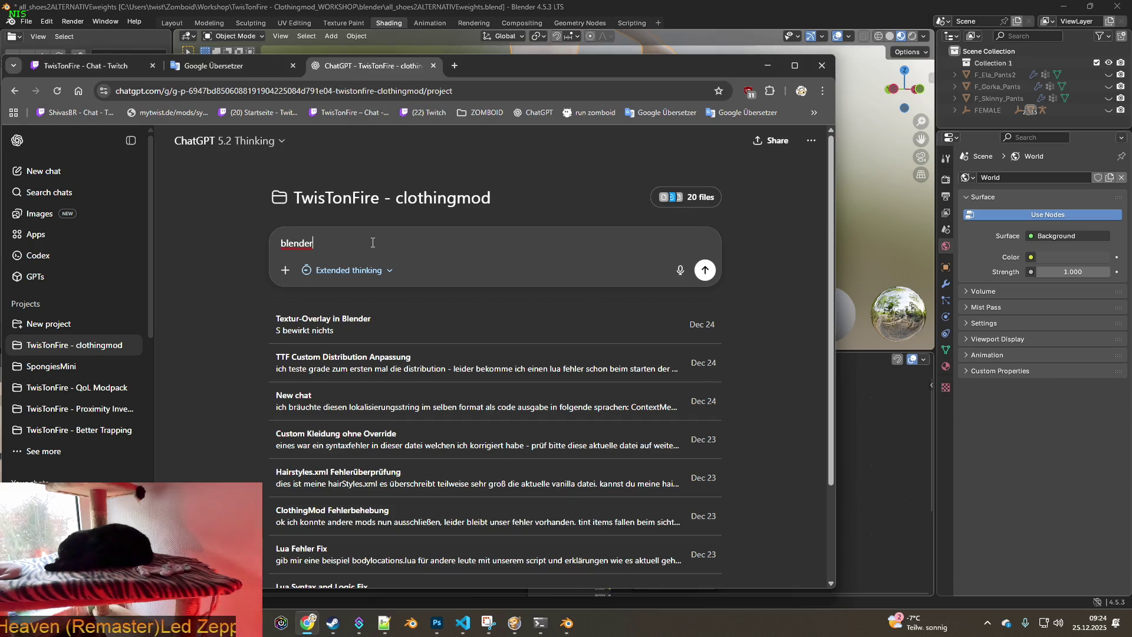
{"action": "type", "text": ". ich habe eine"}
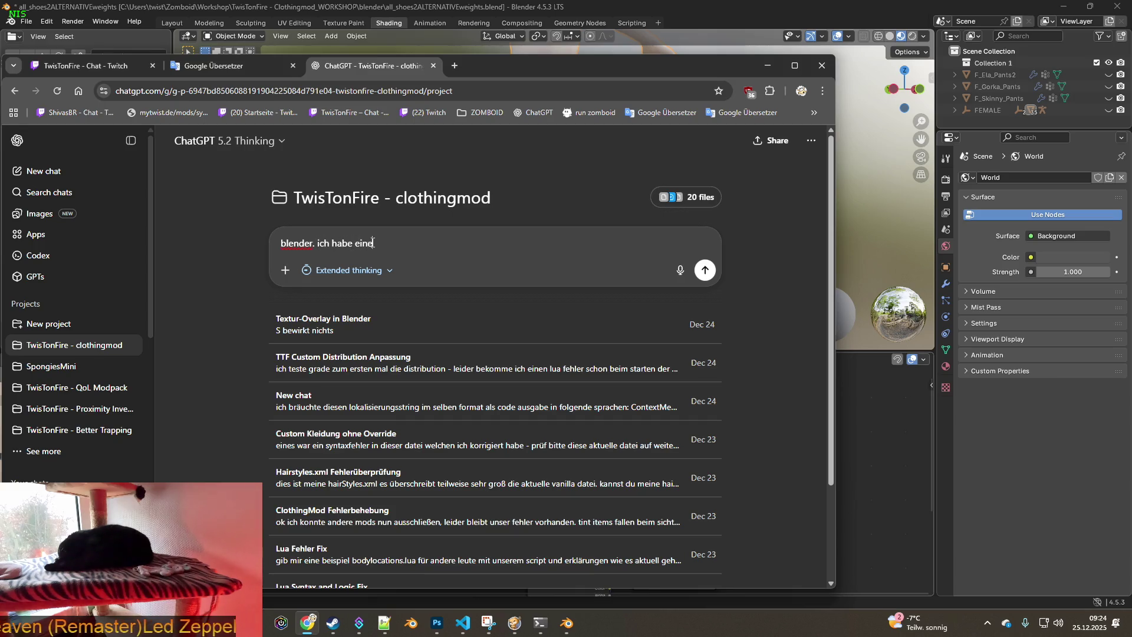
{"action": "type", "text": " textur wel"}
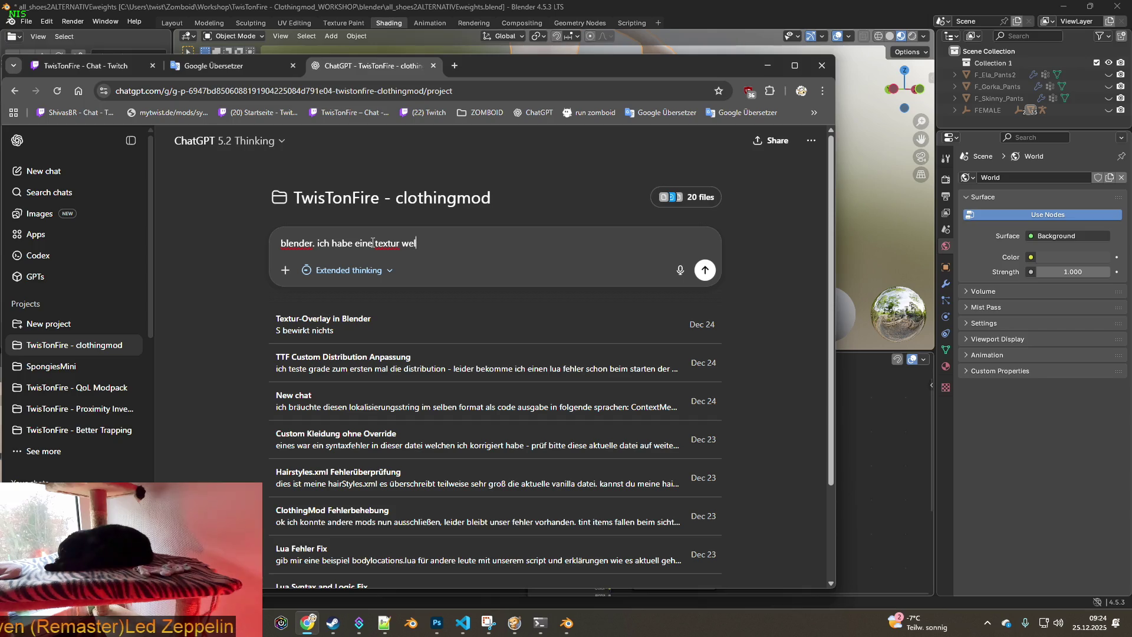
{"action": "type", "text": "che nicht ganz auf "}
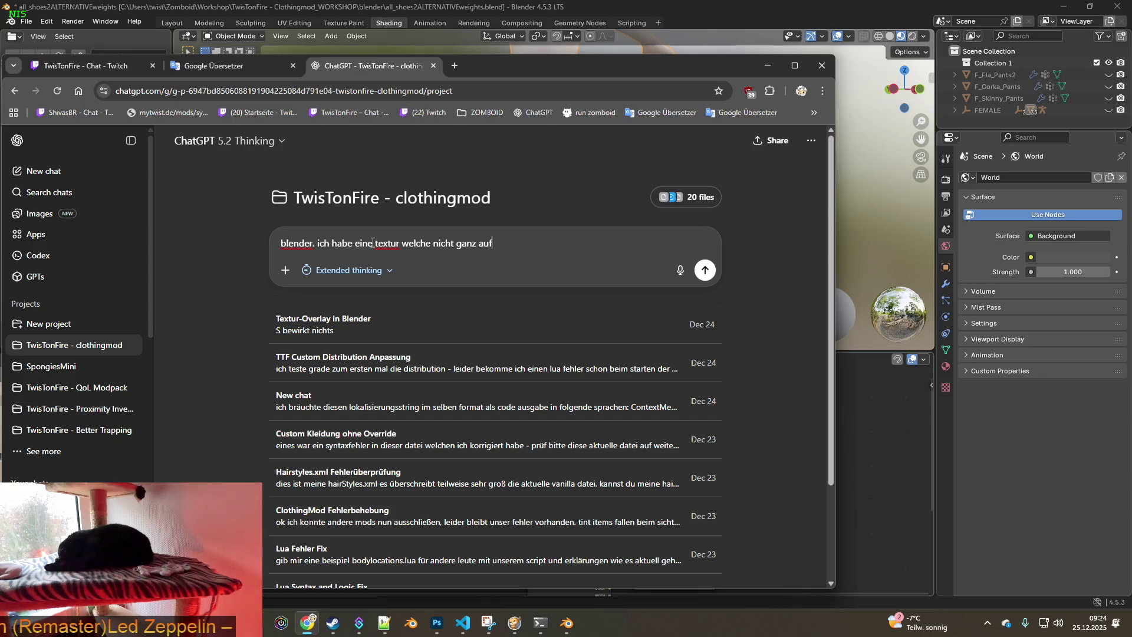
{"action": "type", "text": "ein"}
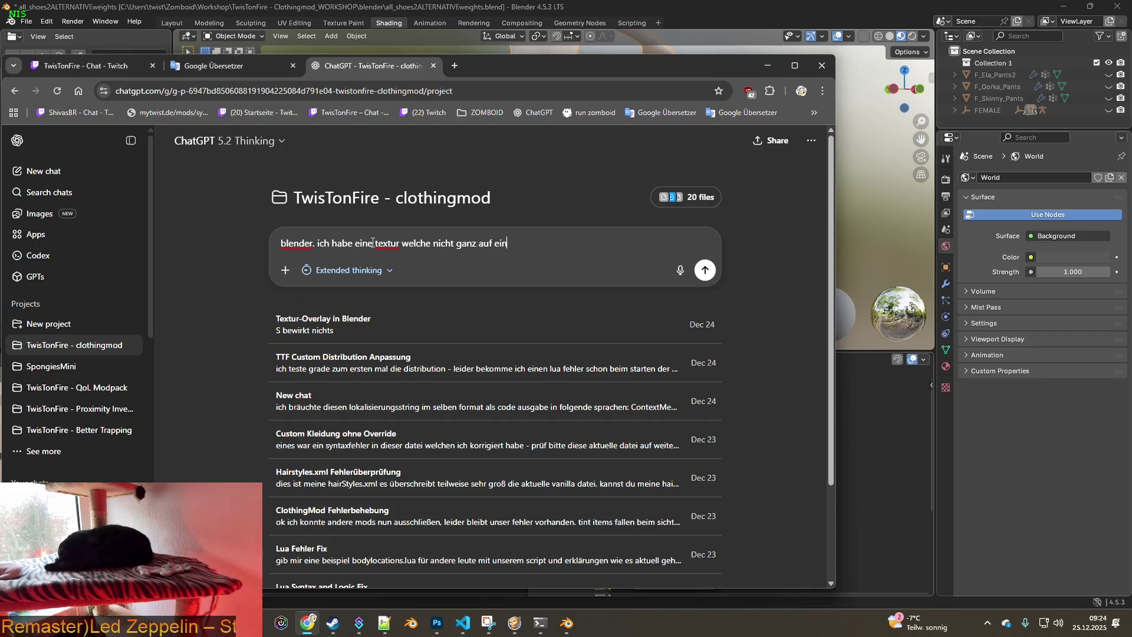
{"action": "type", "text": " mesh passt."}
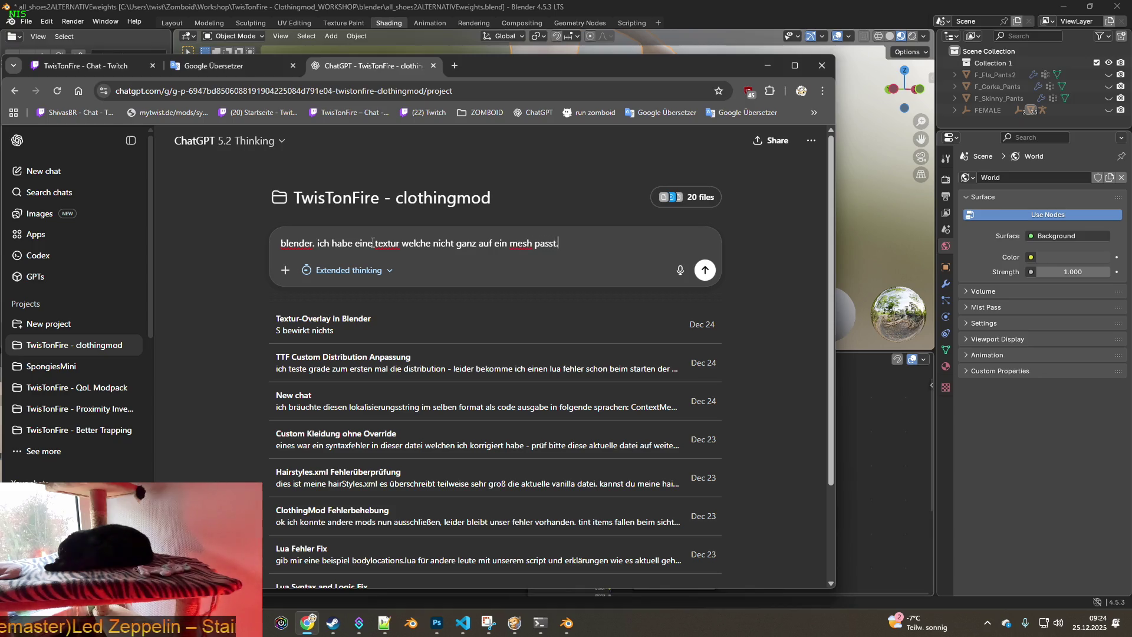
{"action": "type", "text": " ich "}
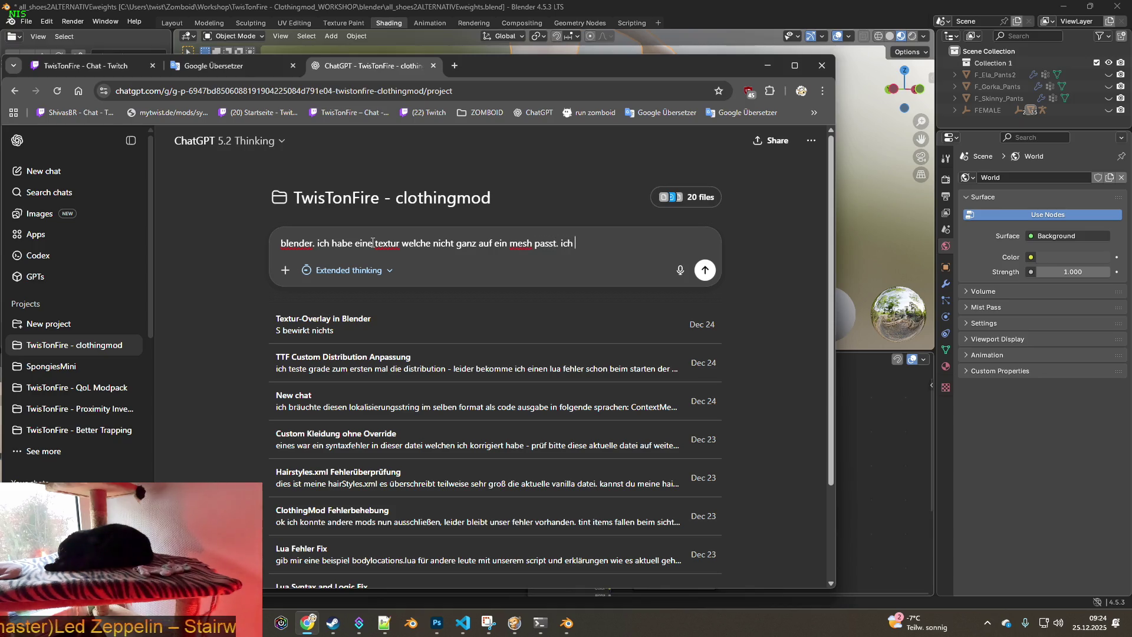
{"action": "type", "text": "habe versucht im te"}
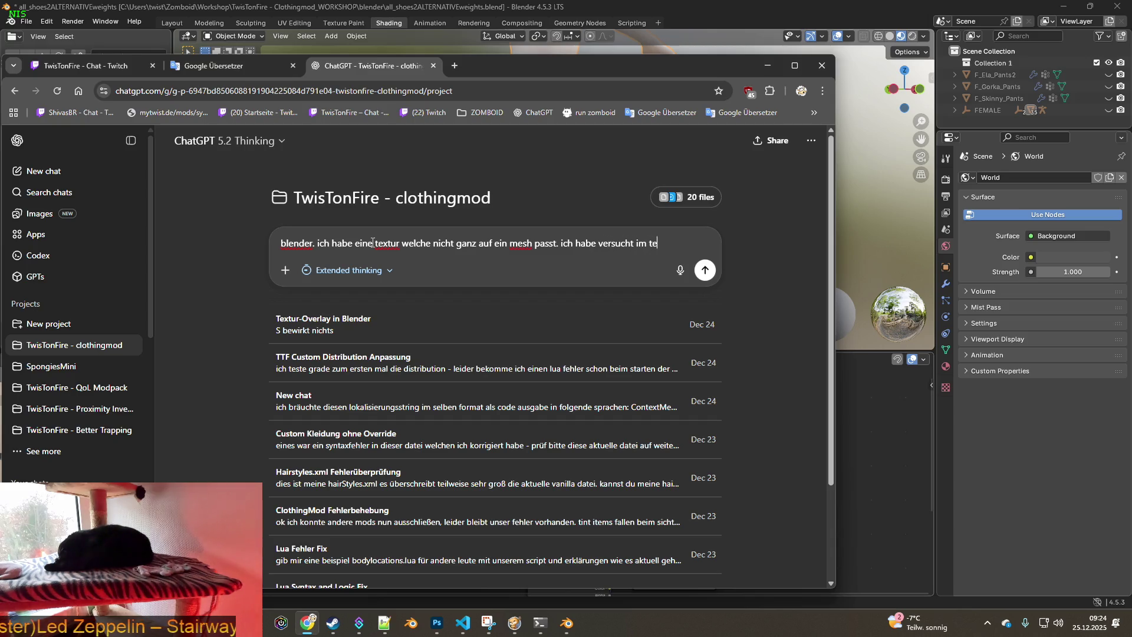
{"action": "type", "text": "xturmodus"}
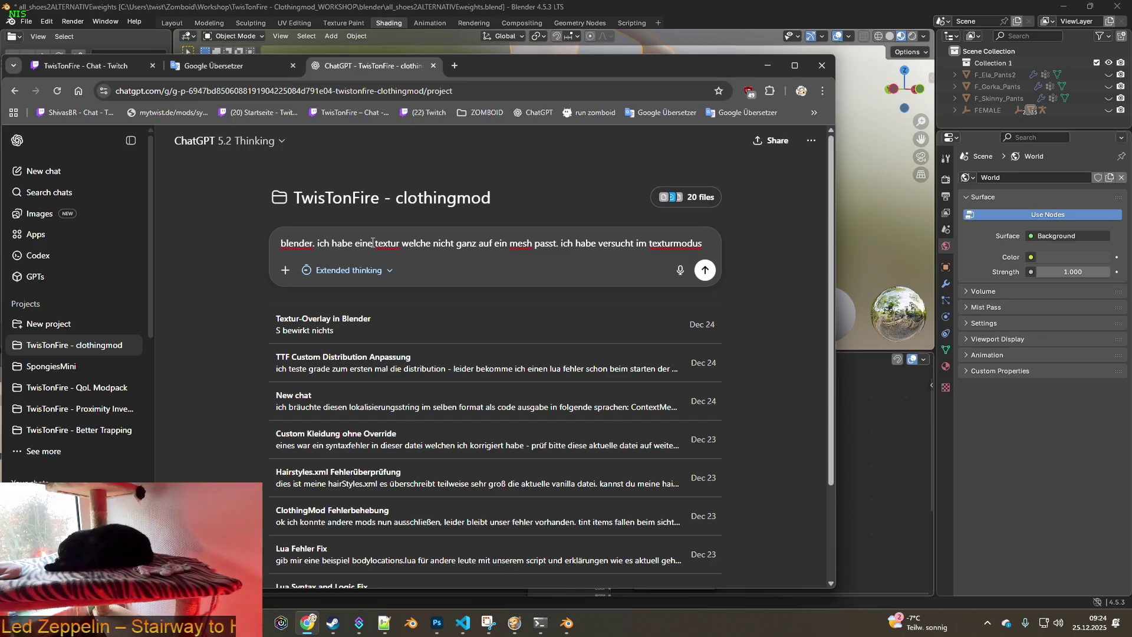
{"action": "type", "text": " mit dem clon"}
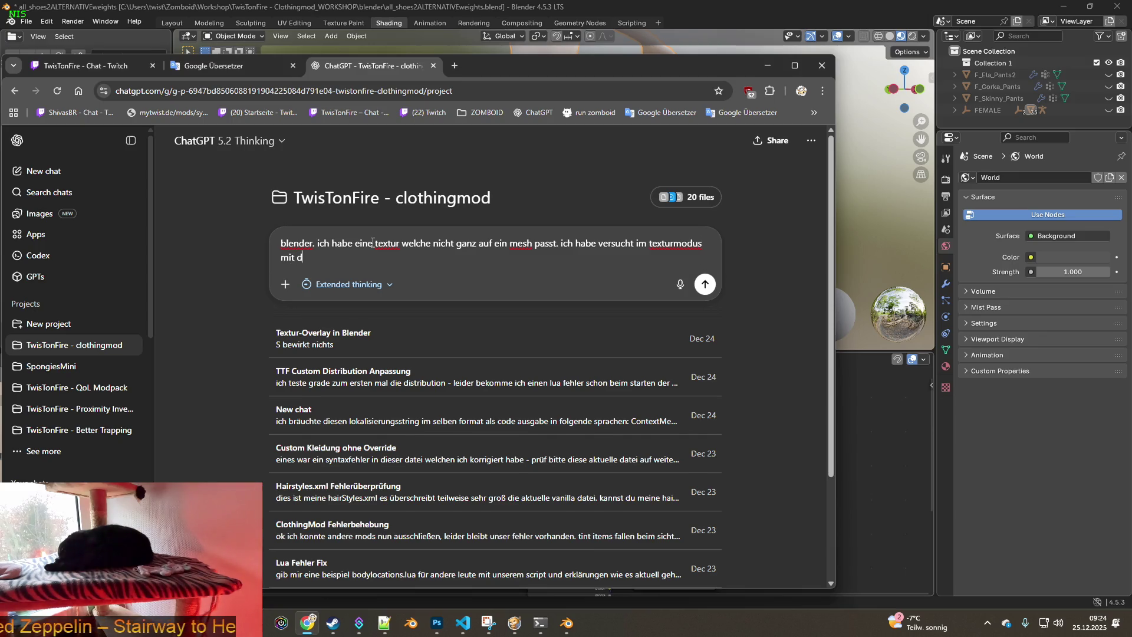
{"action": "type", "text": "e werkzeug"}
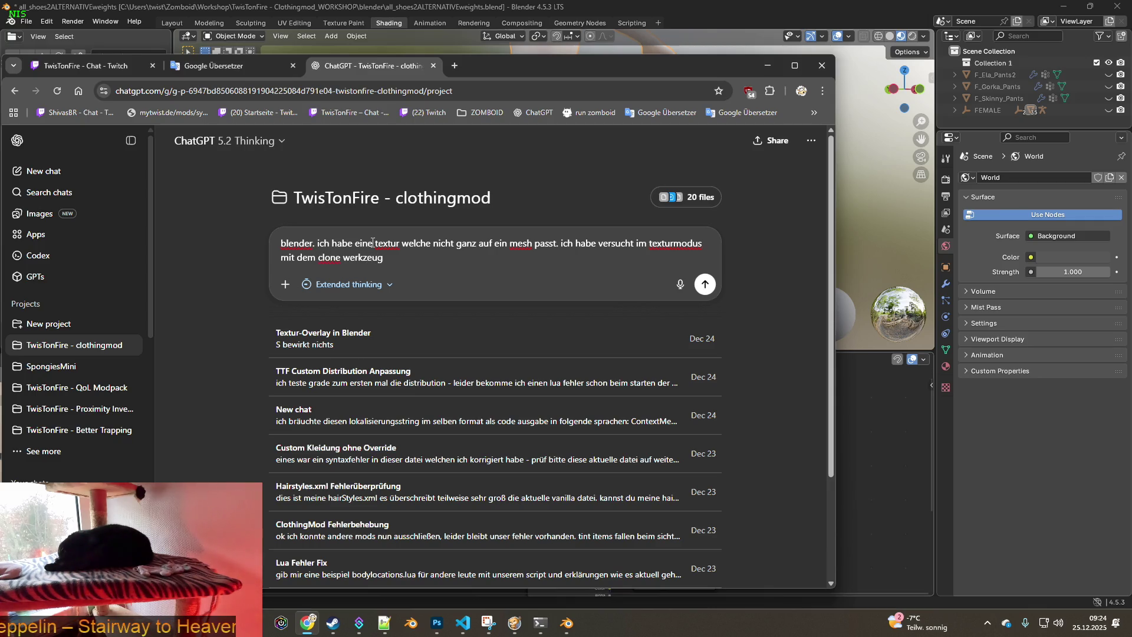
{"action": "type", "text": " die"}
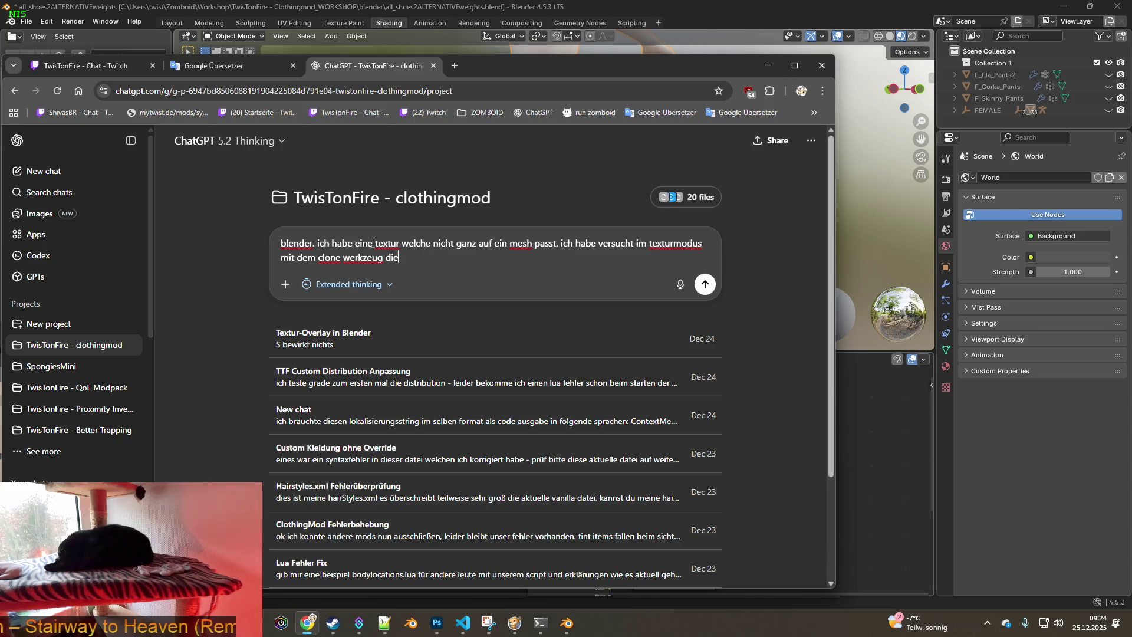
{"action": "type", "text": "tex"}
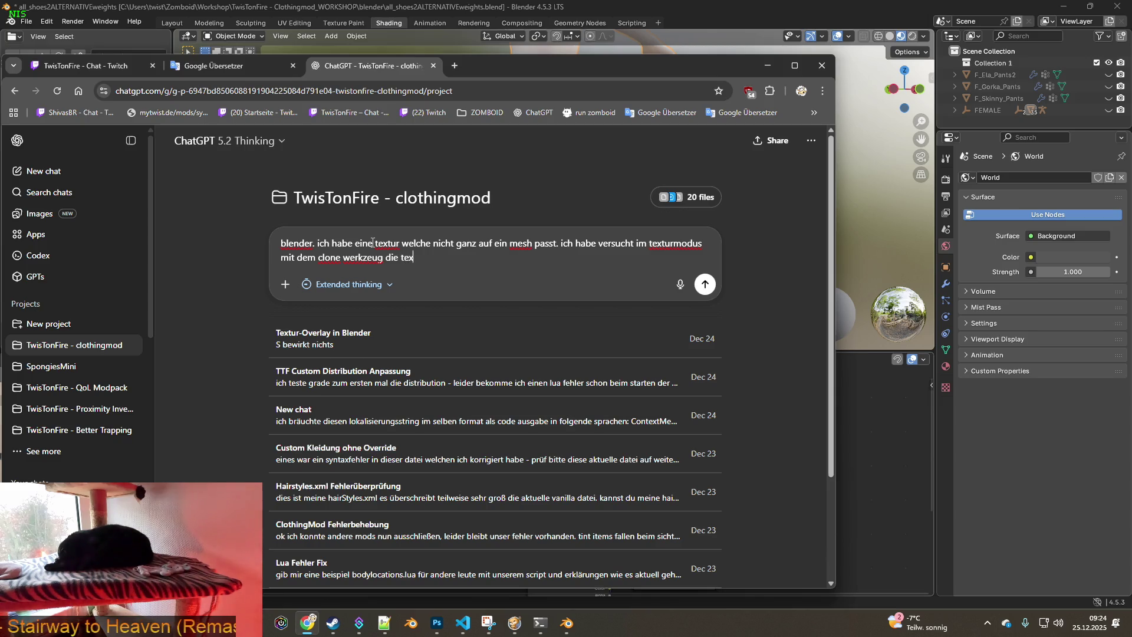
{"action": "type", "text": "tur mi"}
{"action": "type", "text": "t"}
{"action": "type", "text": " der"}
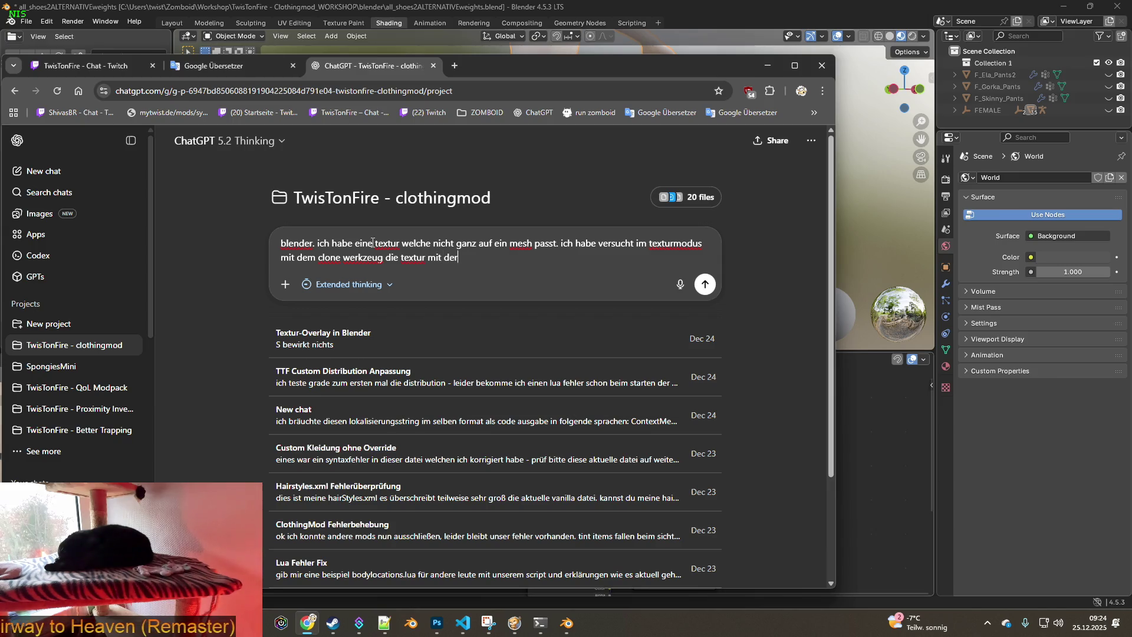
{"action": "type", "text": " uv zu k"}
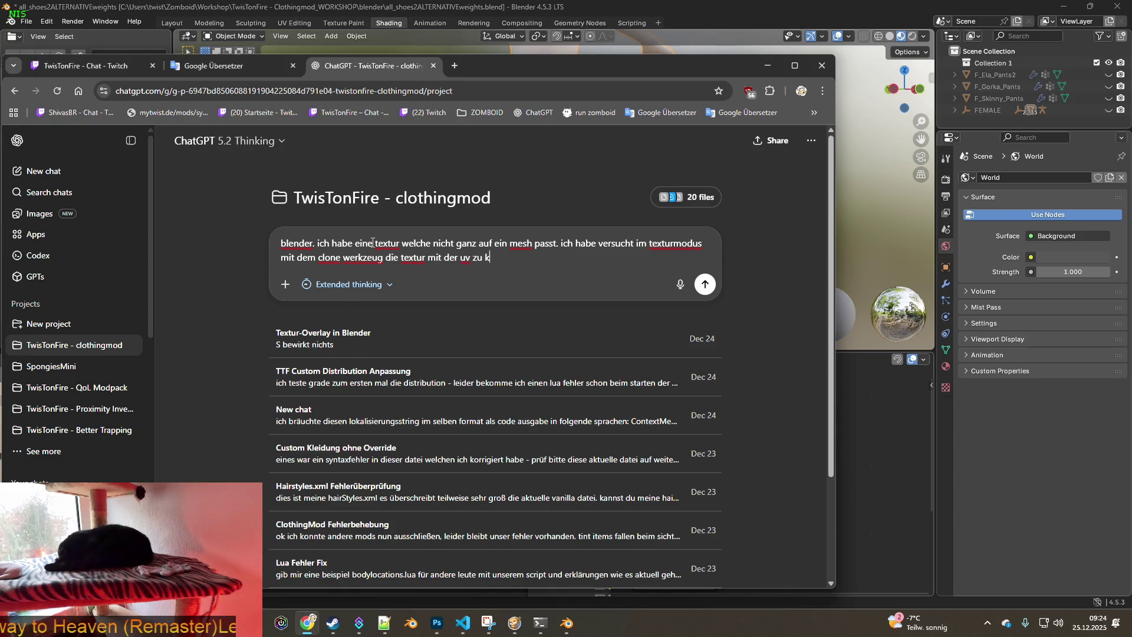
{"action": "type", "text": "orrigieren. aber "}
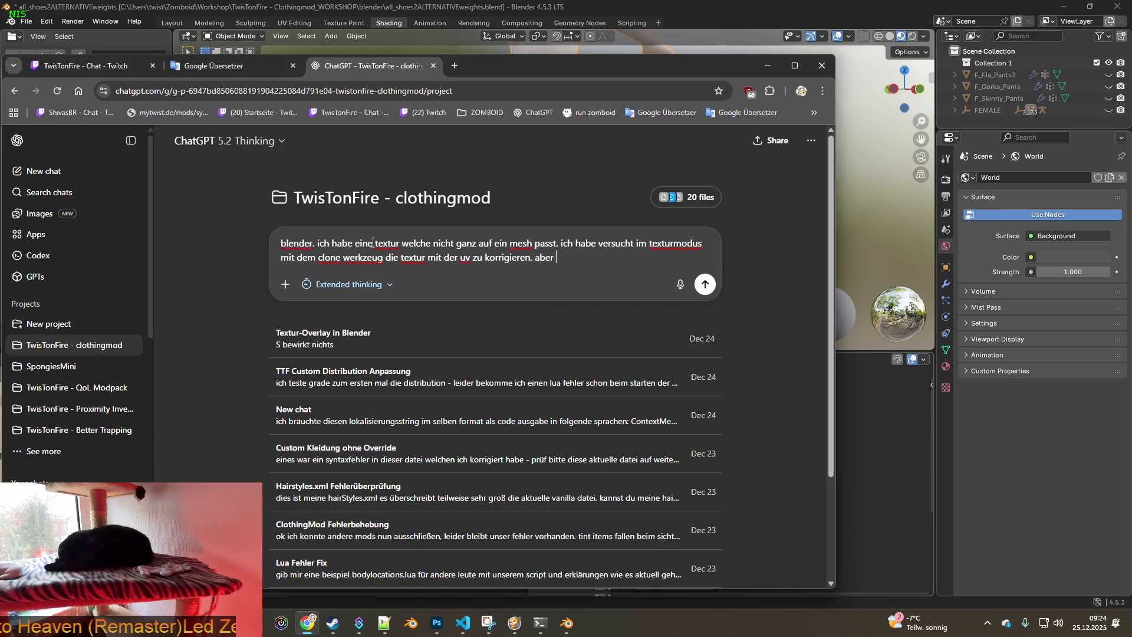
{"action": "type", "text": "wenn ic"}
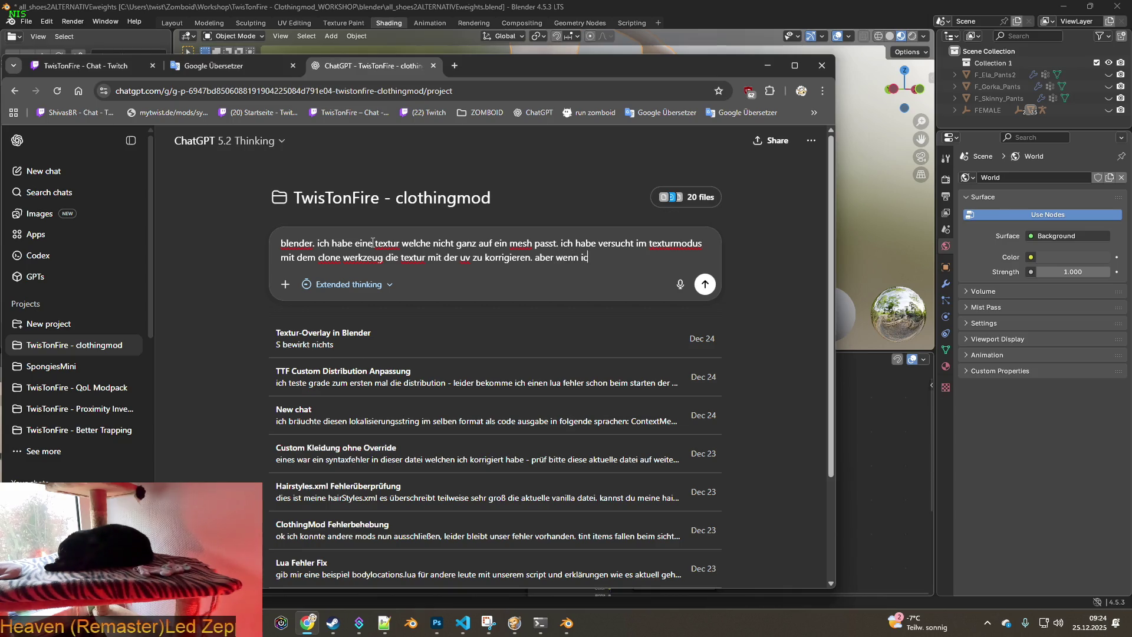
{"action": "type", "text": "h es mir im shading "}
{"action": "type", "text": "anschaue, "}
{"action": "type", "text": "sehe ich nun a"}
{"action": "type", "text": "lle bearbeit"}
{"action": "type", "text": "ungs"}
{"action": "type", "text": "vorgänge "}
{"action": "type", "text": "und"}
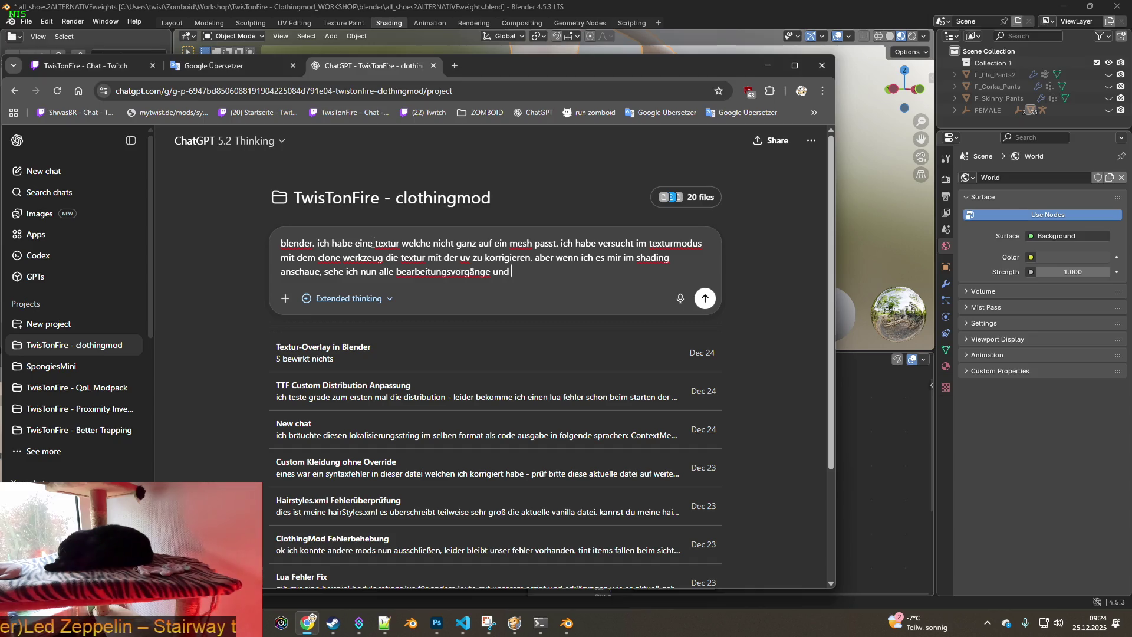
{"action": "type", "text": " es wirk"}
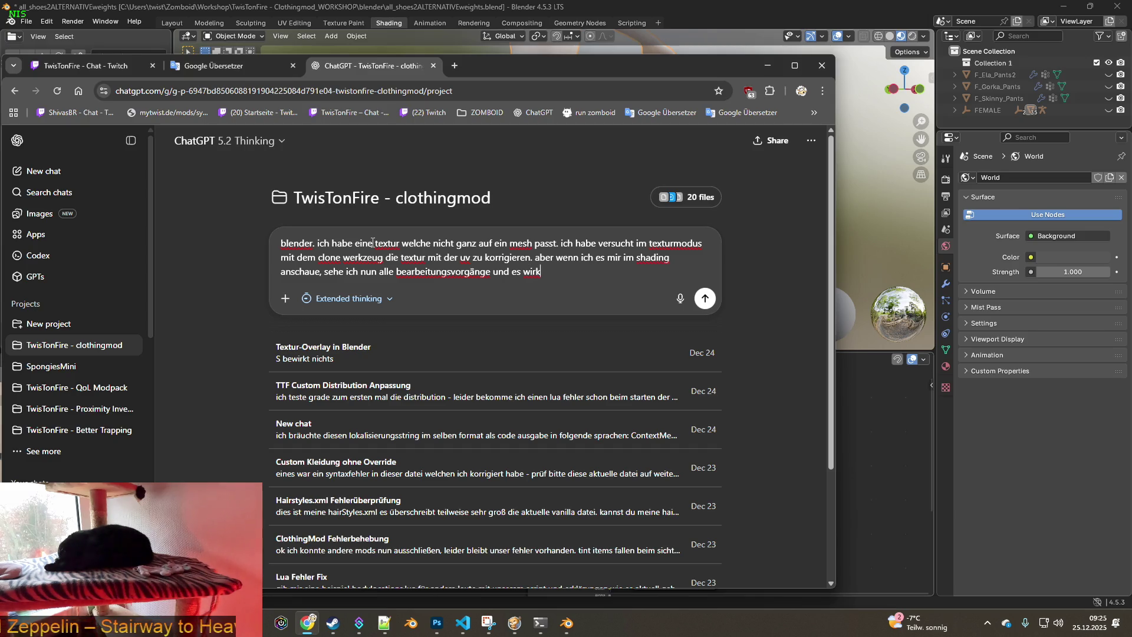
{"action": "type", "text": "t ni"}
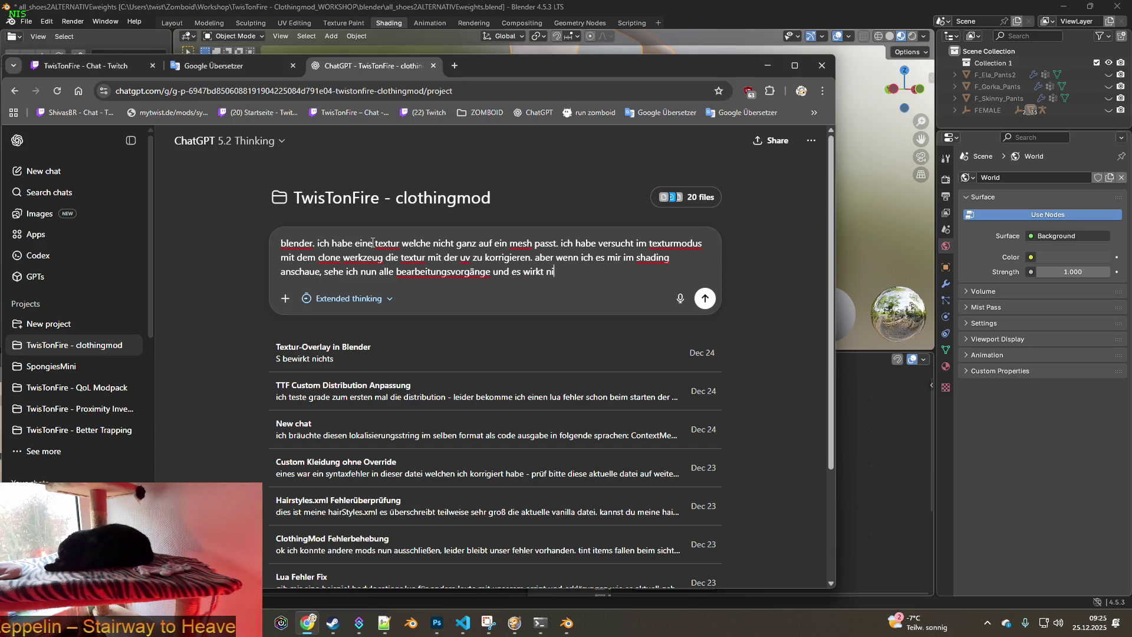
{"action": "type", "text": "cht mehr tran"}
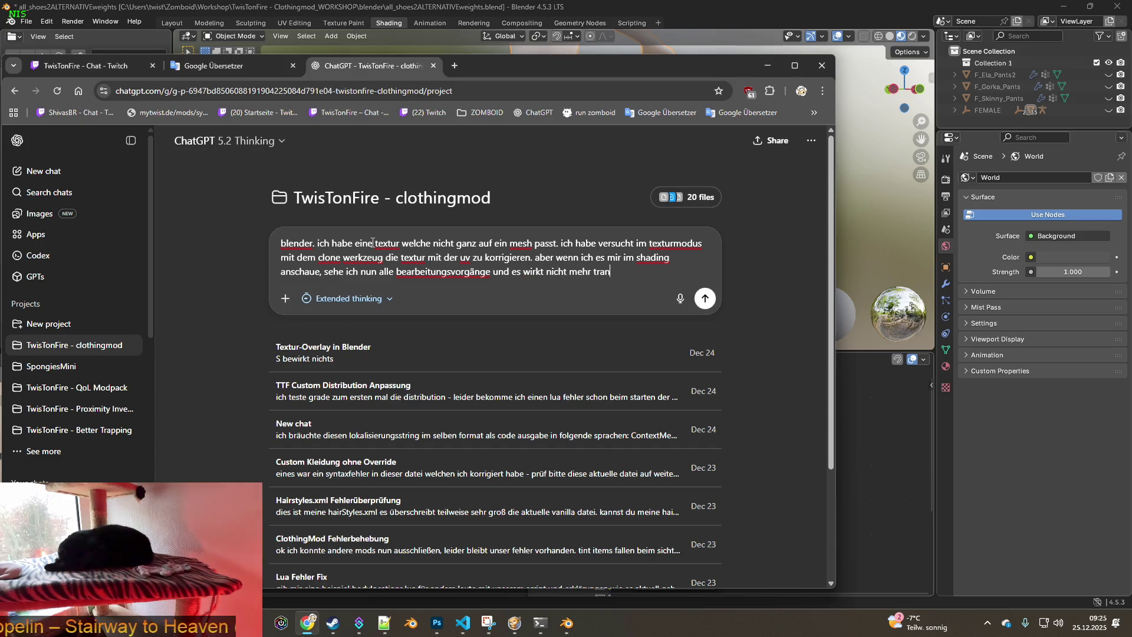
{"action": "type", "text": "sparant hä"}
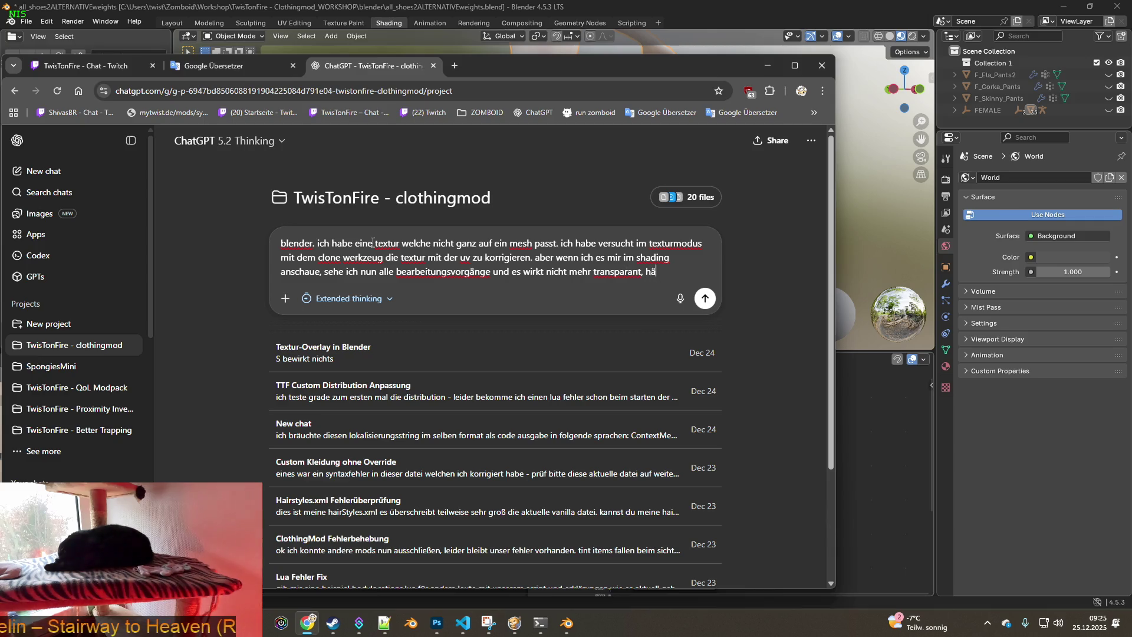
{"action": "type", "text": "tte ich viellei"}
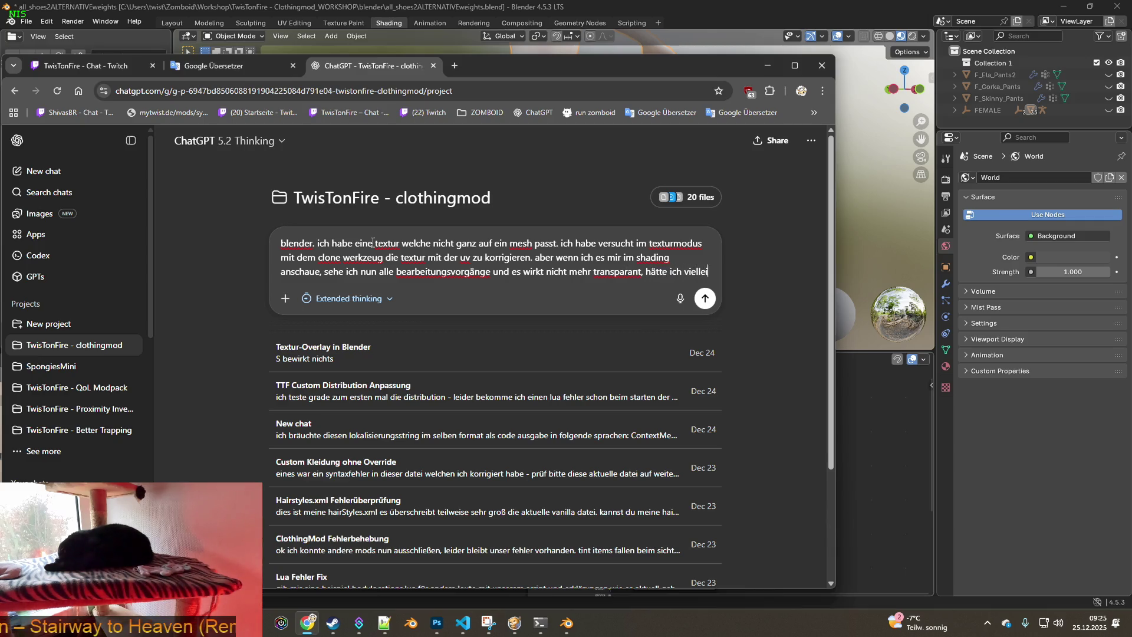
{"action": "type", "text": "cht beim clone"}
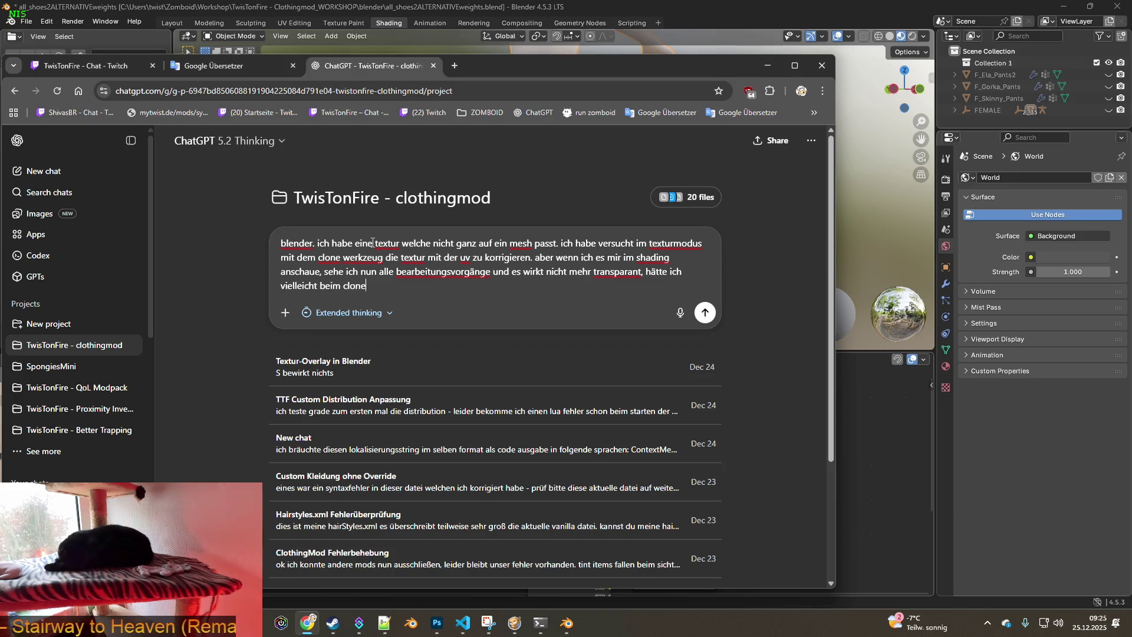
{"action": "type", "text": "vorgang noch "}
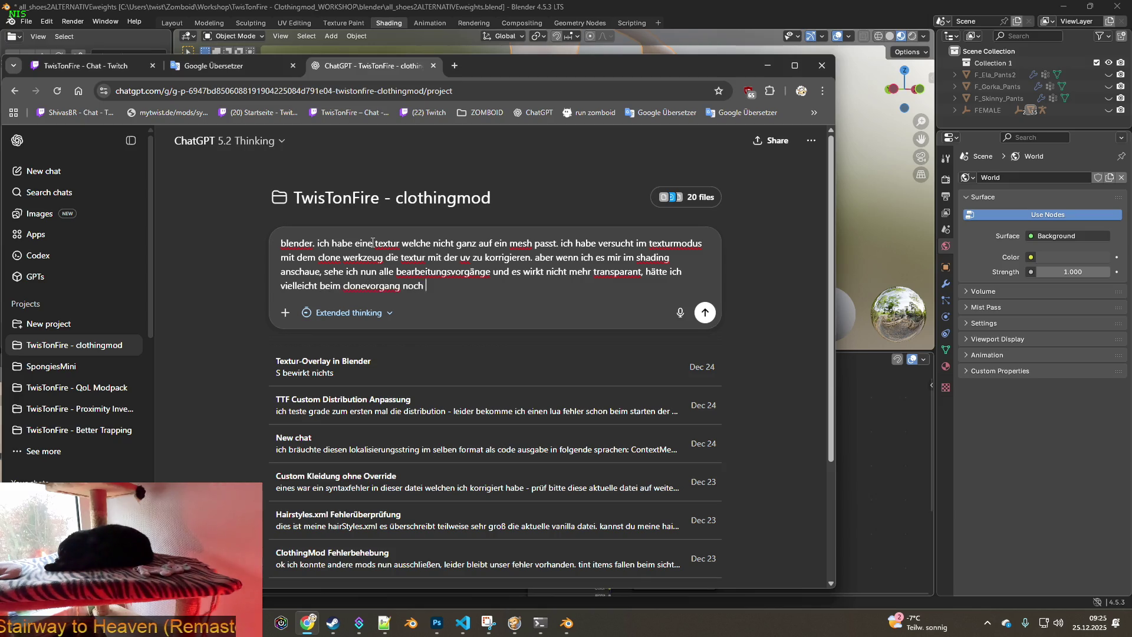
{"action": "type", "text": "irgendwie eine t"}
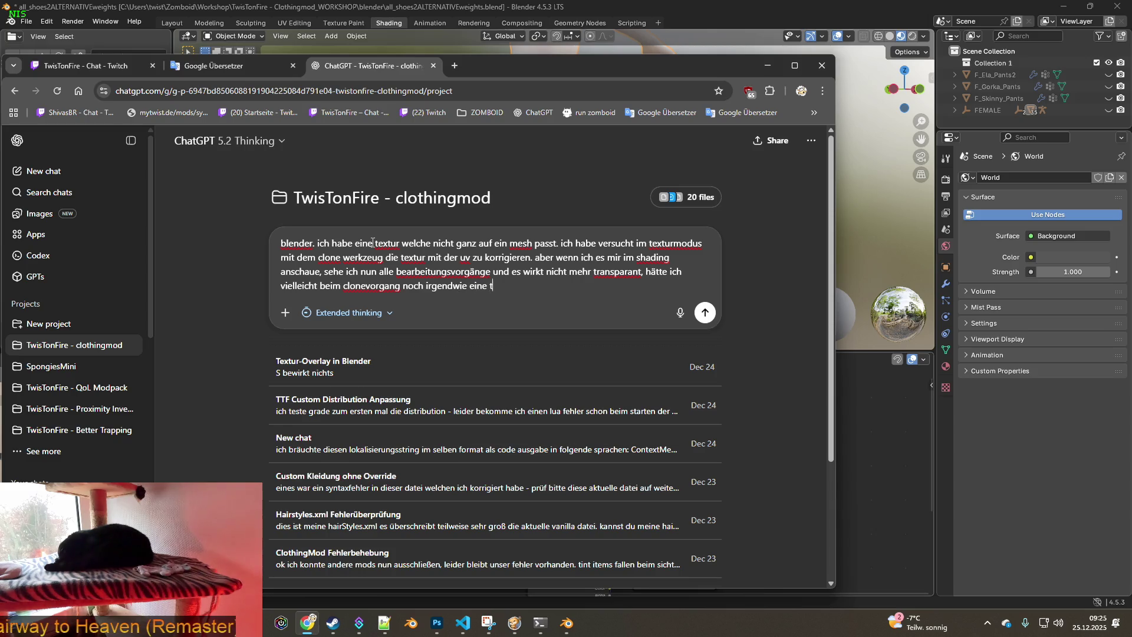
{"action": "type", "text": "ransparanz"}
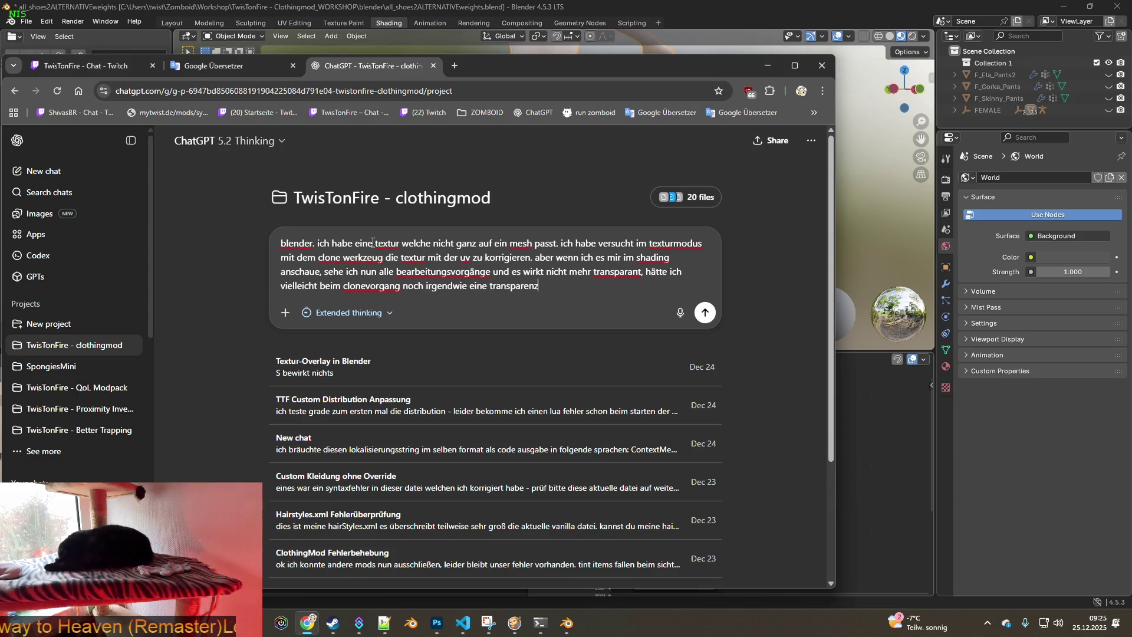
{"action": "type", "text": " auswählen sollen ?"}
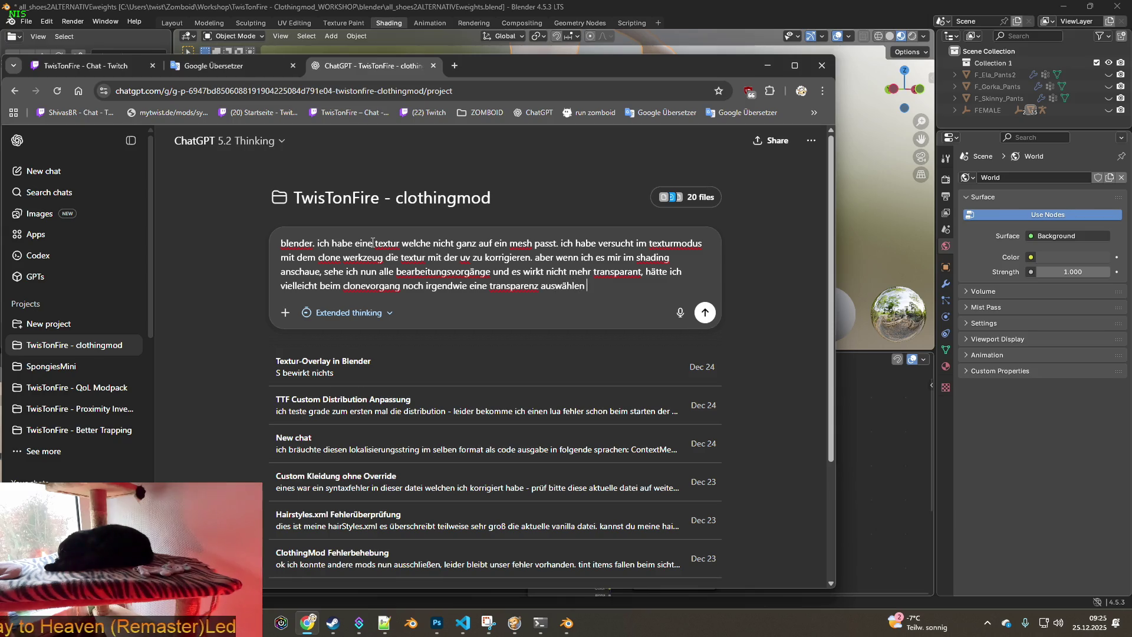
{"action": "key", "text": "Return"}
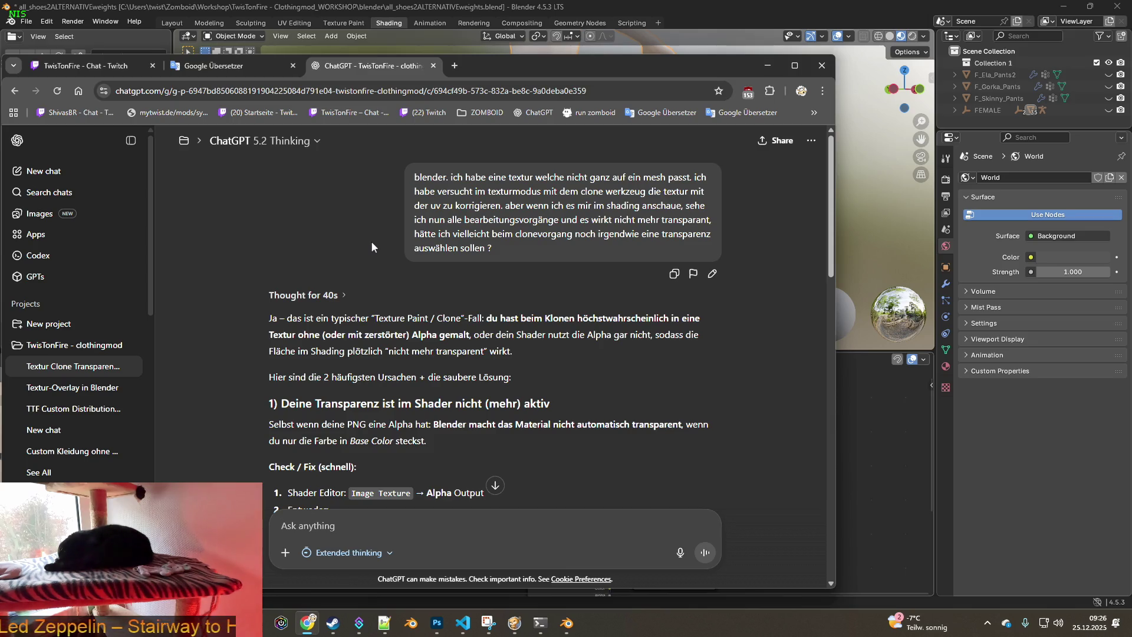
Scroll through the reply's sections on shader alpha and clone alpha, then return to Blender
{"action": "scroll", "coordinate": [408, 340], "scroll_direction": "down", "scroll_amount": 2}
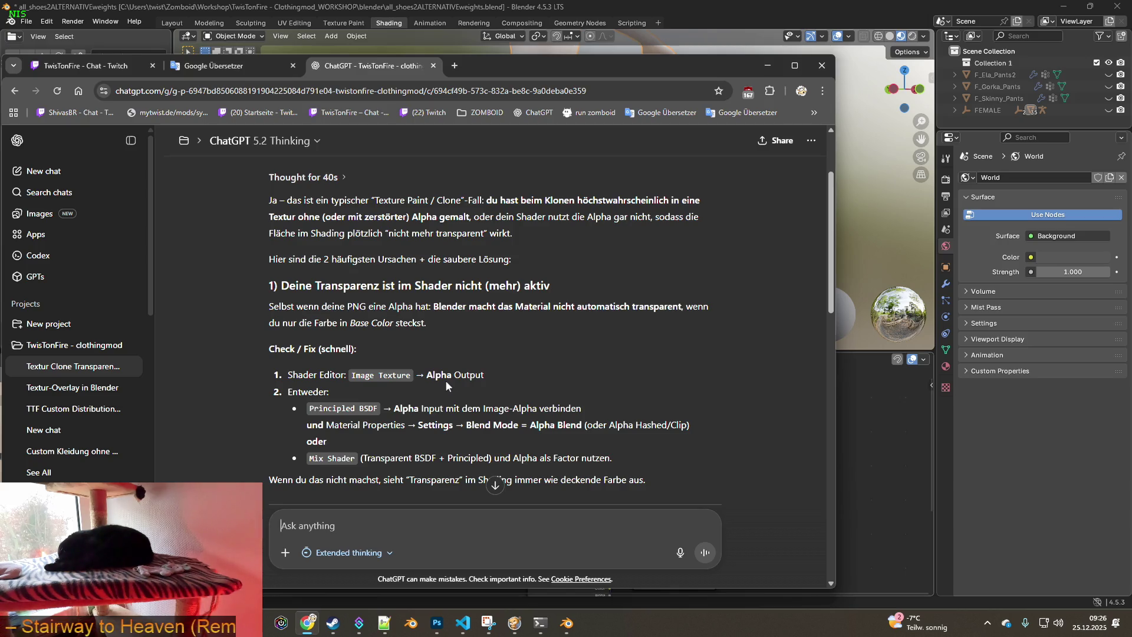
{"action": "scroll", "coordinate": [446, 385], "scroll_direction": "down", "scroll_amount": 3}
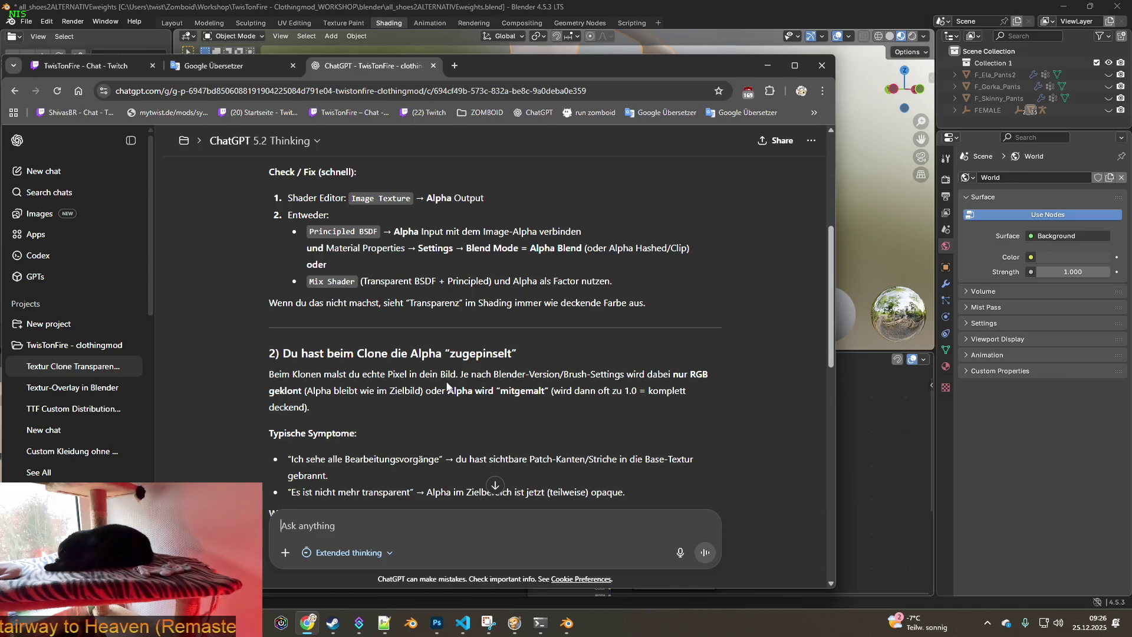
{"action": "scroll", "coordinate": [359, 378], "scroll_direction": "down", "scroll_amount": 2}
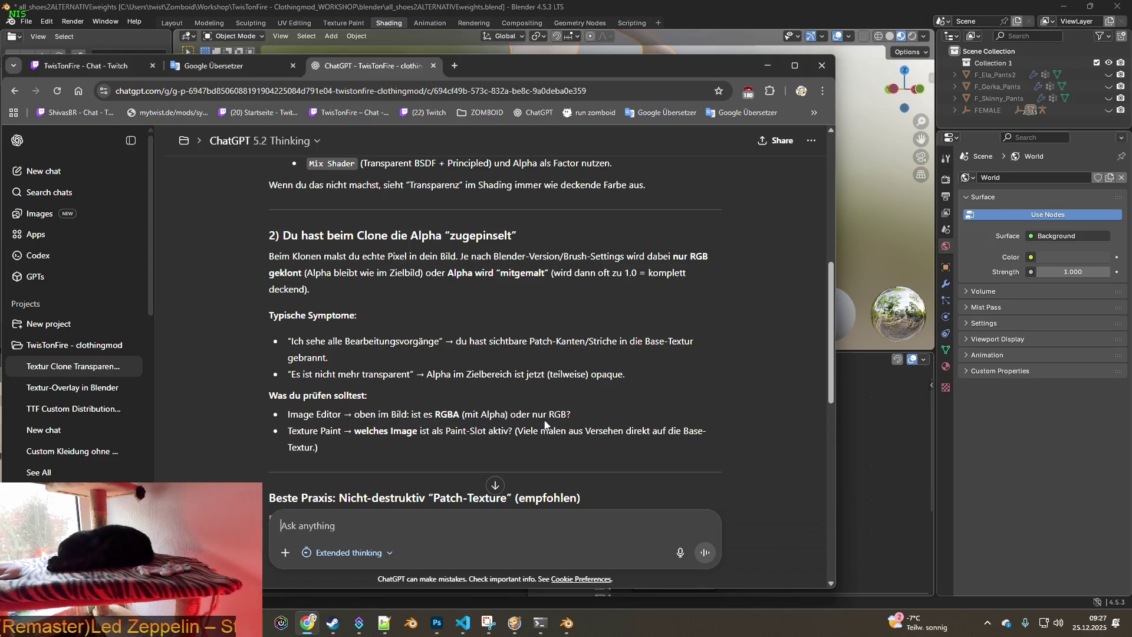
{"action": "left_click", "coordinate": [423, 11]}
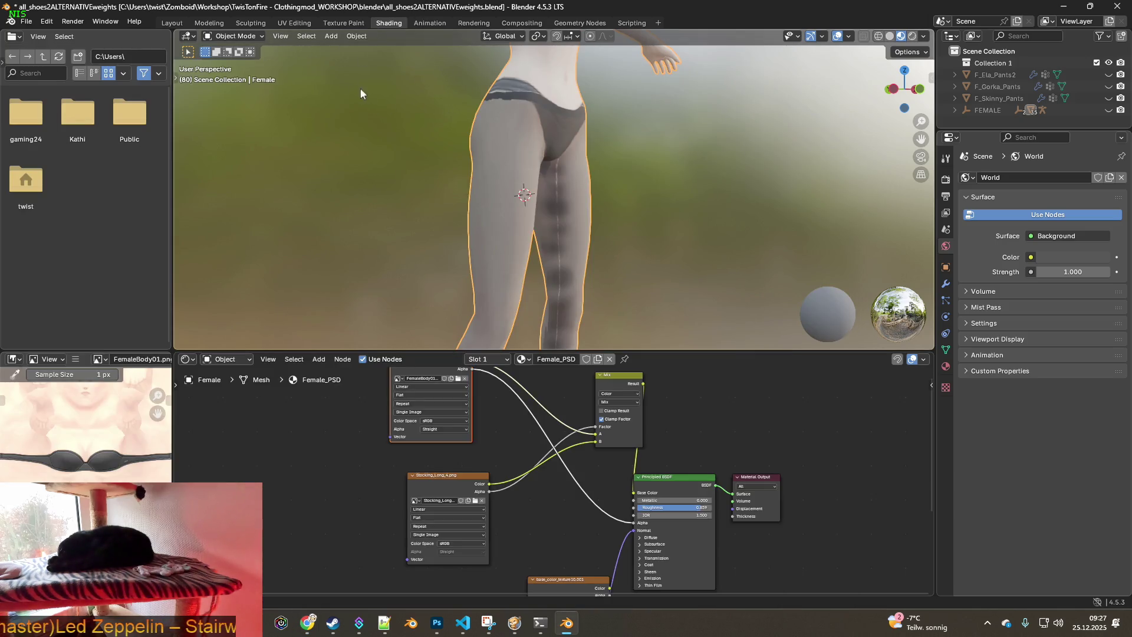
In Texture Paint, look through the brush's Mask, paint image list and Texture Mask popovers without changing anything
{"action": "left_click", "coordinate": [344, 22]}
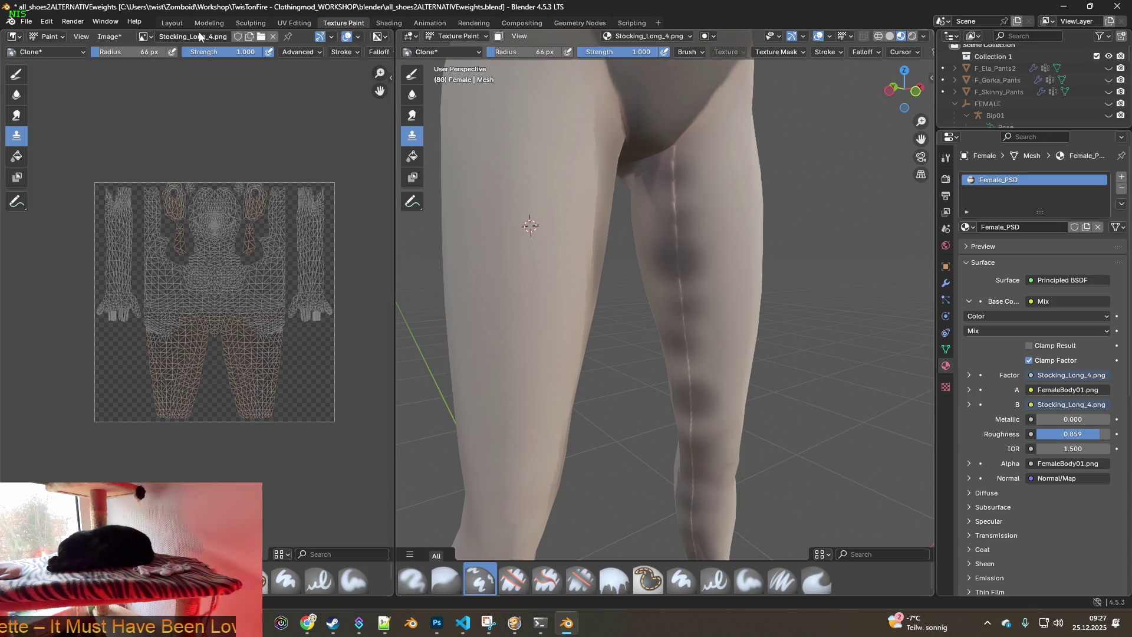
{"action": "key", "text": "alt+Tab"}
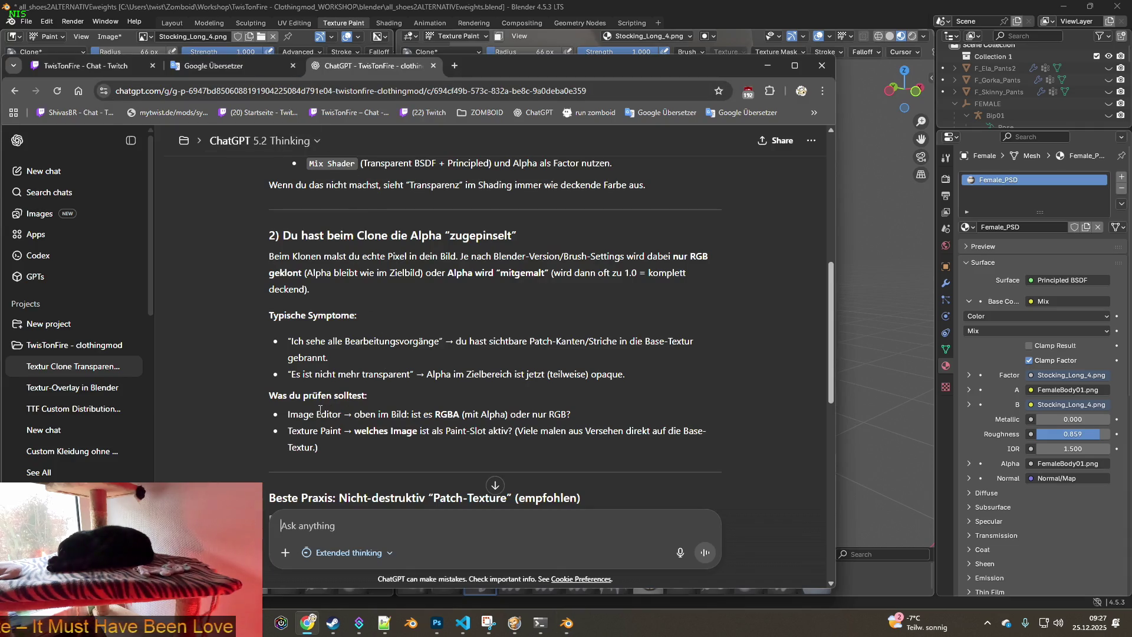
{"action": "key", "text": "alt+Tab"}
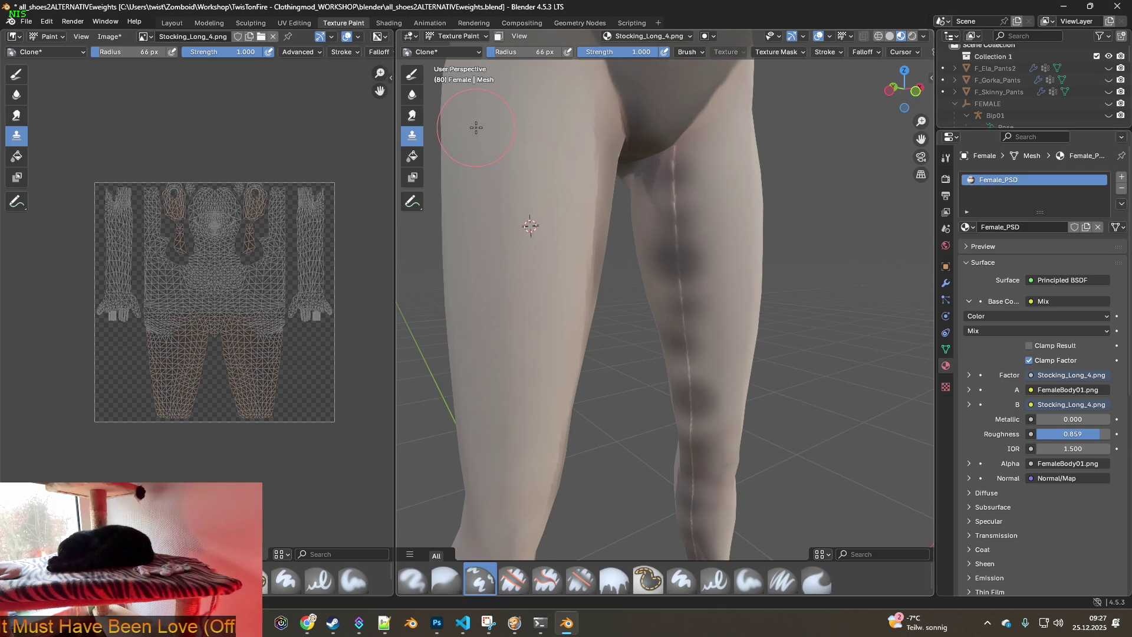
{"action": "left_click", "coordinate": [715, 37]}
{"action": "left_click", "coordinate": [715, 37]}
{"action": "left_click", "coordinate": [693, 35]}
{"action": "left_click", "coordinate": [690, 35]}
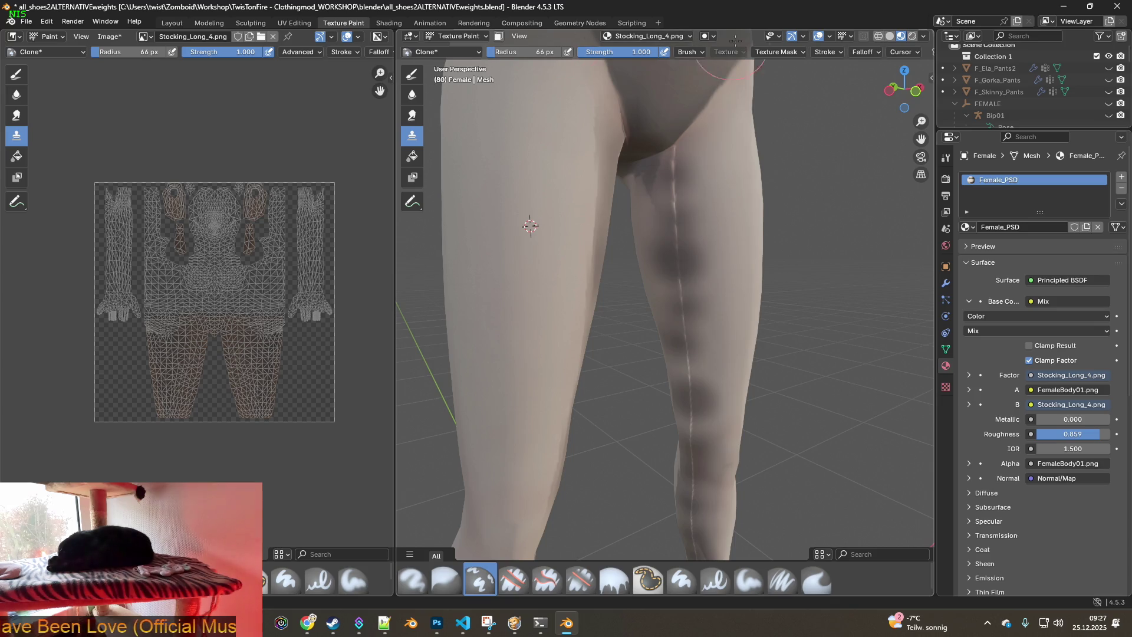
{"action": "left_click", "coordinate": [796, 53]}
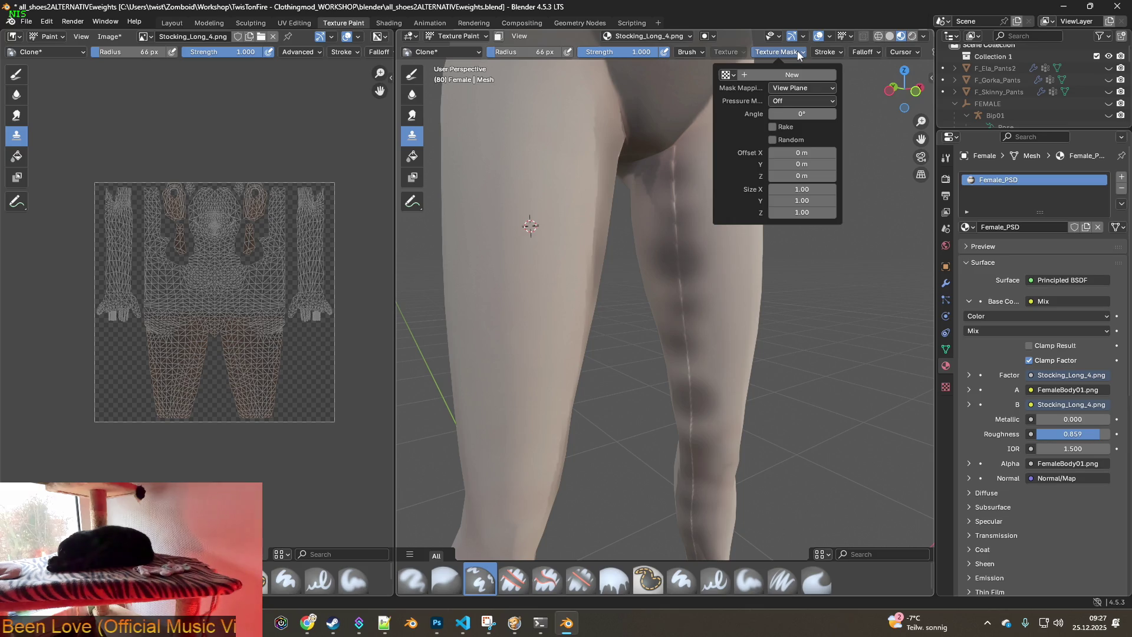
{"action": "left_click", "coordinate": [797, 51]}
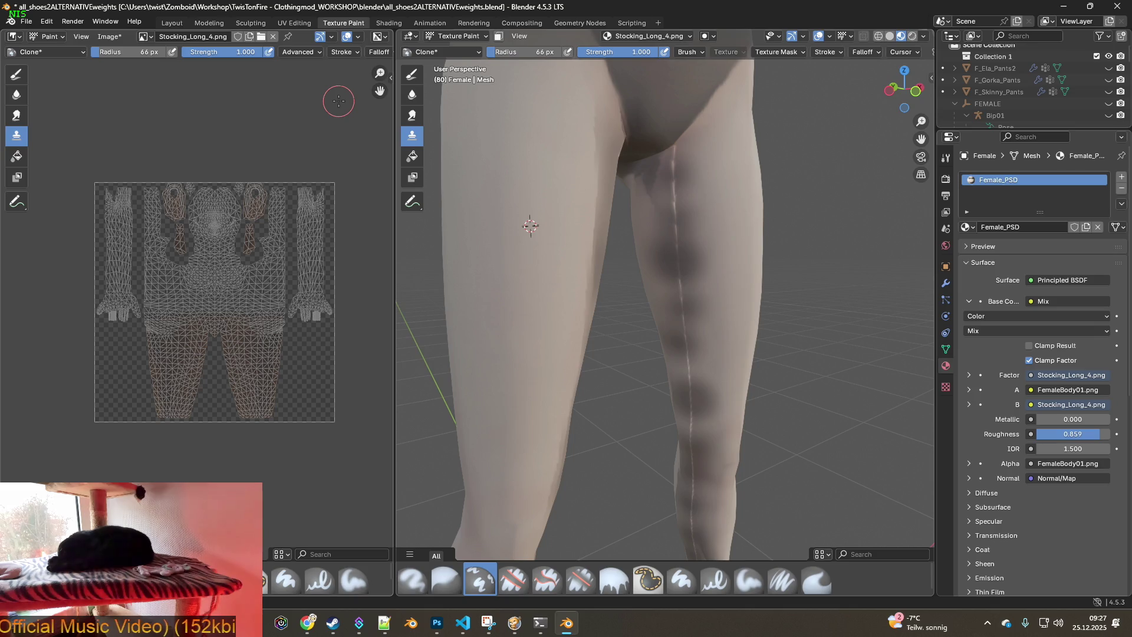
Start and cancel a screen snip, then switch to the ChatGPT window
{"action": "key", "text": "super+shift+s"}
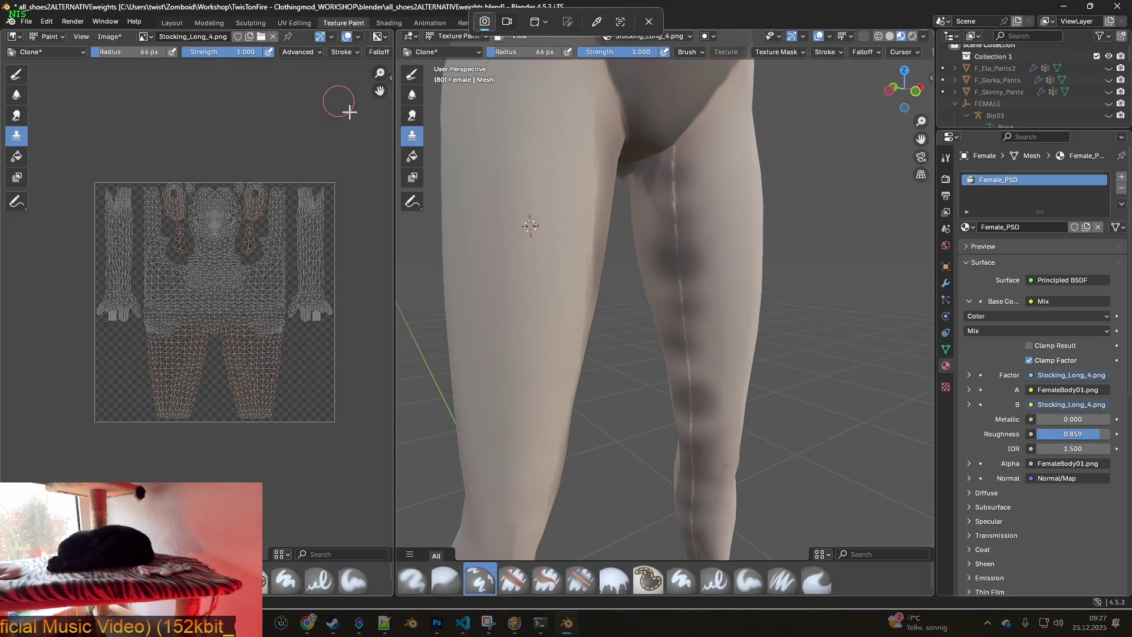
{"action": "key", "text": "Escape"}
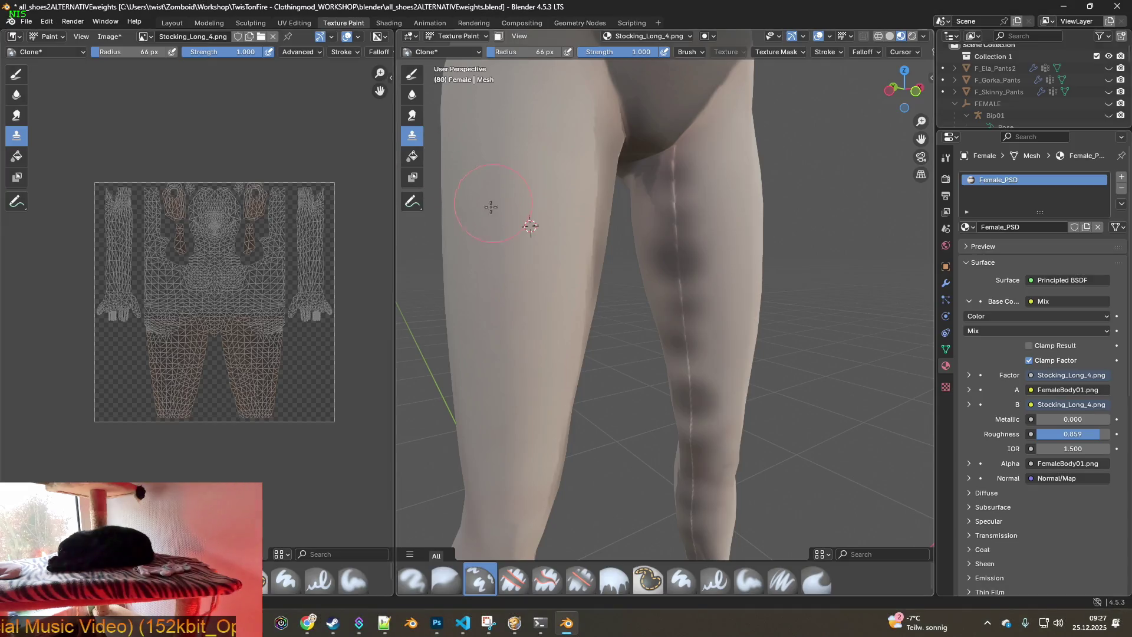
{"action": "key", "text": "alt+Tab"}
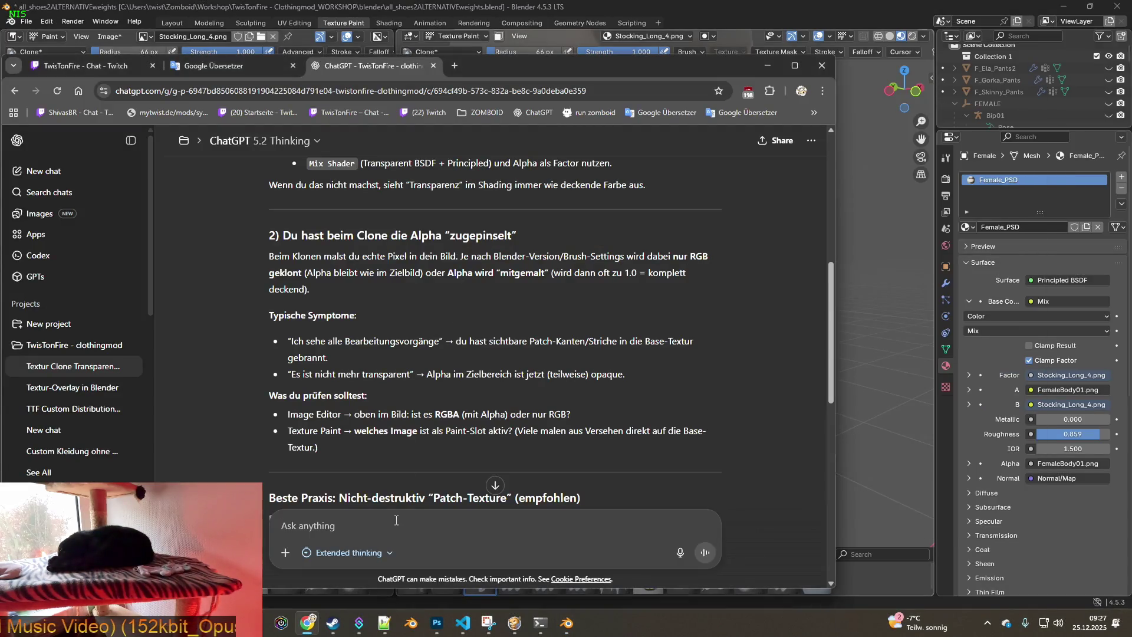
Draft the unsent question 'ich suche RGBA wo finde ich hier in blender die anzeige' and return to Blender
{"action": "left_click_drag", "start_coordinate": [269, 237], "coordinate": [557, 238]}
{"action": "key", "text": "ctrl+c"}
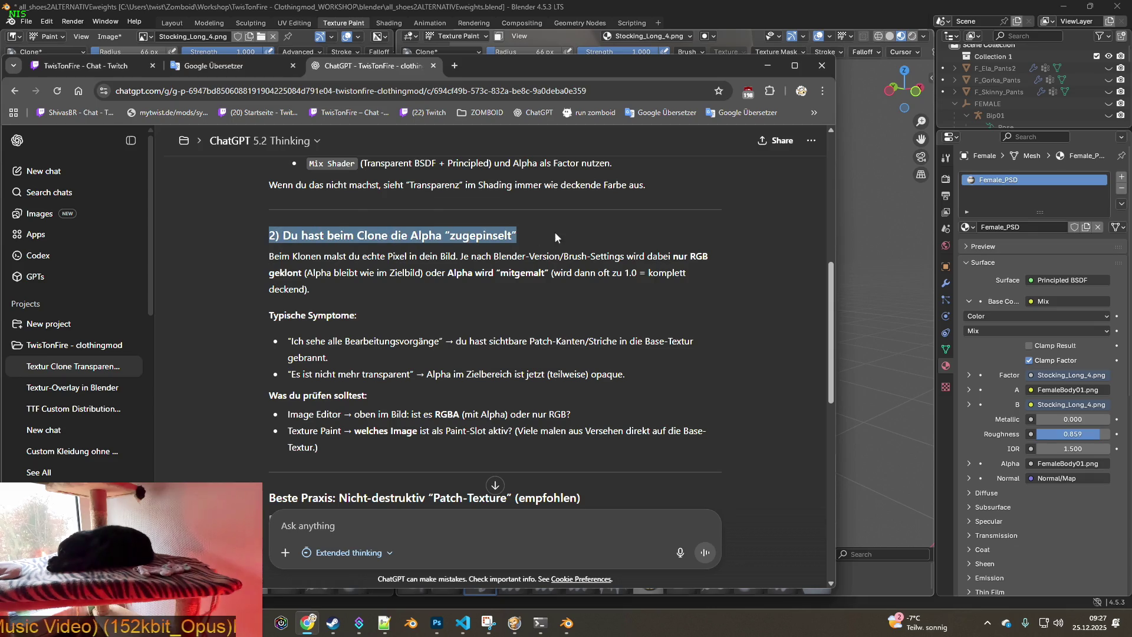
{"action": "left_click", "coordinate": [348, 529]}
{"action": "type", "text": "ich suhc"}
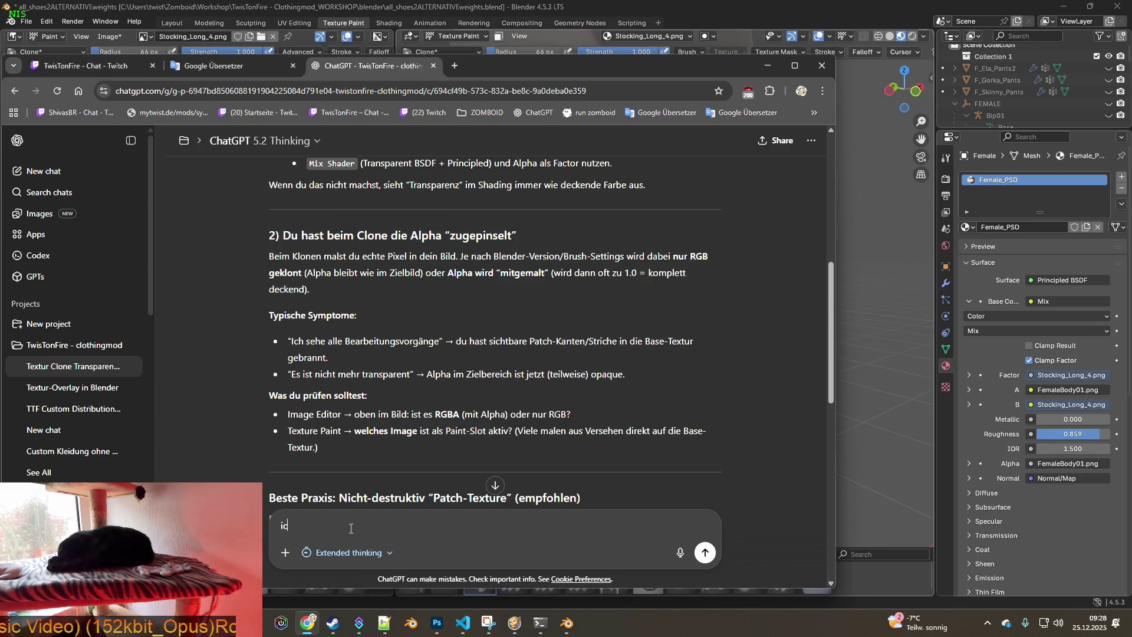
{"action": "key", "text": "BackSpace"}
{"action": "key", "text": "BackSpace"}
{"action": "type", "text": "che "}
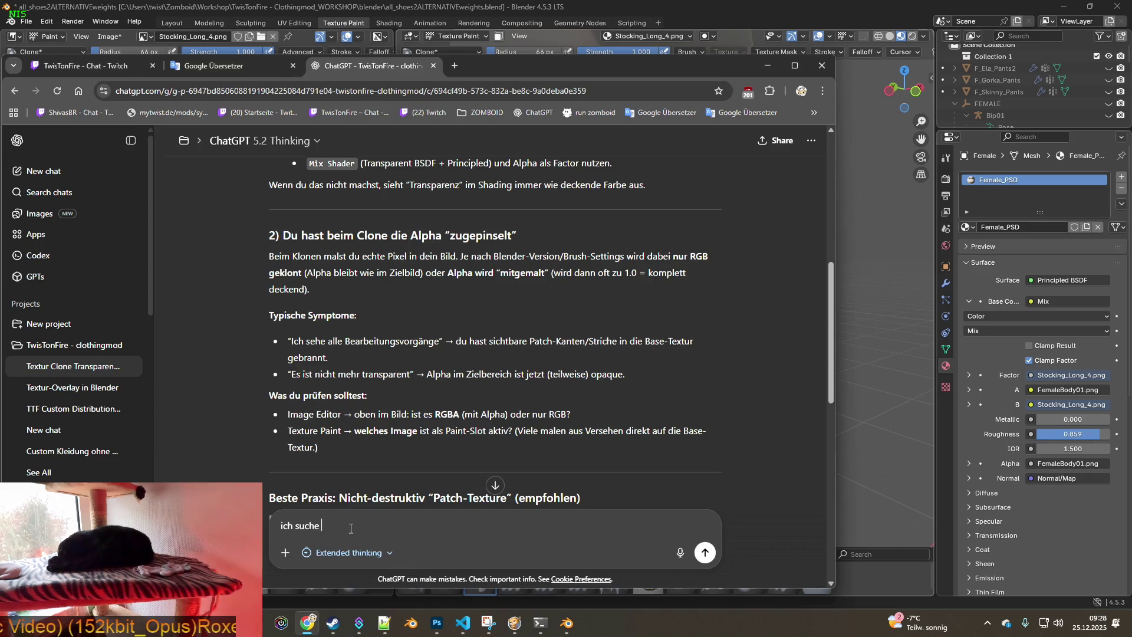
{"action": "type", "text": "RGBA w"}
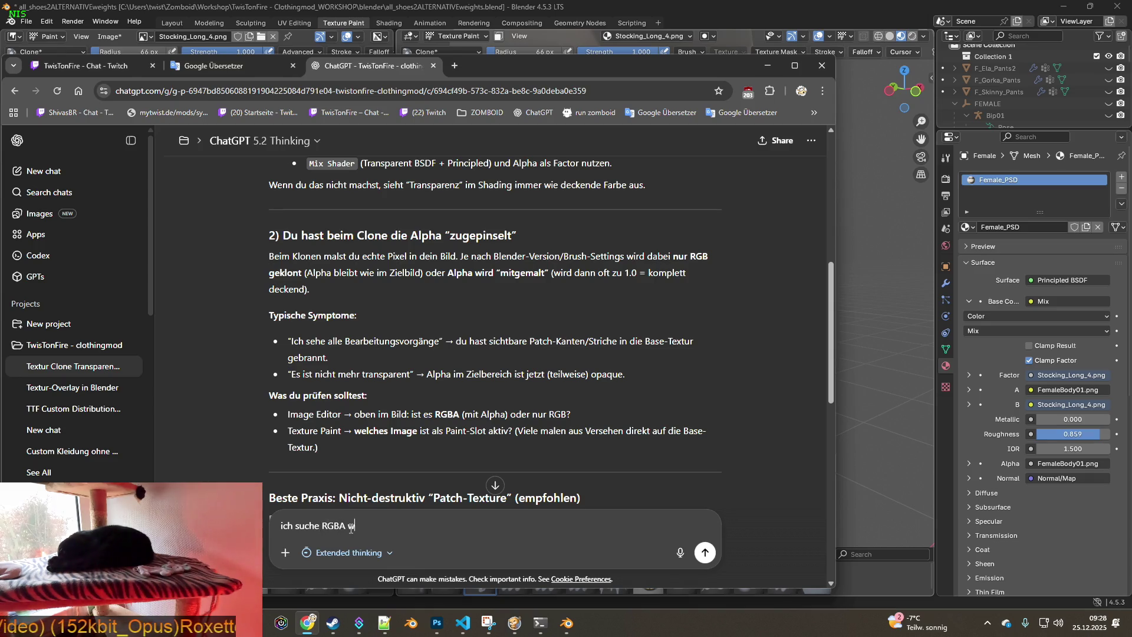
{"action": "type", "text": "o fin"}
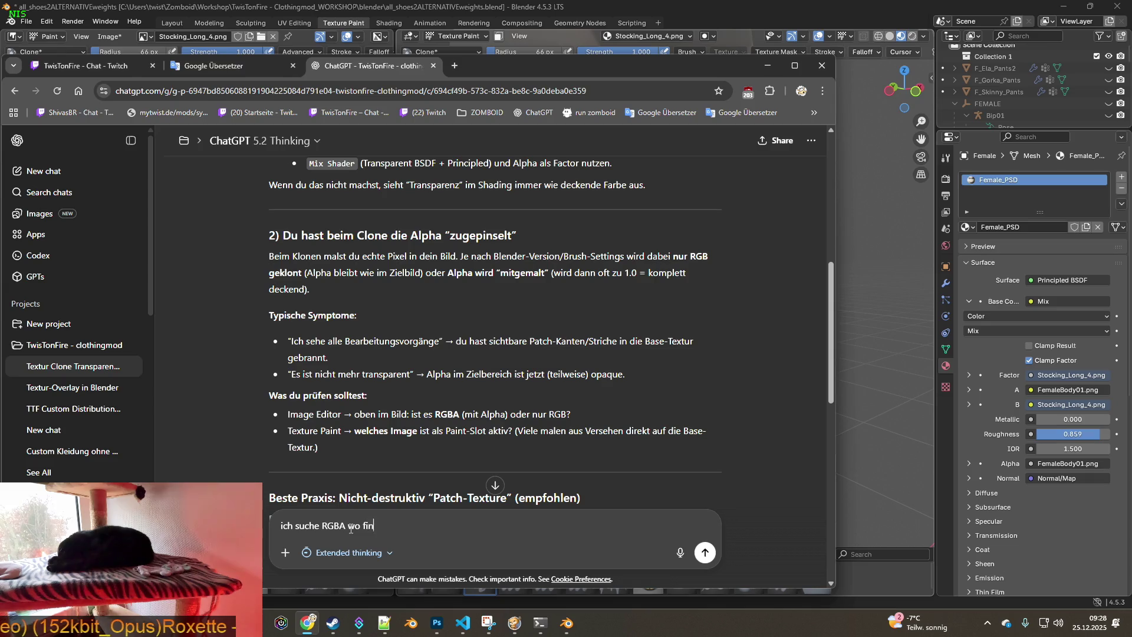
{"action": "type", "text": "de ich hier in ble"}
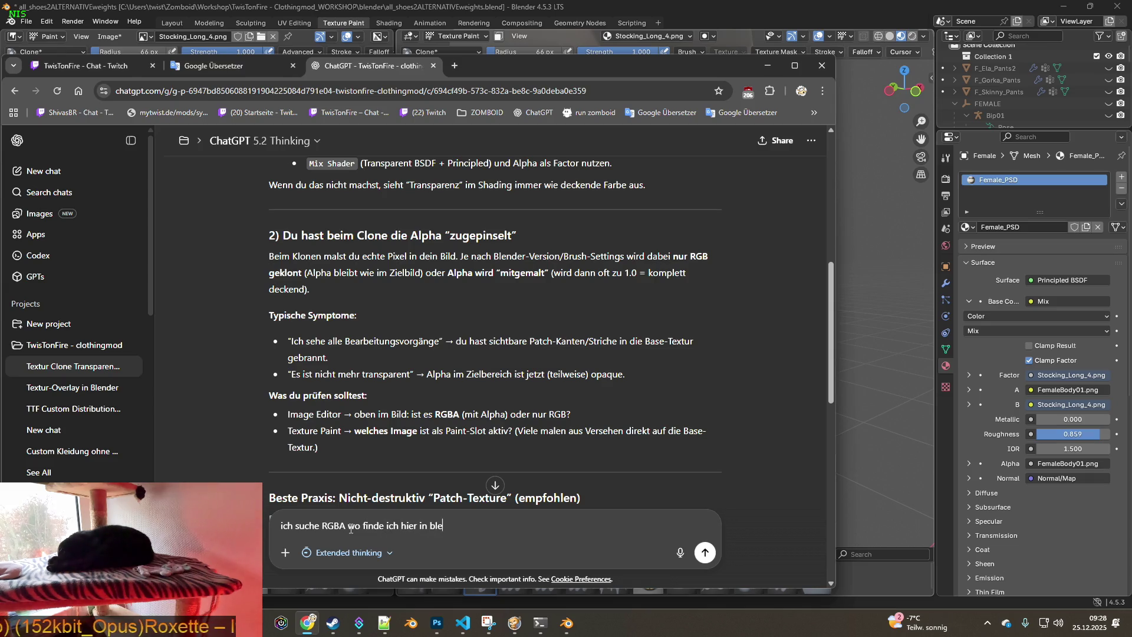
{"action": "type", "text": "nder die anzeige"}
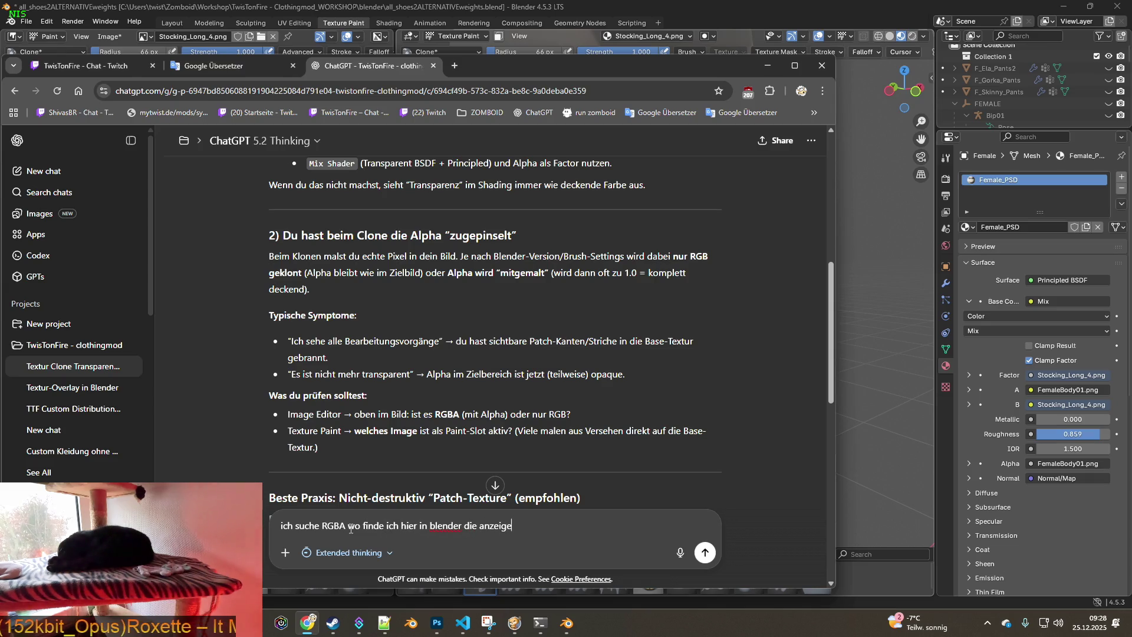
{"action": "key", "text": "shift+Return"}
{"action": "key", "text": "shift+Return"}
{"action": "key", "text": "ctrl+v"}
{"action": "key", "text": "BackSpace"}
{"action": "key", "text": "BackSpace"}
{"action": "key", "text": "BackSpace"}
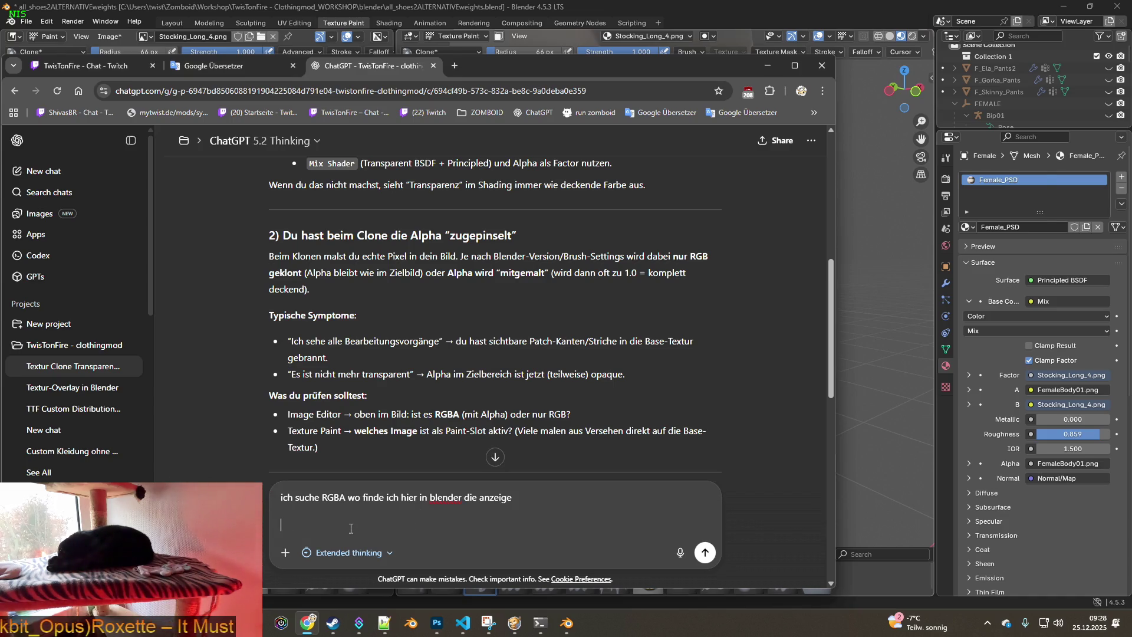
{"action": "key", "text": "alt+Tab"}
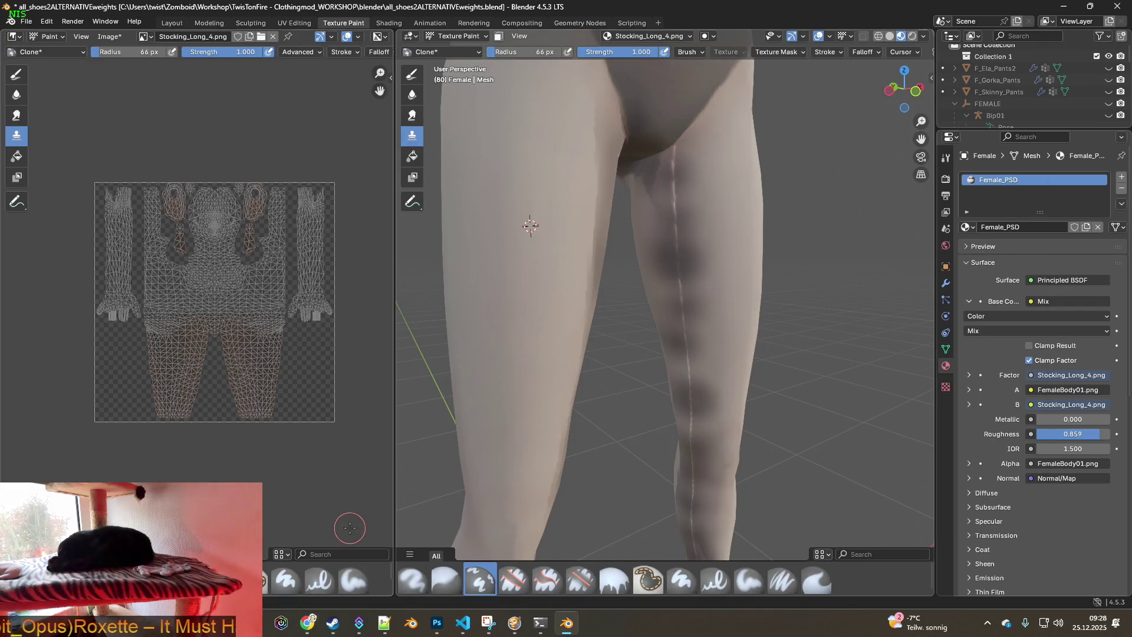
Keep Texture Paint mode and turn off Affect Alpha in the Clone brush settings
{"action": "key", "text": "super+shift+s"}
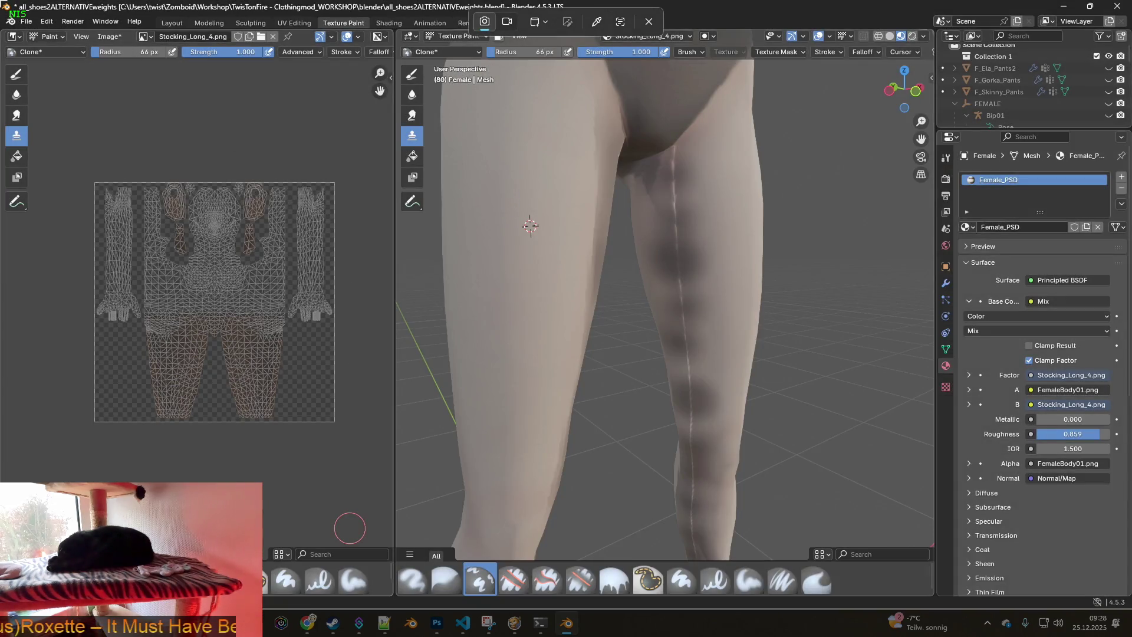
{"action": "key", "text": "Escape"}
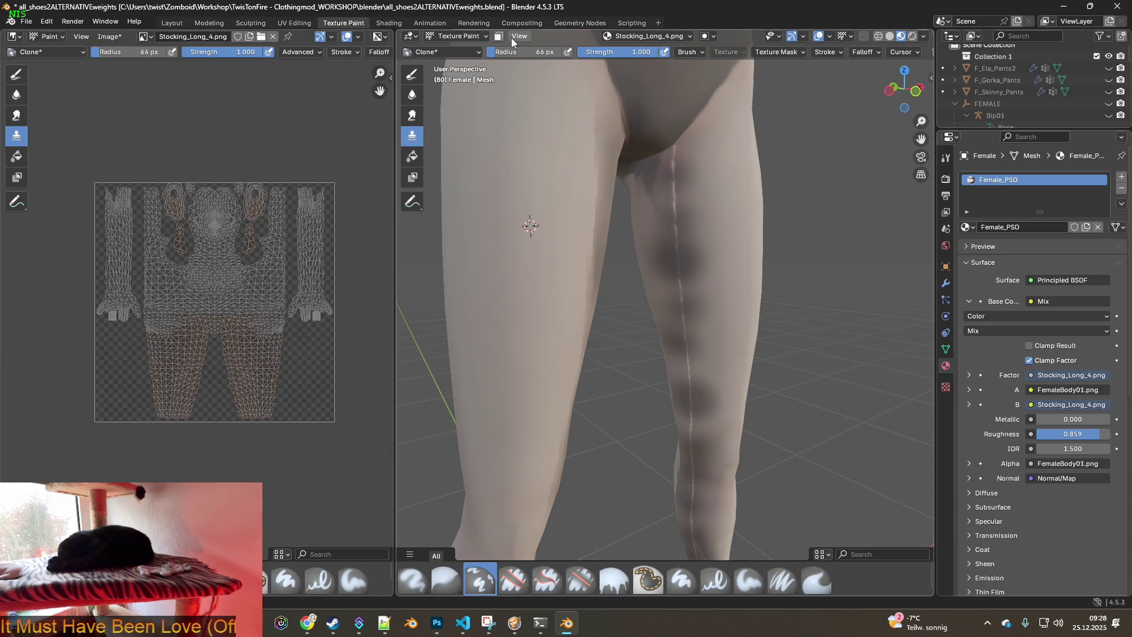
{"action": "left_click", "coordinate": [481, 37]}
{"action": "key", "text": "Escape"}
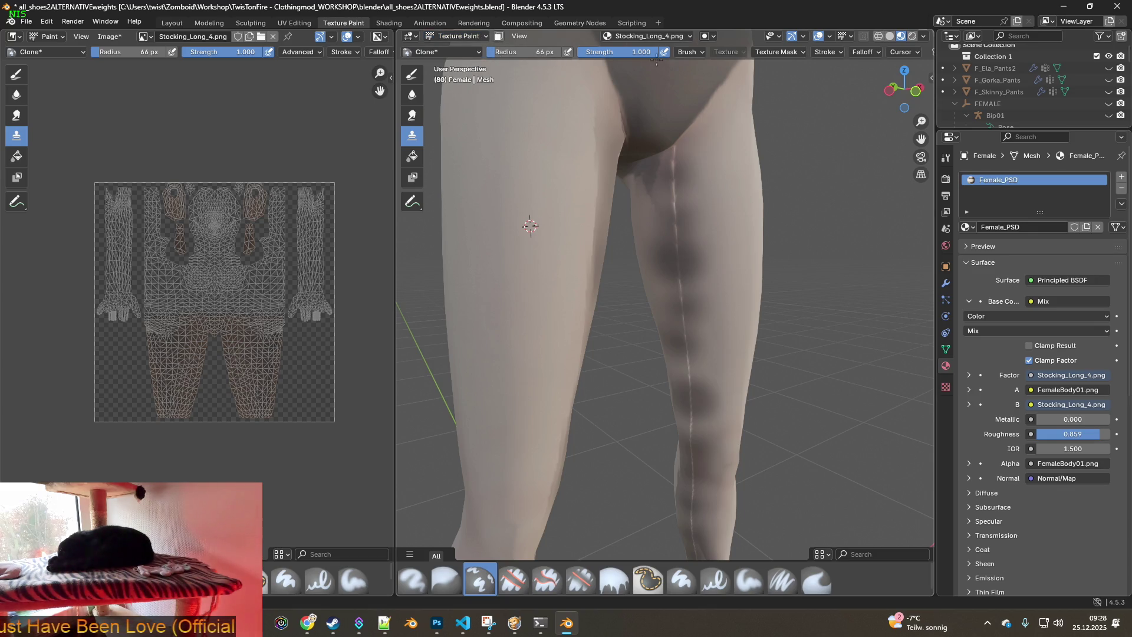
{"action": "left_click", "coordinate": [695, 53]}
{"action": "left_click", "coordinate": [695, 53]}
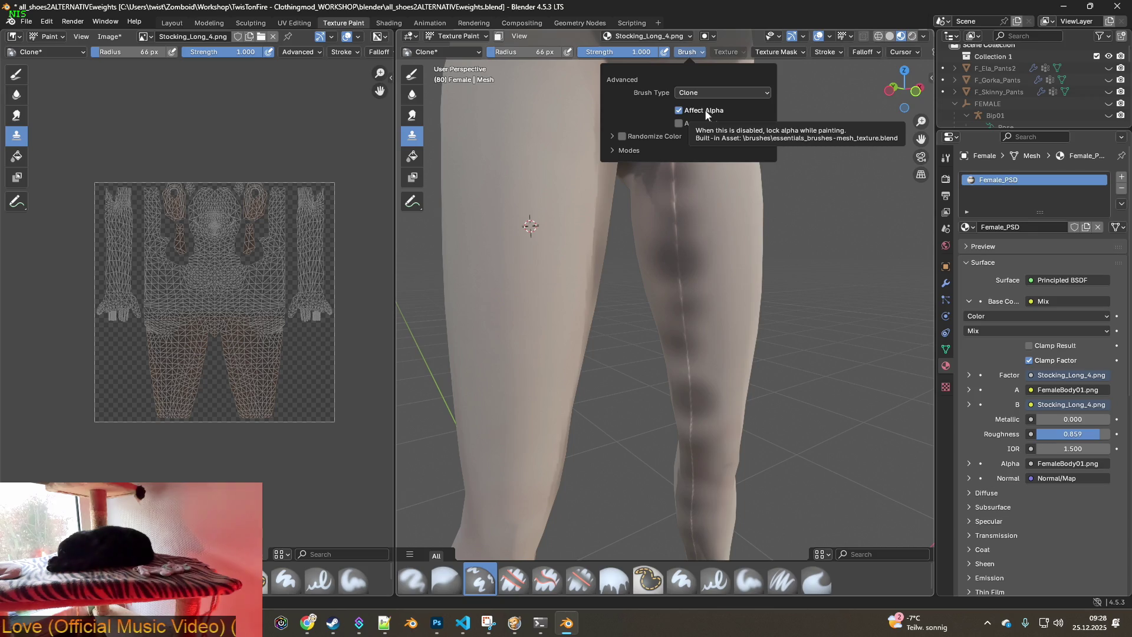
{"action": "left_click", "coordinate": [679, 111]}
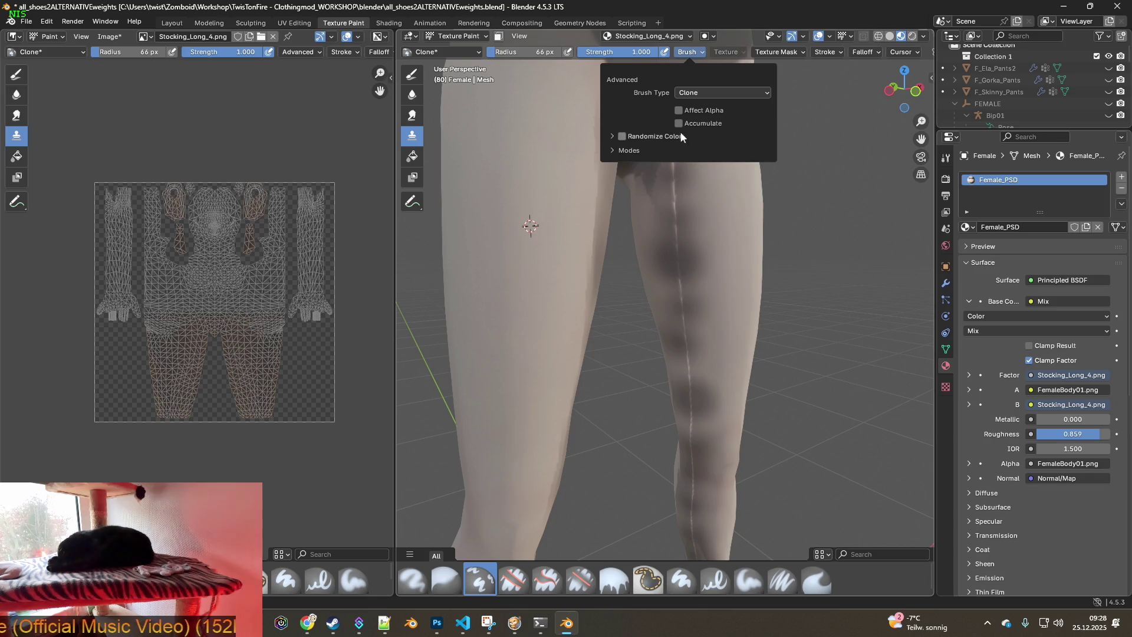
{"action": "left_click", "coordinate": [694, 52]}
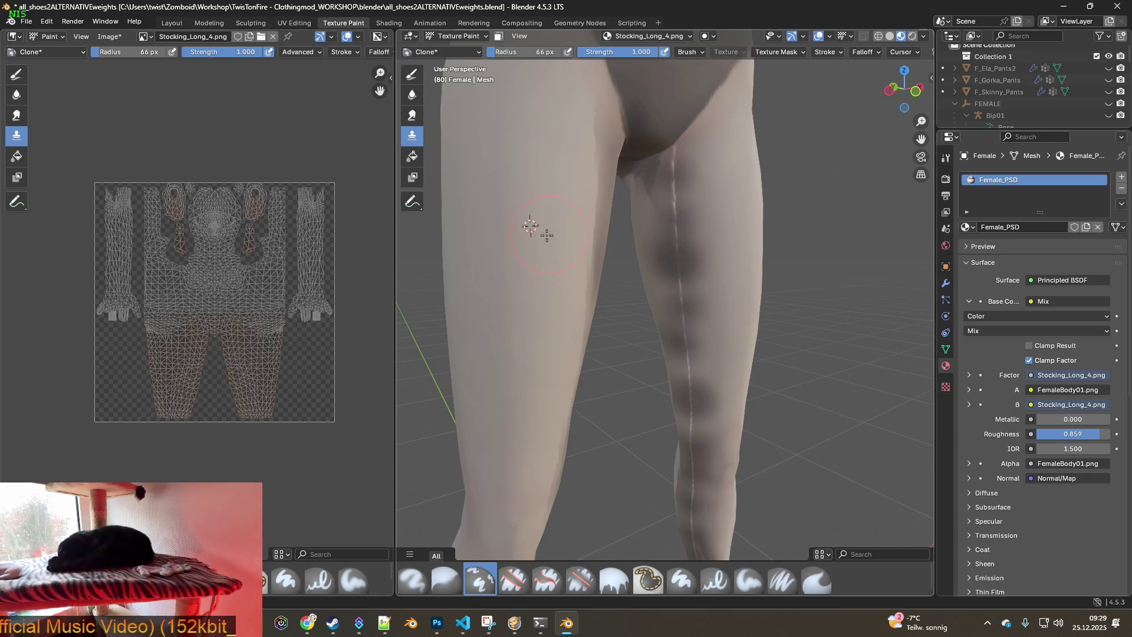
Set a clone source on the leg and clone-paint up the seam along the thigh
{"action": "left_click", "coordinate": [511, 255], "text": "ctrl"}
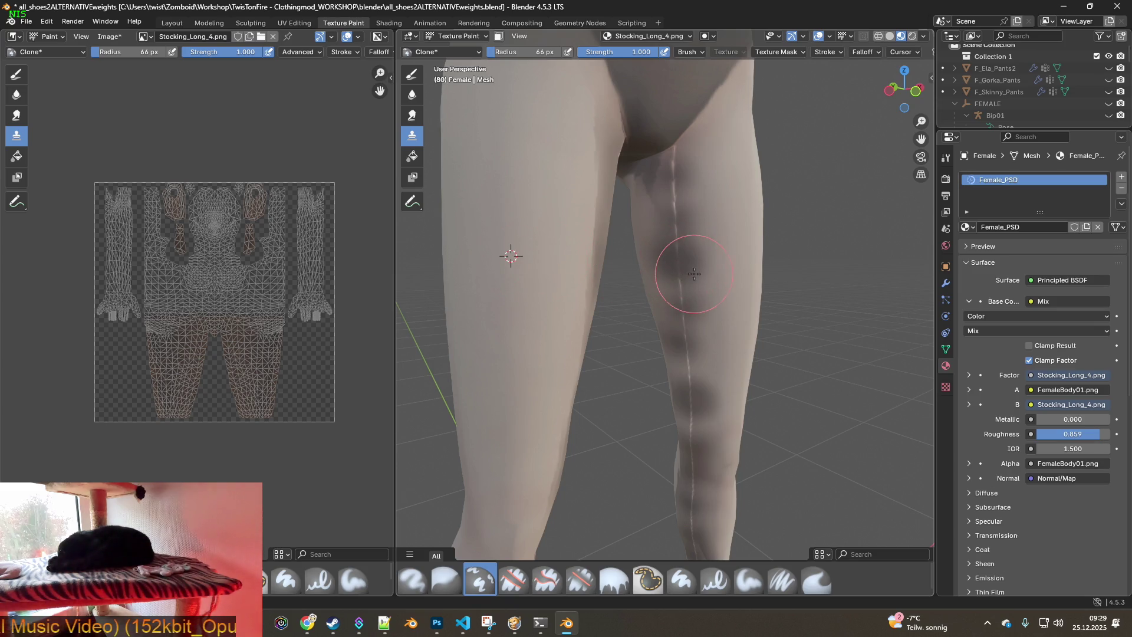
{"action": "middle_click_drag", "start_coordinate": [675, 259], "coordinate": [664, 277]}
{"action": "left_click", "coordinate": [506, 291], "text": "ctrl"}
{"action": "mouse_move", "coordinate": [657, 281]}
{"action": "left_mouse_down"}
{"action": "mouse_move", "coordinate": [665, 303]}
{"action": "mouse_move", "coordinate": [652, 189]}
{"action": "mouse_move", "coordinate": [662, 207]}
{"action": "left_mouse_up"}
{"action": "mouse_move", "coordinate": [663, 207]}
{"action": "middle_mouse_down"}
{"action": "mouse_move", "coordinate": [674, 215]}
{"action": "mouse_move", "coordinate": [652, 215]}
{"action": "mouse_move", "coordinate": [677, 232]}
{"action": "middle_mouse_up"}
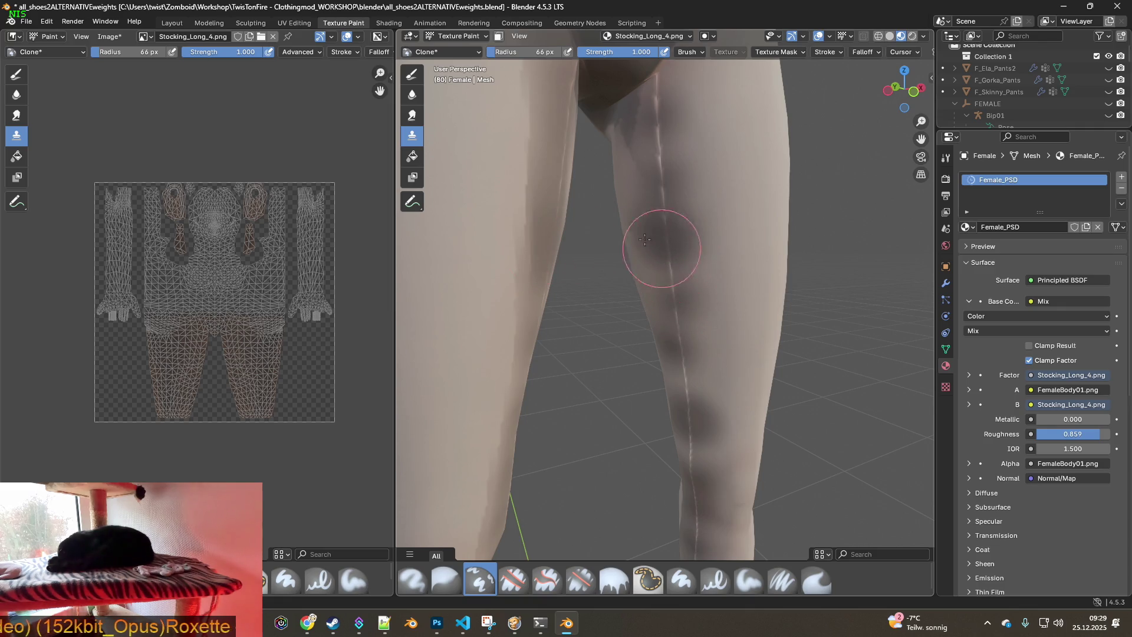
{"action": "scroll", "coordinate": [590, 227], "scroll_direction": "down", "scroll_amount": 2}
{"action": "right_click", "coordinate": [493, 234], "text": "shift"}
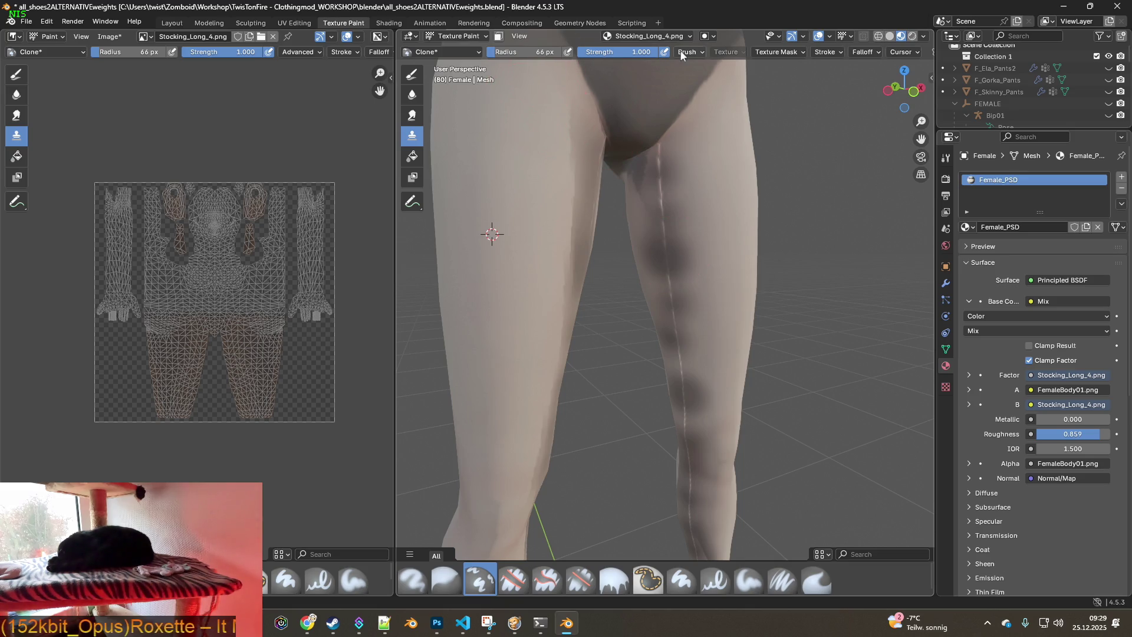
Re-enable Affect Alpha on the Clone brush and keep its brush type as Clone
{"action": "left_click", "coordinate": [697, 52]}
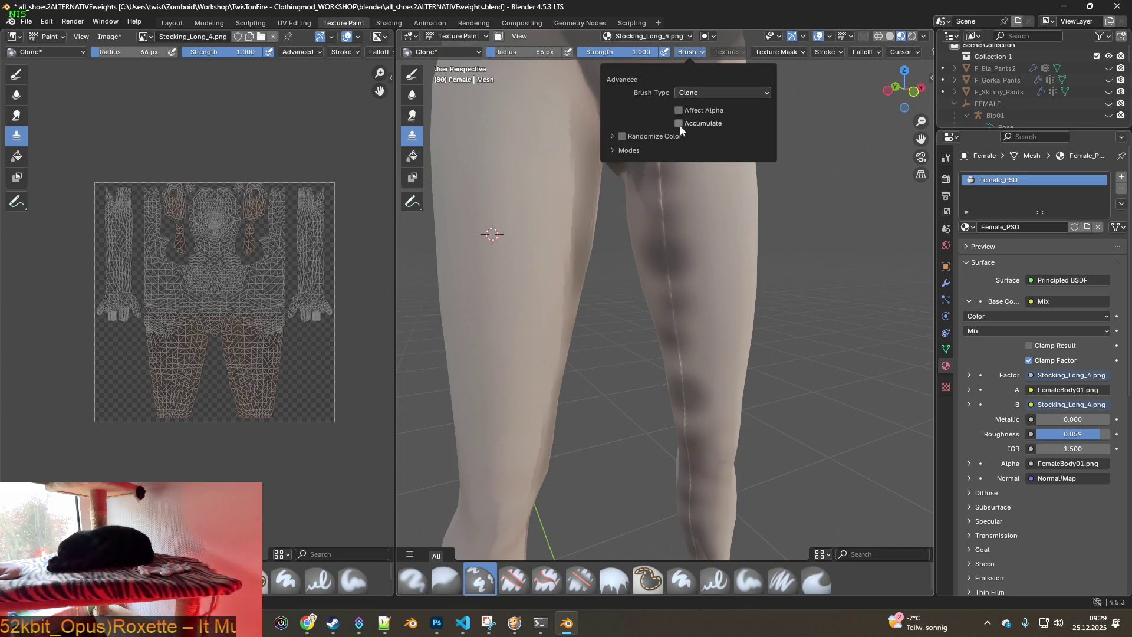
{"action": "left_click", "coordinate": [610, 151]}
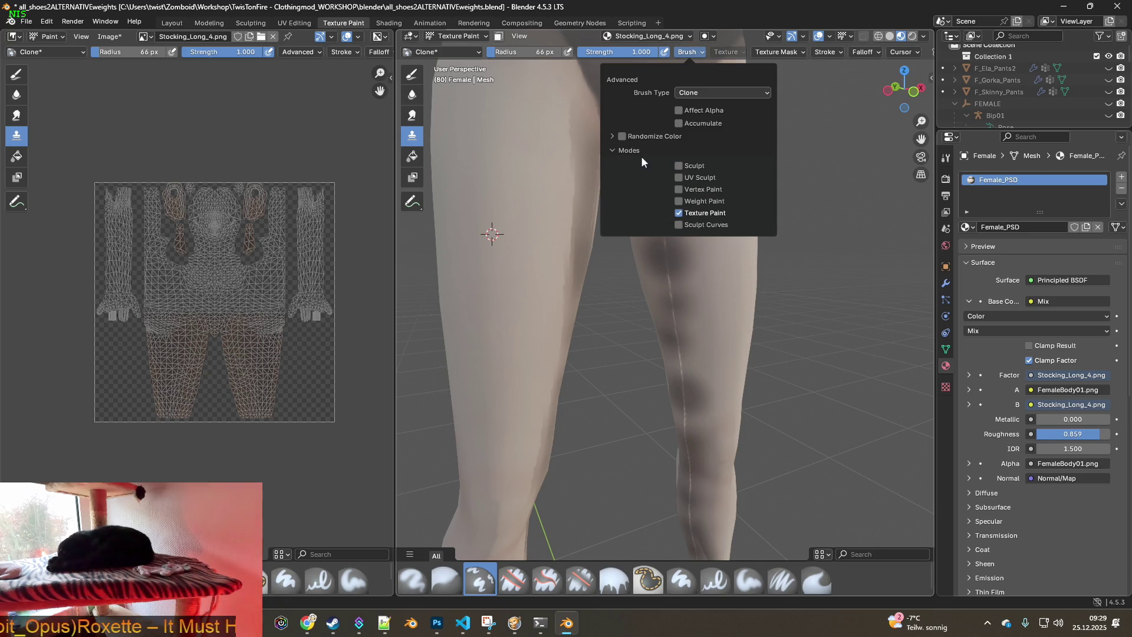
{"action": "left_click", "coordinate": [609, 151]}
{"action": "left_click", "coordinate": [680, 111]}
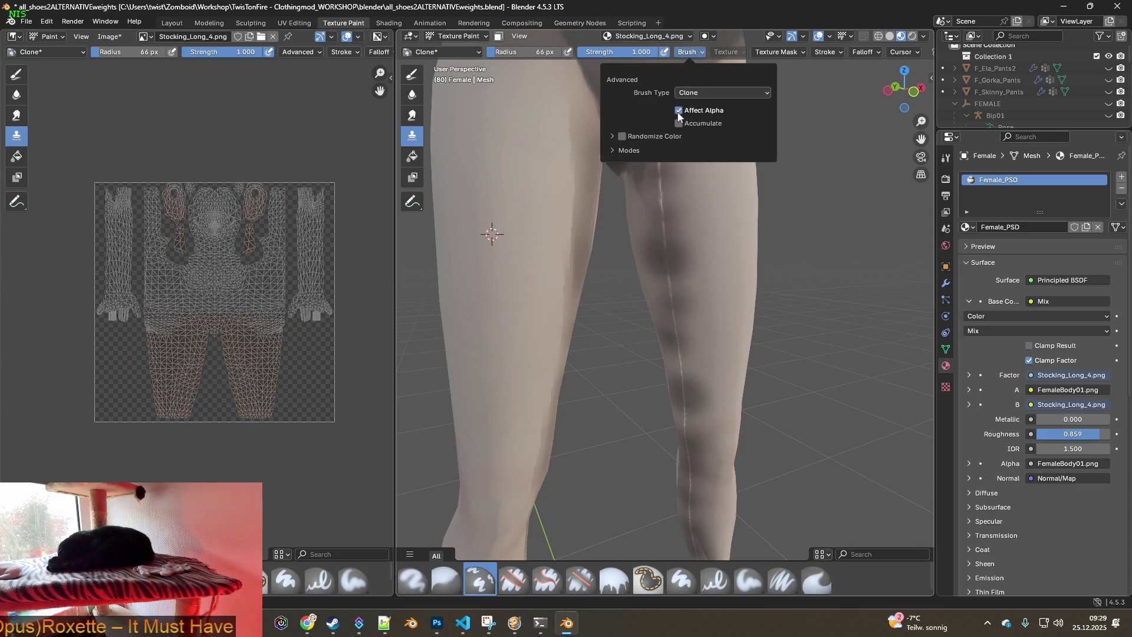
{"action": "left_click", "coordinate": [707, 94]}
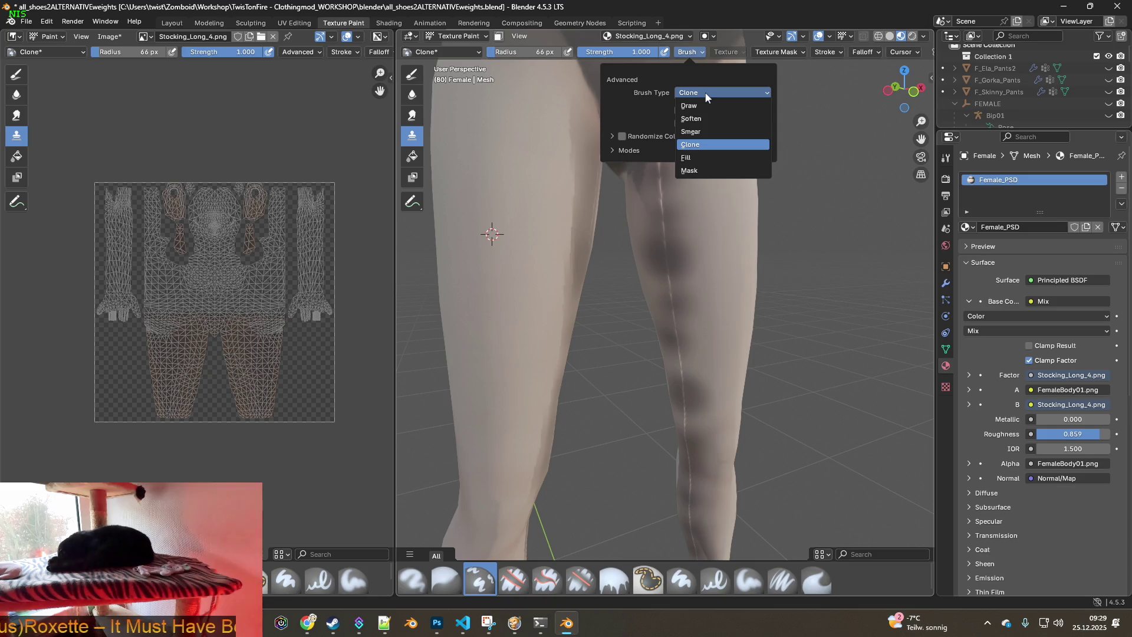
{"action": "left_click", "coordinate": [706, 92]}
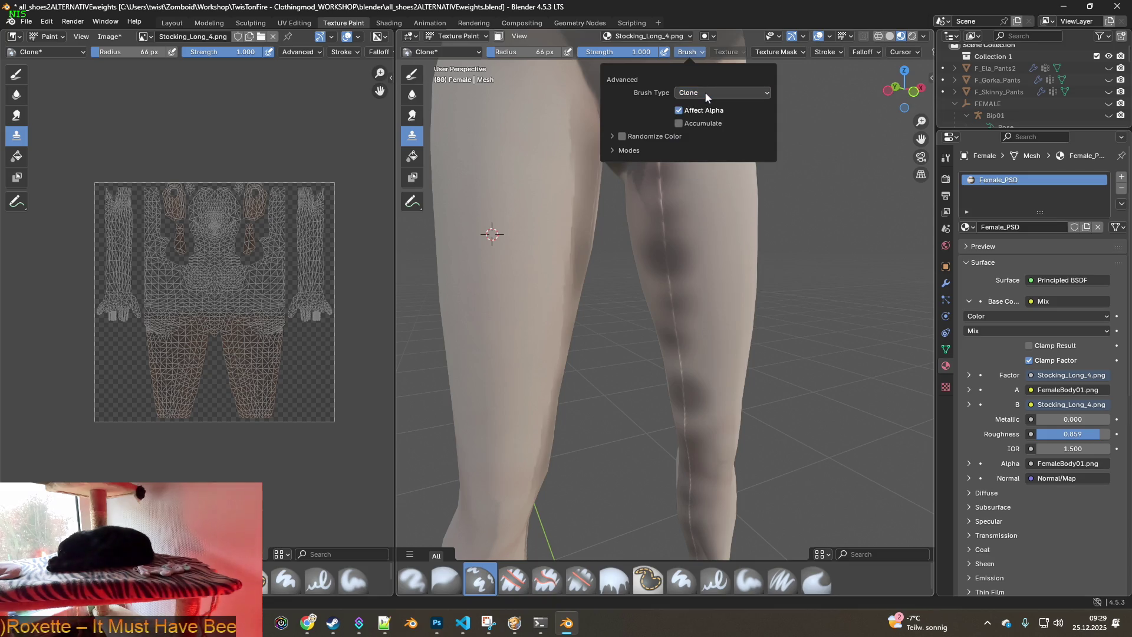
Look over the brush's Texture Mask settings and the Image menu without changing anything, then start a screen capture
{"action": "left_click", "coordinate": [784, 53]}
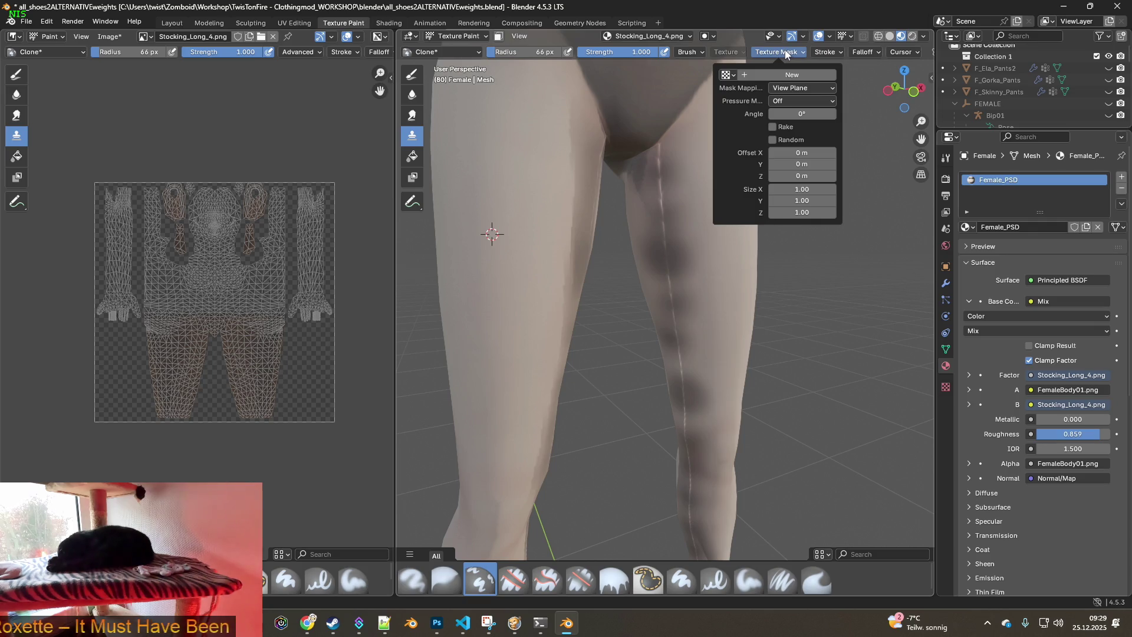
{"action": "mouse_move", "coordinate": [833, 53]}
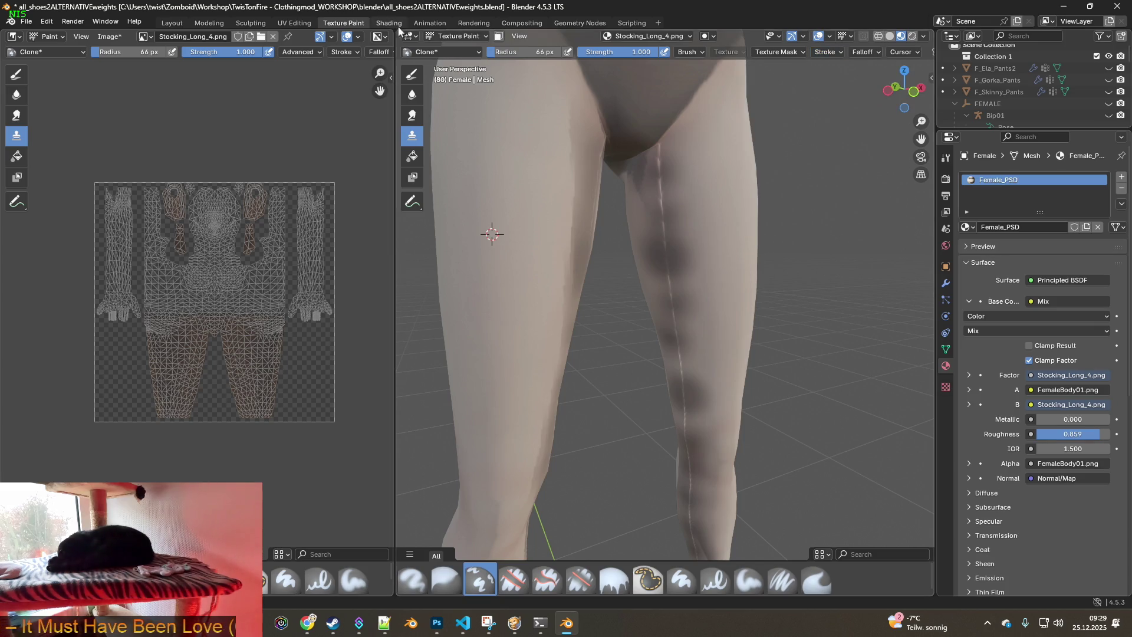
{"action": "left_click", "coordinate": [110, 39]}
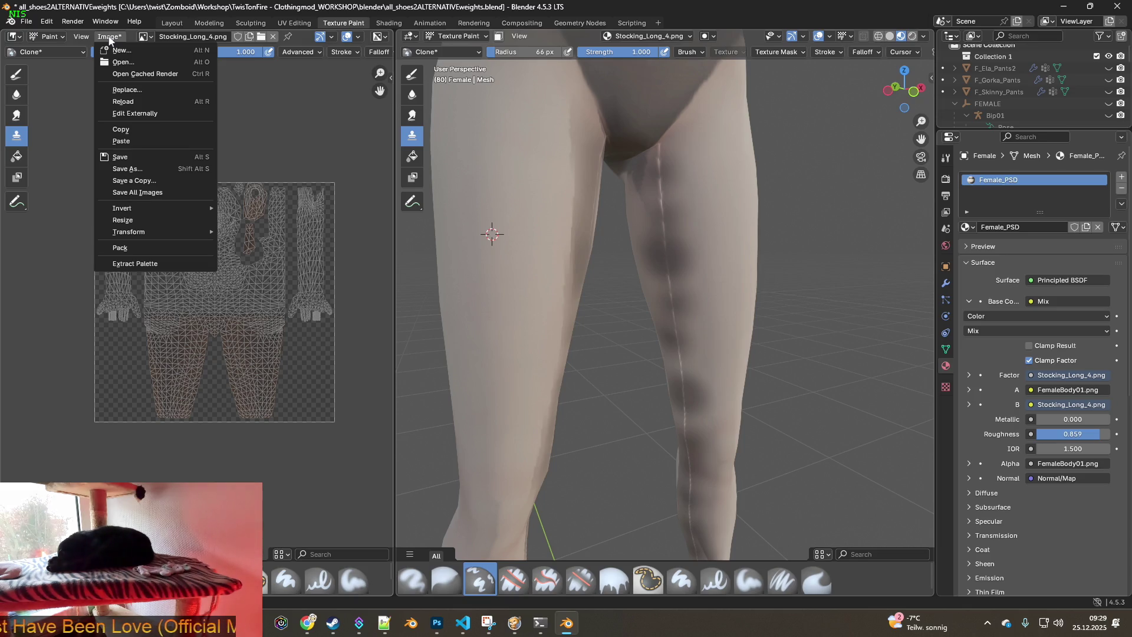
{"action": "left_click", "coordinate": [110, 39]}
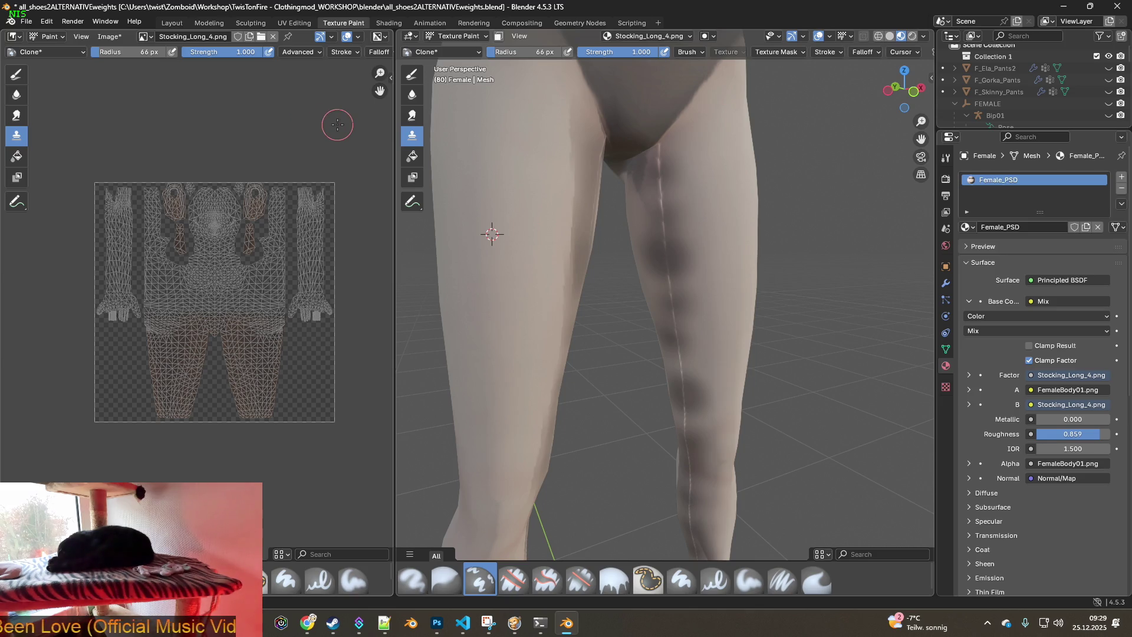
{"action": "key", "text": "super+shift+s"}
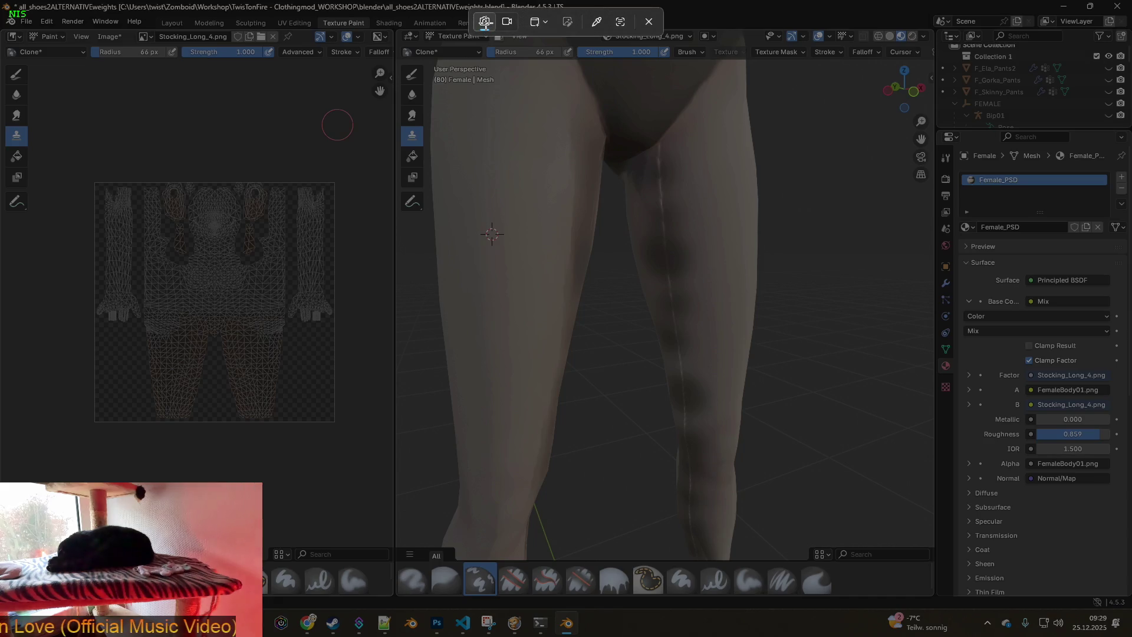
Take two full-screen captures of the leg painting setup, then switch to another window
{"action": "left_click", "coordinate": [485, 23]}
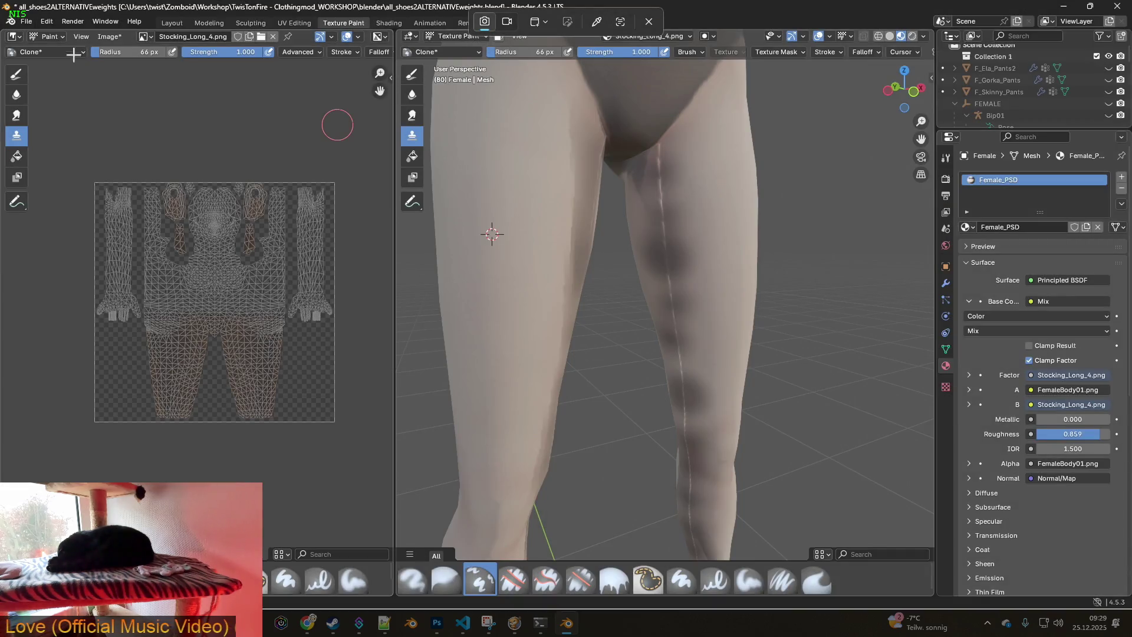
{"action": "left_click", "coordinate": [103, 197]}
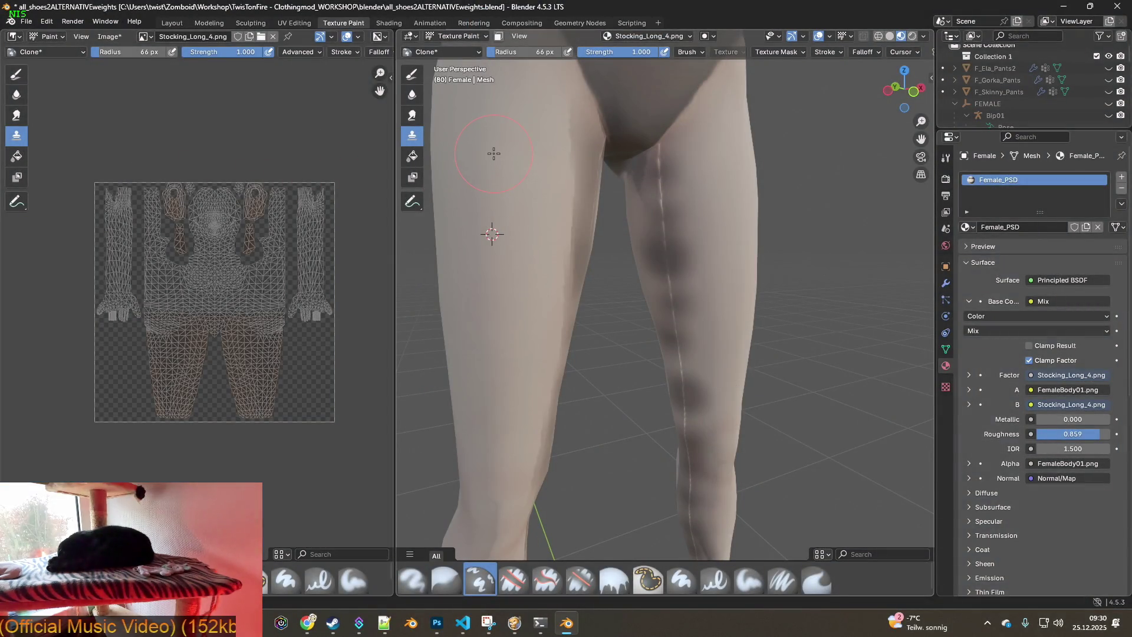
{"action": "key", "text": "super+shift+s"}
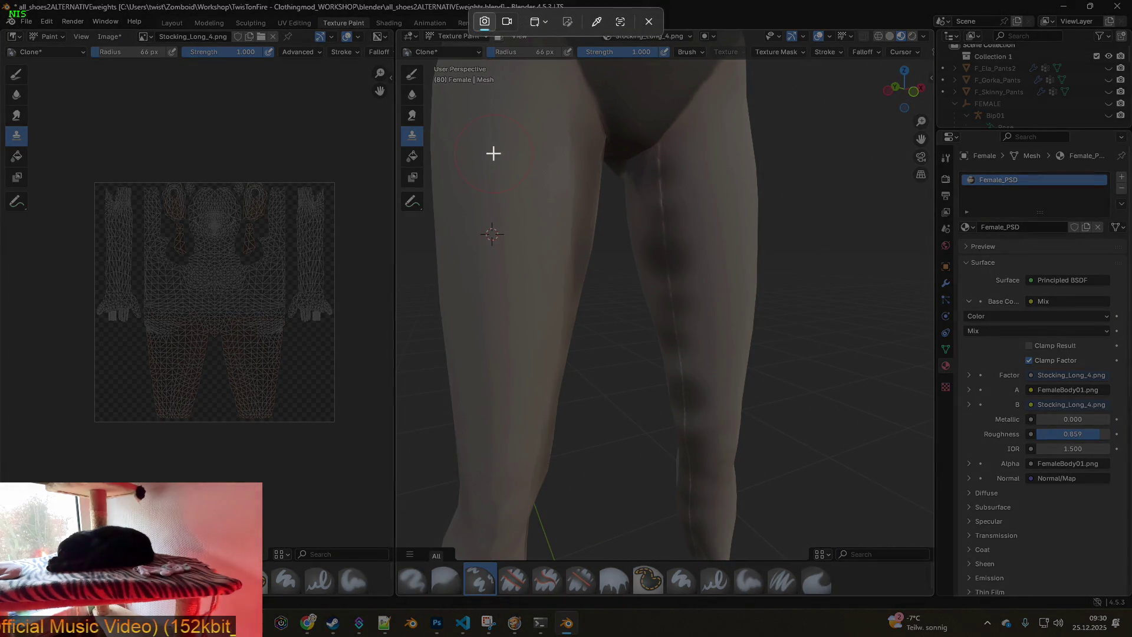
{"action": "left_click", "coordinate": [493, 153]}
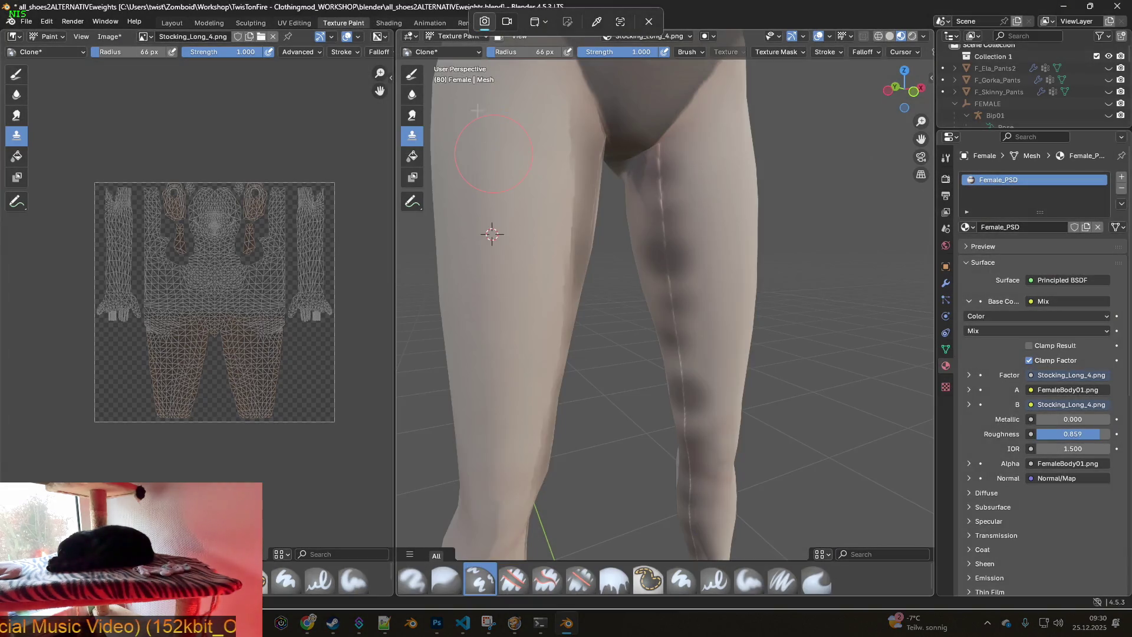
{"action": "key", "text": "alt+Tab"}
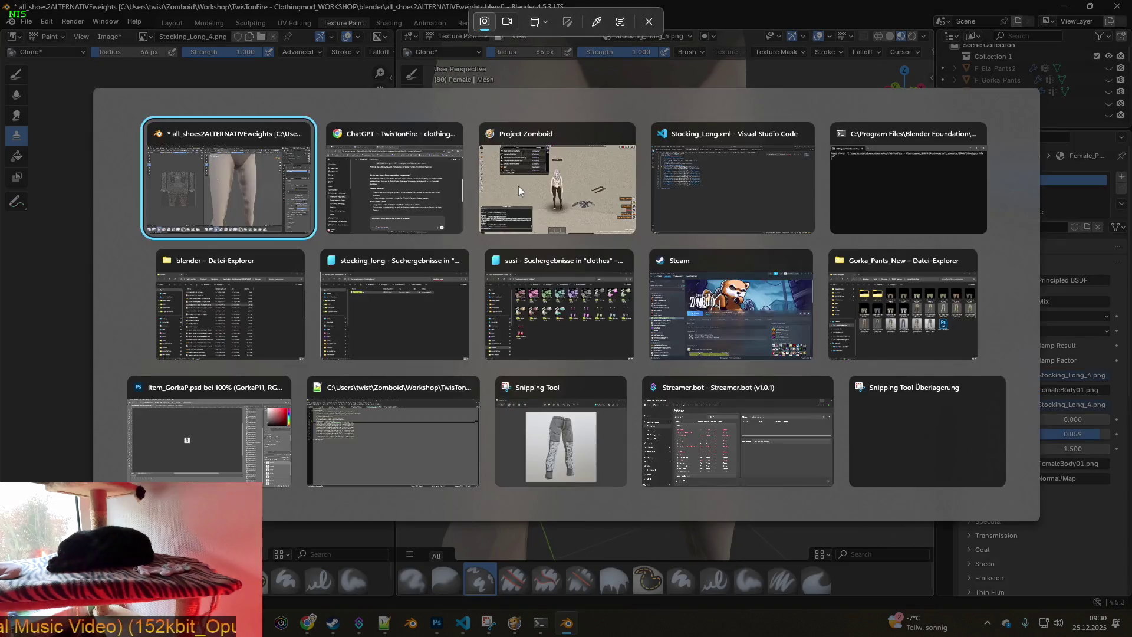
Send ChatGPT the screenshot, asking where RGBA appears in texture paint mode, then return to Blender
{"action": "key", "text": "alt+Tab"}
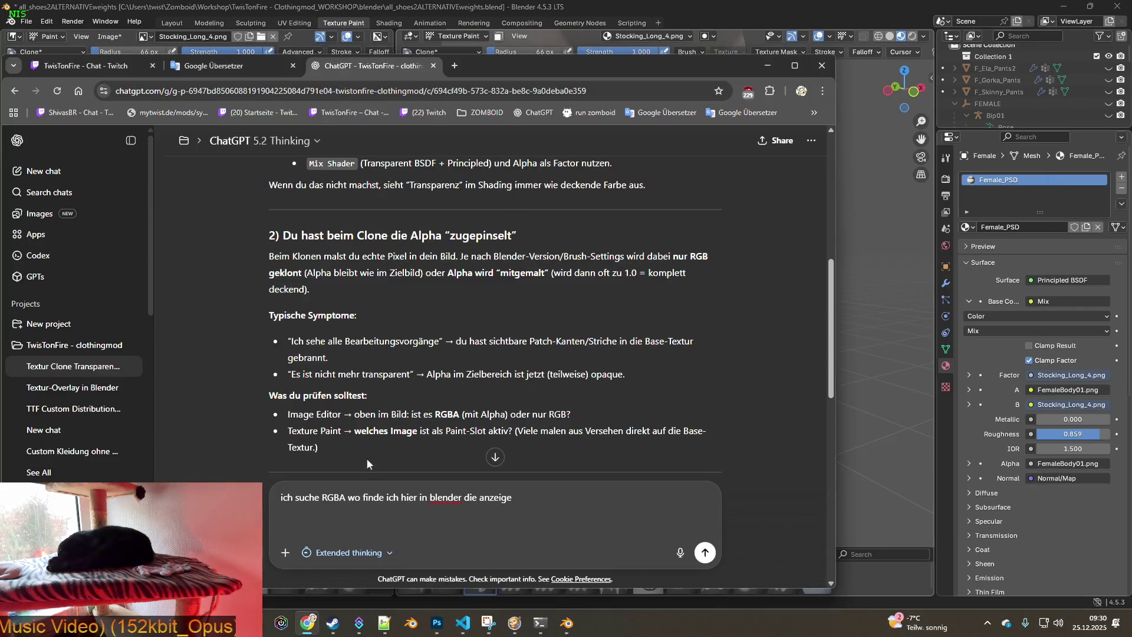
{"action": "key", "text": "ctrl+v"}
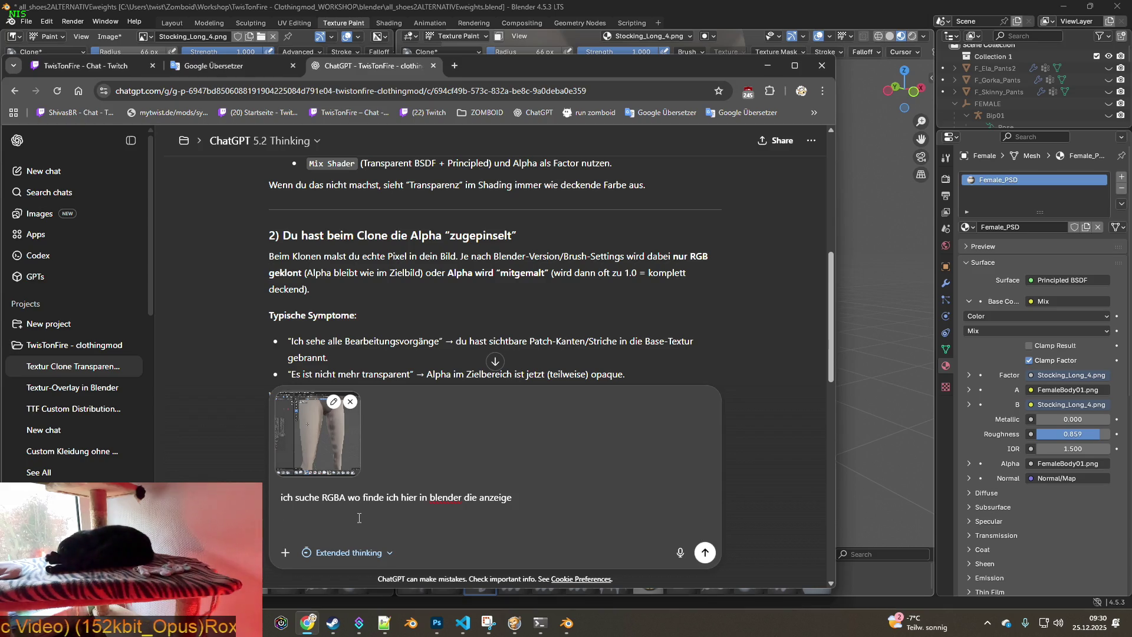
{"action": "type", "text": "hier im text"}
{"action": "type", "text": "ur"}
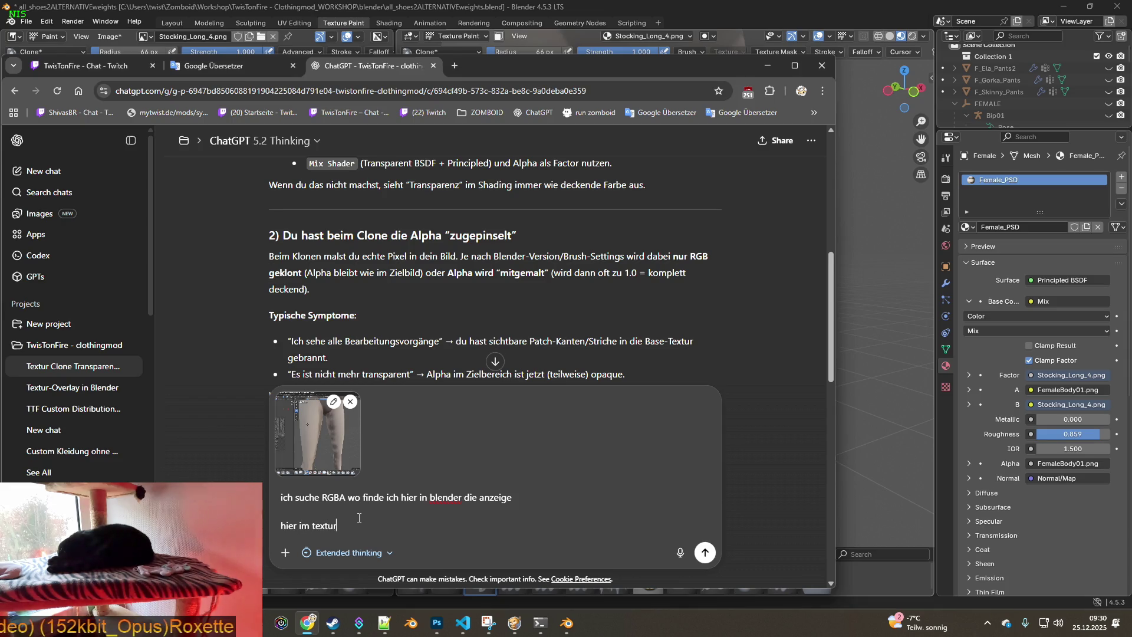
{"action": "type", "text": "e paint modus "}
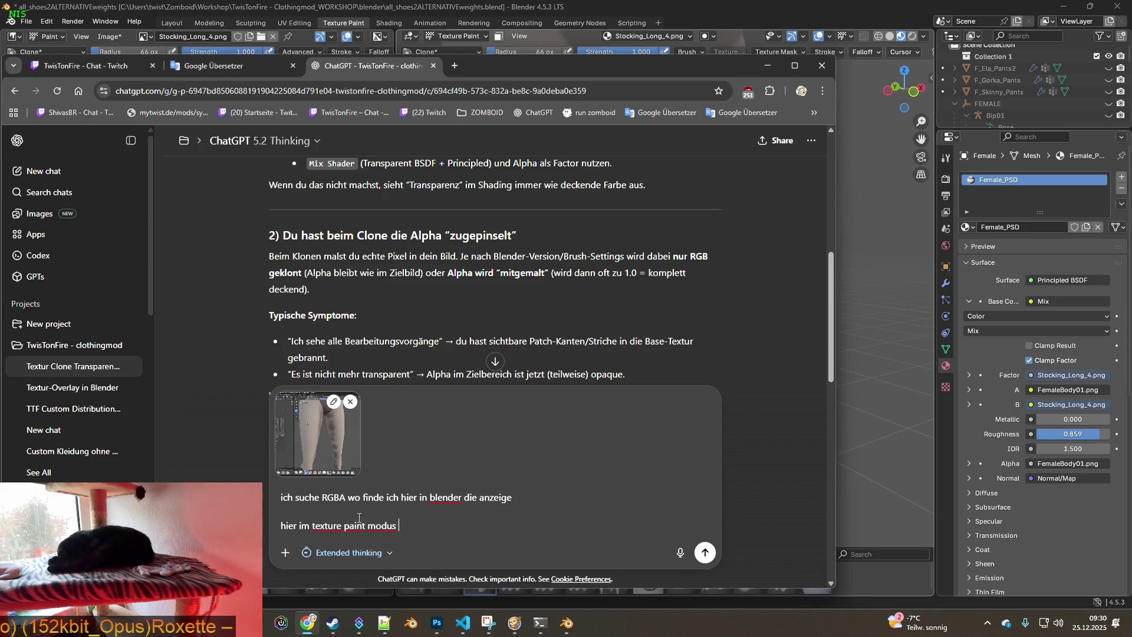
{"action": "type", "text": "sehe ich es nirgends"}
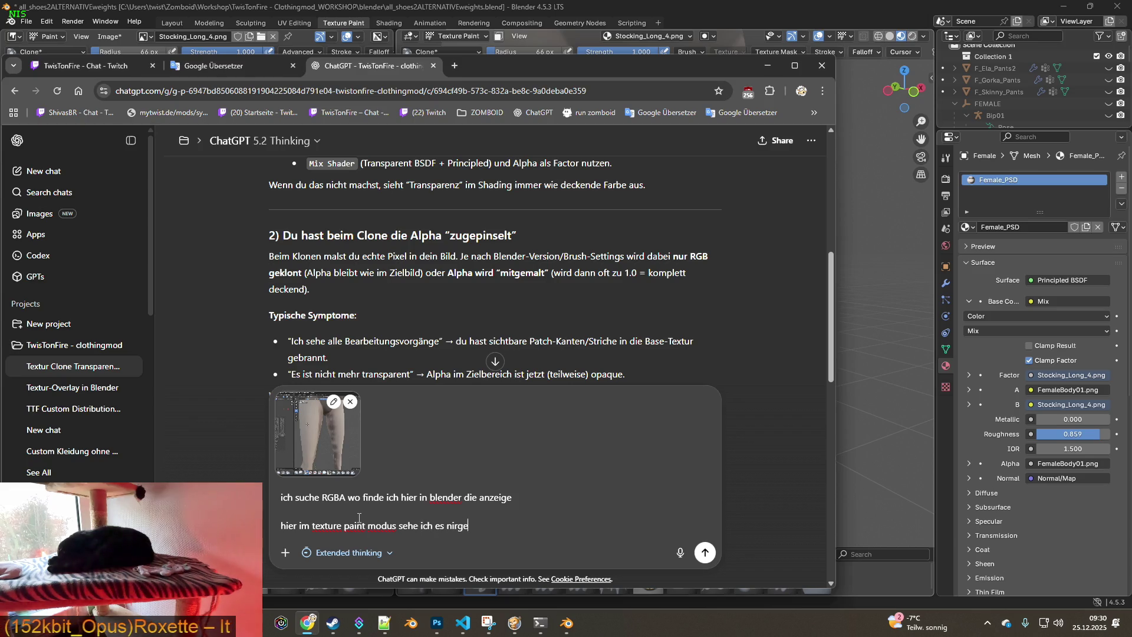
{"action": "key", "text": "Return"}
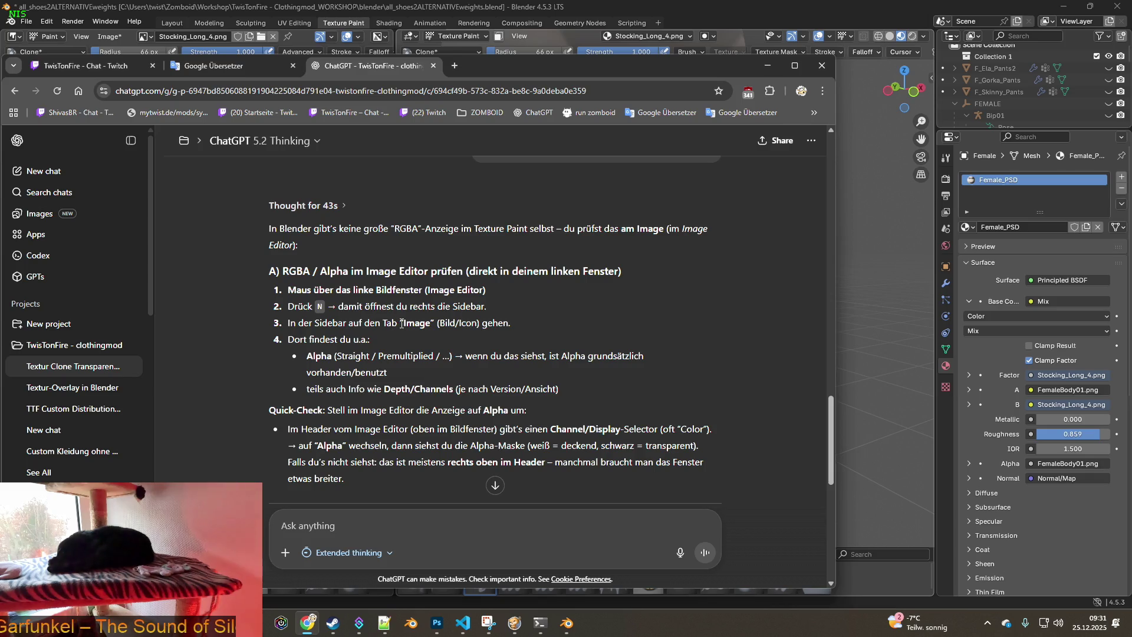
{"action": "left_click", "coordinate": [650, 6]}
{"action": "left_click", "coordinate": [110, 37]}
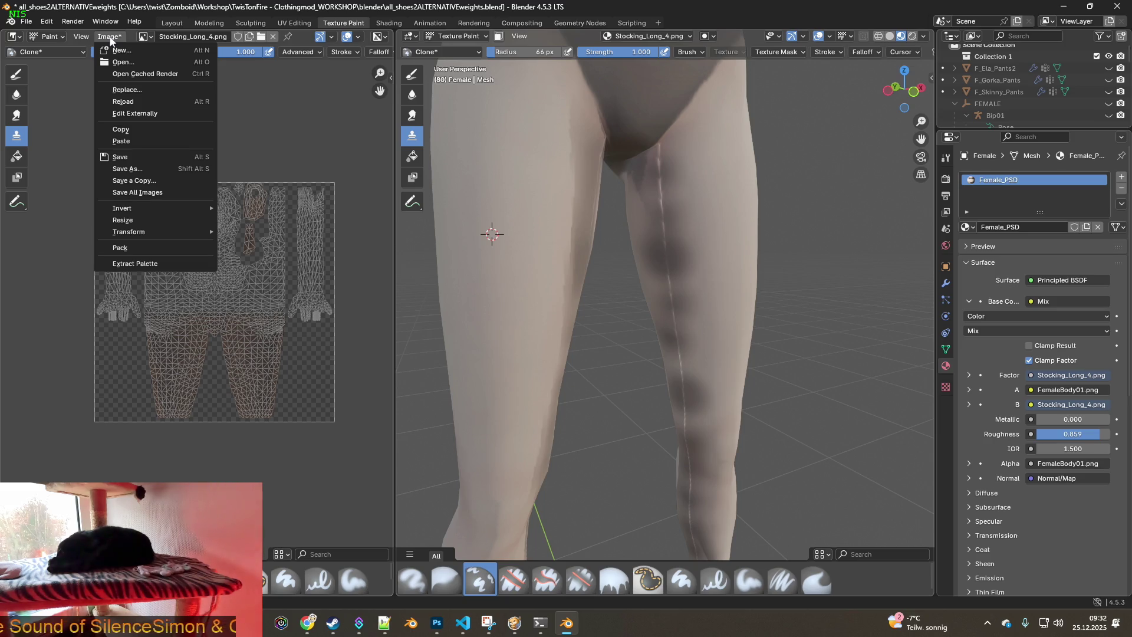
Show the 3D view sidebar with the Female mesh's transforms and 3.47 × 3.51 × 0.529 m dimensions
{"action": "key", "text": "n"}
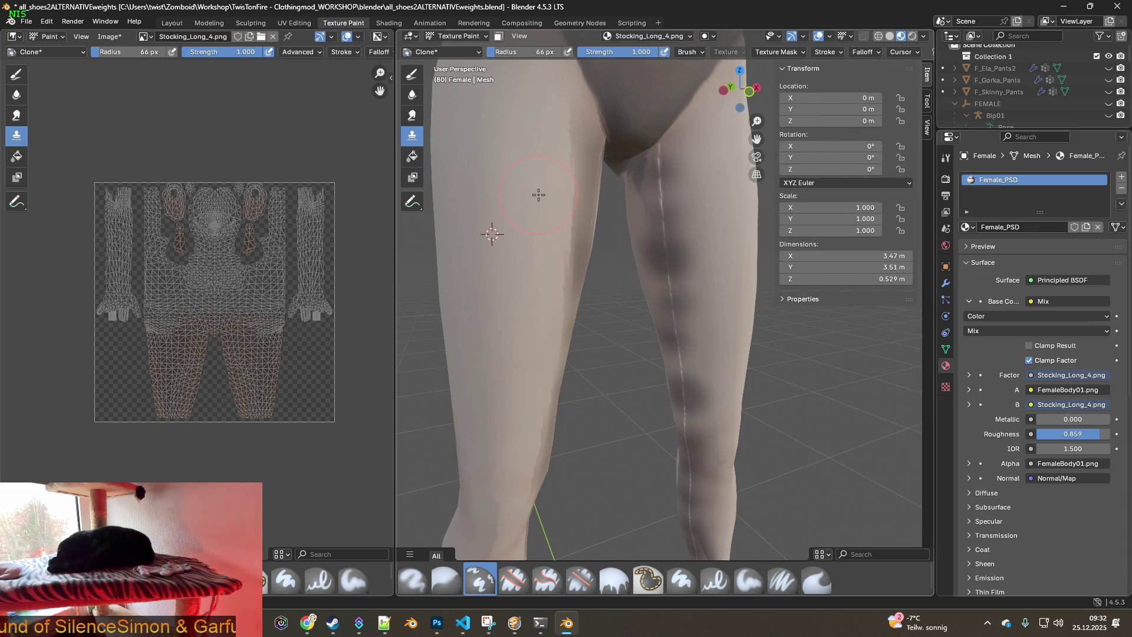
Show the Clone brush's Tool settings with Options, External, Symmetry, Falloff and Stroke panels expanded
{"action": "left_click", "coordinate": [928, 104]}
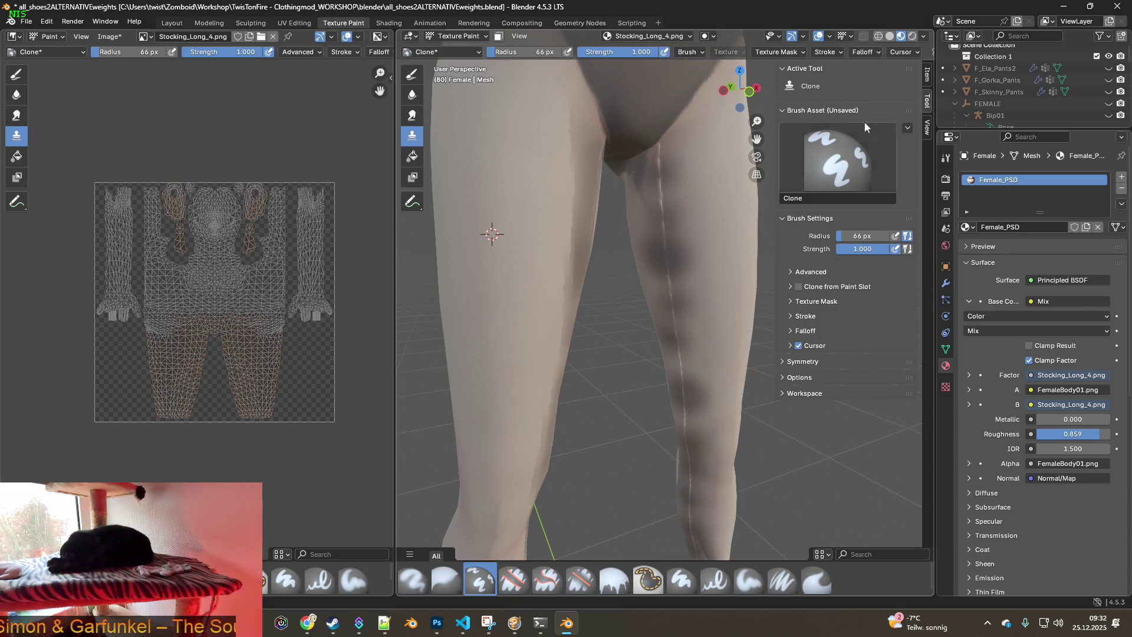
{"action": "left_click", "coordinate": [792, 302]}
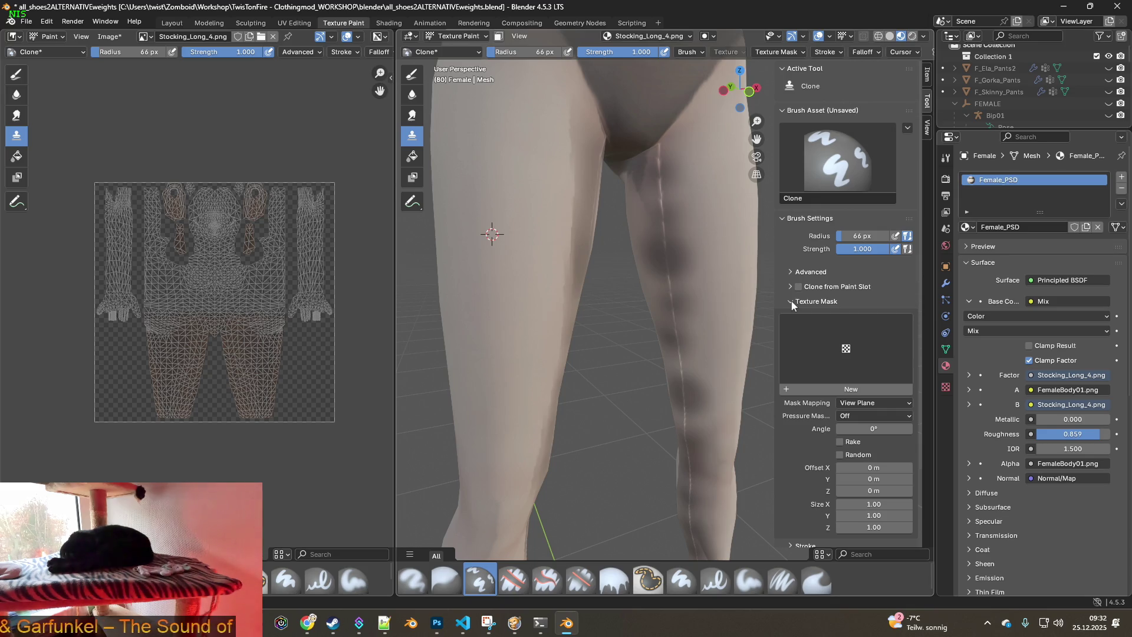
{"action": "left_click", "coordinate": [793, 302]}
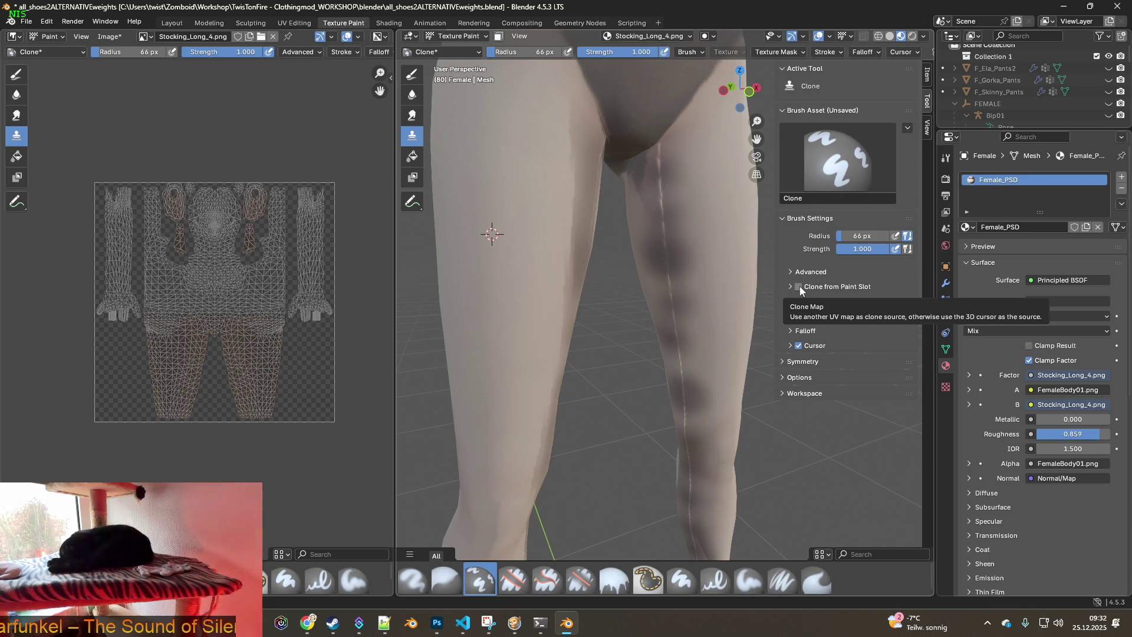
{"action": "left_click", "coordinate": [782, 378]}
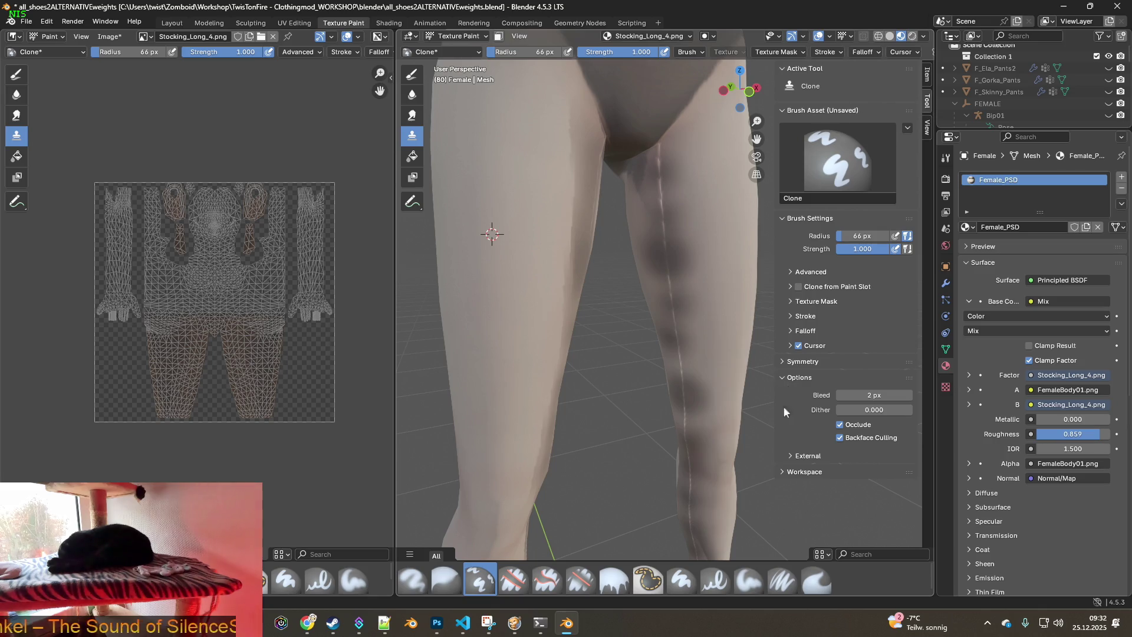
{"action": "left_click", "coordinate": [788, 456]}
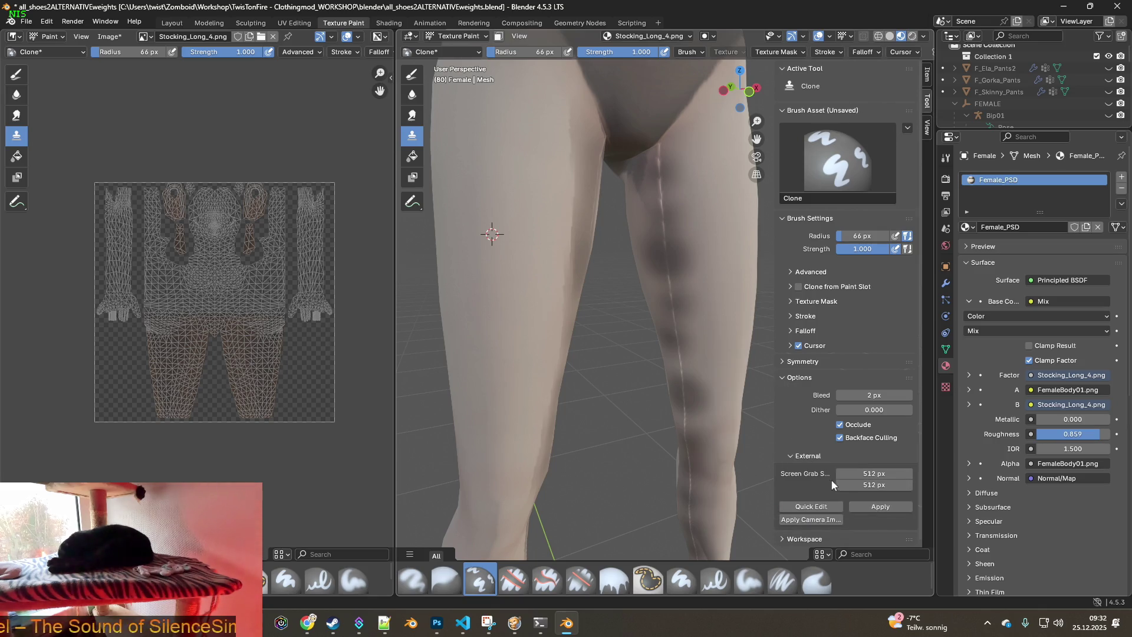
{"action": "left_click", "coordinate": [783, 363]}
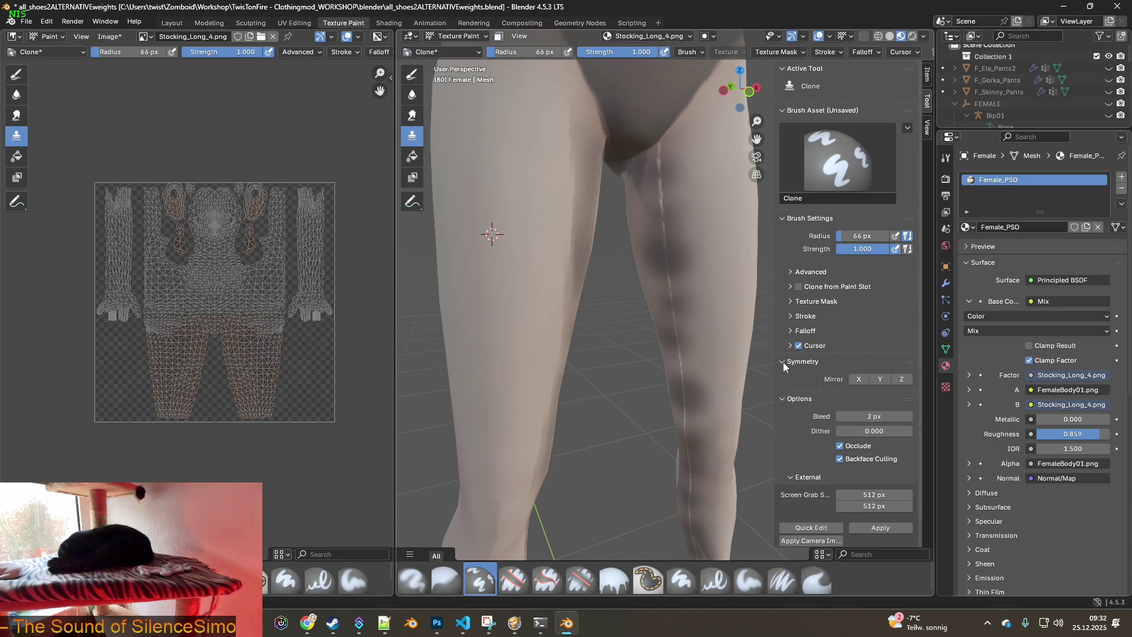
{"action": "left_click", "coordinate": [792, 332]}
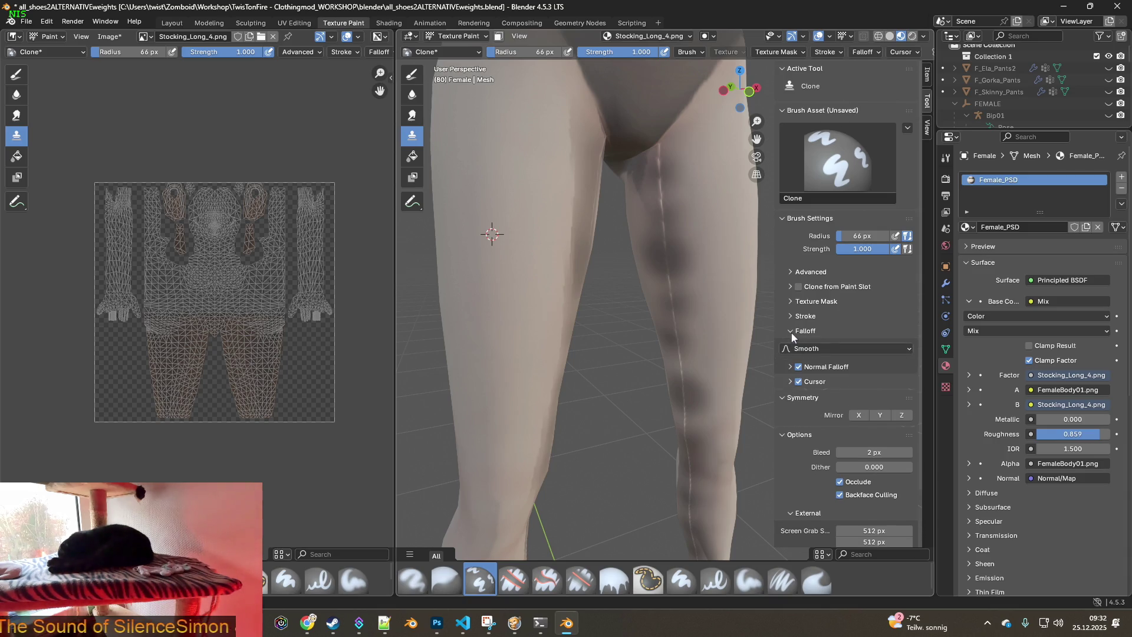
{"action": "left_click", "coordinate": [793, 316]}
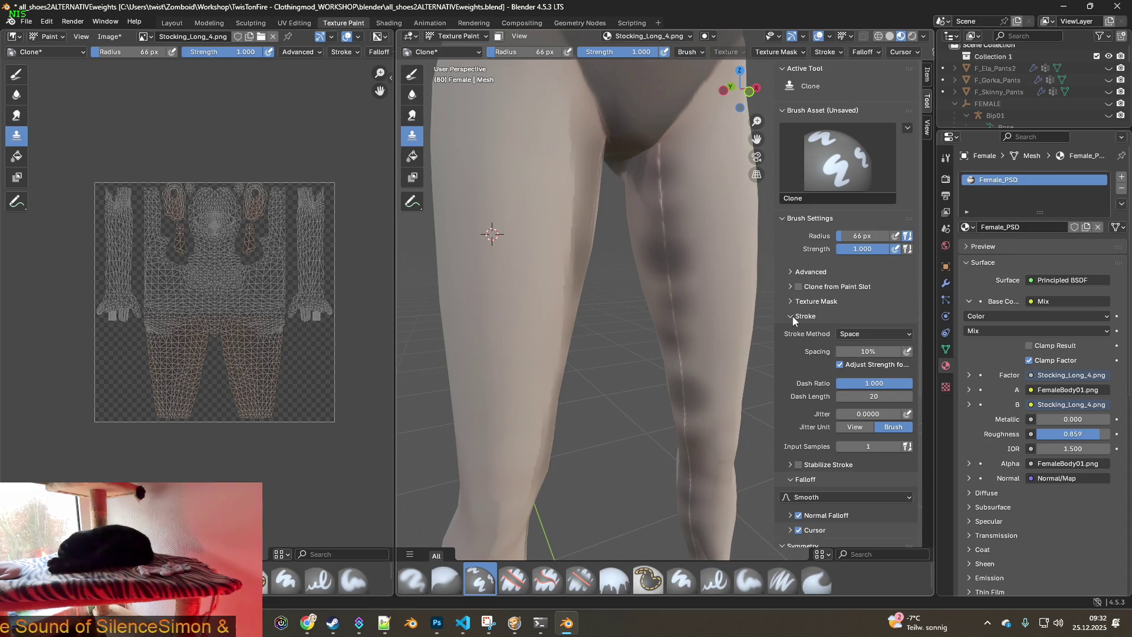
{"action": "left_click", "coordinate": [793, 303]}
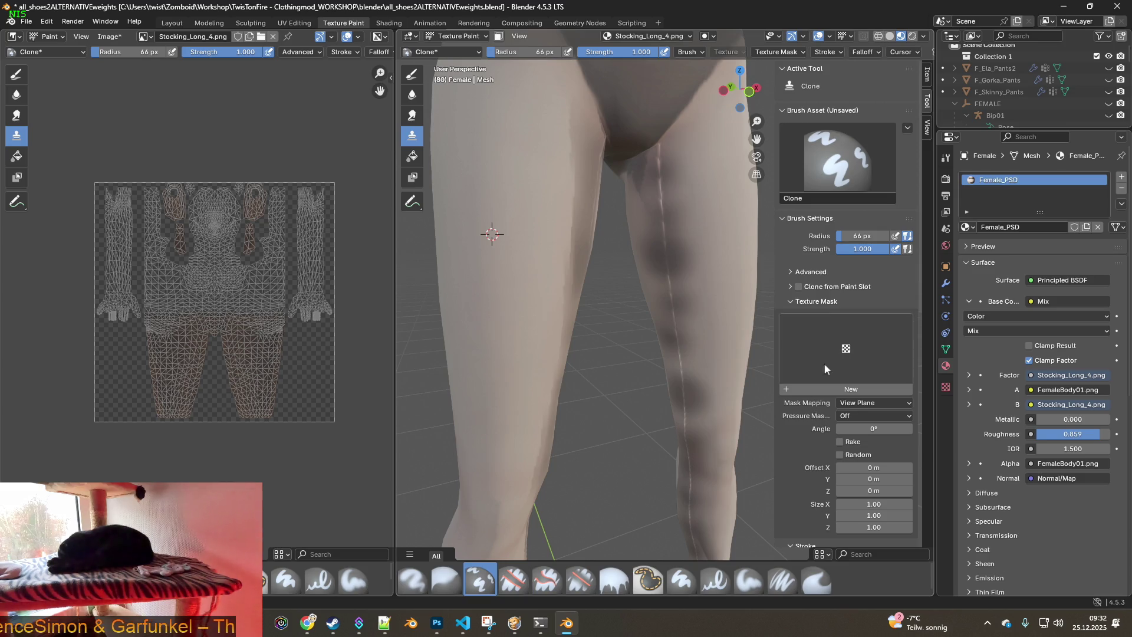
{"action": "left_click", "coordinate": [795, 301]}
Expand the brush's Advanced and Modes settings, read ChatGPT's alpha advice, then open Blender's Image menu
{"action": "left_click", "coordinate": [790, 272]}
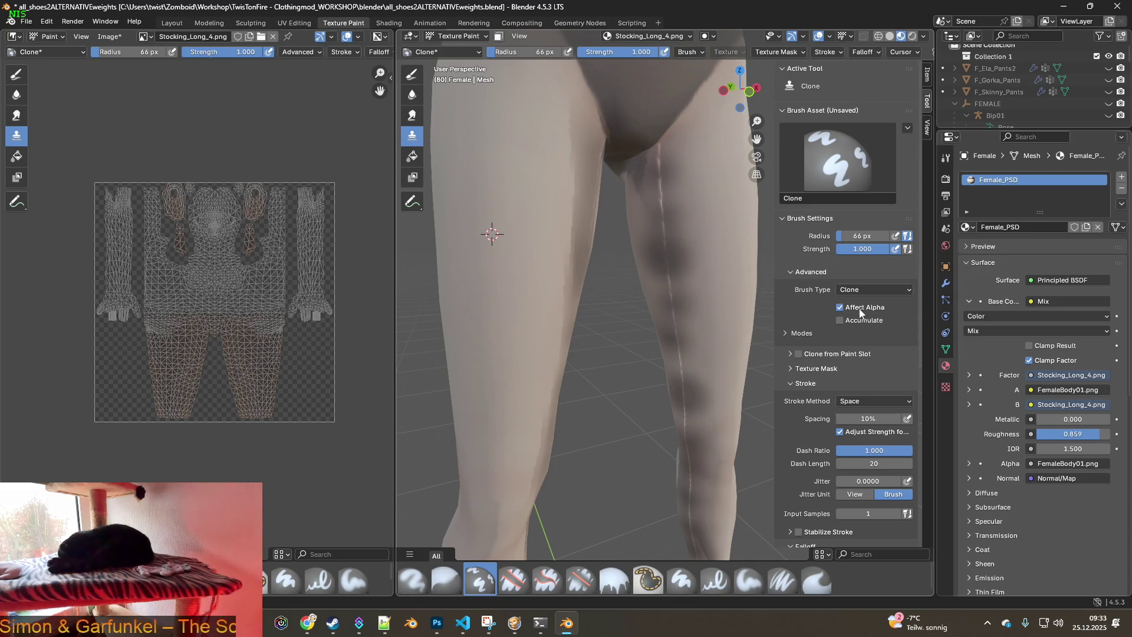
{"action": "left_click", "coordinate": [785, 334]}
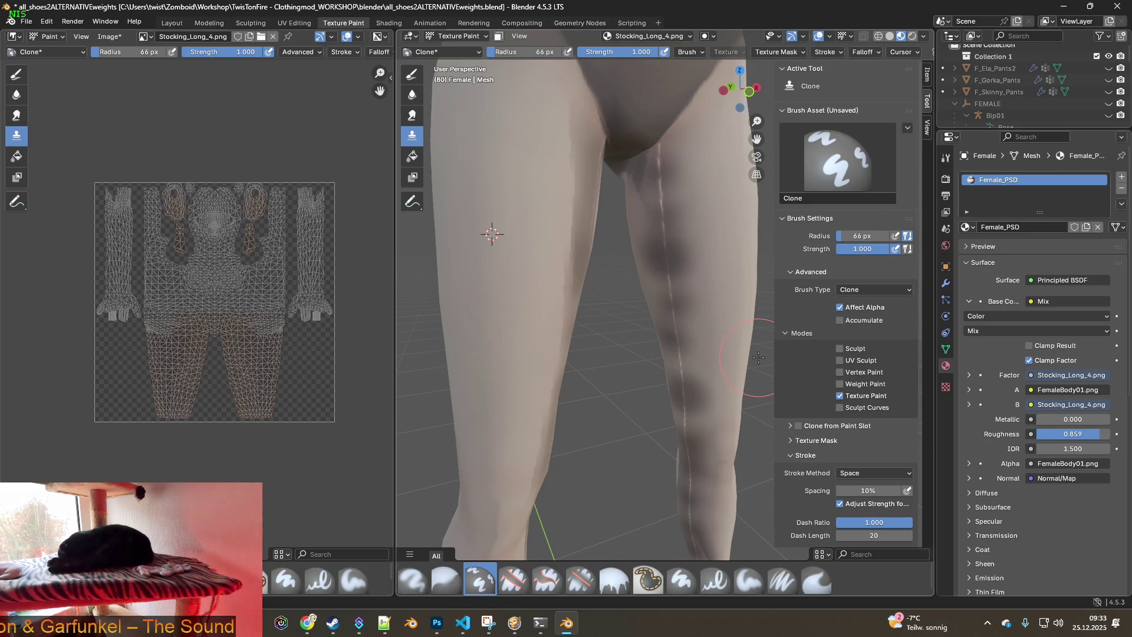
{"action": "key", "text": "alt+Tab"}
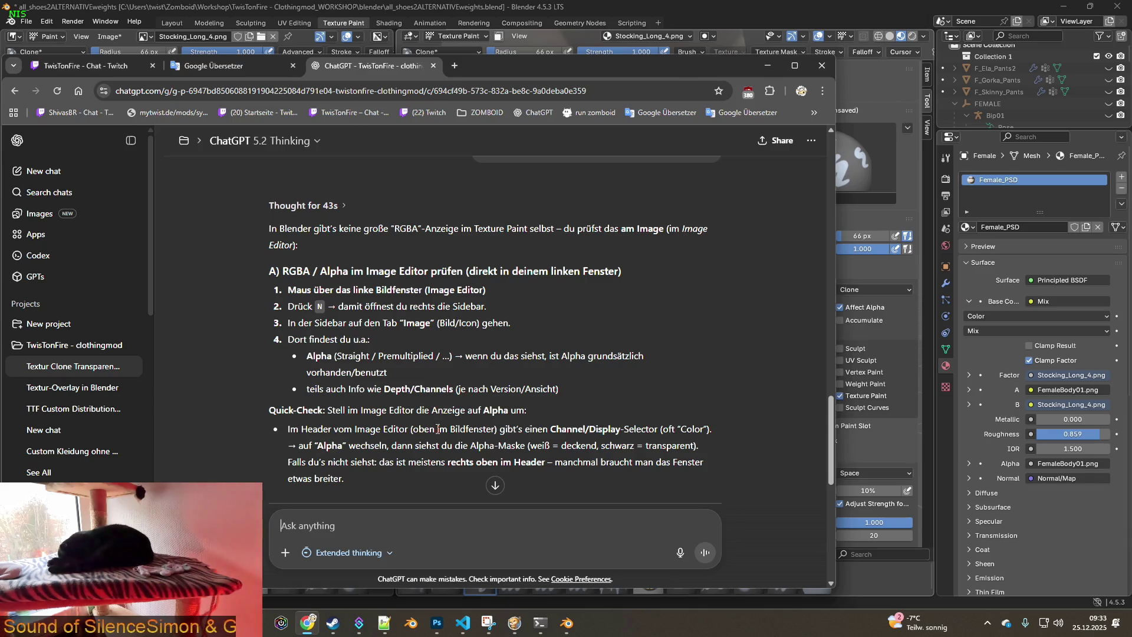
{"action": "left_click", "coordinate": [109, 38]}
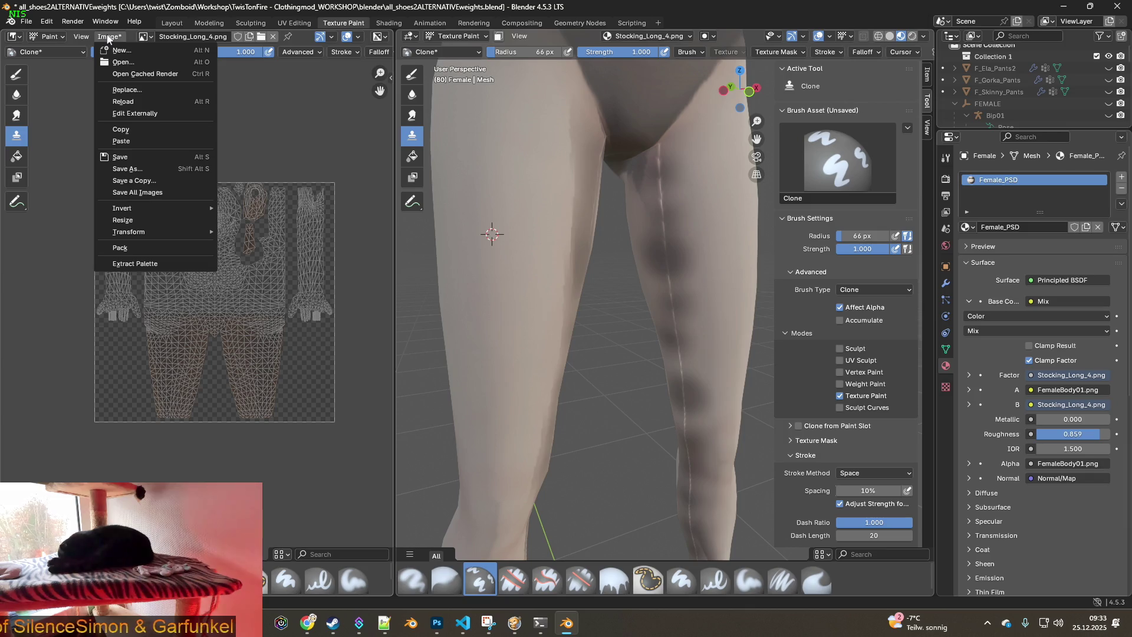
Close the Image menu unused and switch the Clone brush's Affect Alpha off
{"action": "left_click", "coordinate": [108, 37]}
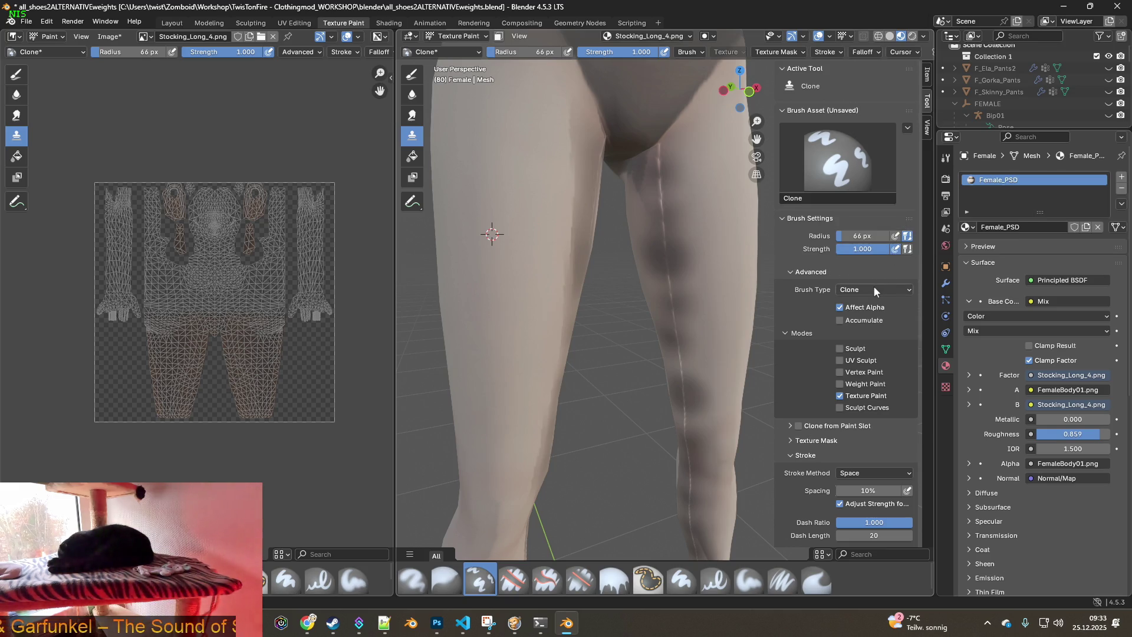
{"action": "left_click", "coordinate": [840, 308]}
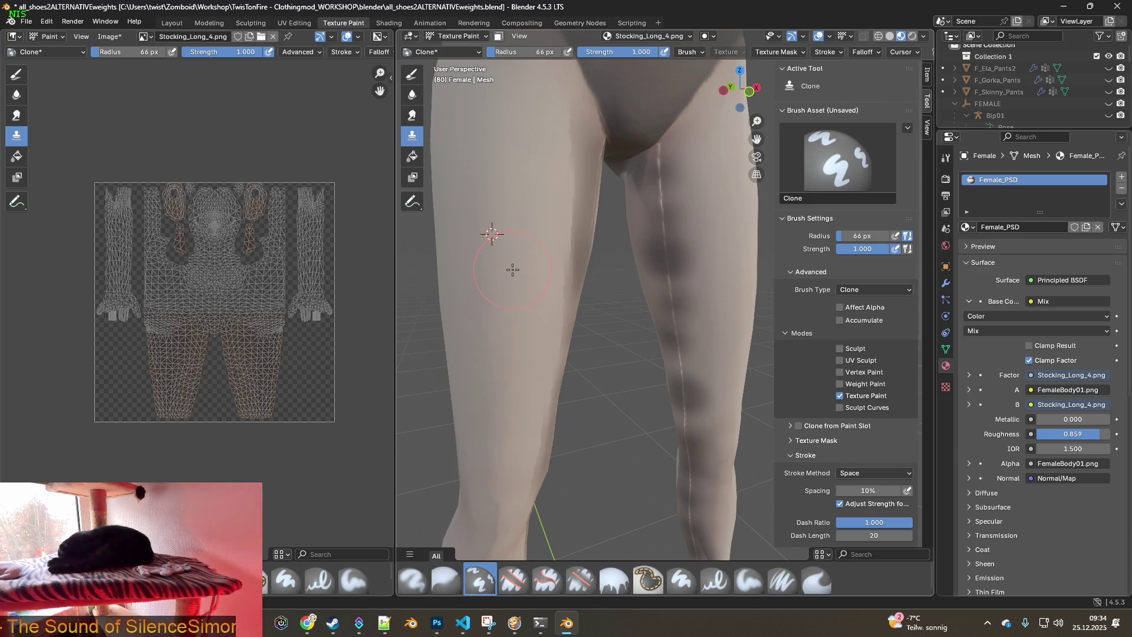
Set new clone source spots along the leg, orbiting the view slightly
{"action": "key", "text": "space"}
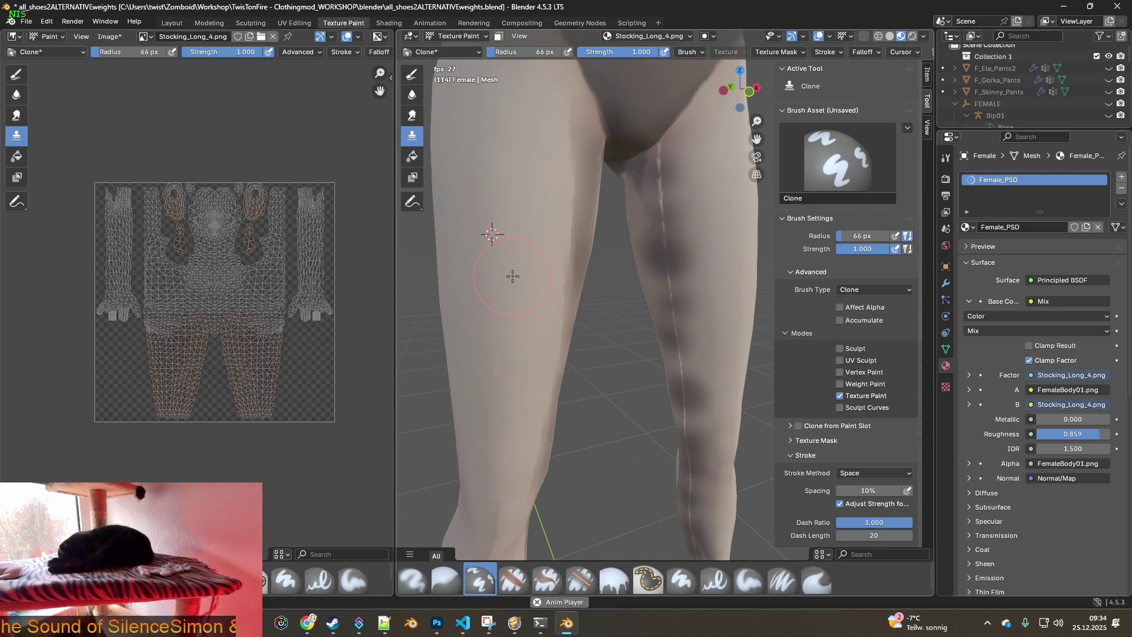
{"action": "right_click", "coordinate": [512, 282]}
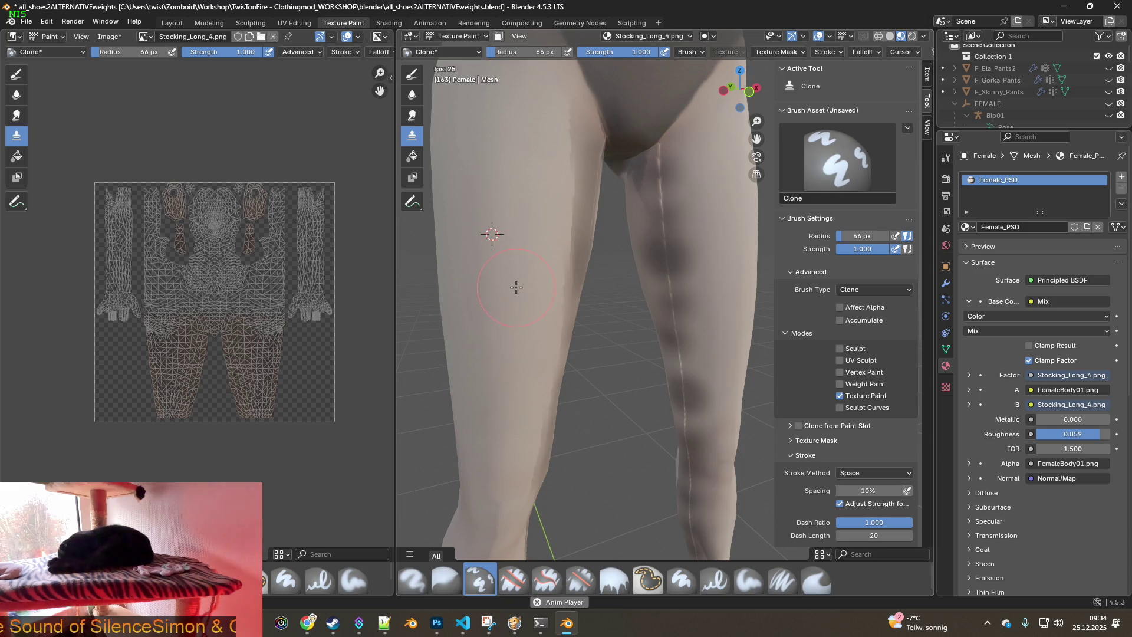
{"action": "left_click", "coordinate": [517, 288], "text": "ctrl"}
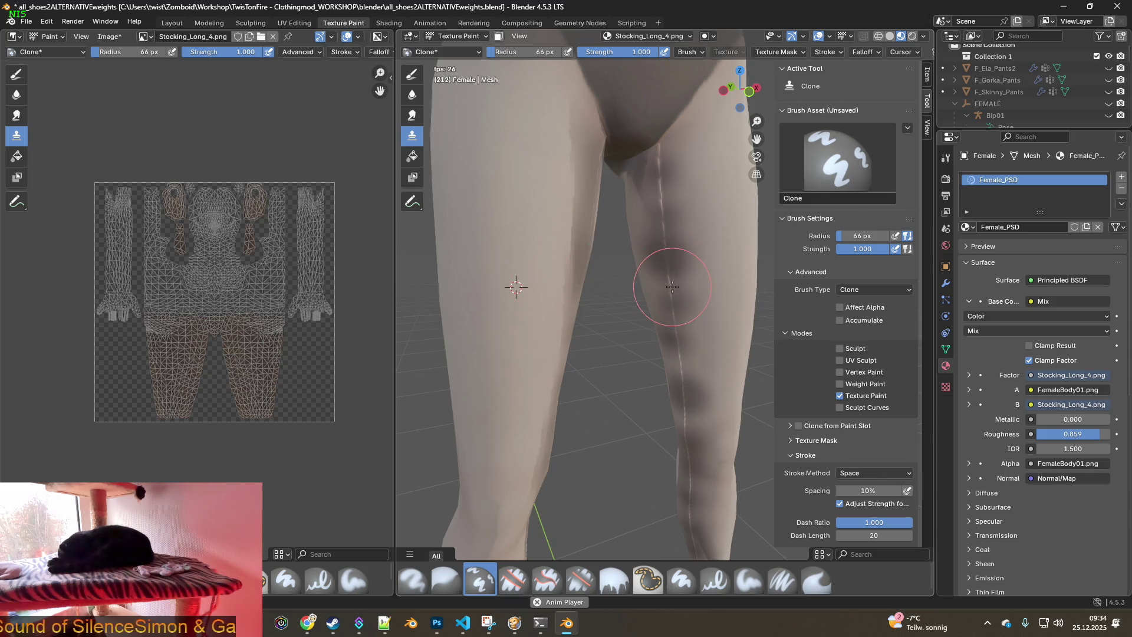
{"action": "middle_click_drag", "start_coordinate": [672, 288], "coordinate": [624, 263]}
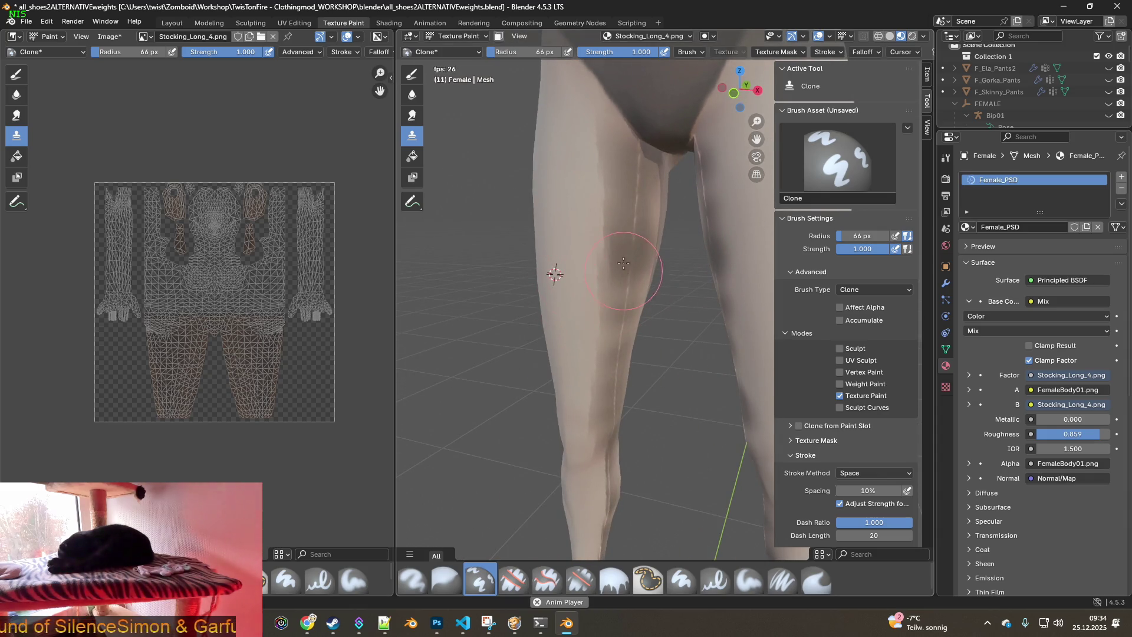
{"action": "left_click", "coordinate": [566, 237], "text": "ctrl"}
{"action": "mouse_move", "coordinate": [554, 263]}
{"action": "left_mouse_down", "text": "ctrl"}
{"action": "mouse_move", "coordinate": [566, 251]}
{"action": "mouse_move", "coordinate": [574, 291]}
{"action": "mouse_move", "coordinate": [613, 288]}
{"action": "mouse_move", "coordinate": [612, 269]}
{"action": "left_mouse_up", "text": "ctrl"}
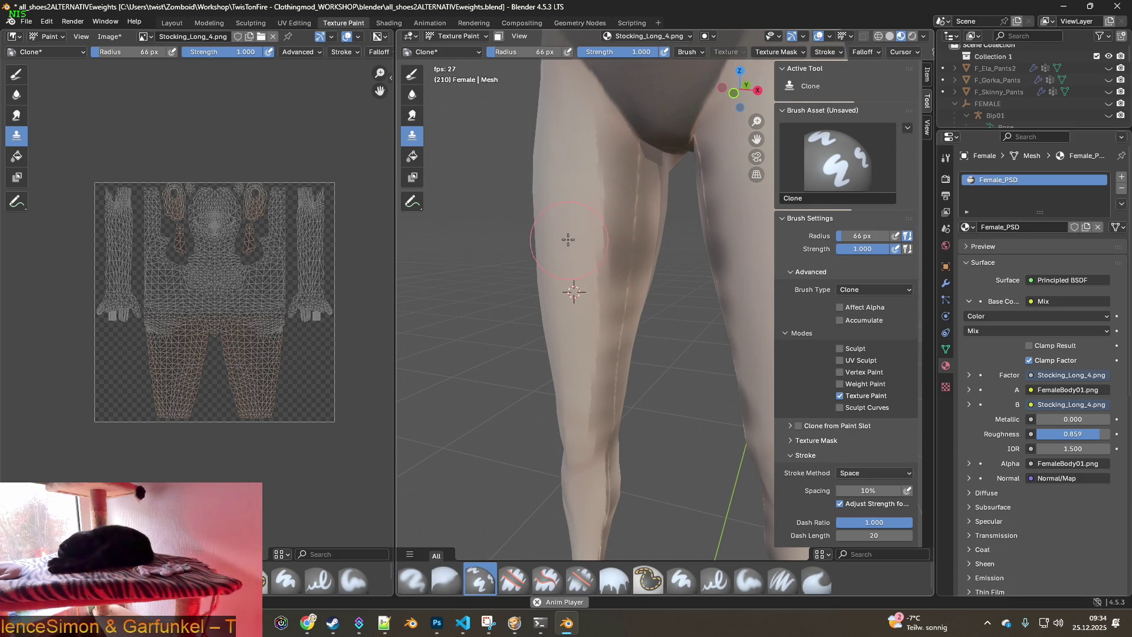
Turn Affect Alpha back on and briefly try Accumulate before switching it off
{"action": "left_click", "coordinate": [853, 309]}
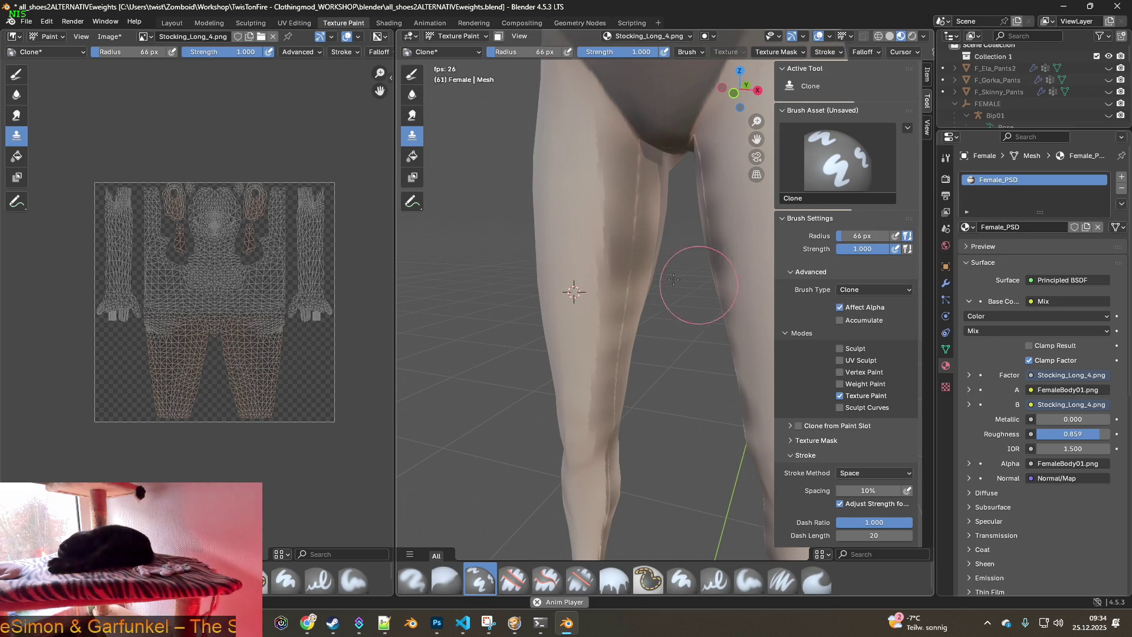
{"action": "left_click", "coordinate": [563, 253], "text": "ctrl"}
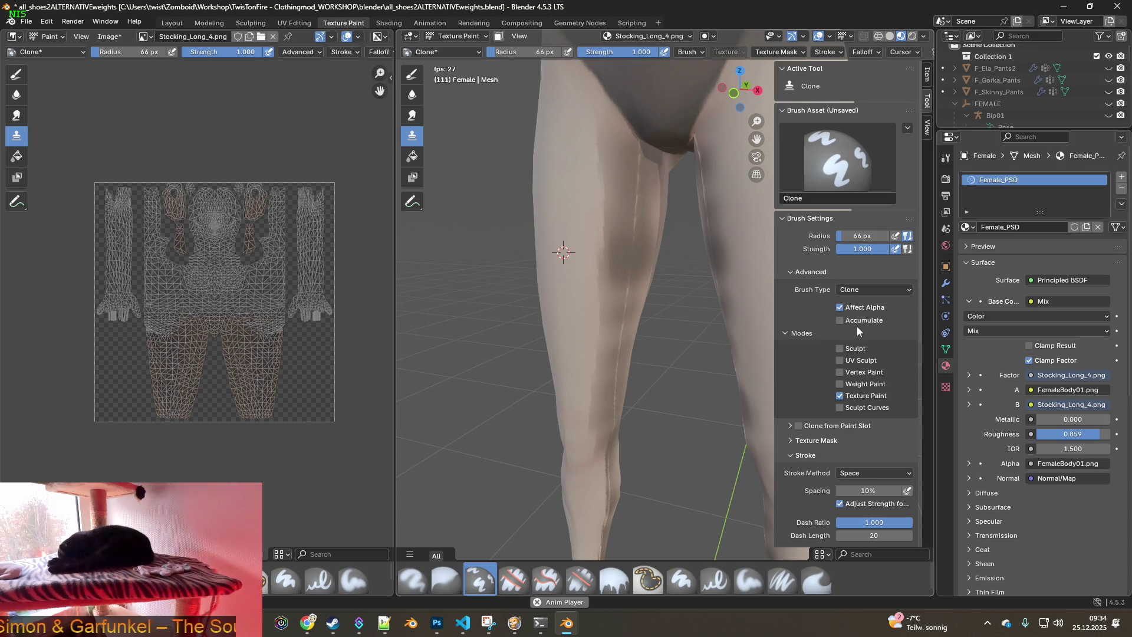
{"action": "left_click", "coordinate": [840, 320]}
{"action": "left_click", "coordinate": [562, 214], "text": "ctrl"}
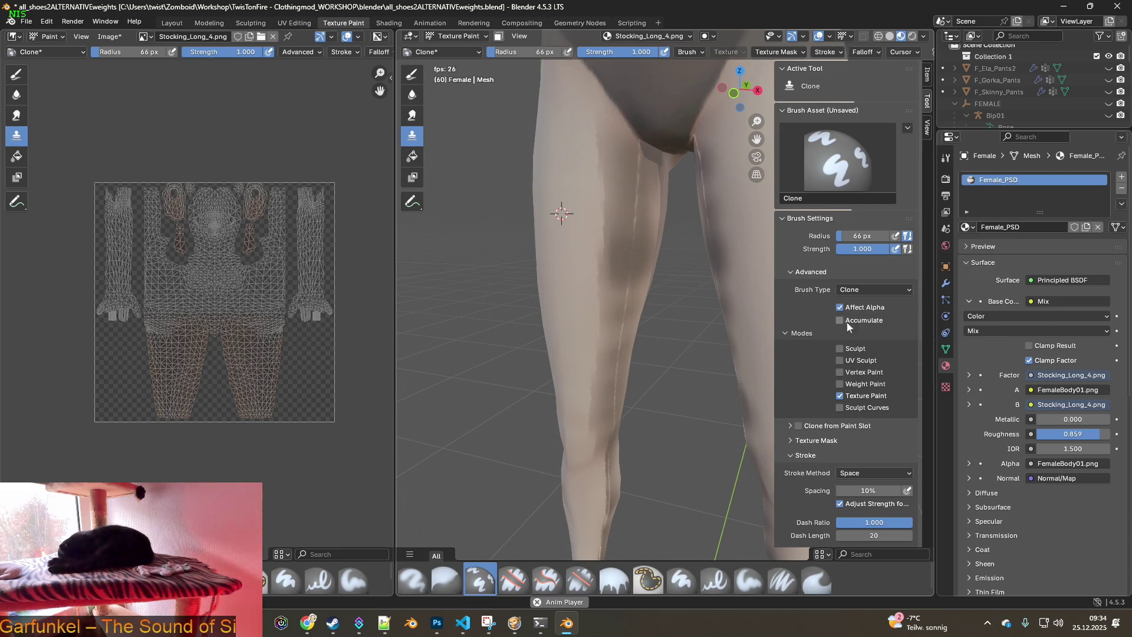
{"action": "left_click", "coordinate": [791, 438]}
Collapse Texture Mask and scroll through the Clone brush's Stroke, Falloff and Options panels
{"action": "left_click", "coordinate": [790, 437]}
{"action": "scroll", "coordinate": [823, 375], "scroll_direction": "down", "scroll_amount": 3}
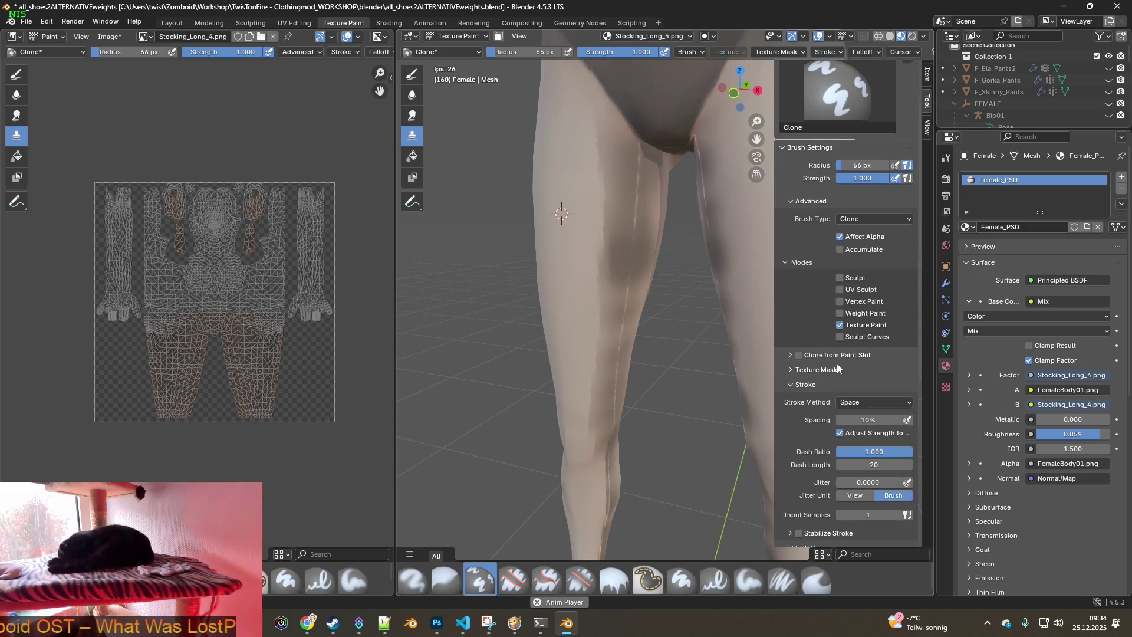
{"action": "scroll", "coordinate": [837, 366], "scroll_direction": "down", "scroll_amount": 6}
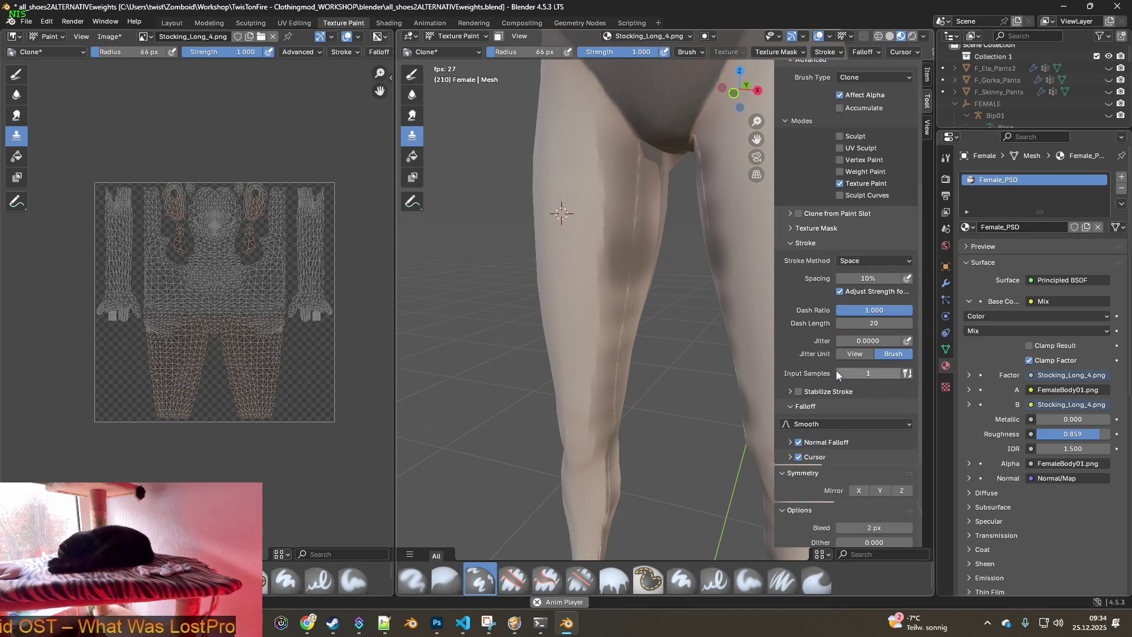
{"action": "scroll", "coordinate": [836, 376], "scroll_direction": "down", "scroll_amount": 3}
{"action": "scroll", "coordinate": [841, 400], "scroll_direction": "down", "scroll_amount": 3}
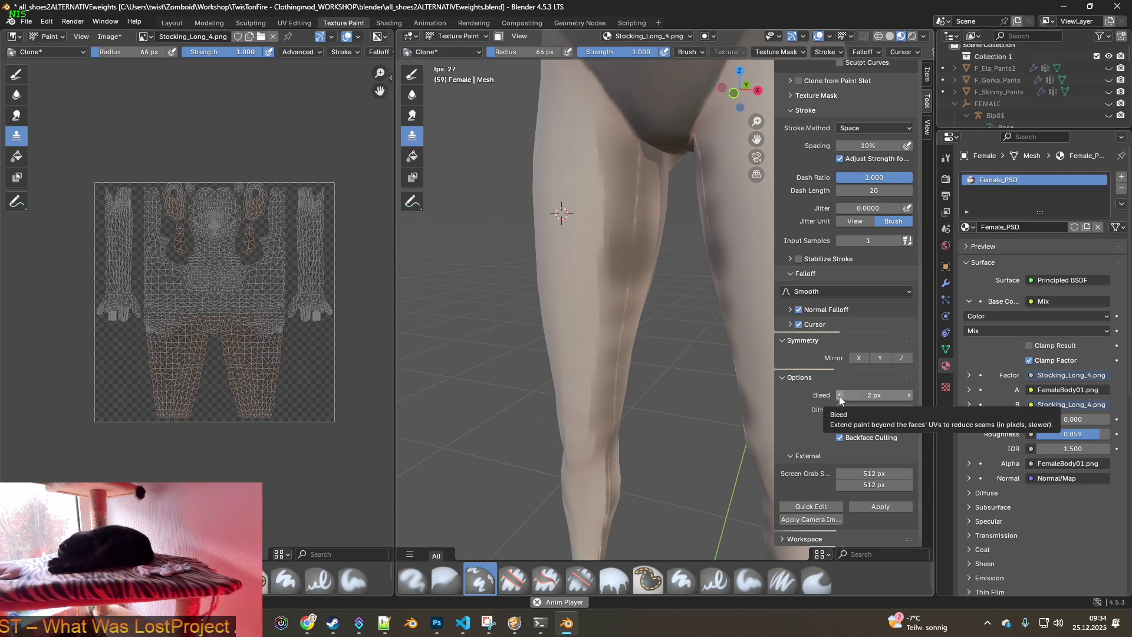
{"action": "scroll", "coordinate": [836, 370], "scroll_direction": "up", "scroll_amount": 15}
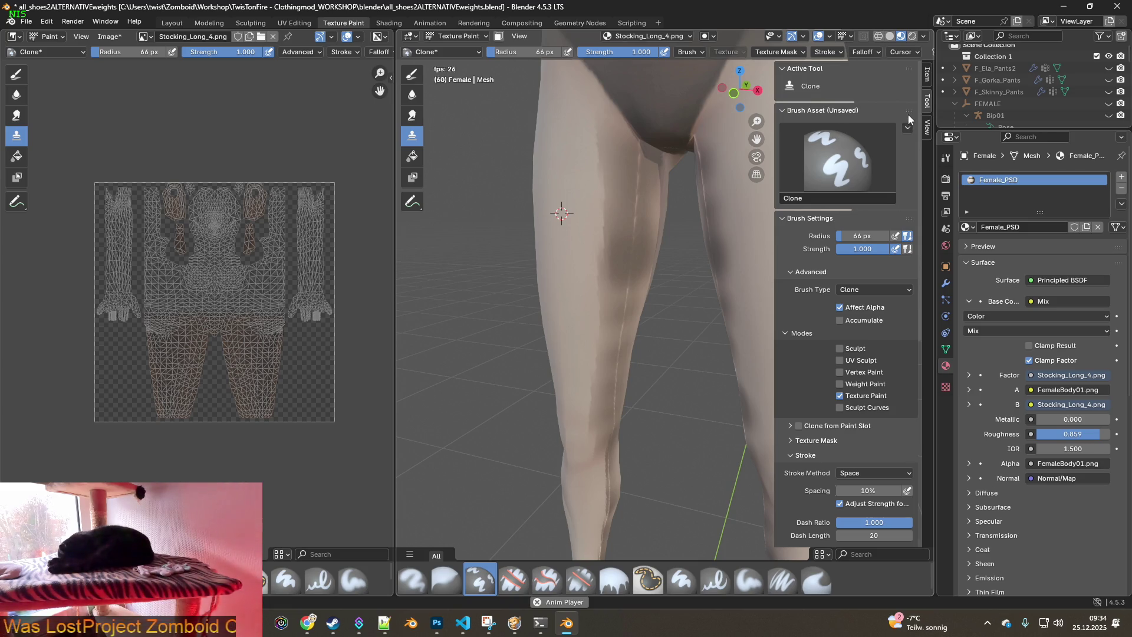
Leave Texture Mask expanded, view along the leg seam, and bring ChatGPT's alpha advice forward
{"action": "left_click", "coordinate": [796, 440]}
{"action": "scroll", "coordinate": [826, 447], "scroll_direction": "down", "scroll_amount": 5}
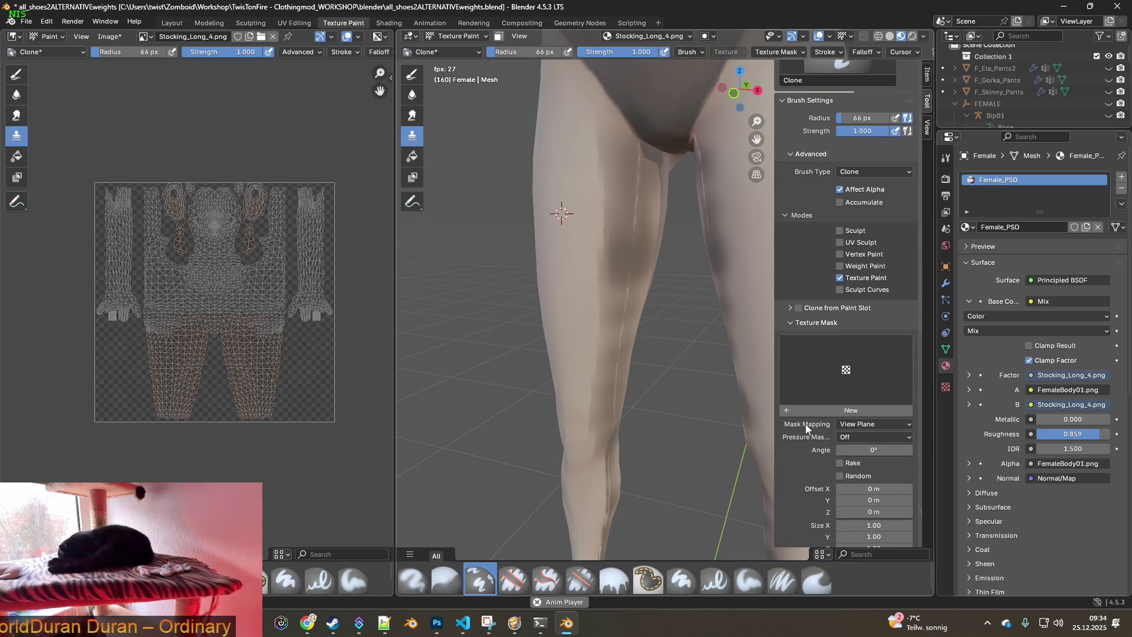
{"action": "scroll", "coordinate": [807, 428], "scroll_direction": "down", "scroll_amount": 5}
{"action": "scroll", "coordinate": [806, 424], "scroll_direction": "down", "scroll_amount": 3}
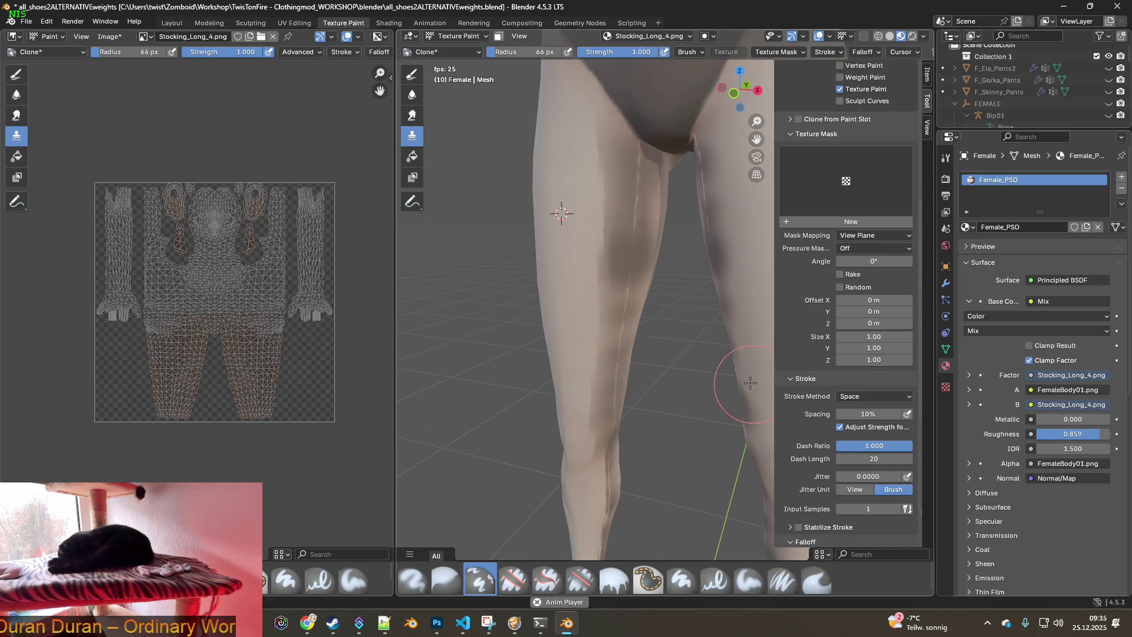
{"action": "mouse_move", "coordinate": [666, 304]}
{"action": "middle_mouse_down"}
{"action": "mouse_move", "coordinate": [700, 316]}
{"action": "mouse_move", "coordinate": [663, 311]}
{"action": "middle_mouse_up"}
{"action": "scroll", "coordinate": [820, 313], "scroll_direction": "up", "scroll_amount": 13}
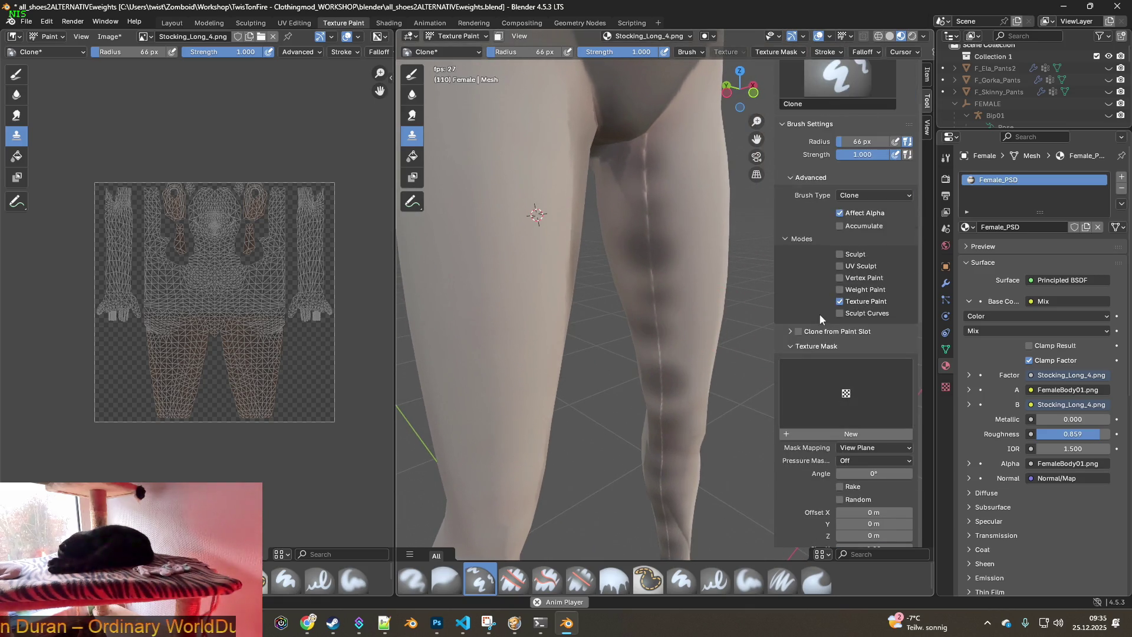
{"action": "key", "text": "alt+Tab"}
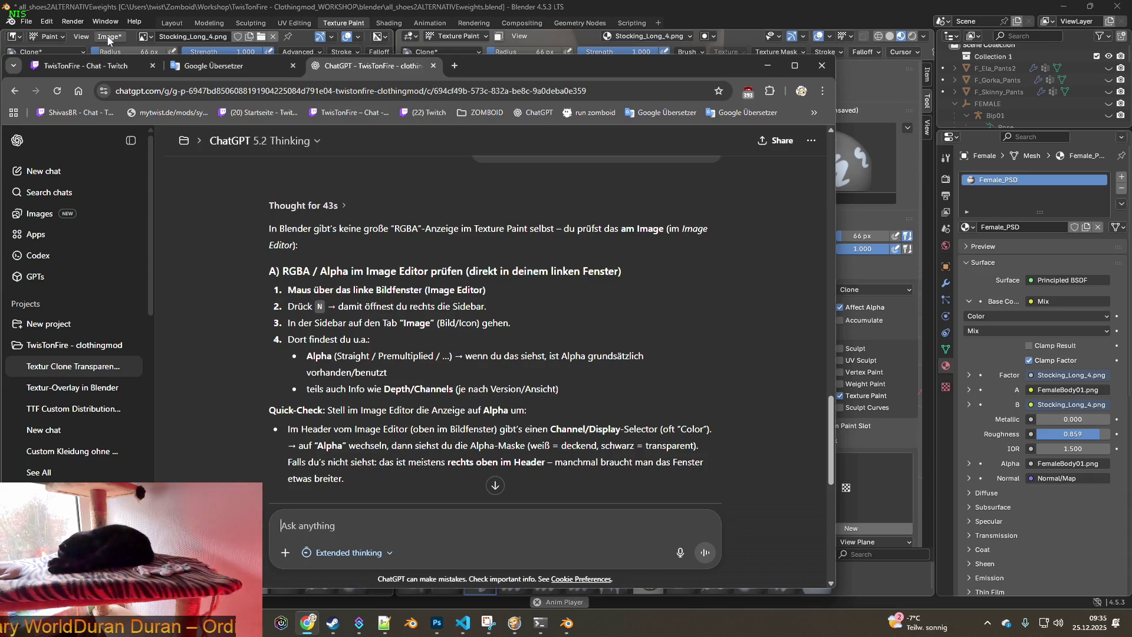
Switch back to Blender's Texture Paint view of Stocking_Long_4.png via its Image menu
{"action": "left_click", "coordinate": [111, 40]}
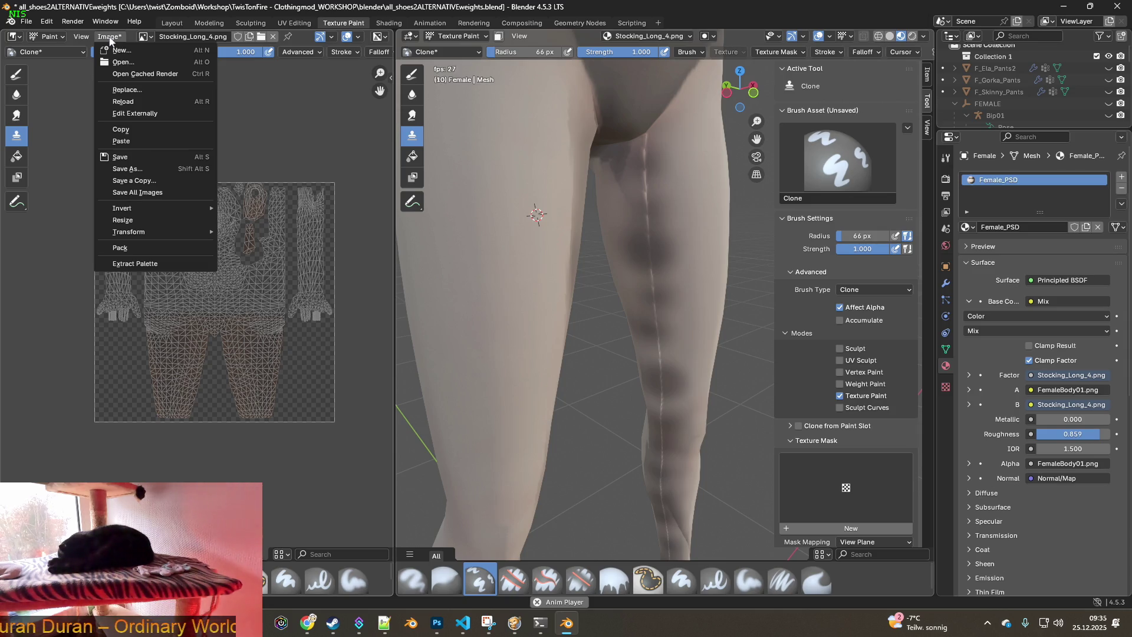
Capture a Win+Shift+S screenshot of the legs and paint setup, then switch to ChatGPT
{"action": "key", "text": "super+shift+s"}
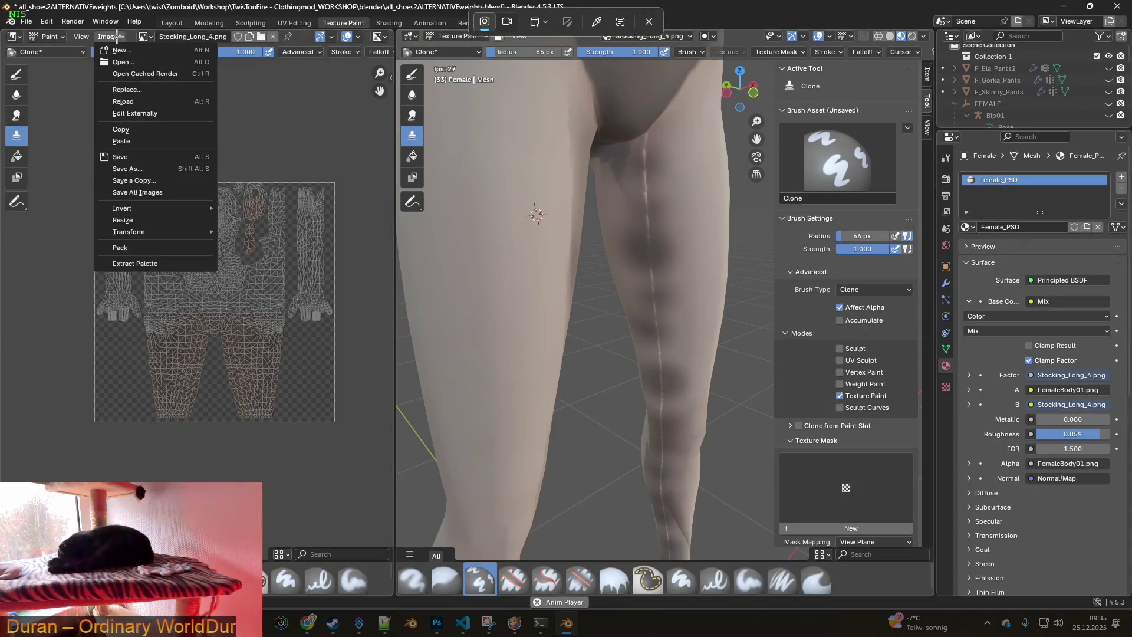
{"action": "key", "text": "alt+Tab"}
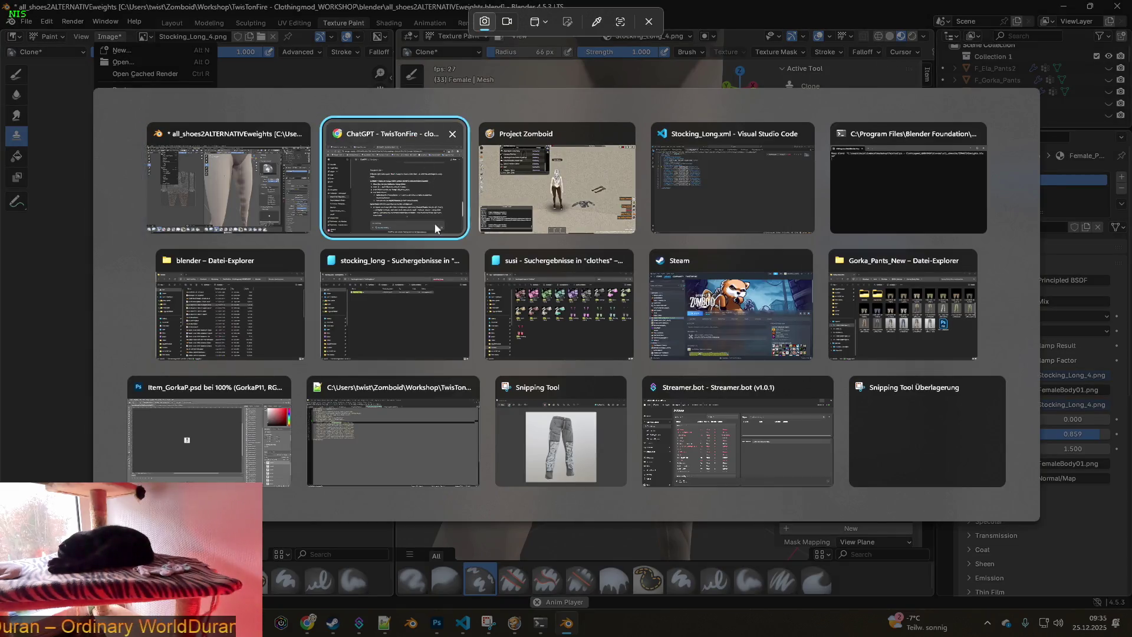
{"action": "left_click", "coordinate": [434, 223]}
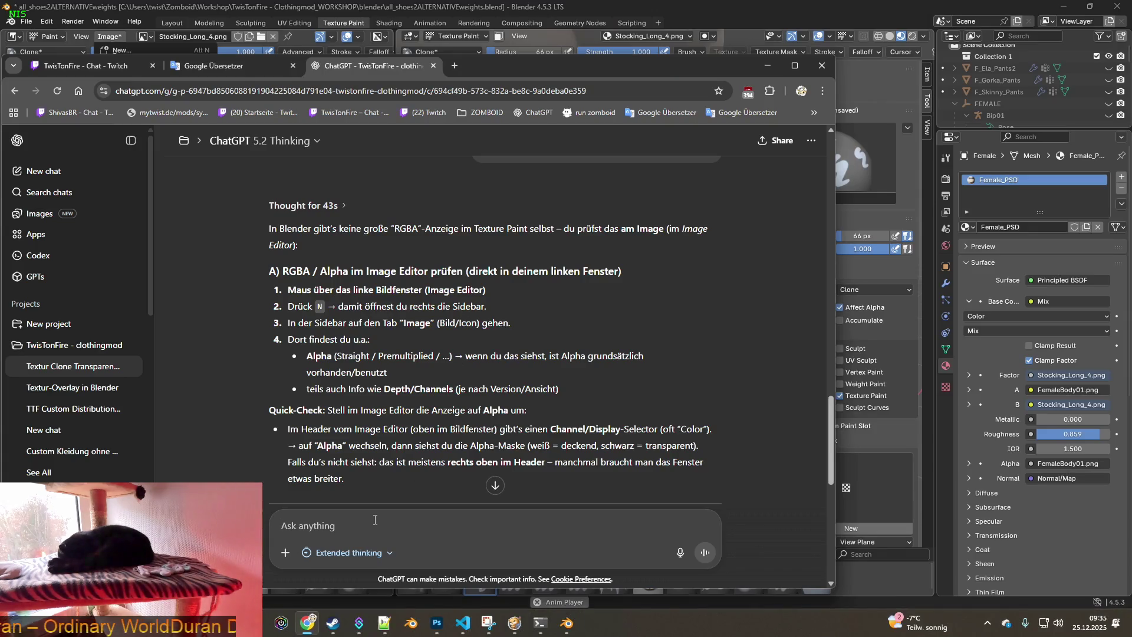
Paste the screenshot and ask how to reliably clone with transparency in Blender 4.5.3 LTS Texture Paint
{"action": "key", "text": "ctrl+v"}
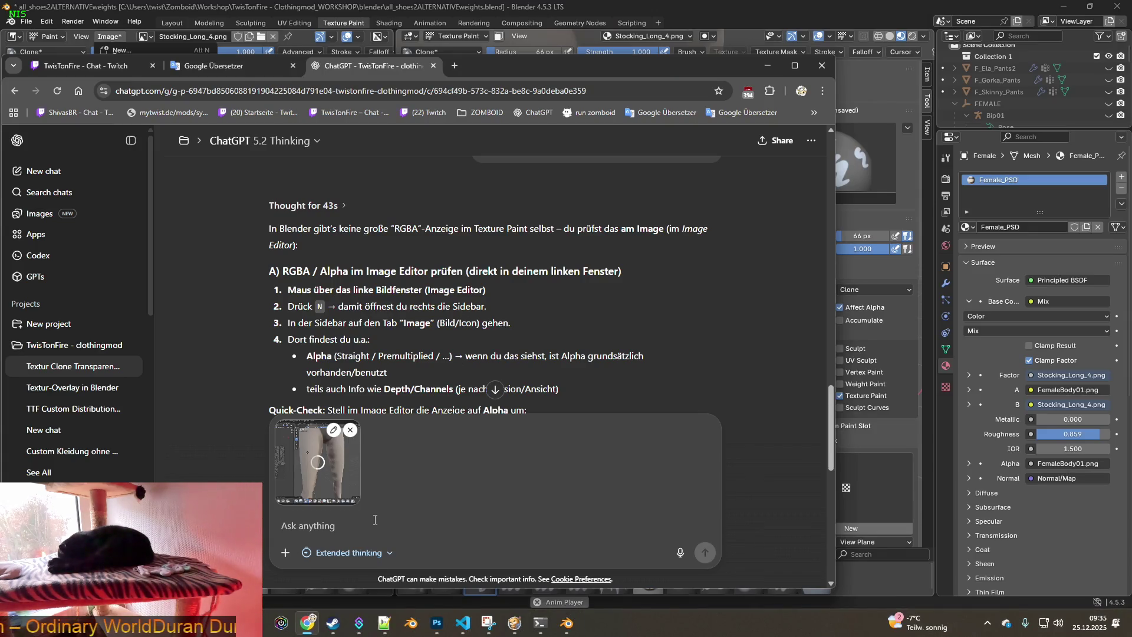
{"action": "type", "text": "leider kein RGBA oder RGB zu finden"}
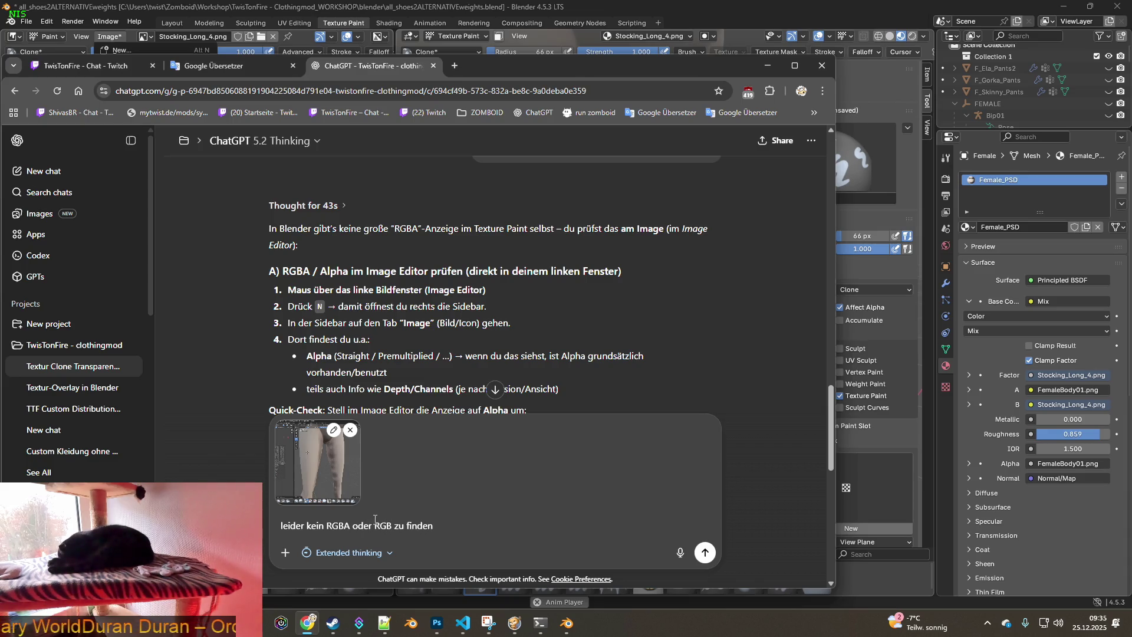
{"action": "type", "text": " kannst du "}
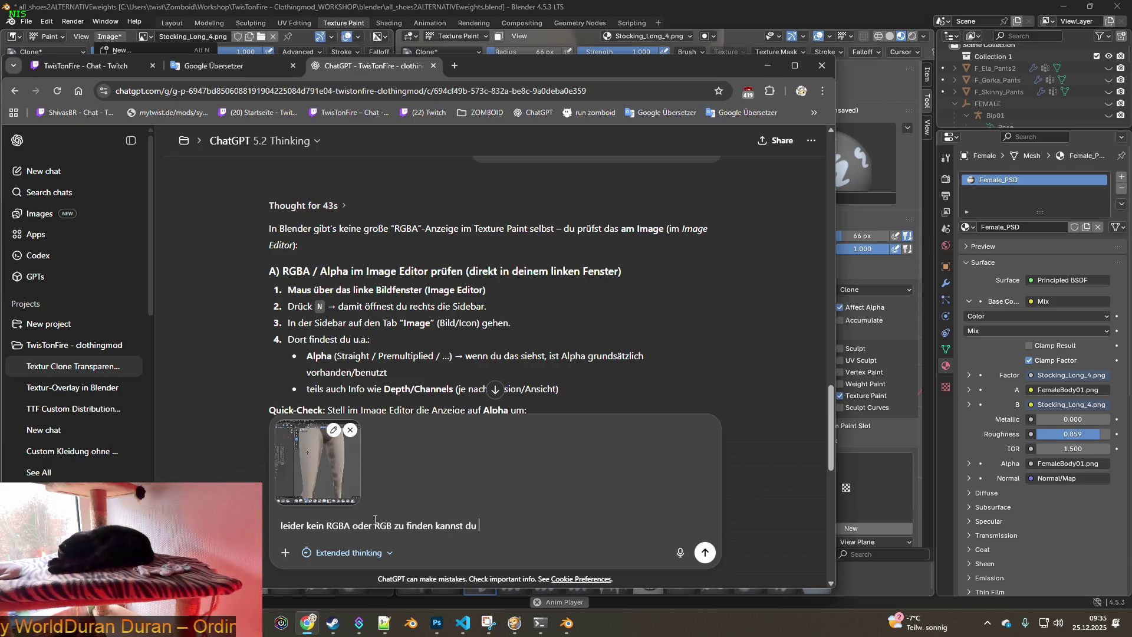
{"action": "type", "text": "wenn du "}
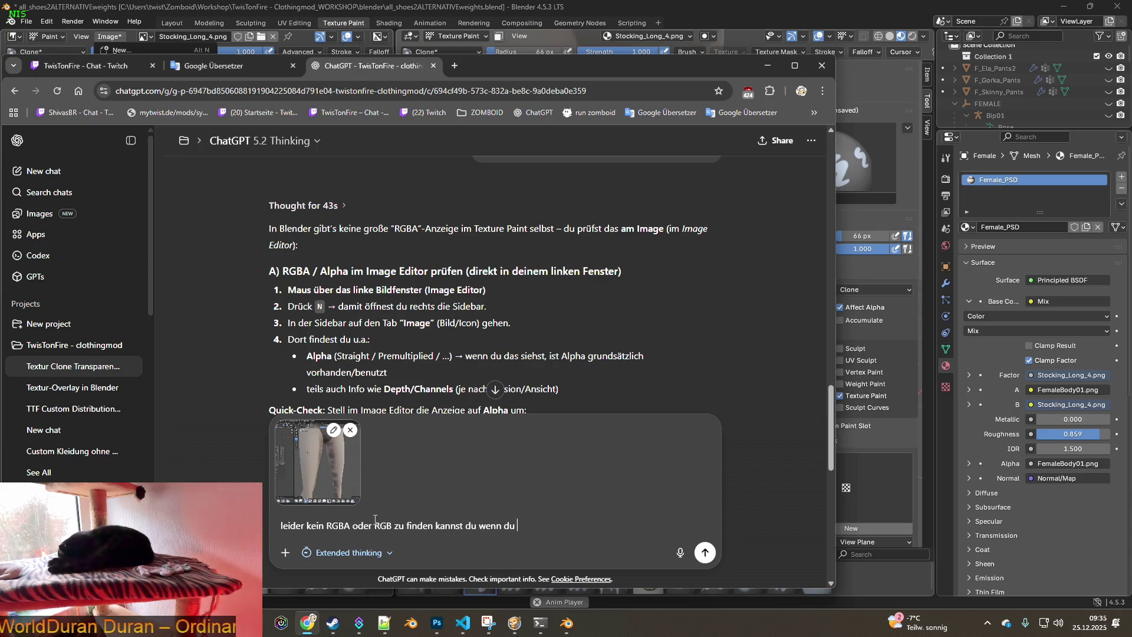
{"action": "type", "text": "dir auch nicht si"}
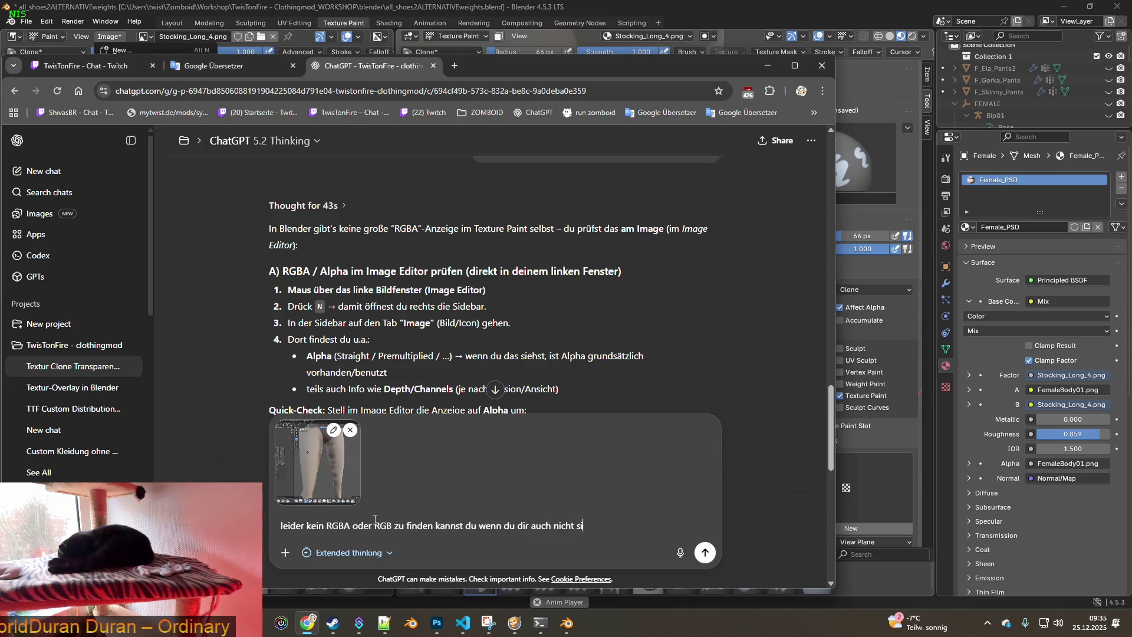
{"action": "type", "text": "cherbist für mich m"}
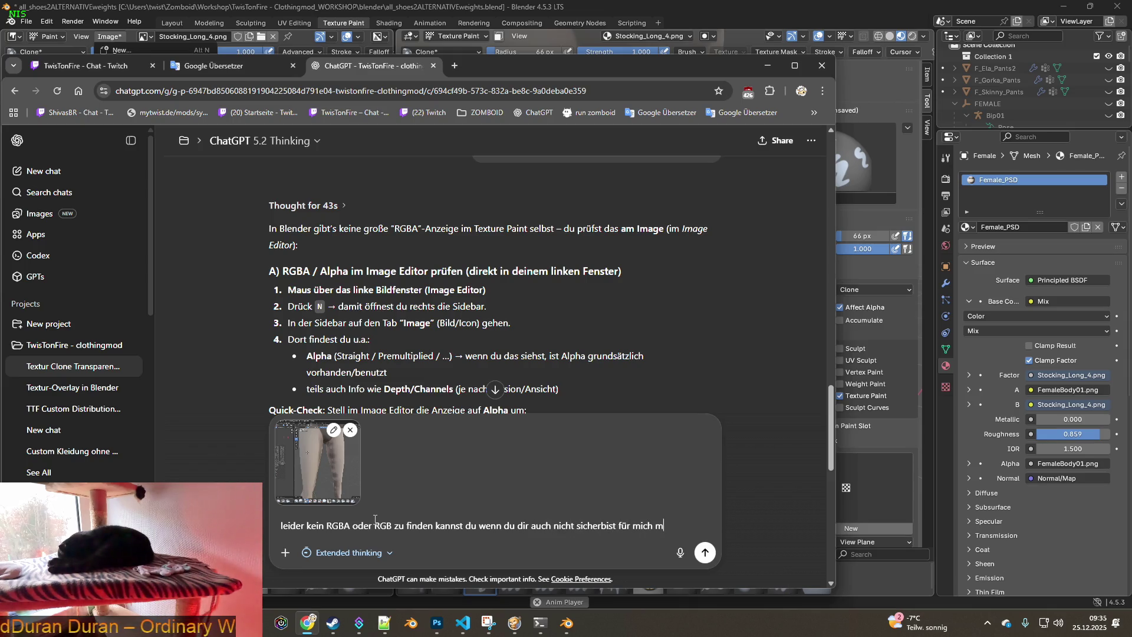
{"action": "type", "text": "al im internet schlau machen wie idch"}
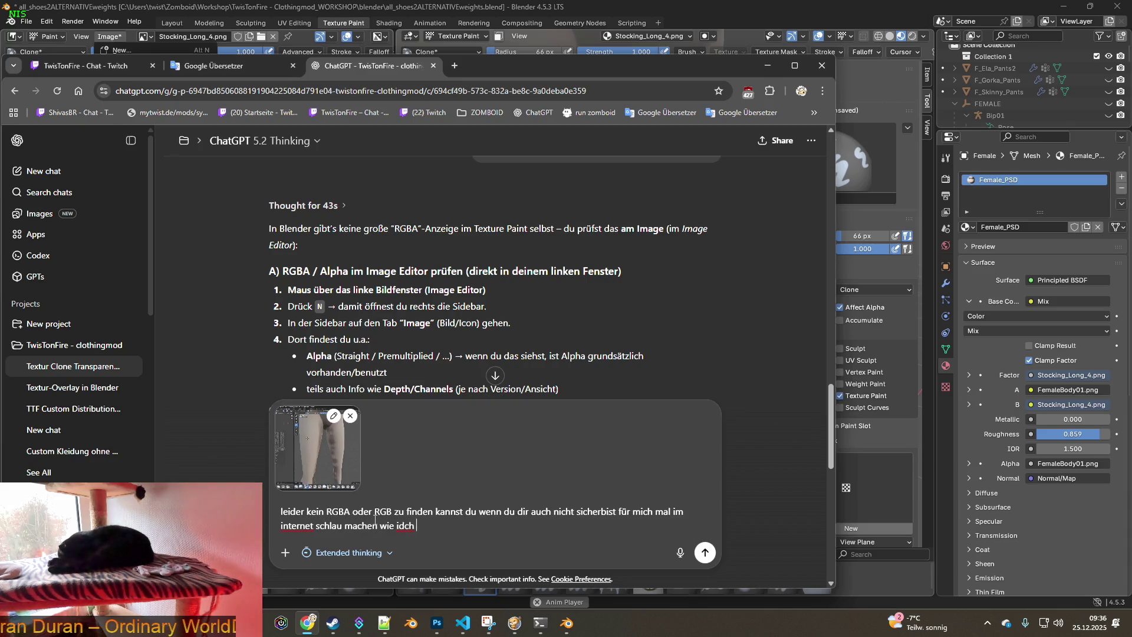
{"action": "key", "text": "BackSpace"}
{"action": "key", "text": "BackSpace"}
{"action": "type", "text": "ch in BLe"}
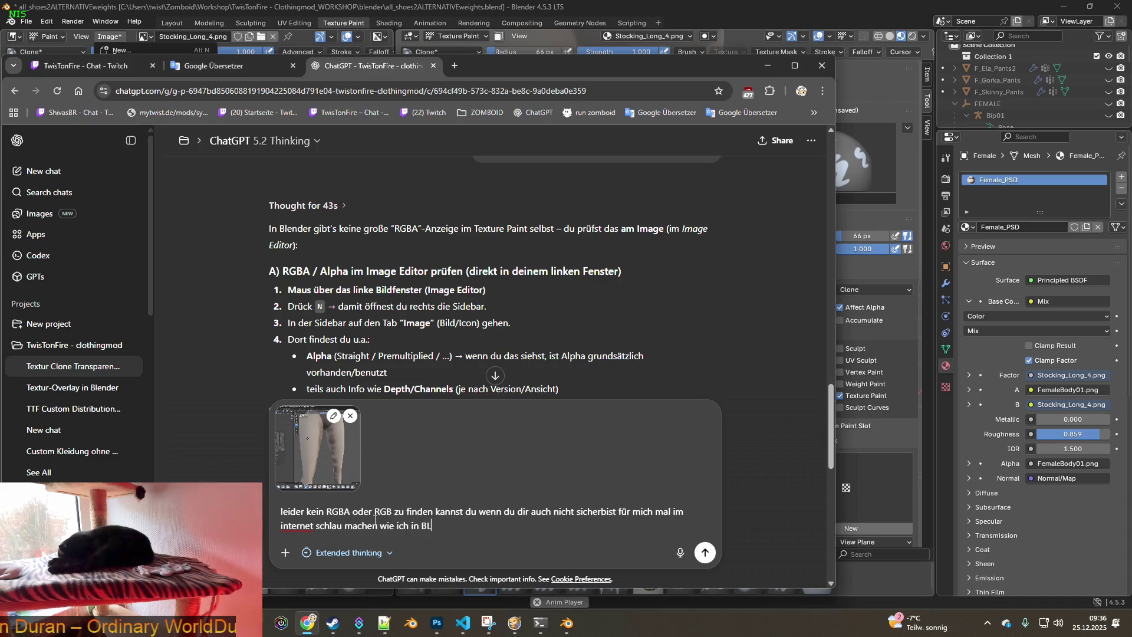
{"action": "key", "text": "BackSpace"}
{"action": "key", "text": "BackSpace"}
{"action": "type", "text": "lender "}
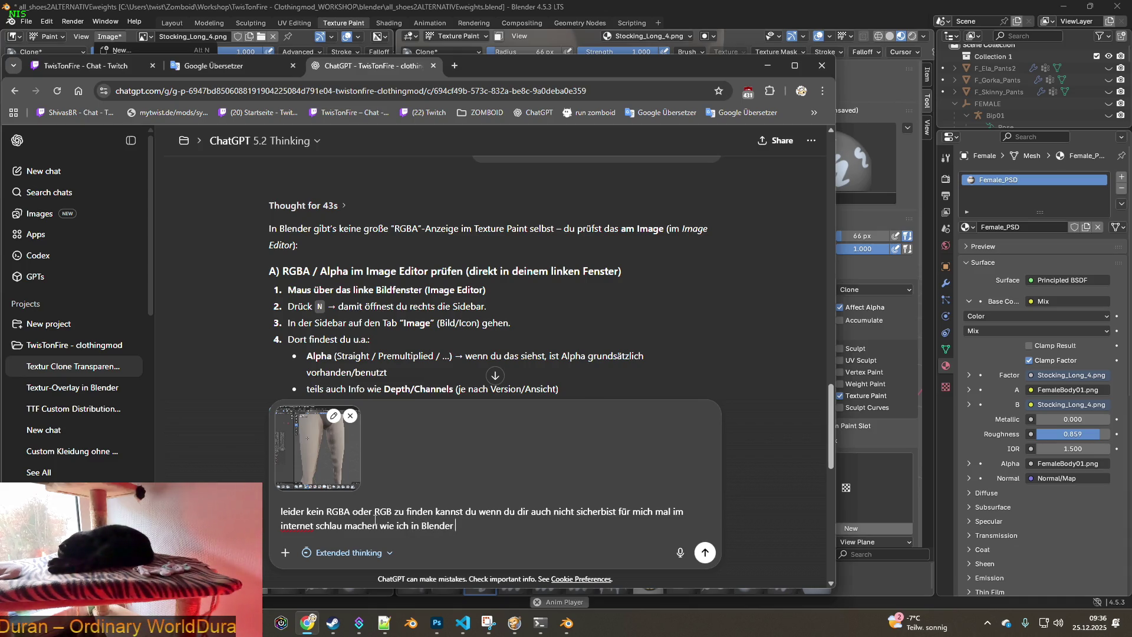
{"action": "type", "text": "4.5.3 LTS tra"}
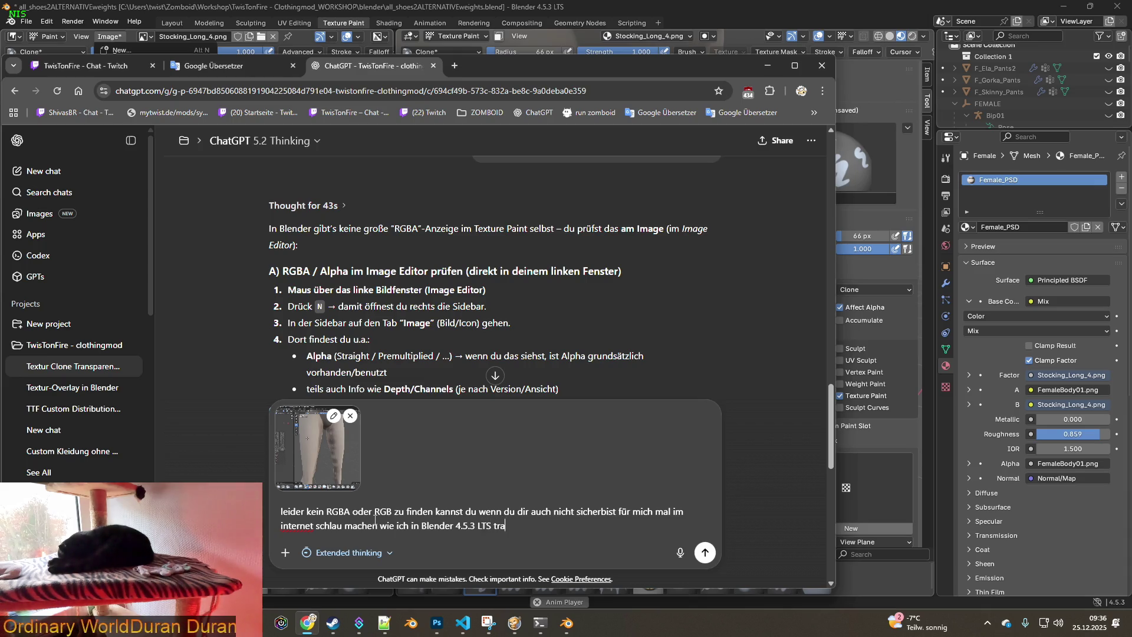
{"action": "key", "text": "BackSpace"}
{"action": "type", "text": "zuverlässig t"}
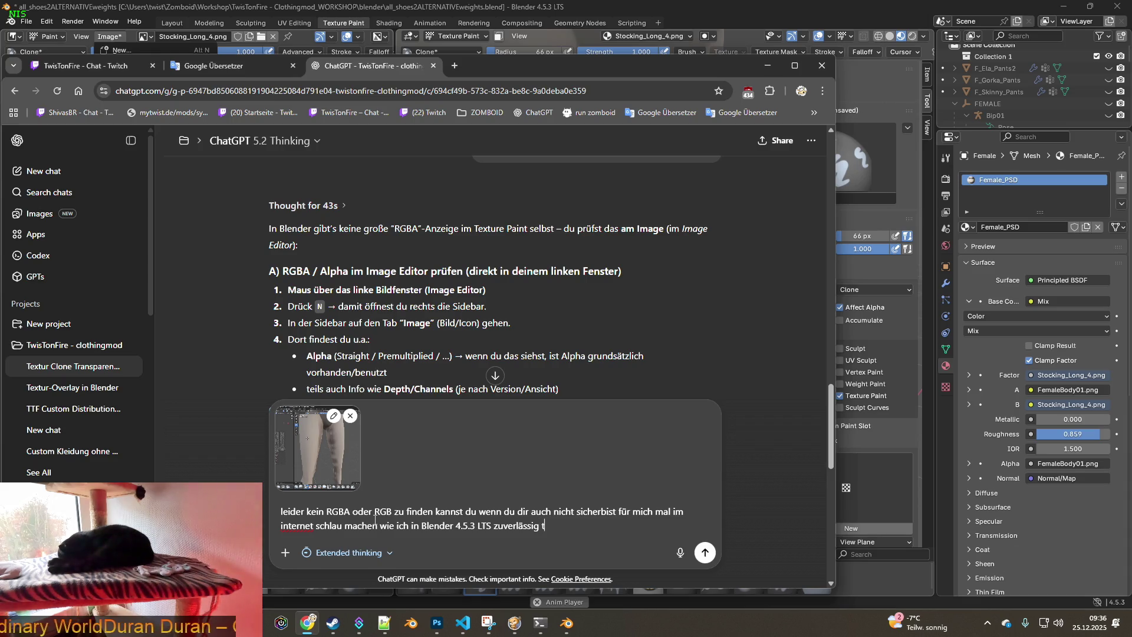
{"action": "key", "text": "BackSpace"}
{"action": "type", "text": "mit te"}
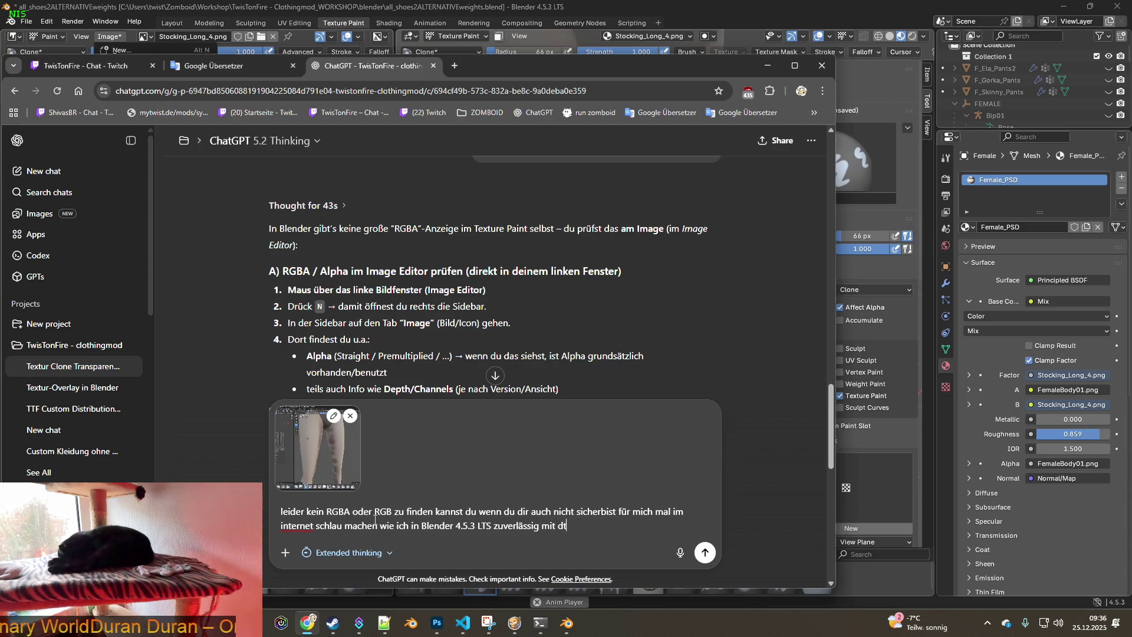
{"action": "type", "text": "xture pain"}
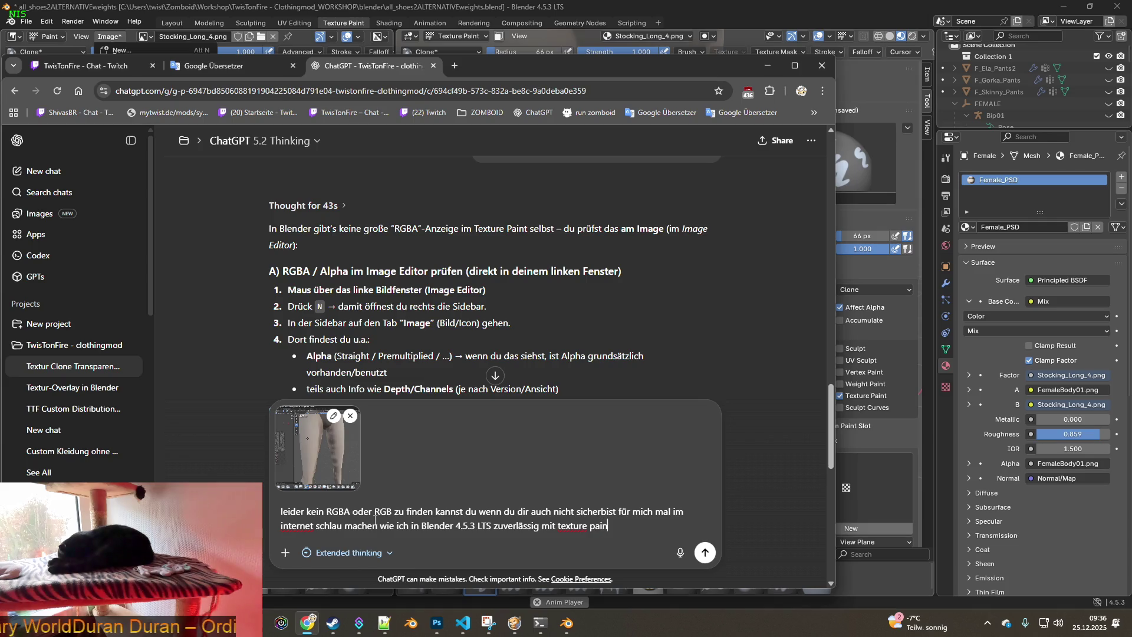
{"action": "type", "text": "t tran"}
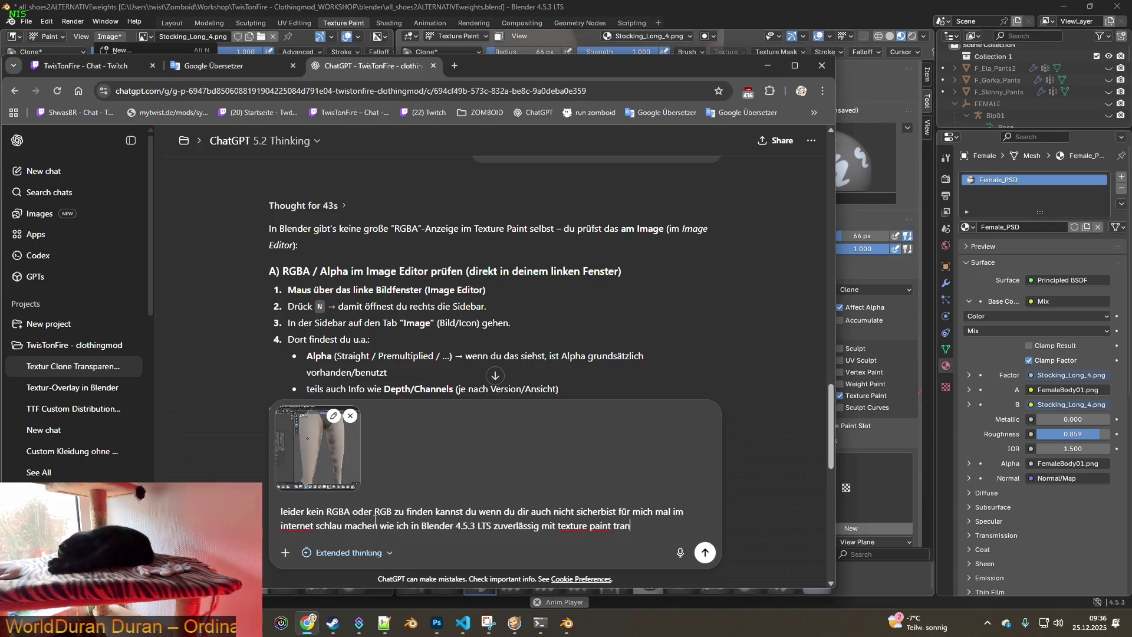
{"action": "type", "text": "sparenz mi"}
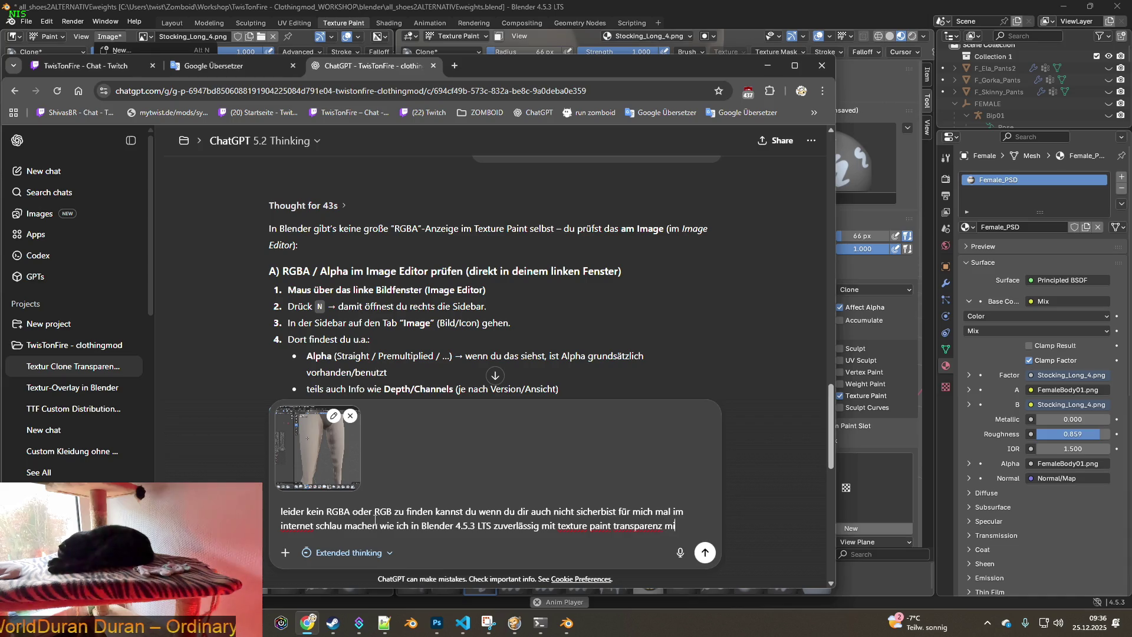
{"action": "type", "text": "t clonen"}
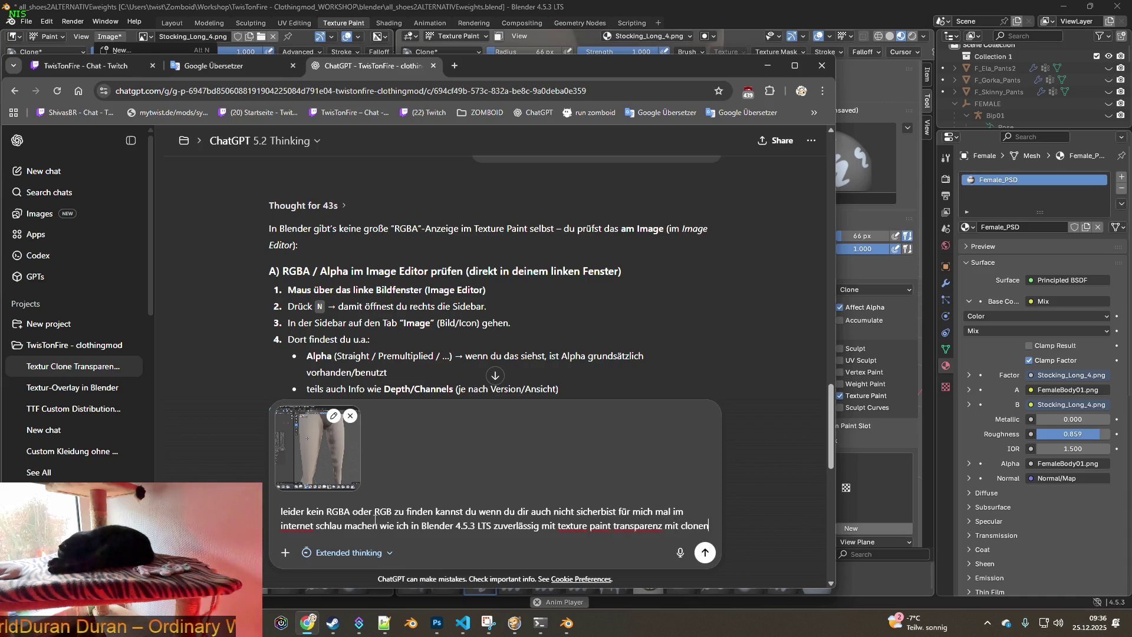
{"action": "type", "text": " kann mi"}
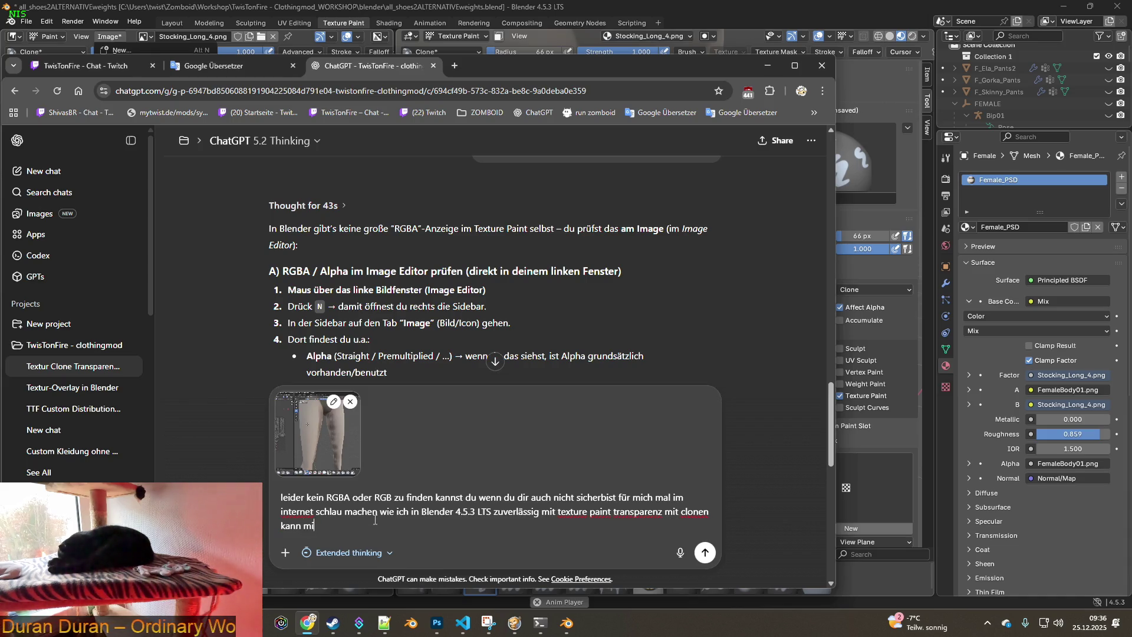
{"action": "type", "text": "t dem clone w"}
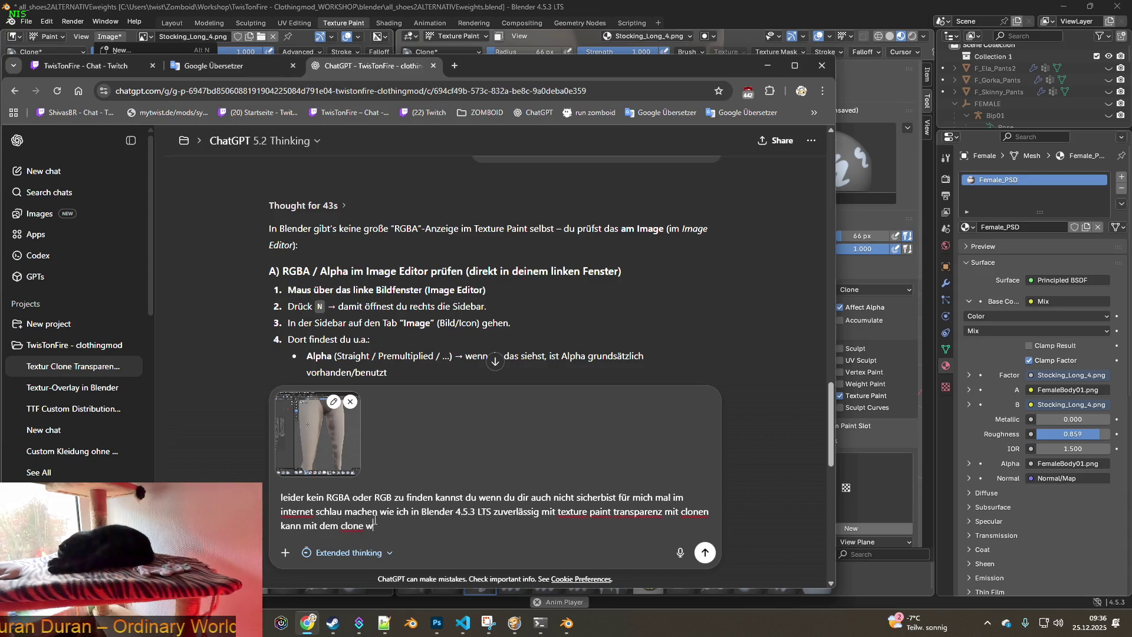
{"action": "type", "text": "erkzeug ?"}
{"action": "key", "text": "Return"}
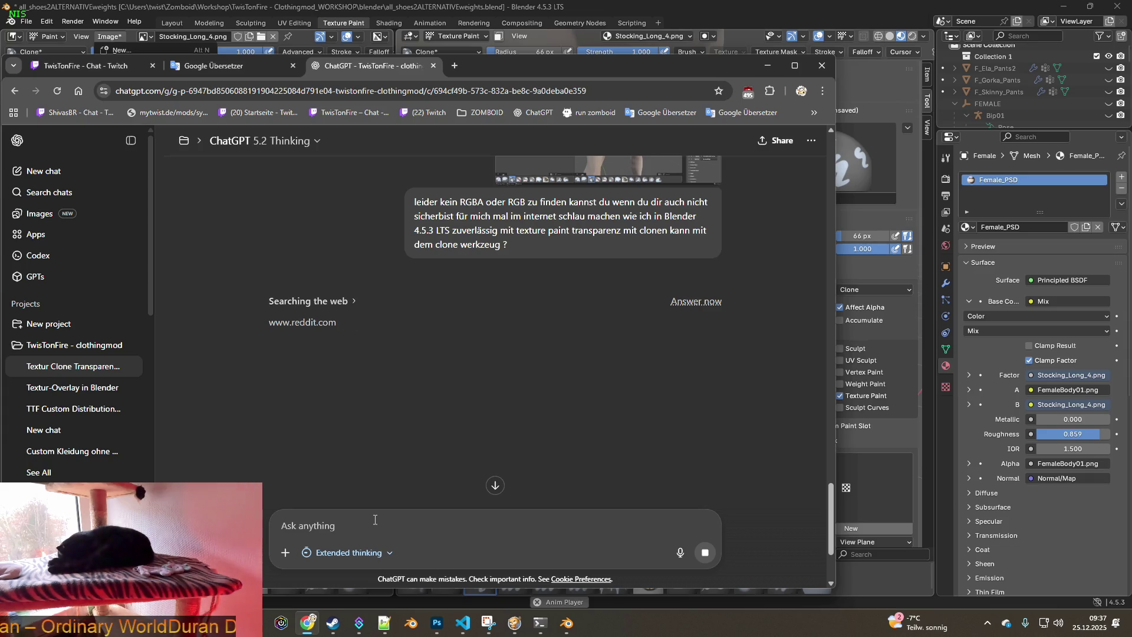
Bring Blender back in front of the ChatGPT chat once the web search finishes
{"action": "left_click", "coordinate": [732, 18]}
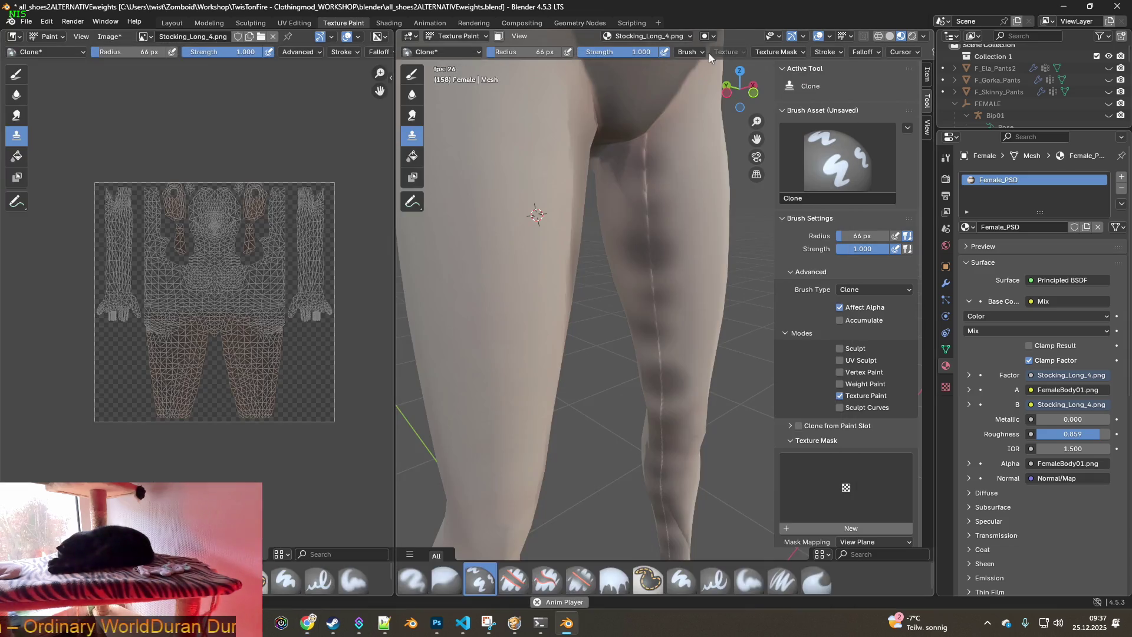
{"action": "mouse_move", "coordinate": [566, 235]}
{"action": "middle_mouse_down"}
{"action": "mouse_move", "coordinate": [576, 260]}
{"action": "mouse_move", "coordinate": [611, 270]}
{"action": "mouse_move", "coordinate": [570, 264]}
{"action": "middle_mouse_up"}
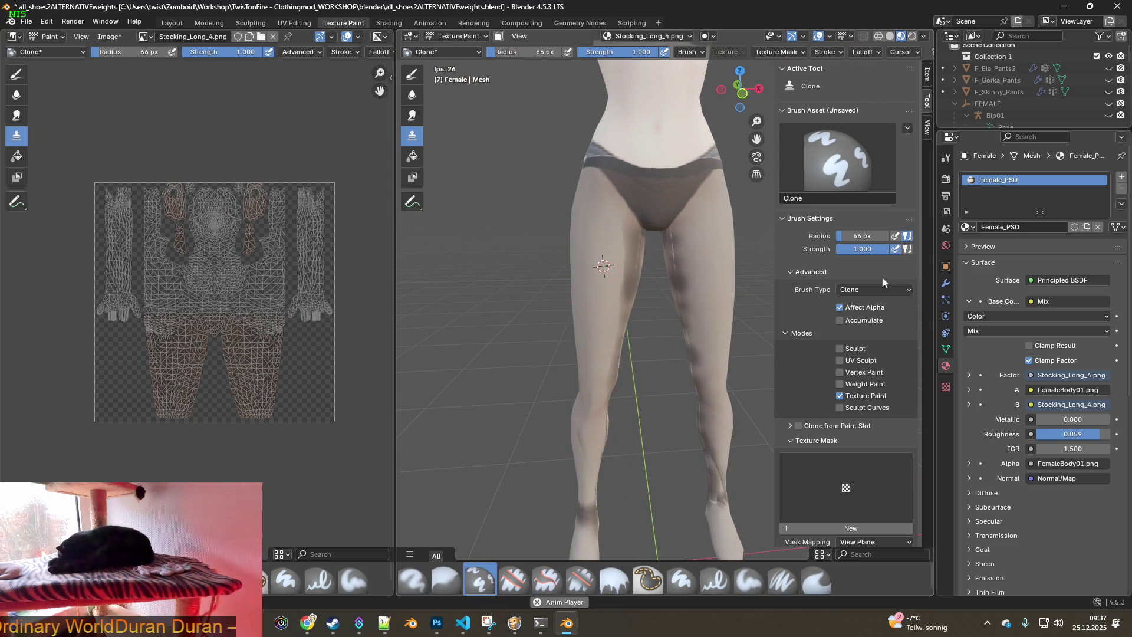
{"action": "scroll", "coordinate": [1088, 104], "scroll_direction": "down", "scroll_amount": 5}
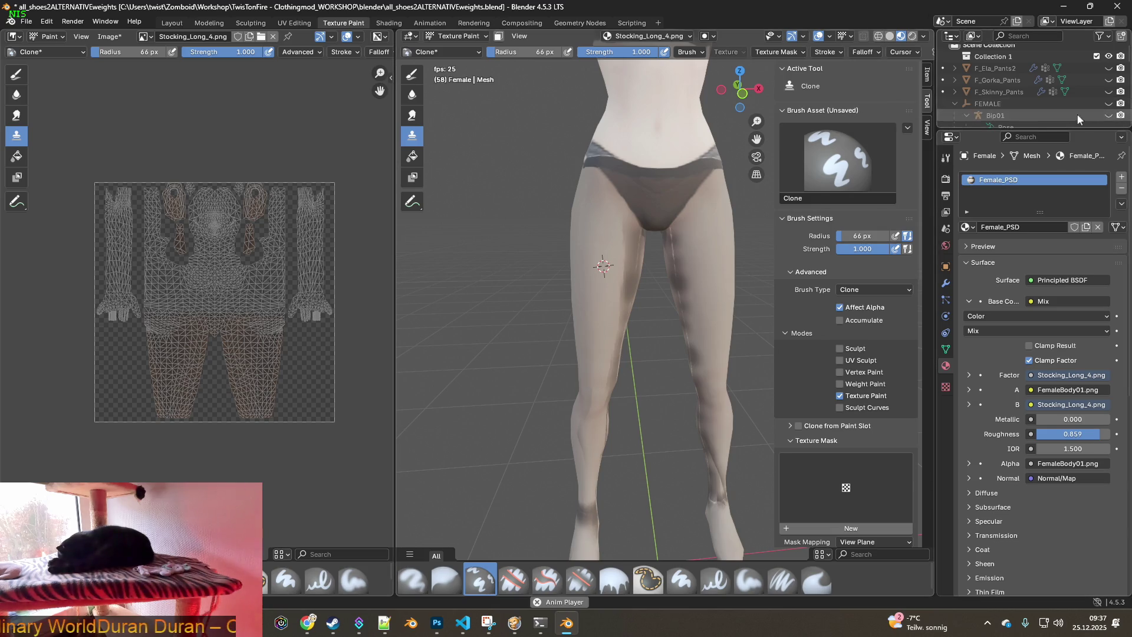
{"action": "scroll", "coordinate": [1096, 108], "scroll_direction": "down", "scroll_amount": 4}
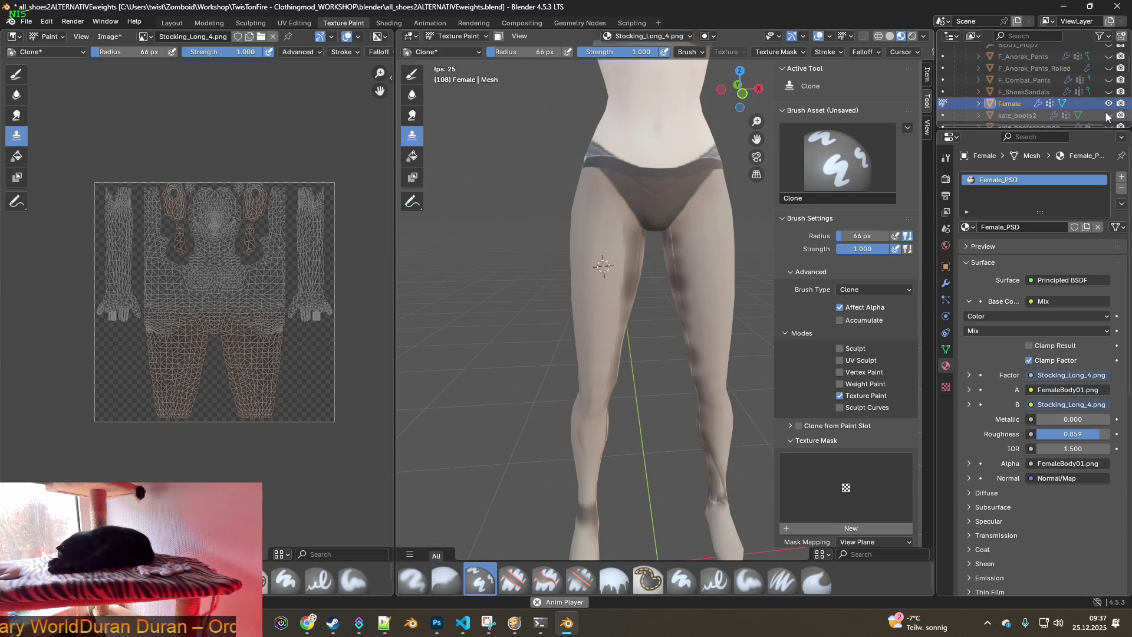
{"action": "left_click", "coordinate": [1110, 104]}
{"action": "left_click", "coordinate": [1109, 105]}
{"action": "left_click", "coordinate": [1110, 105]}
{"action": "left_click", "coordinate": [1109, 105]}
{"action": "left_click", "coordinate": [1110, 104]}
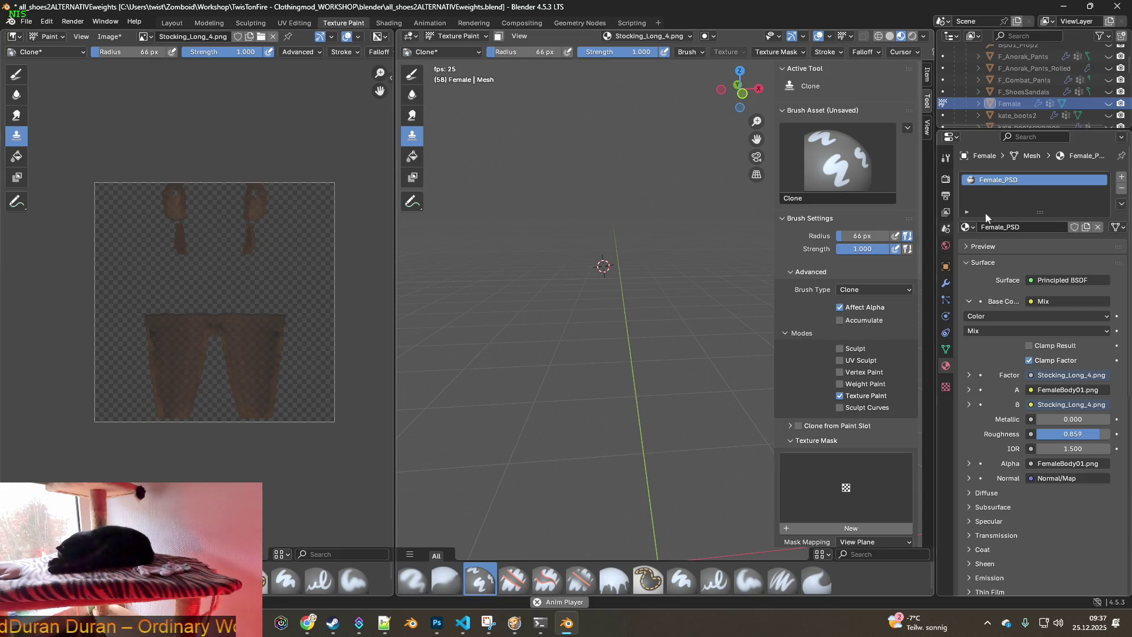
{"action": "left_click", "coordinate": [1110, 104]}
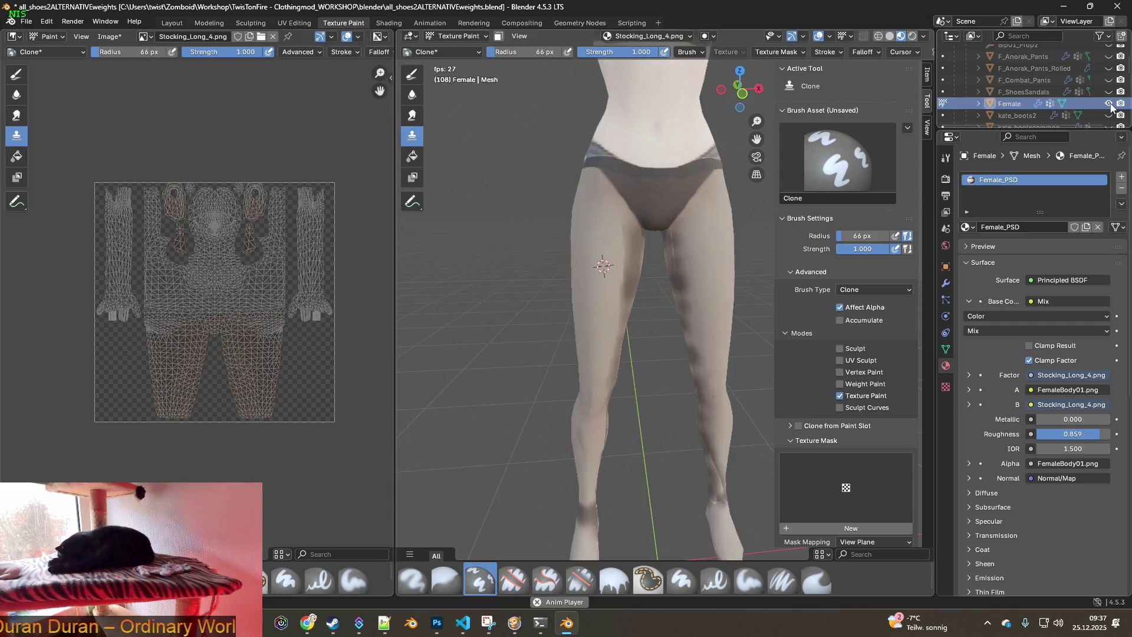
{"action": "left_click", "coordinate": [1110, 104]}
{"action": "left_click", "coordinate": [1110, 105]}
{"action": "left_click", "coordinate": [1110, 105]}
{"action": "left_click", "coordinate": [1110, 104]}
{"action": "left_click", "coordinate": [1110, 104]}
{"action": "left_click", "coordinate": [1110, 105]}
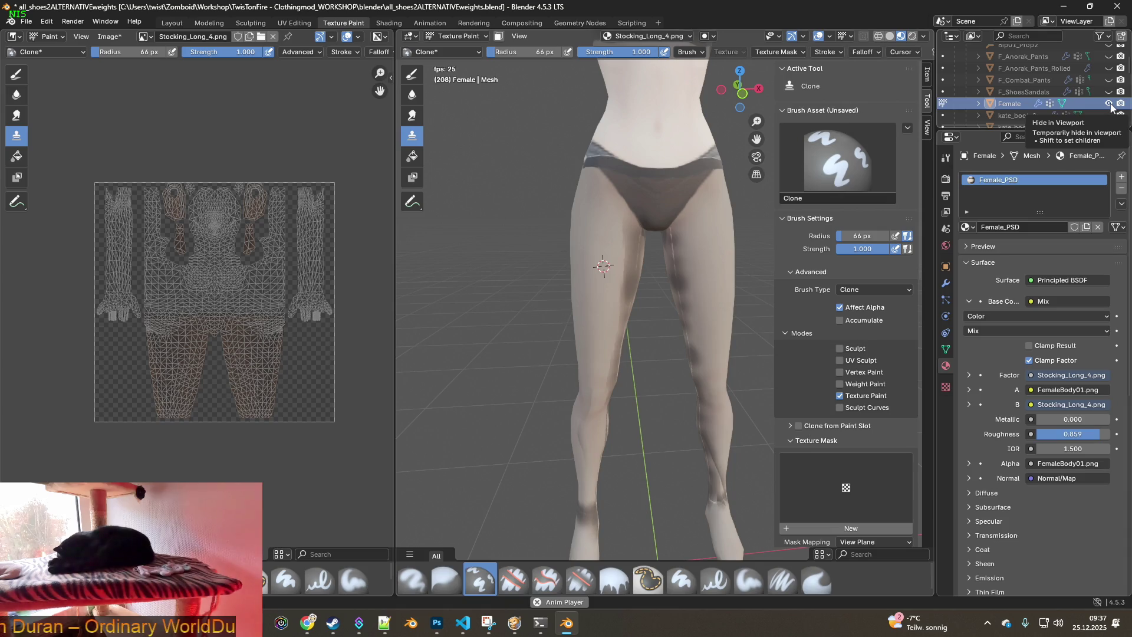
{"action": "left_click", "coordinate": [1110, 105]}
{"action": "left_click", "coordinate": [1110, 104]}
{"action": "left_click", "coordinate": [1110, 104]}
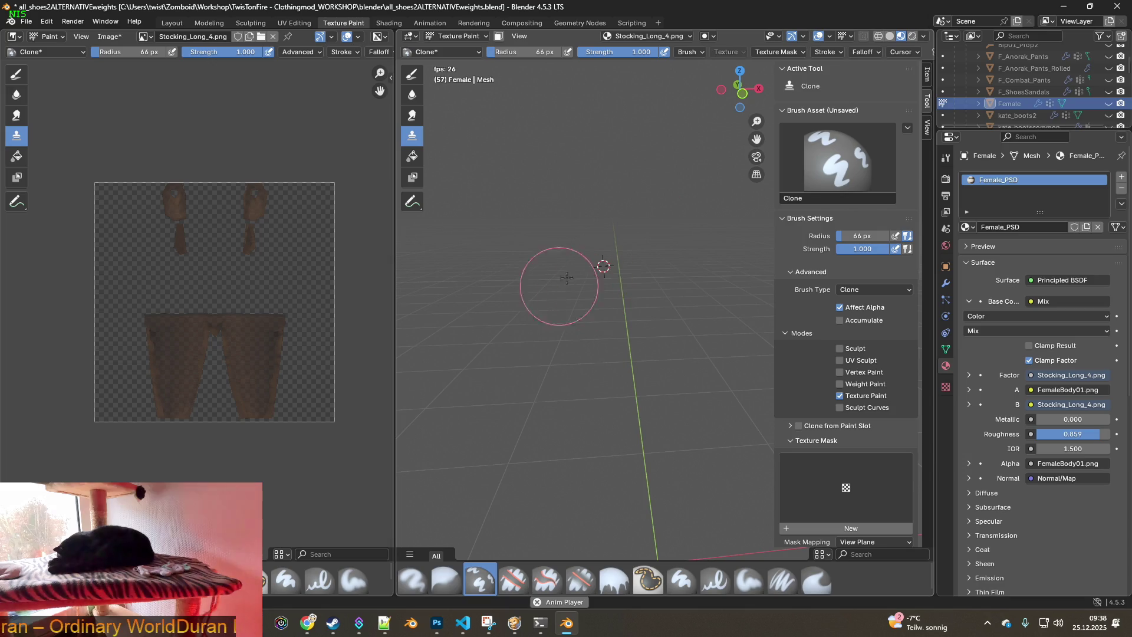
{"action": "left_click", "coordinate": [1110, 105]}
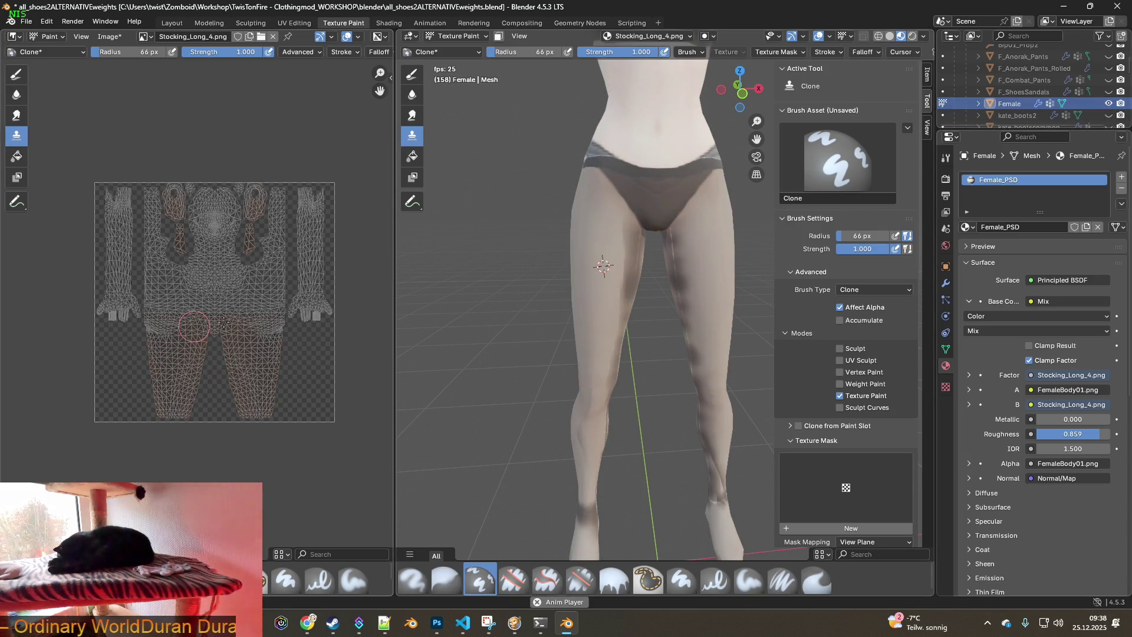
{"action": "left_click", "coordinate": [1110, 105]}
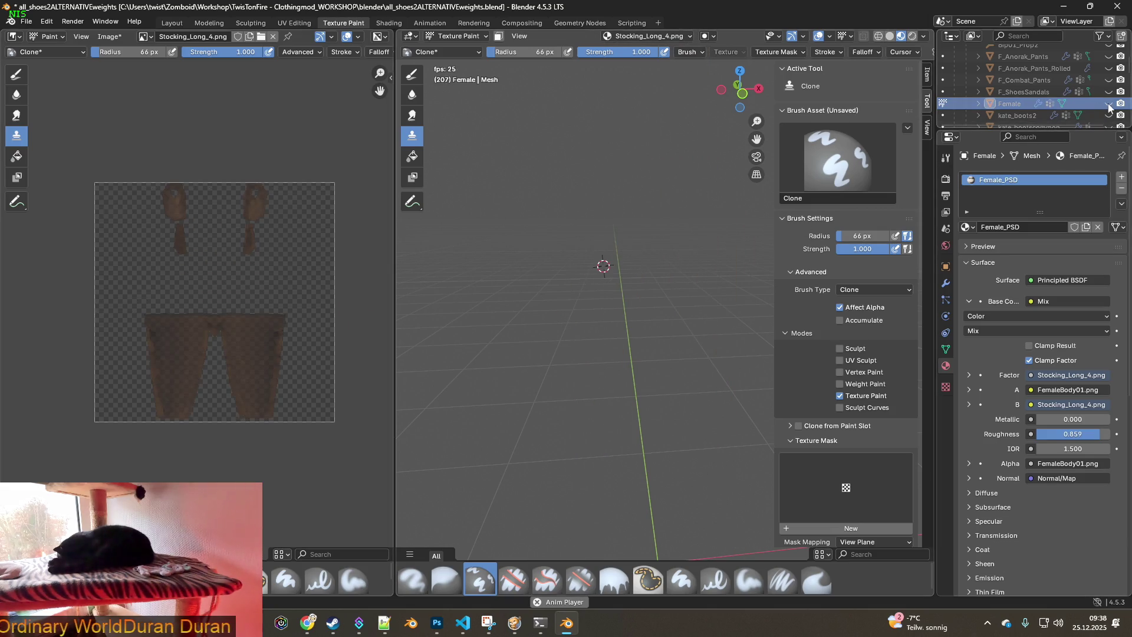
{"action": "left_click", "coordinate": [1110, 105]}
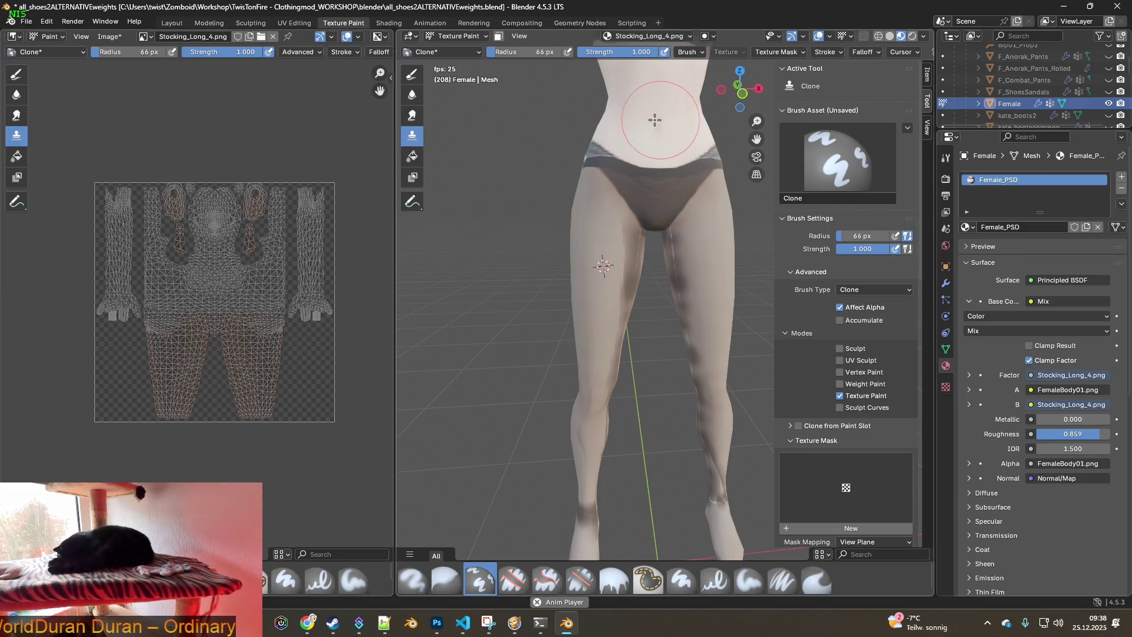
{"action": "middle_click_drag", "start_coordinate": [656, 133], "coordinate": [559, 177]}
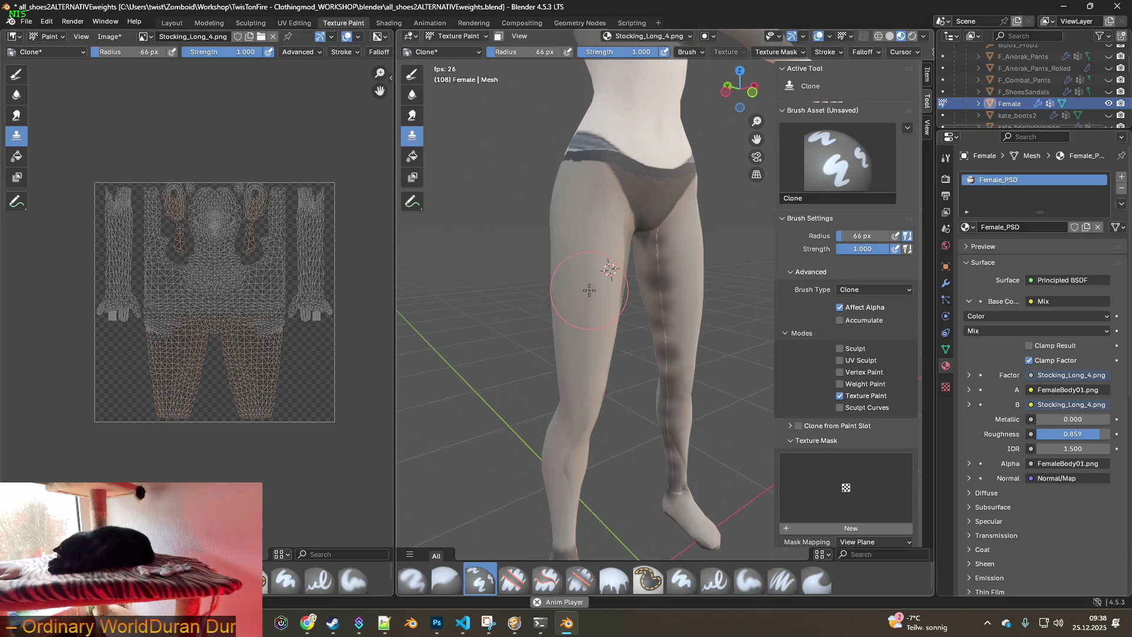
{"action": "key", "text": "alt+Tab"}
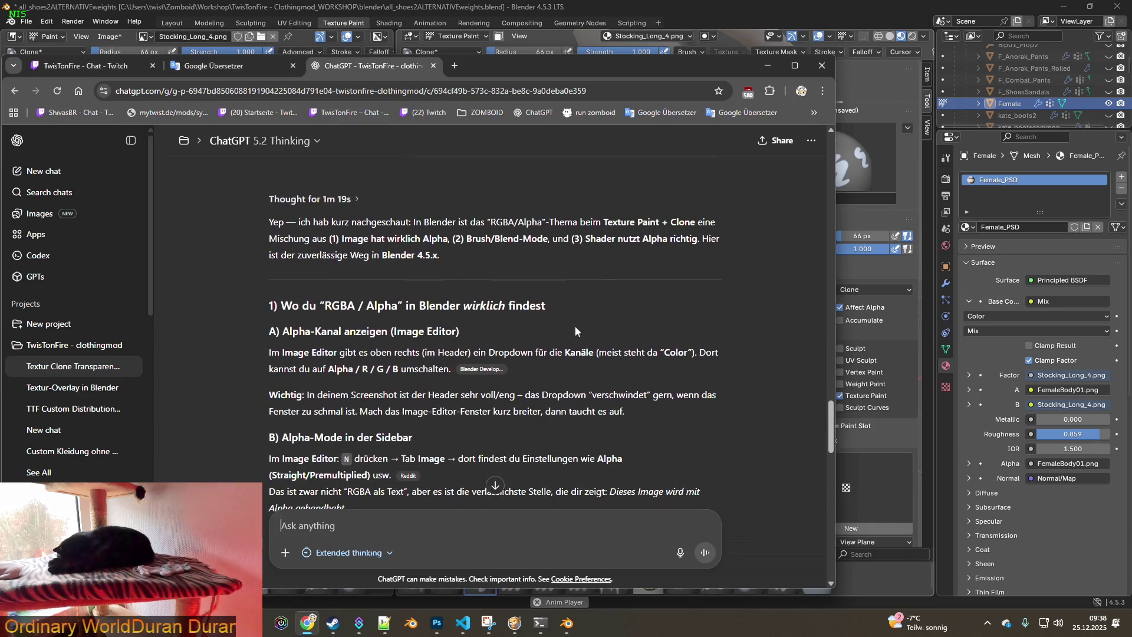
{"action": "scroll", "coordinate": [576, 331], "scroll_direction": "down", "scroll_amount": 1}
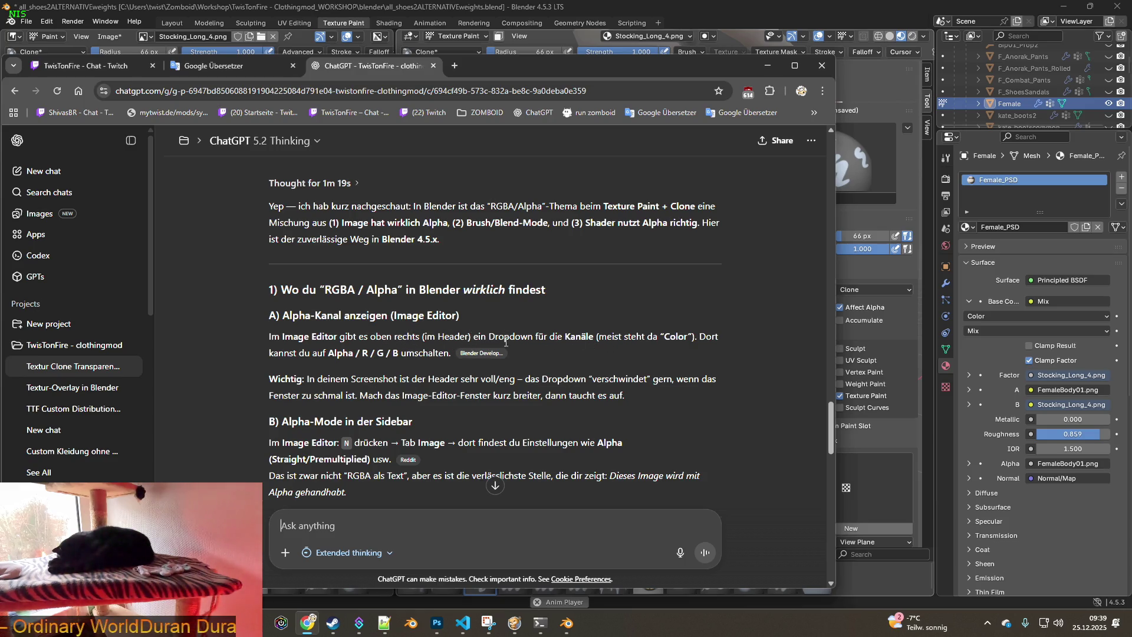
{"action": "mouse_move", "coordinate": [688, 61]}
{"action": "left_mouse_down"}
{"action": "mouse_move", "coordinate": [644, 110]}
{"action": "mouse_move", "coordinate": [637, 139]}
{"action": "left_mouse_up"}
{"action": "left_click", "coordinate": [713, 36]}
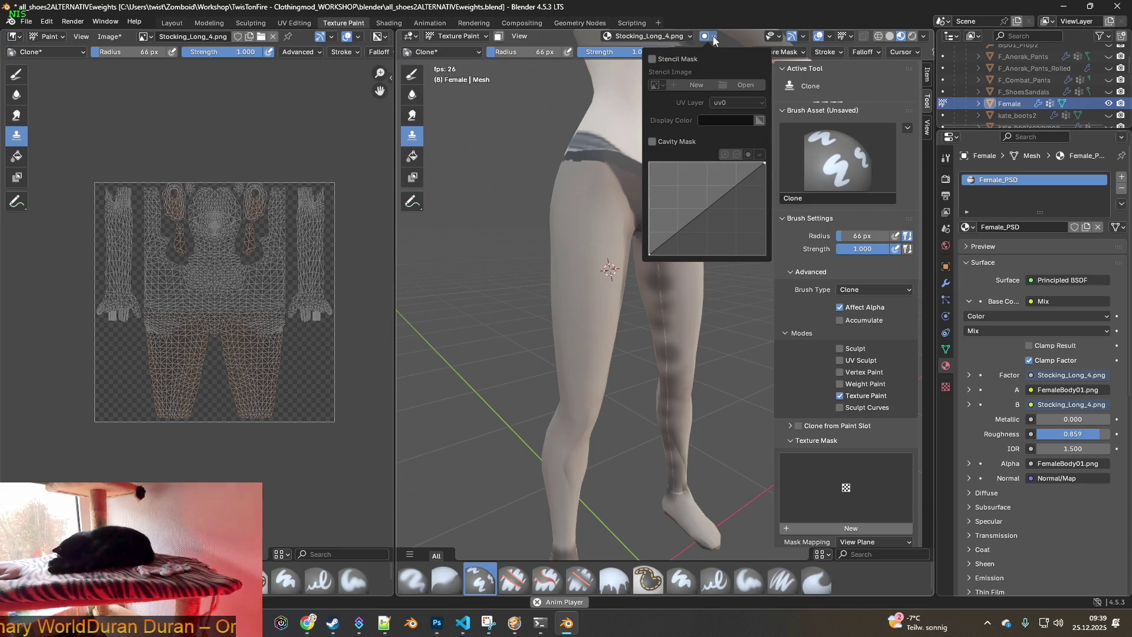
Switch the main area briefly to an Image Editor, then make the empty area a 3D Viewport of the legs
{"action": "left_click", "coordinate": [415, 37]}
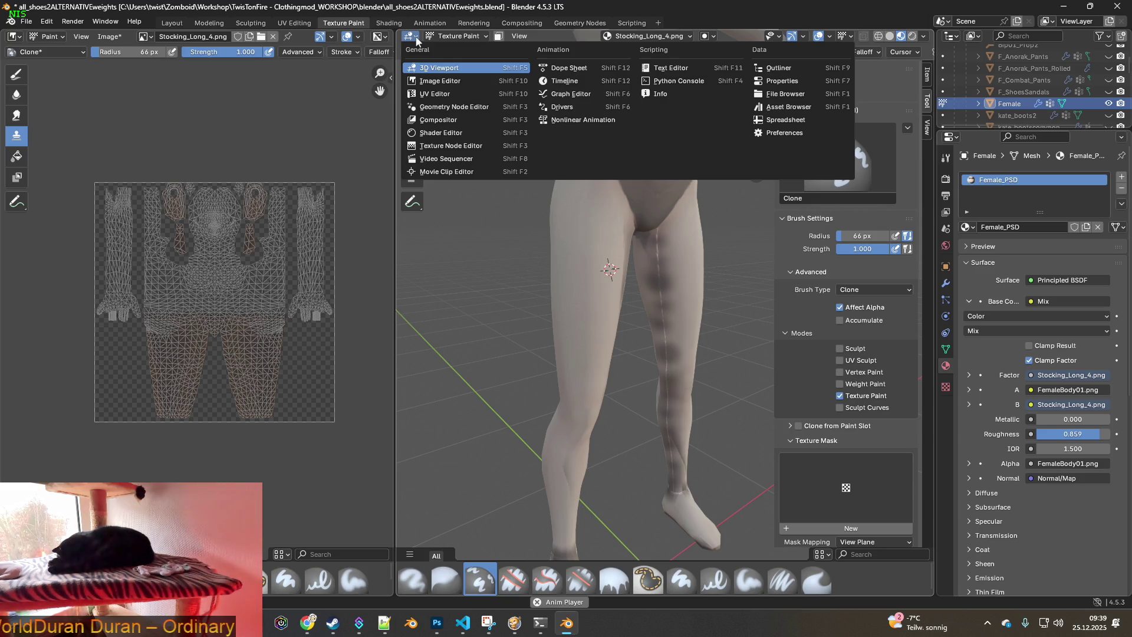
{"action": "left_click", "coordinate": [441, 81]}
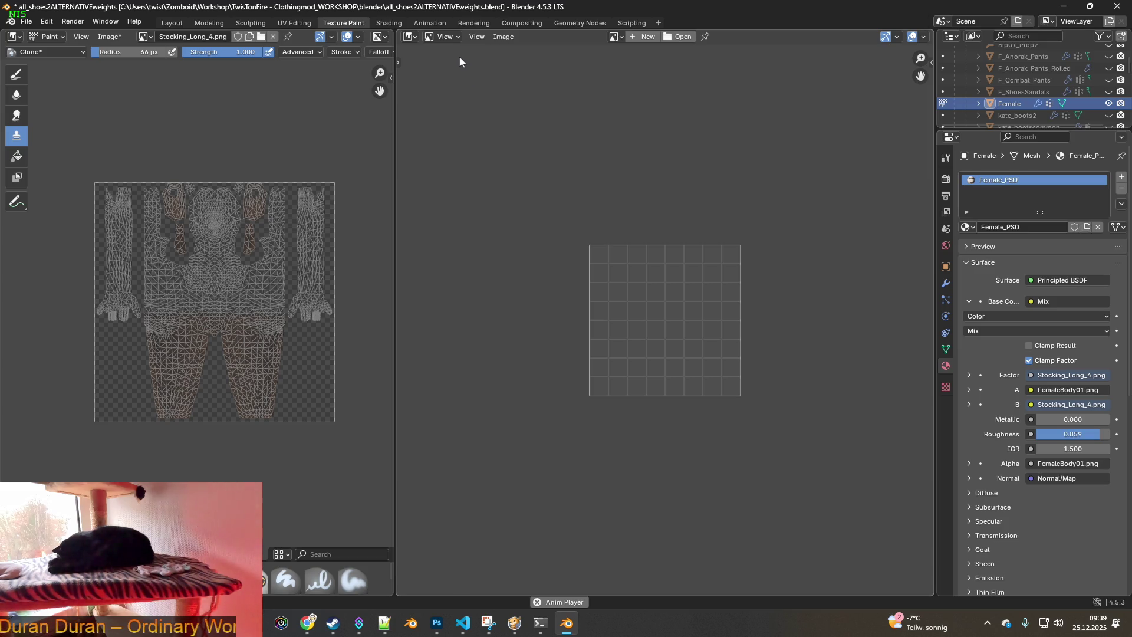
{"action": "left_click", "coordinate": [411, 37]}
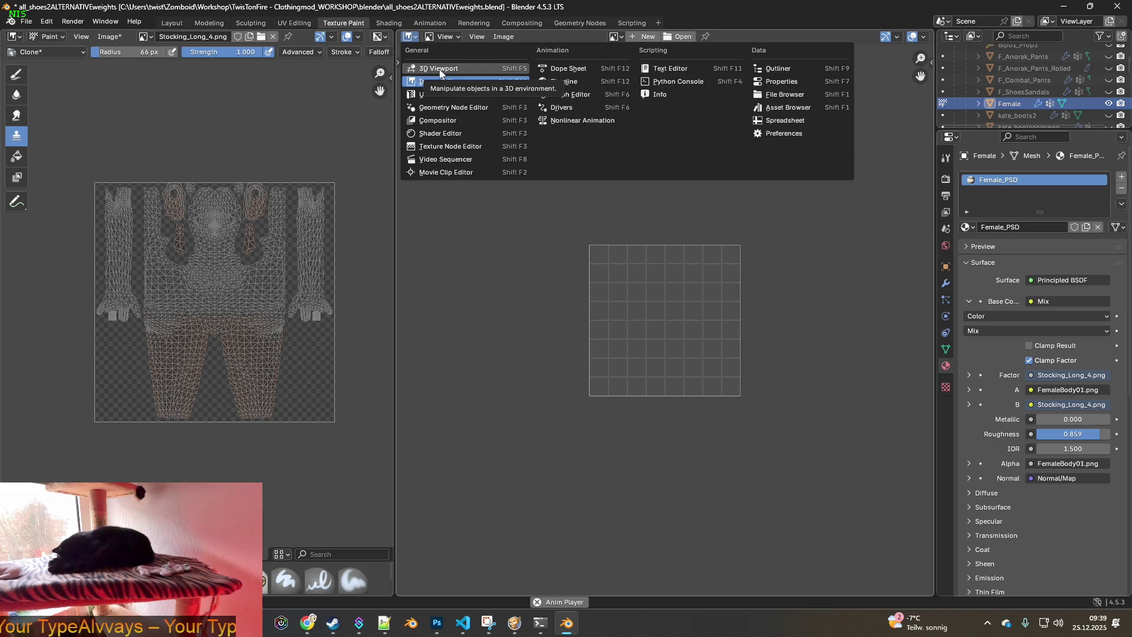
{"action": "left_click", "coordinate": [440, 72]}
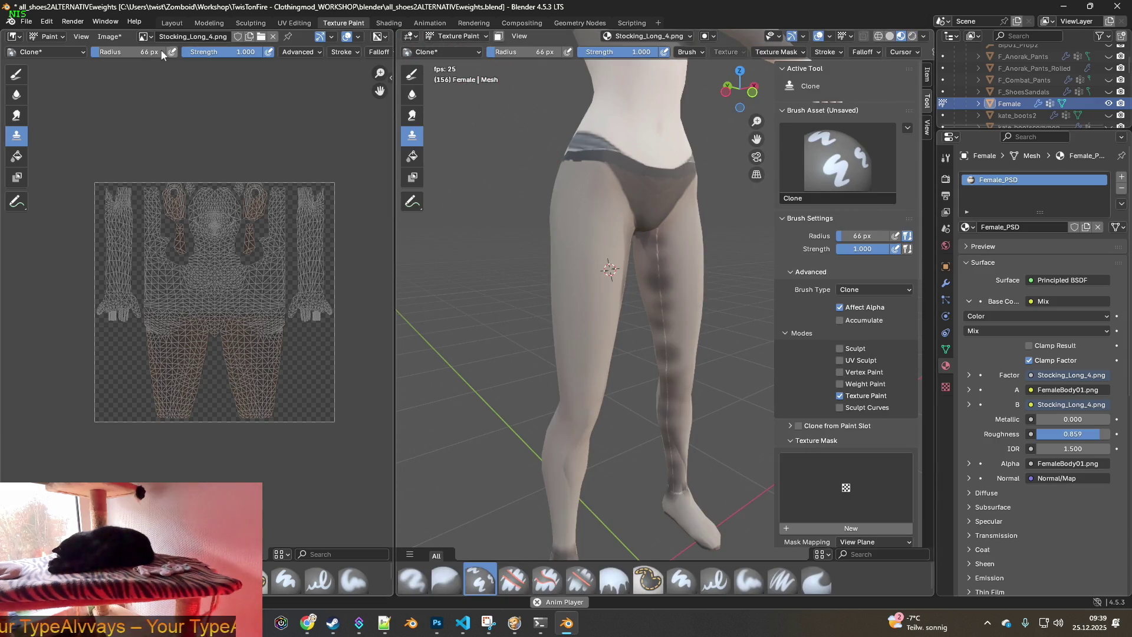
Show the UV editor's Sidebar with its Clone brush settings, clone image Alpha at 0.500
{"action": "left_click", "coordinate": [14, 37]}
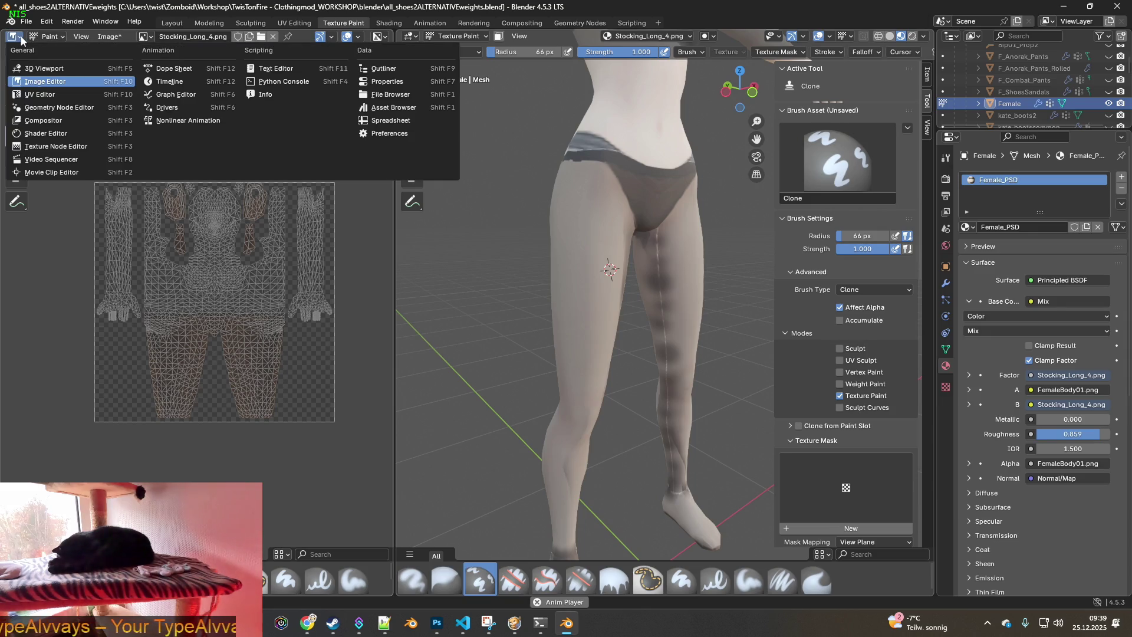
{"action": "left_click", "coordinate": [52, 37]}
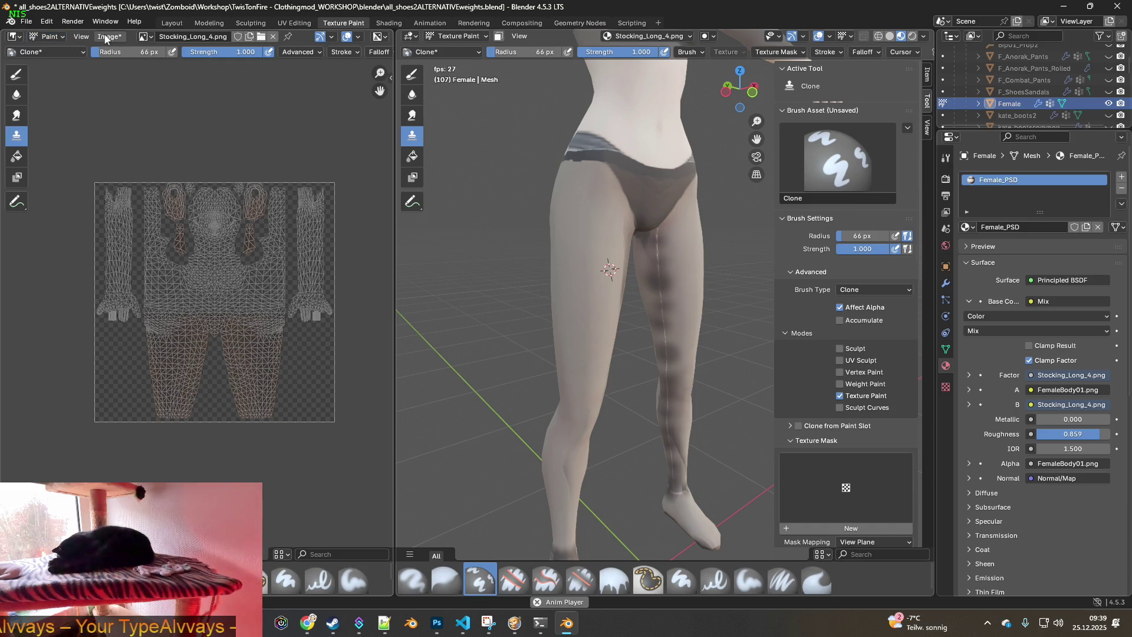
{"action": "left_click", "coordinate": [81, 36]}
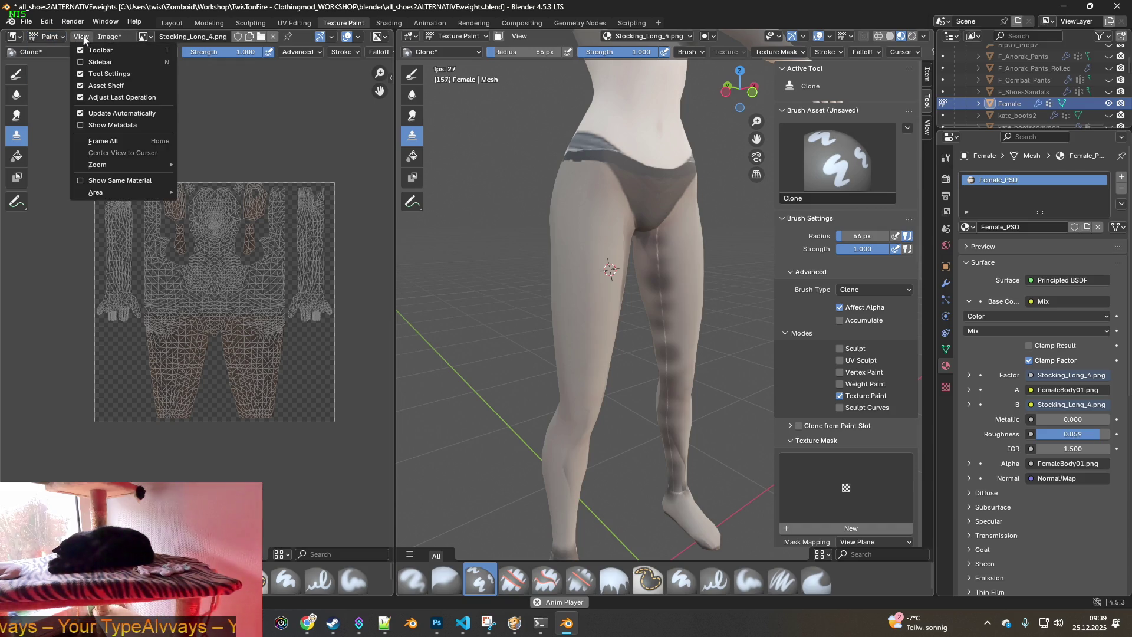
{"action": "left_click", "coordinate": [80, 62]}
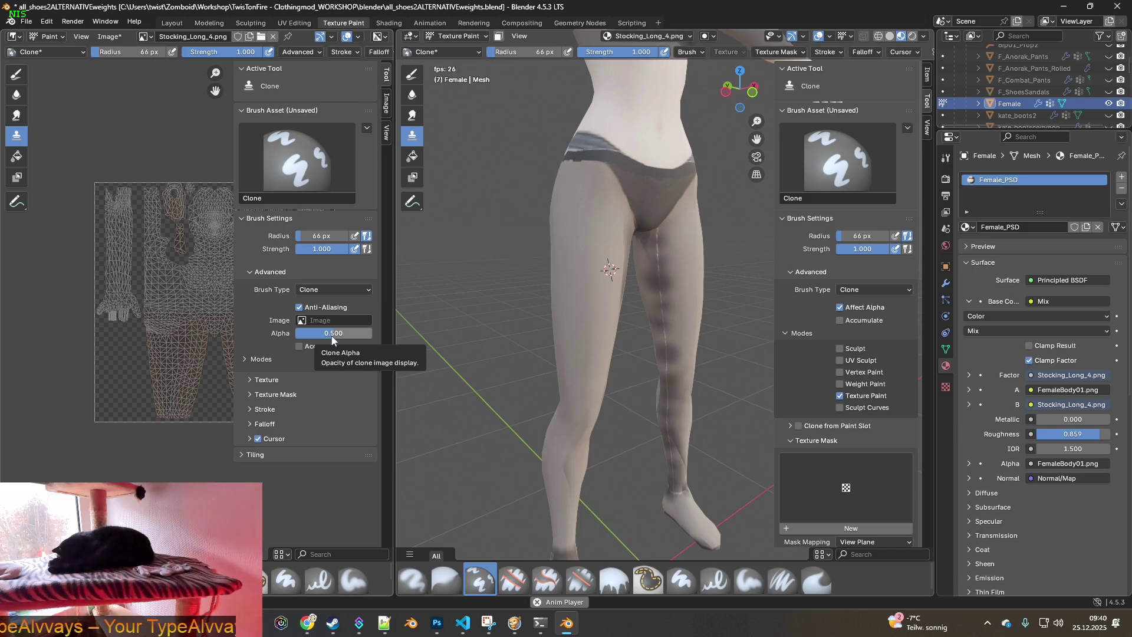
Set clone Alpha to 1.000, use Stocking_Long_4.png as clone image, and place the source on the thigh
{"action": "left_click_drag", "start_coordinate": [332, 337], "coordinate": [372, 337]}
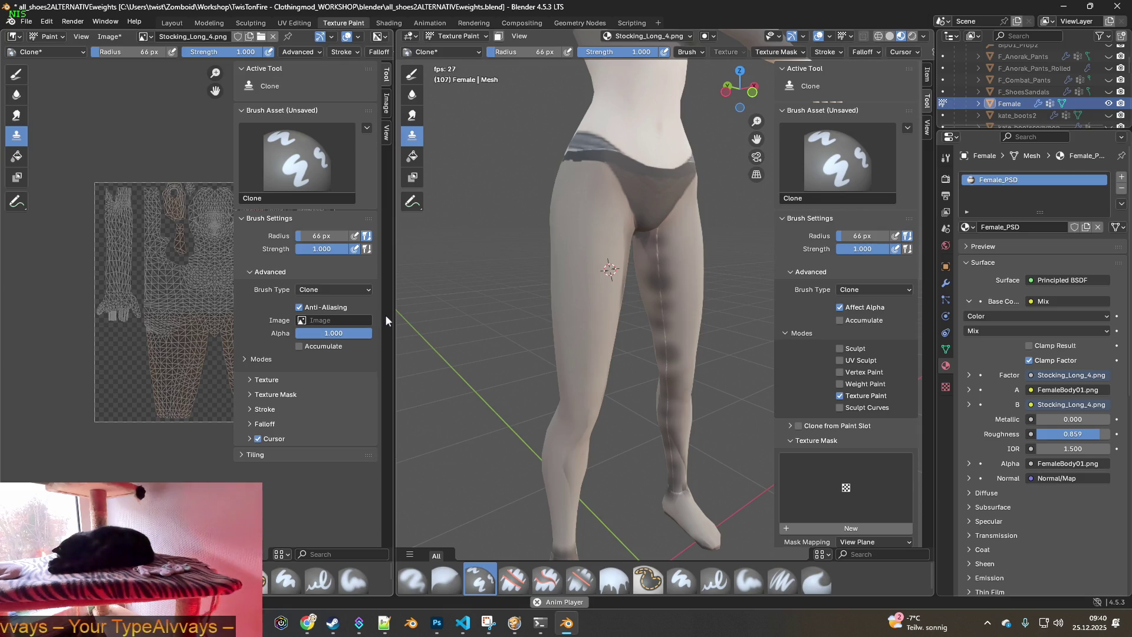
{"action": "left_click", "coordinate": [313, 320]}
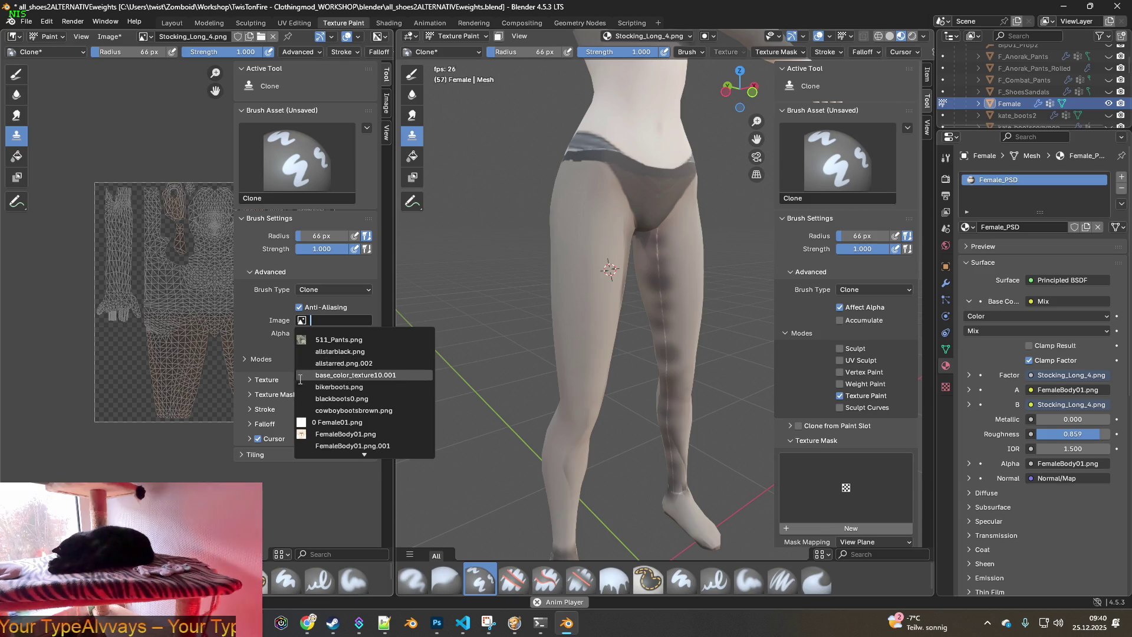
{"action": "scroll", "coordinate": [370, 449], "scroll_direction": "down", "scroll_amount": 7}
{"action": "scroll", "coordinate": [370, 449], "scroll_direction": "down", "scroll_amount": 15}
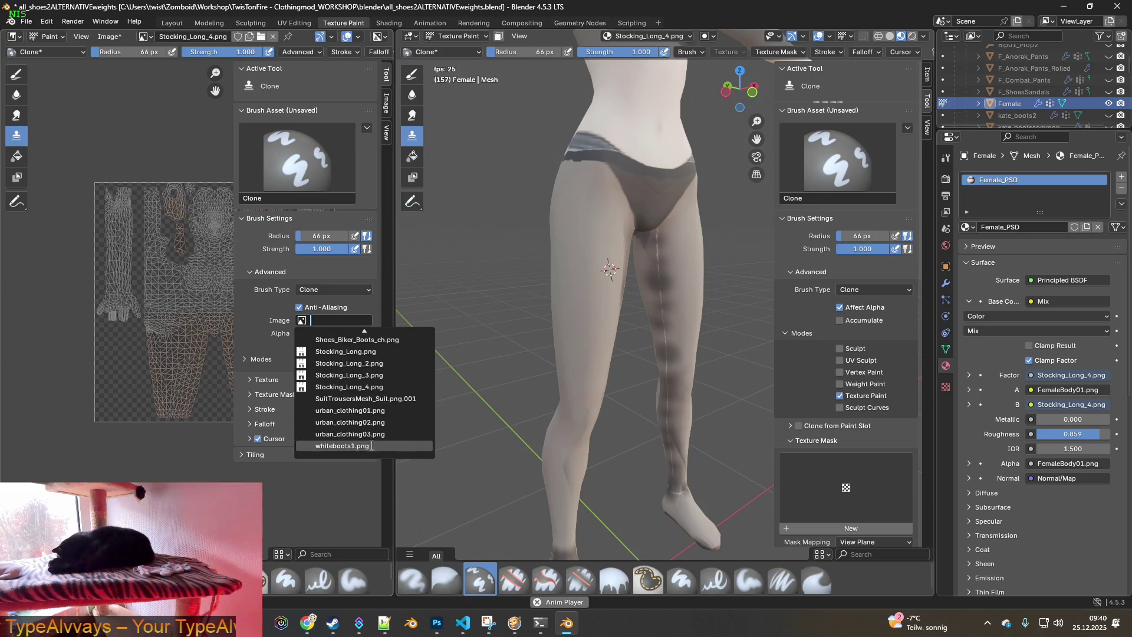
{"action": "left_click", "coordinate": [358, 386]}
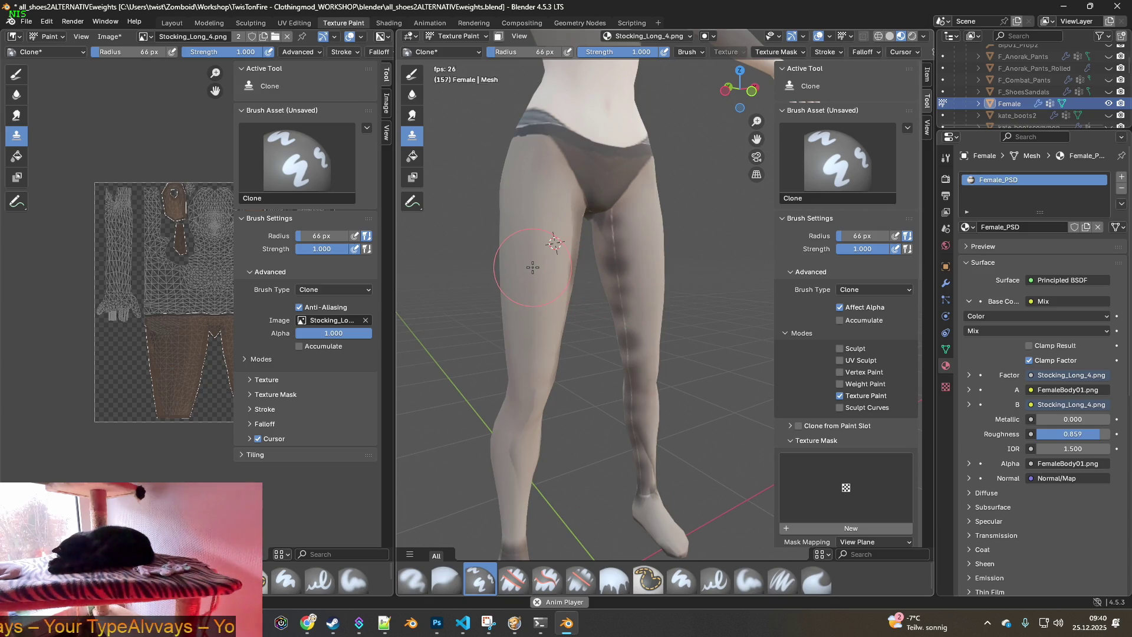
{"action": "left_click", "coordinate": [532, 267], "text": "ctrl"}
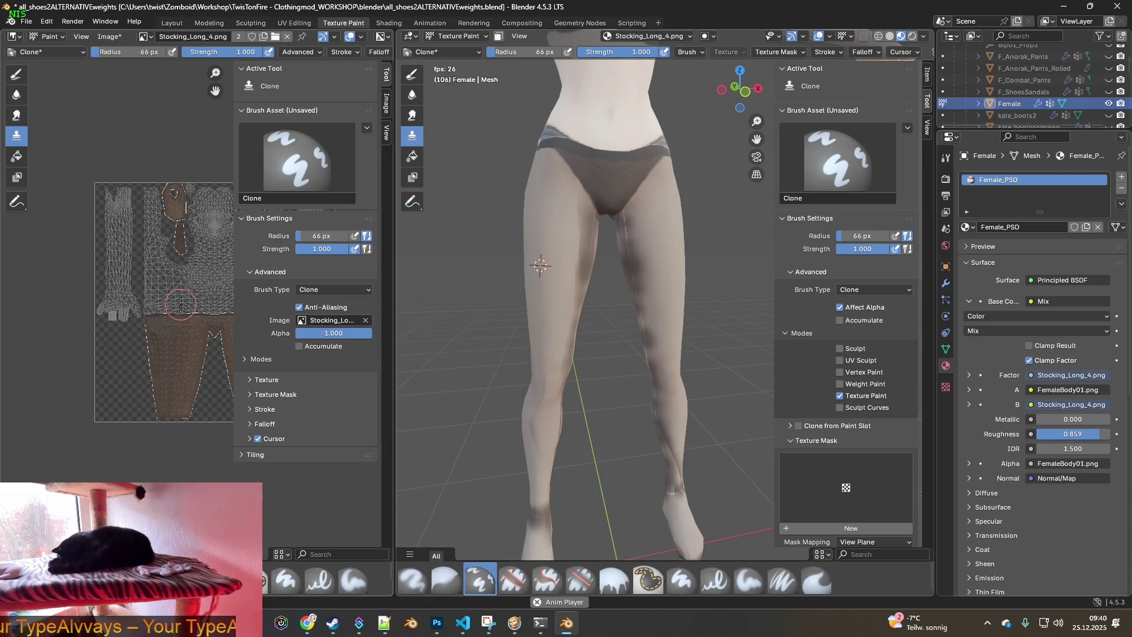
{"action": "scroll", "coordinate": [182, 312], "scroll_direction": "up", "scroll_amount": 3}
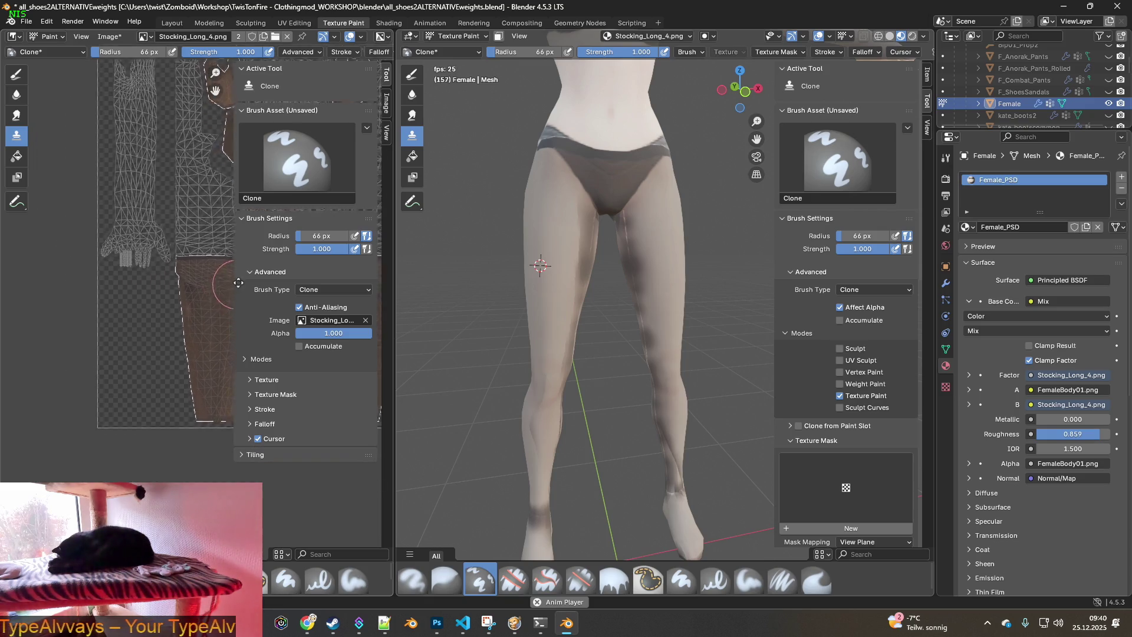
Widen the UV image editor and paint a clone stroke at the leg island's edge
{"action": "scroll", "coordinate": [201, 289], "scroll_direction": "up", "scroll_amount": 3}
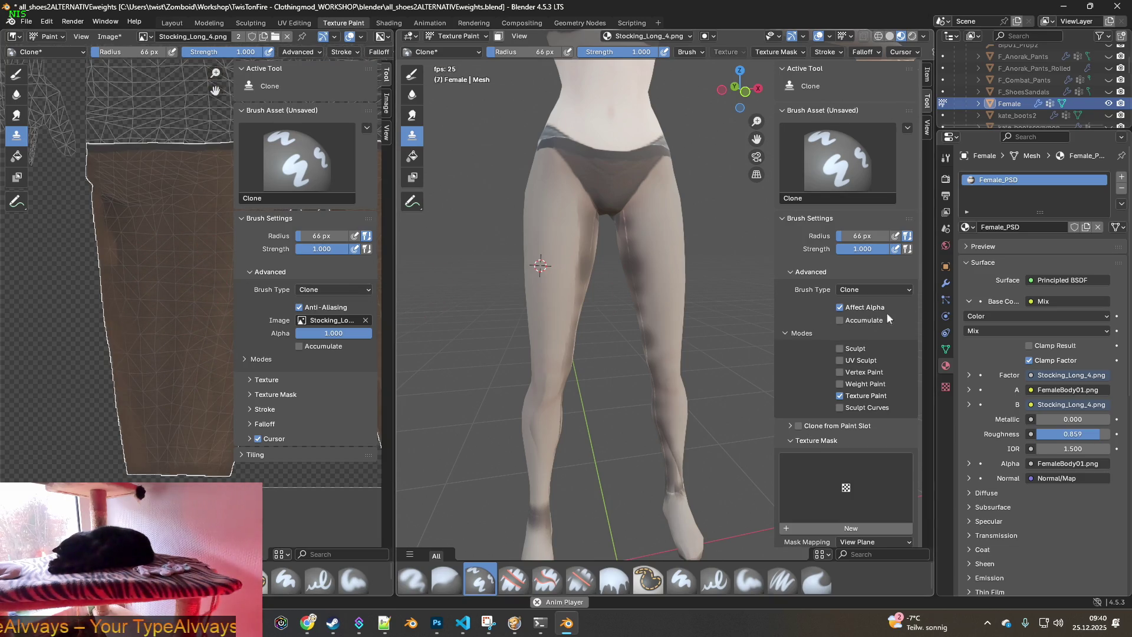
{"action": "left_click_drag", "start_coordinate": [395, 266], "coordinate": [738, 280]}
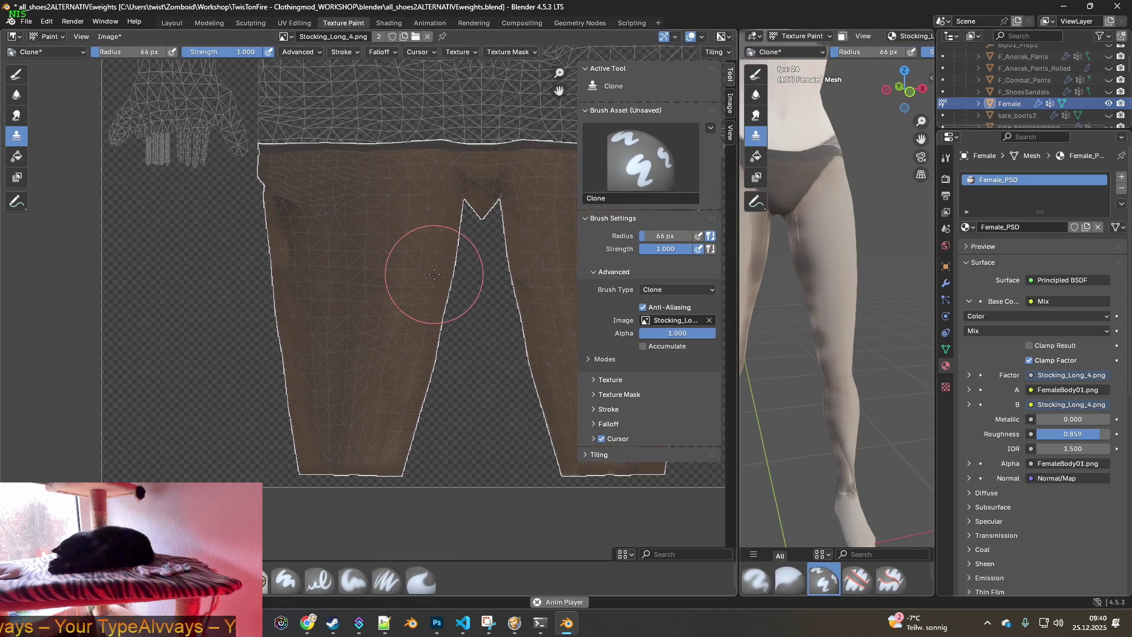
{"action": "middle_click_drag", "start_coordinate": [348, 271], "coordinate": [182, 258]}
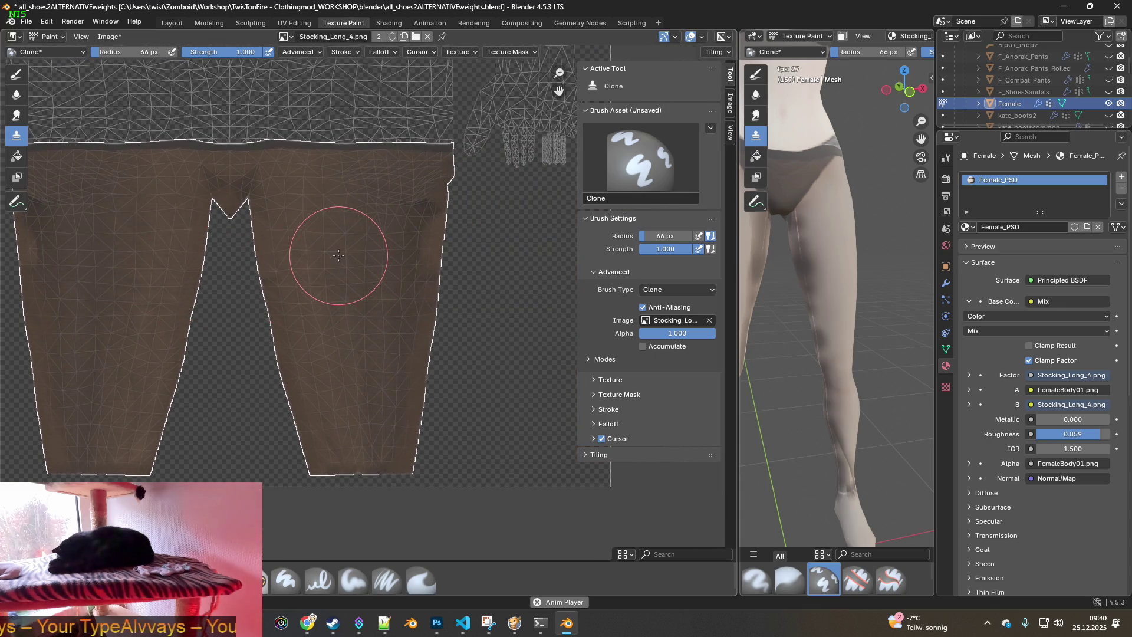
{"action": "left_click_drag", "start_coordinate": [378, 245], "coordinate": [413, 241]}
{"action": "mouse_move", "coordinate": [767, 306]}
{"action": "middle_mouse_down"}
{"action": "mouse_move", "coordinate": [813, 318]}
{"action": "mouse_move", "coordinate": [906, 301]}
{"action": "middle_mouse_up"}
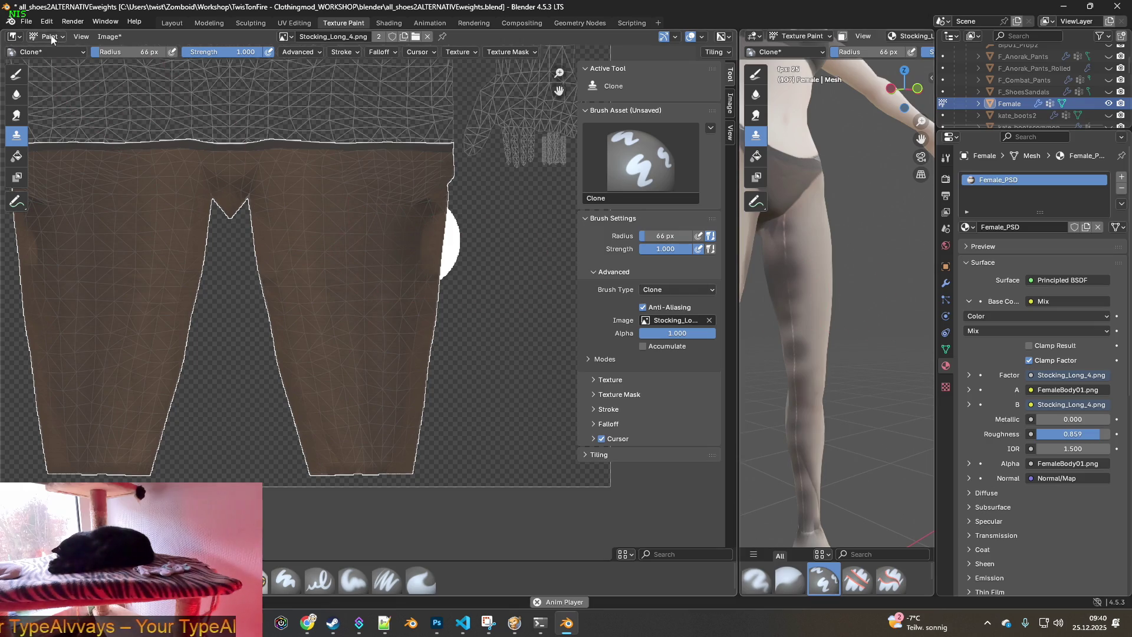
Resize the editors, keep the object in Texture Paint mode, and bring up ChatGPT's reply
{"action": "left_click", "coordinate": [26, 22]}
{"action": "mouse_move", "coordinate": [47, 22]}
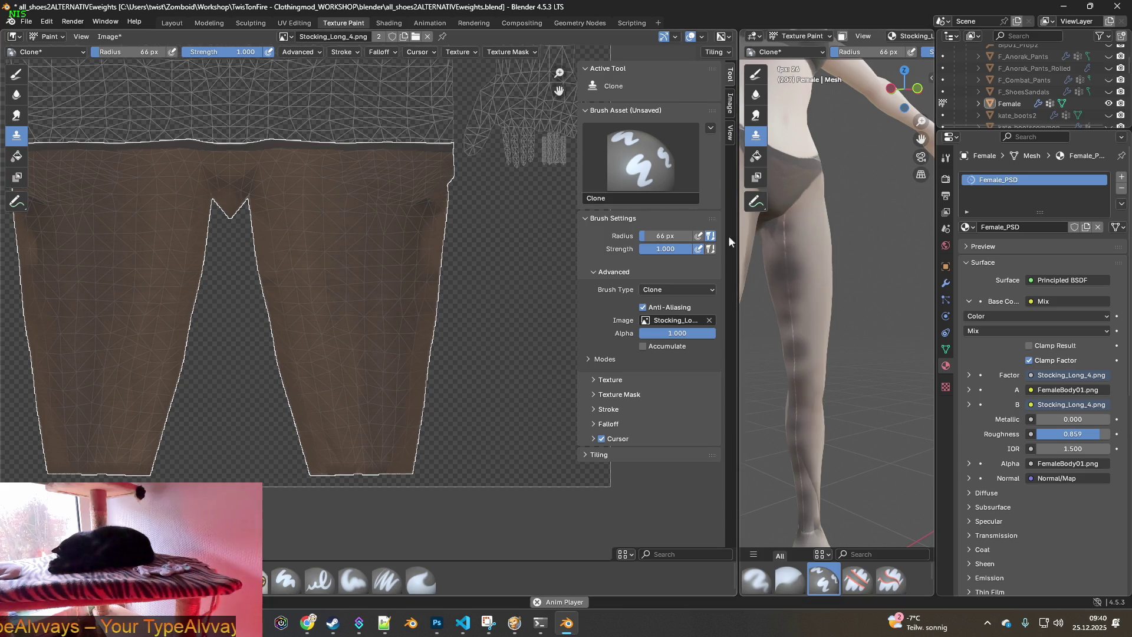
{"action": "left_click_drag", "start_coordinate": [738, 247], "coordinate": [302, 248]}
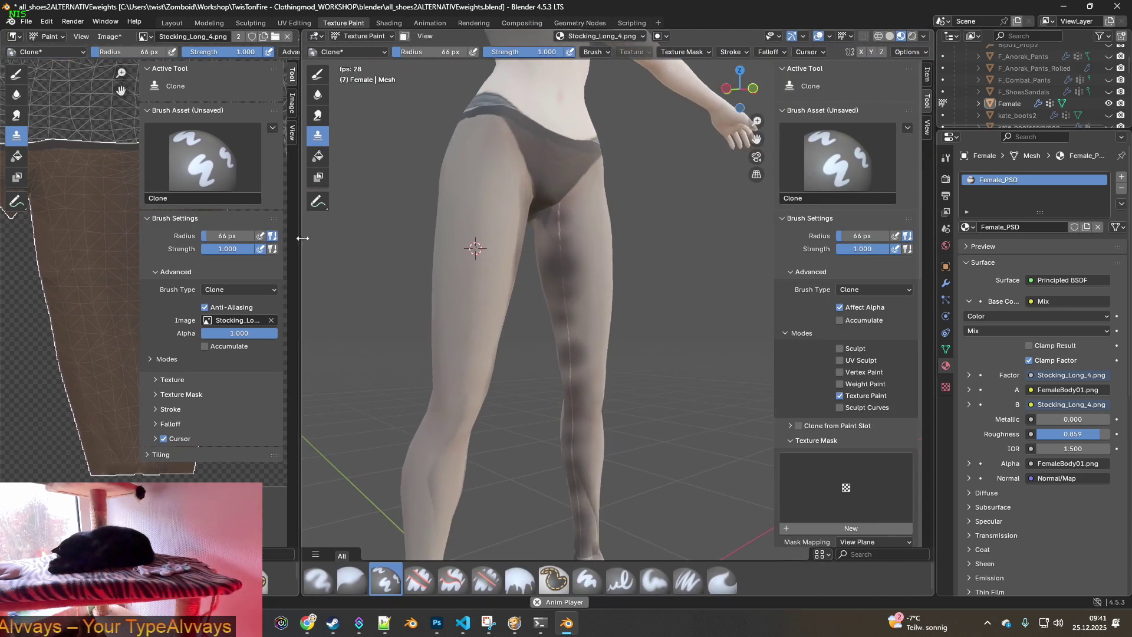
{"action": "key", "text": "alt+Tab"}
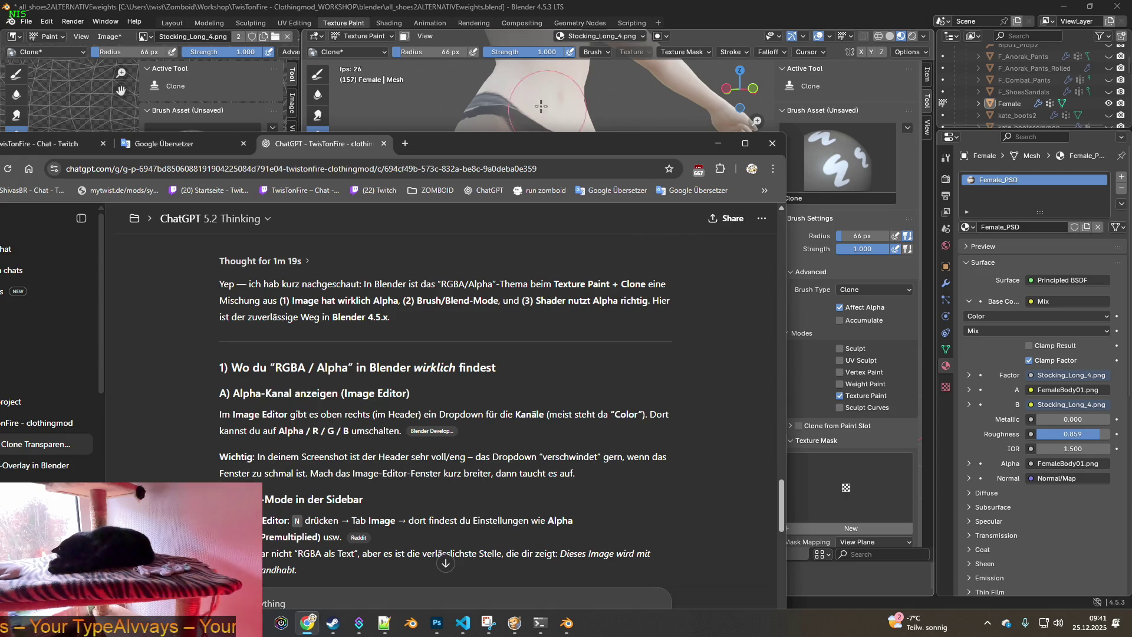
{"action": "left_click", "coordinate": [470, 70]}
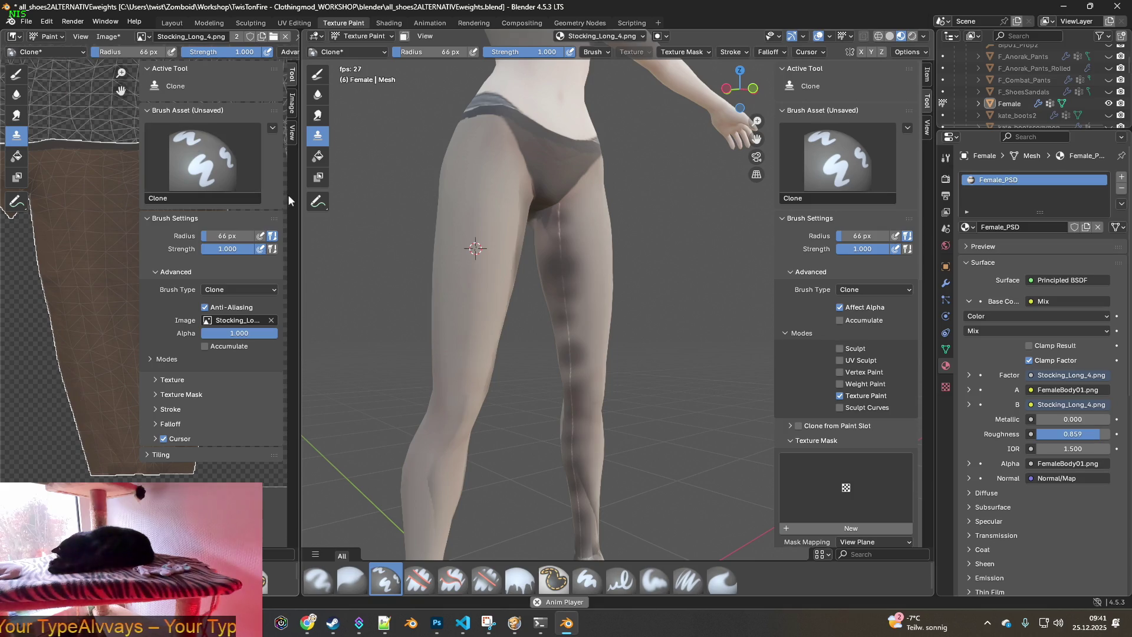
{"action": "left_click_drag", "start_coordinate": [301, 200], "coordinate": [313, 201]}
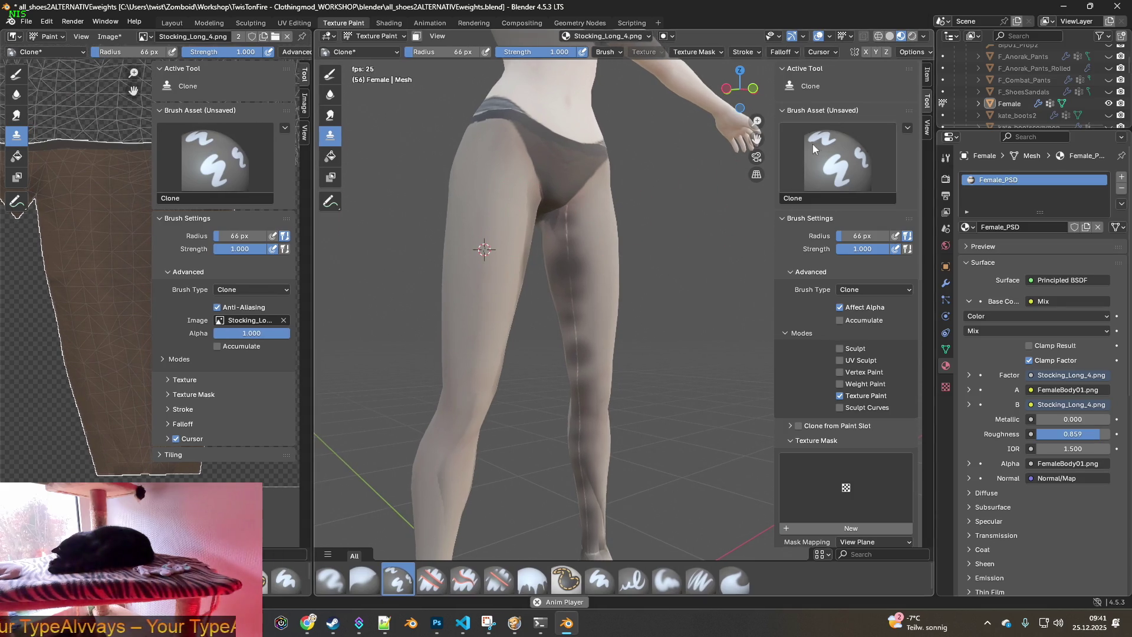
{"action": "left_click", "coordinate": [385, 39]}
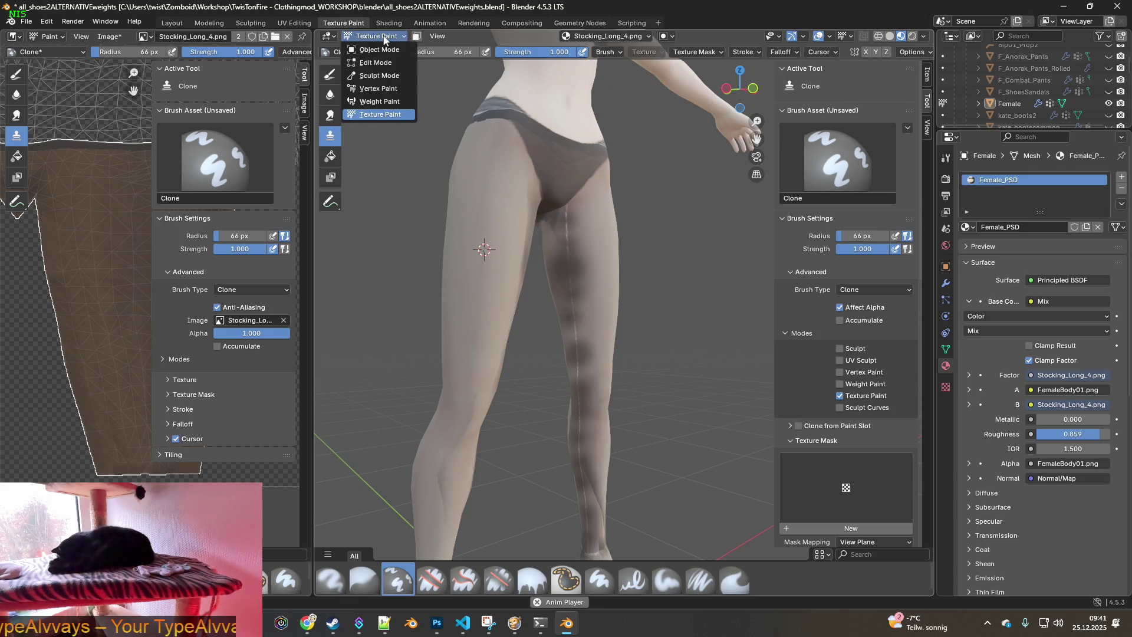
{"action": "left_click", "coordinate": [384, 39]}
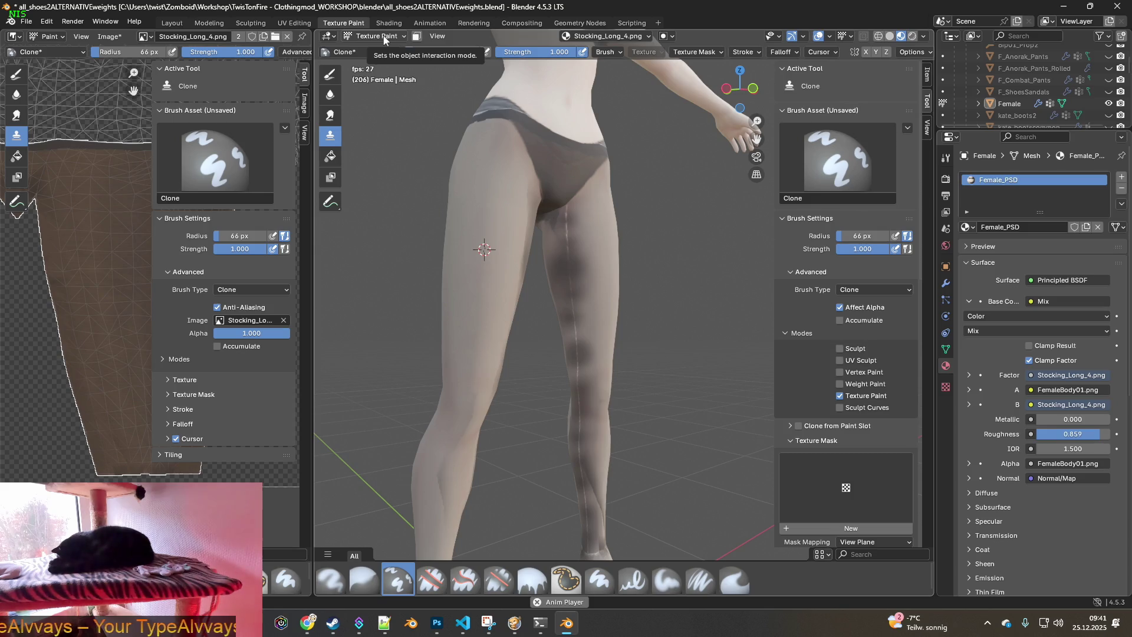
{"action": "key", "text": "alt+Tab"}
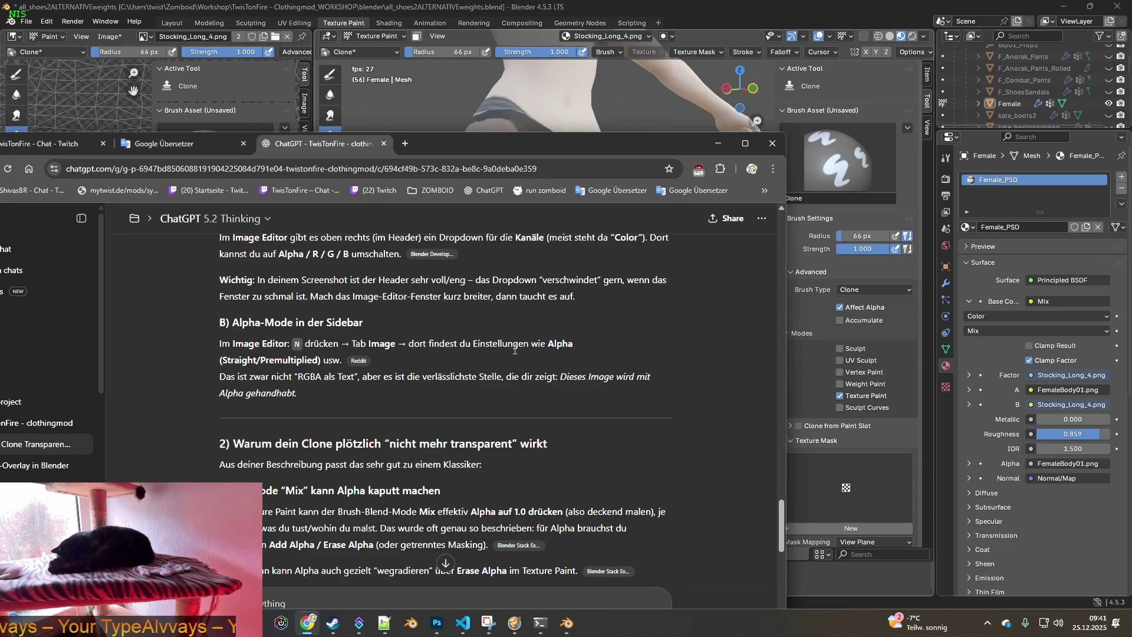
Send ChatGPT a German follow-up on setting transparency directly in texture paint mode, then return to Blender
{"action": "scroll", "coordinate": [515, 350], "scroll_direction": "down", "scroll_amount": 15}
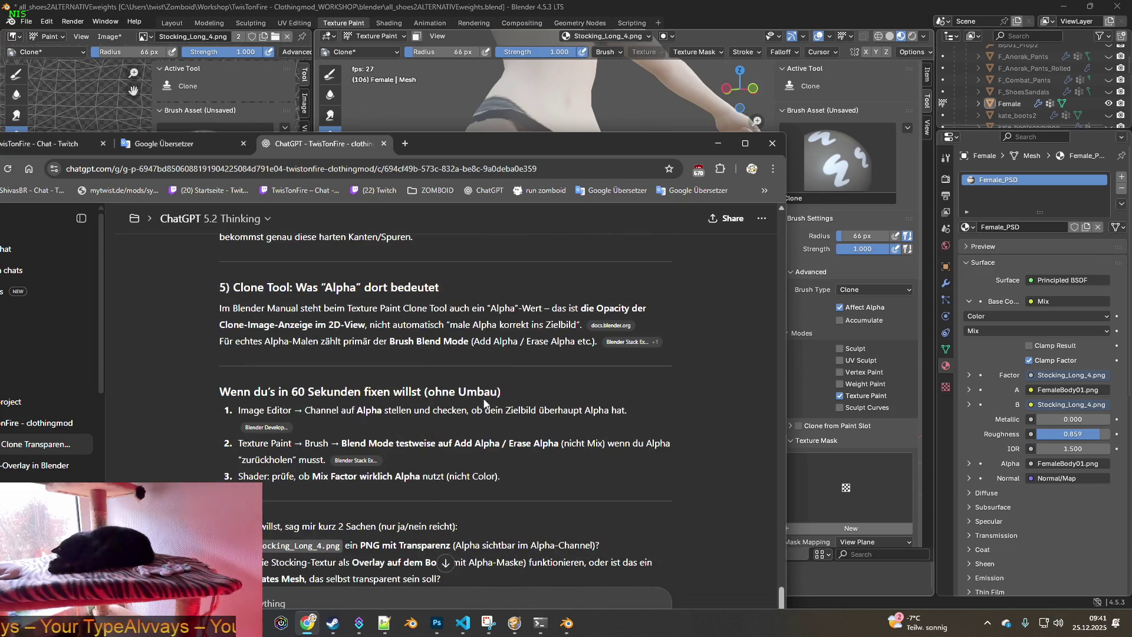
{"action": "scroll", "coordinate": [484, 403], "scroll_direction": "down", "scroll_amount": 3}
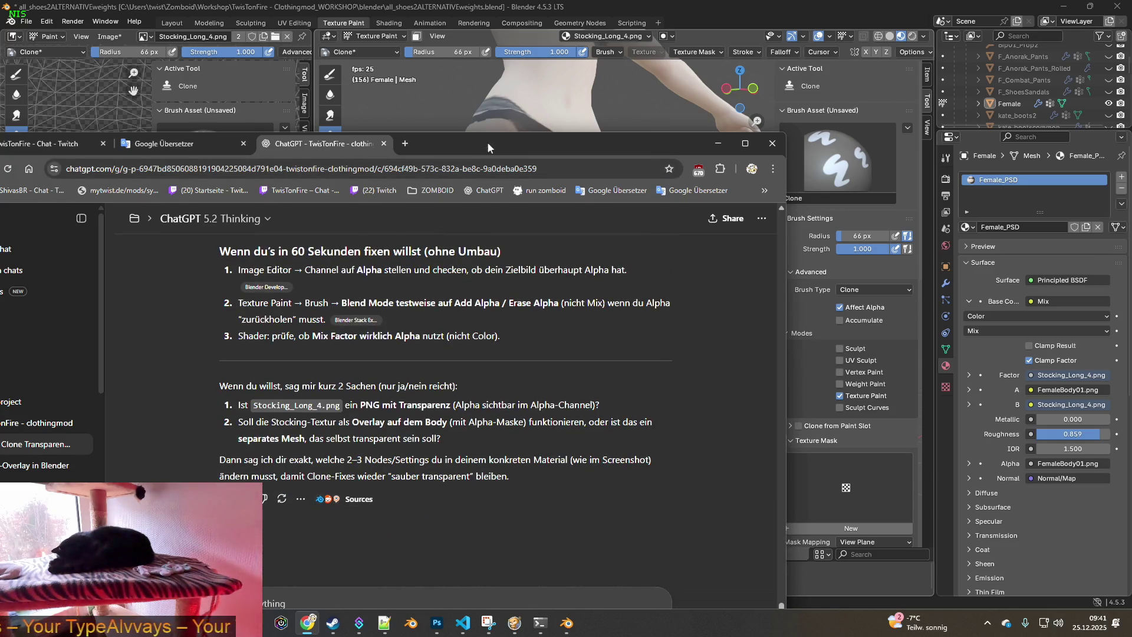
{"action": "left_click_drag", "start_coordinate": [455, 143], "coordinate": [449, 66]}
{"action": "type", "text": "ja"}
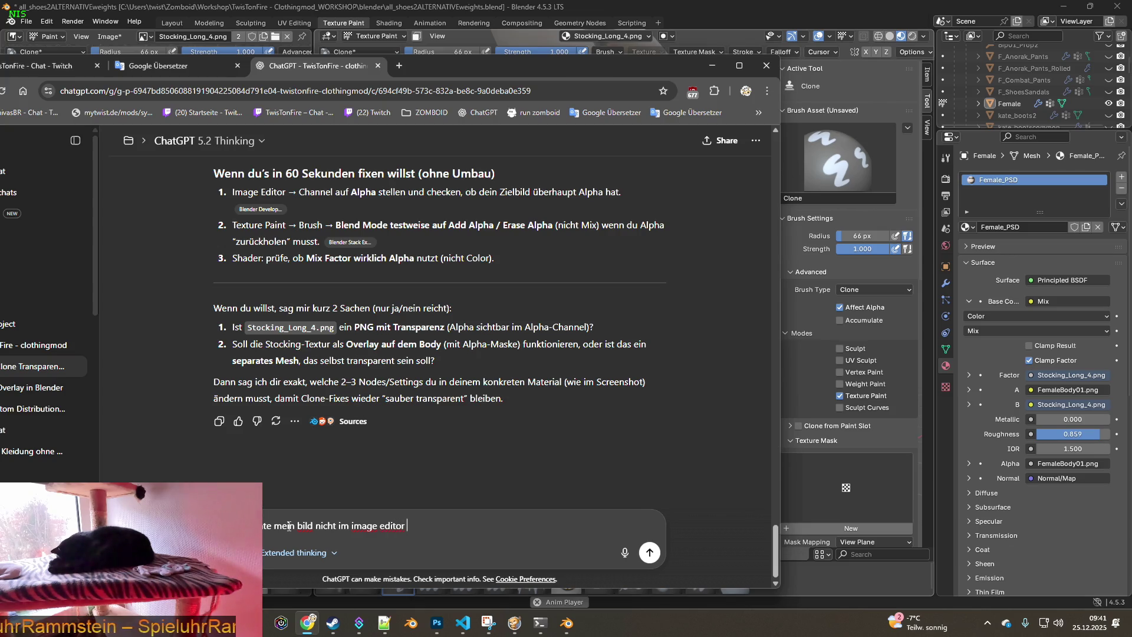
{"action": "type", "text": "ndern in texture"}
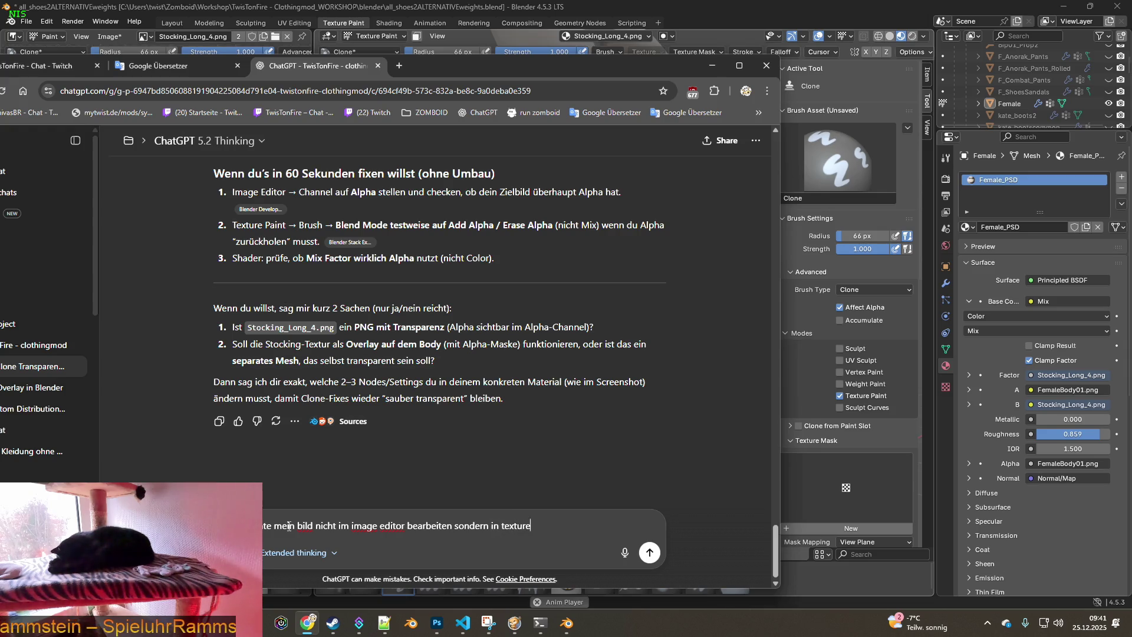
{"action": "type", "text": "s im layo"}
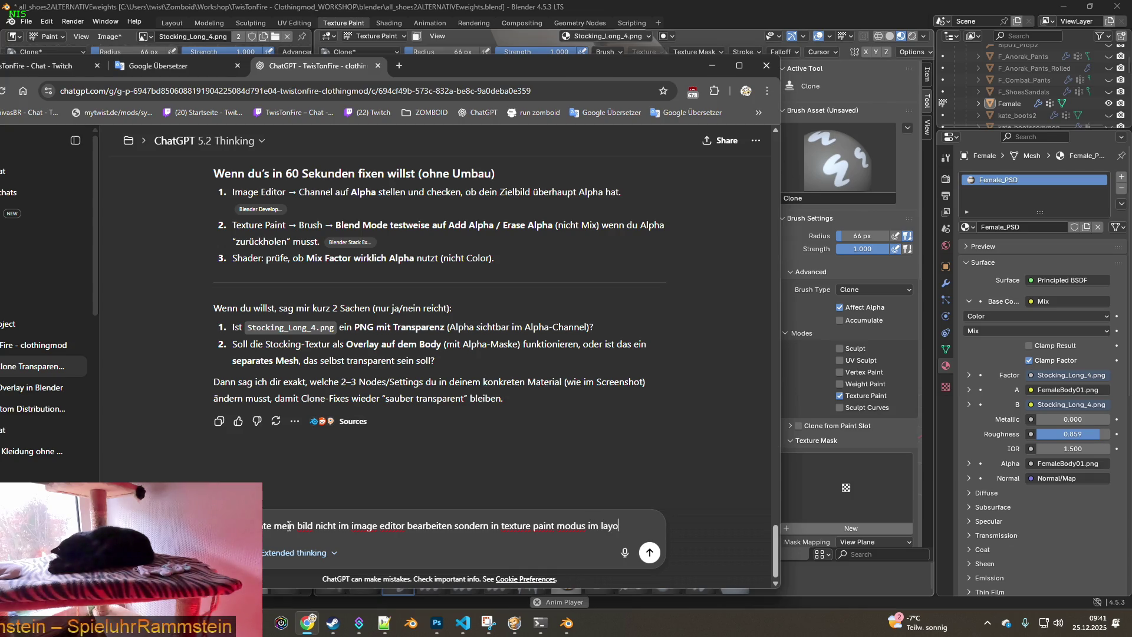
{"action": "type", "text": "ut - wie"}
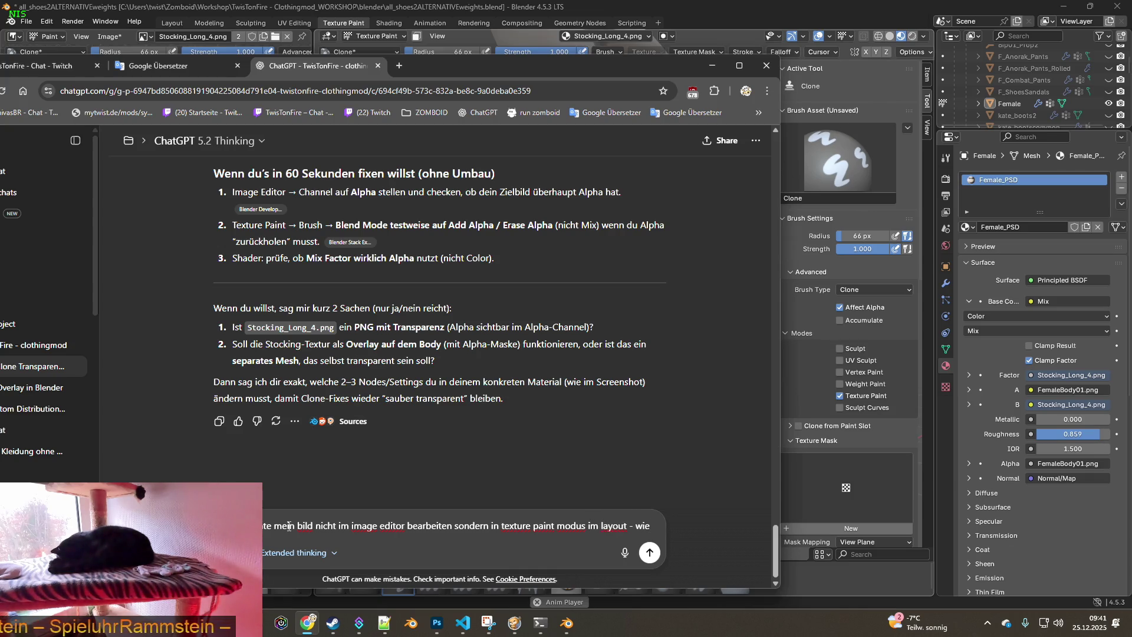
{"action": "key", "text": "shift+Return"}
{"action": "type", "text": "dort die richt"}
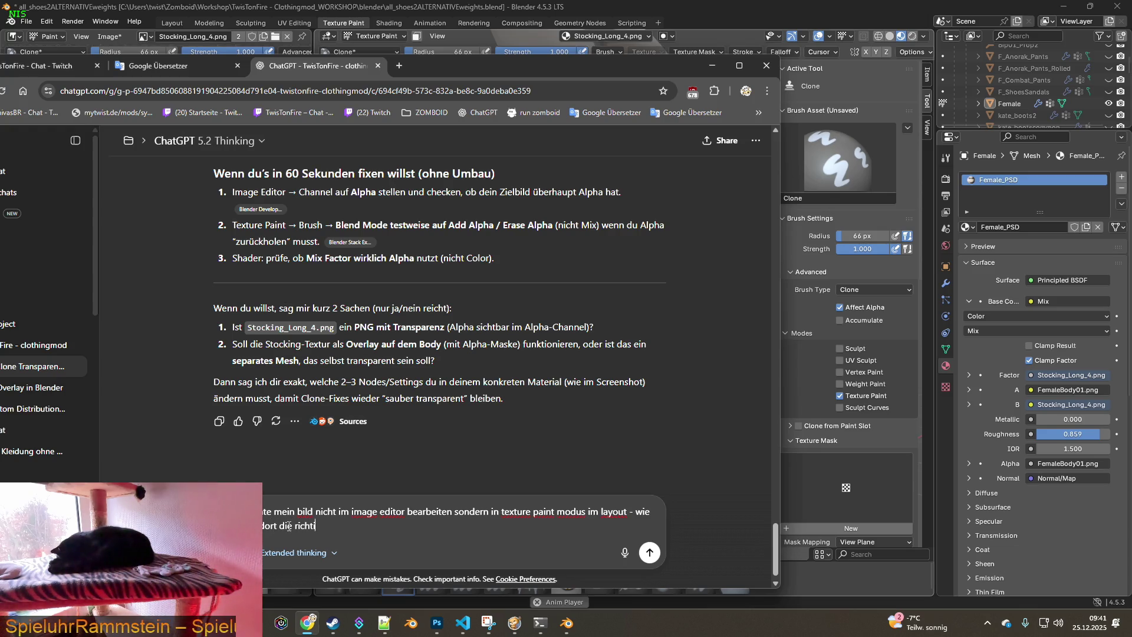
{"action": "type", "text": "ge tr"}
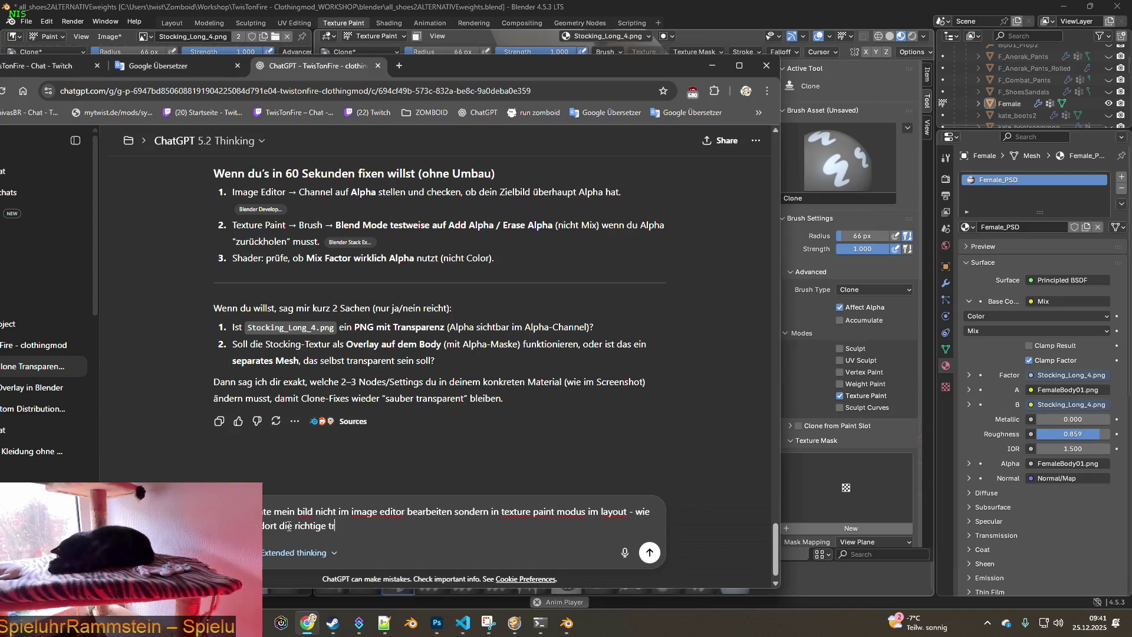
{"action": "type", "text": "ansparenz ein?"}
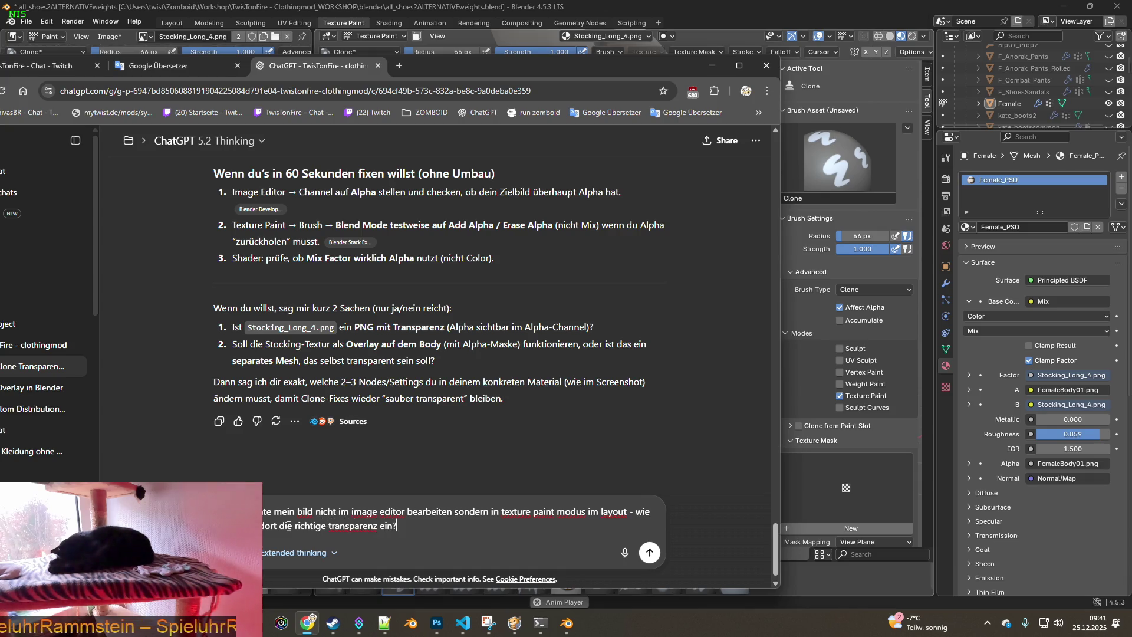
{"action": "key", "text": "Return"}
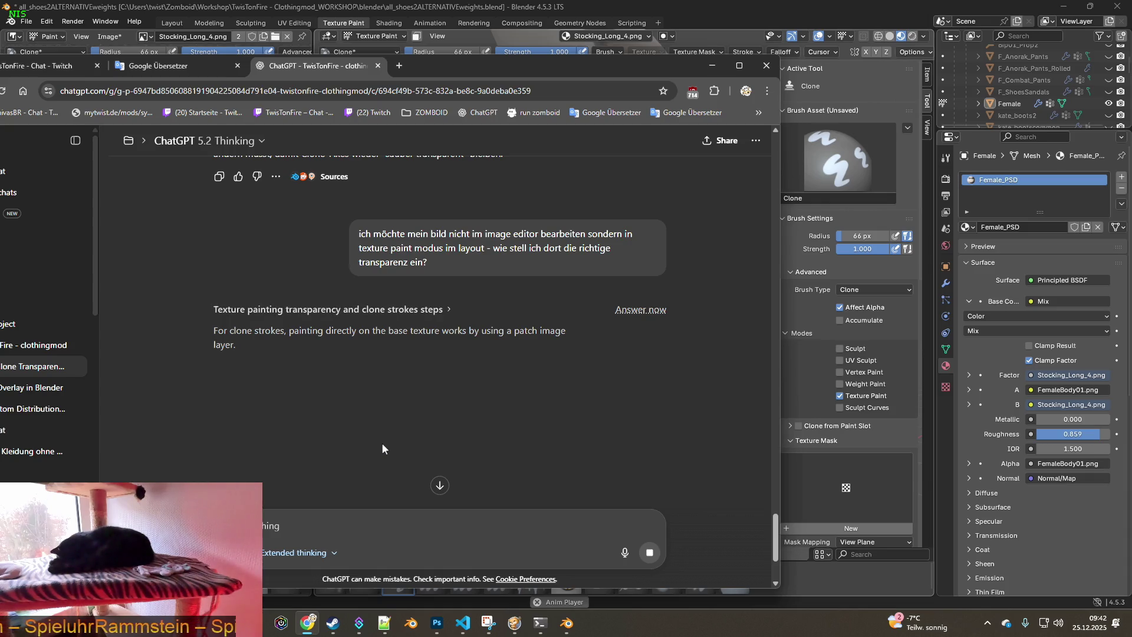
{"action": "key", "text": "alt+Tab"}
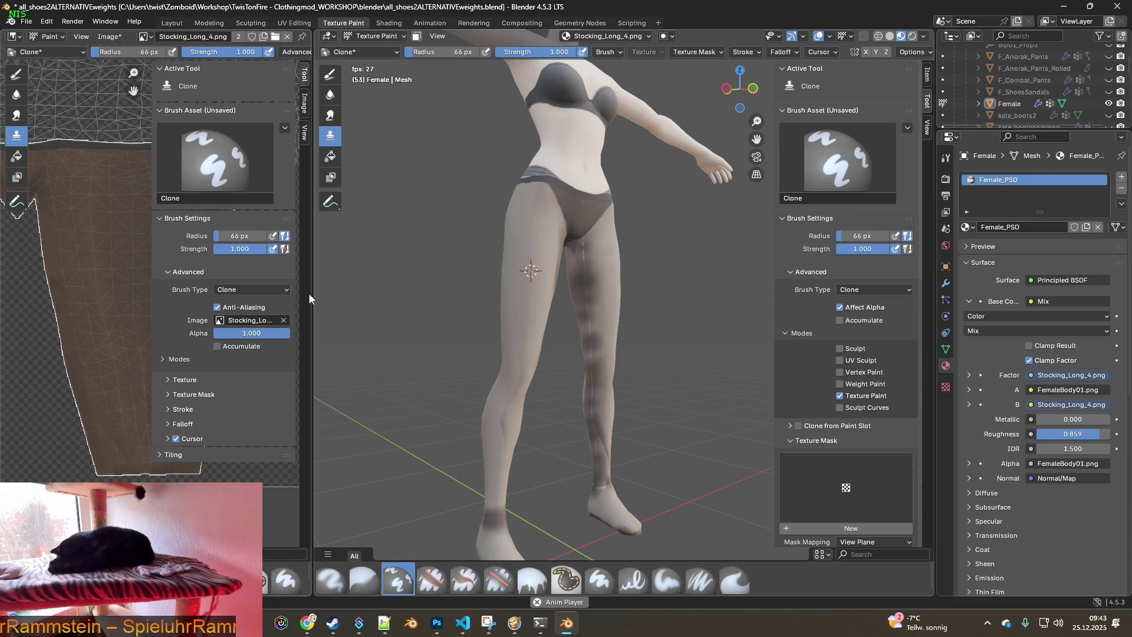
Open the Shading workspace and bring the Mix and FemaleBody01 material nodes into view
{"action": "mouse_move", "coordinate": [312, 286]}
{"action": "left_mouse_down"}
{"action": "mouse_move", "coordinate": [680, 286]}
{"action": "mouse_move", "coordinate": [565, 280]}
{"action": "left_mouse_up"}
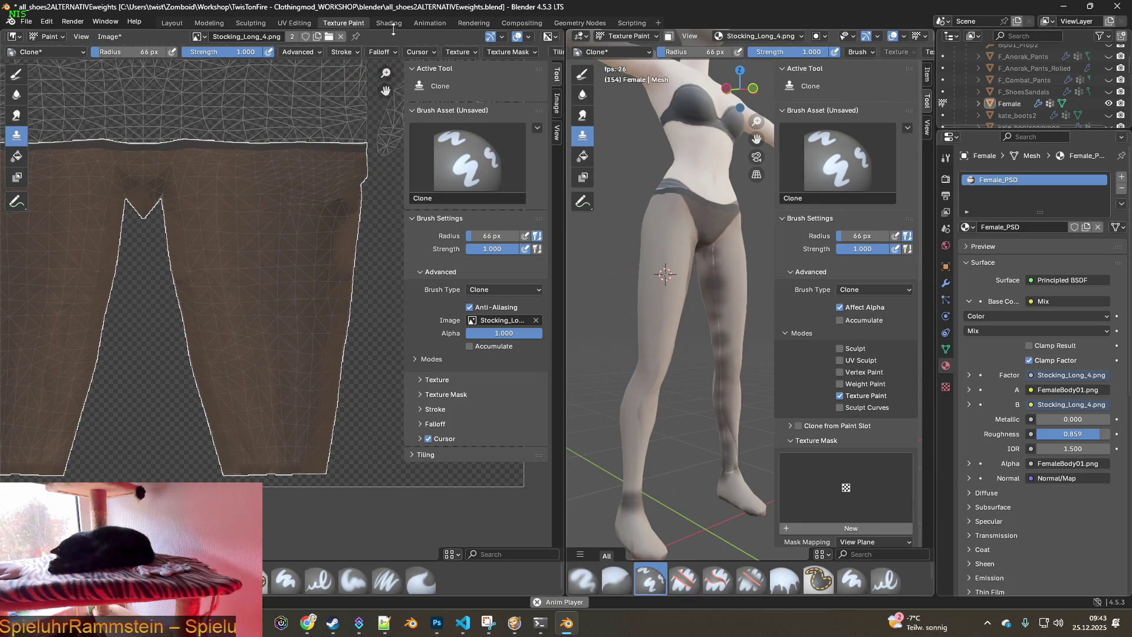
{"action": "left_click", "coordinate": [389, 24]}
{"action": "mouse_move", "coordinate": [568, 446]}
{"action": "middle_mouse_down"}
{"action": "mouse_move", "coordinate": [550, 409]}
{"action": "mouse_move", "coordinate": [573, 472]}
{"action": "middle_mouse_up"}
{"action": "scroll", "coordinate": [567, 466], "scroll_direction": "up", "scroll_amount": 1}
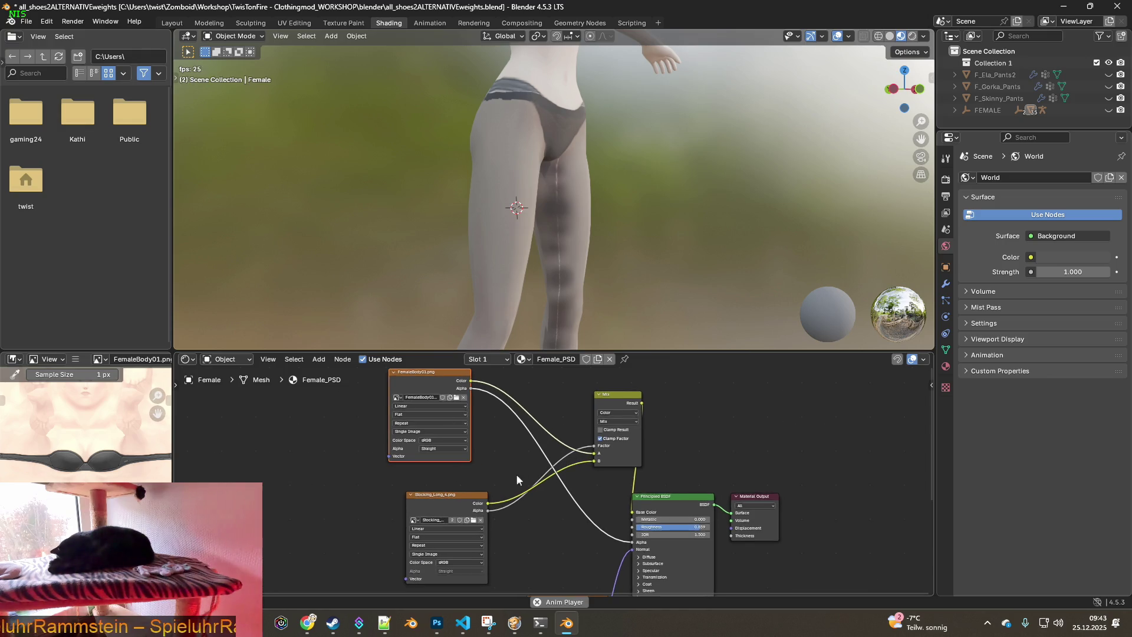
{"action": "scroll", "coordinate": [513, 472], "scroll_direction": "down", "scroll_amount": 4, "text": "shift"}
{"action": "scroll", "coordinate": [501, 454], "scroll_direction": "up", "scroll_amount": 1}
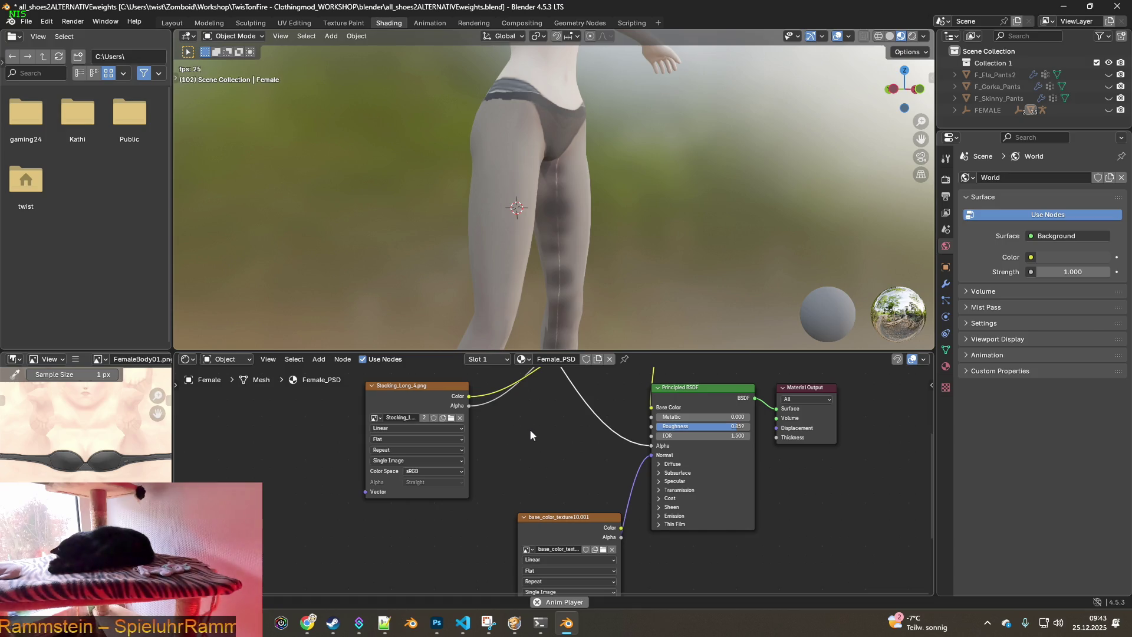
{"action": "mouse_move", "coordinate": [536, 432]}
{"action": "middle_mouse_down"}
{"action": "mouse_move", "coordinate": [569, 572]}
{"action": "mouse_move", "coordinate": [569, 540]}
{"action": "middle_mouse_up"}
Move the Stocking_Long_4.png node aside and disconnect the link into the Principled BSDF Alpha
{"action": "mouse_move", "coordinate": [436, 504]}
{"action": "left_mouse_down"}
{"action": "mouse_move", "coordinate": [389, 492]}
{"action": "mouse_move", "coordinate": [431, 493]}
{"action": "left_mouse_up"}
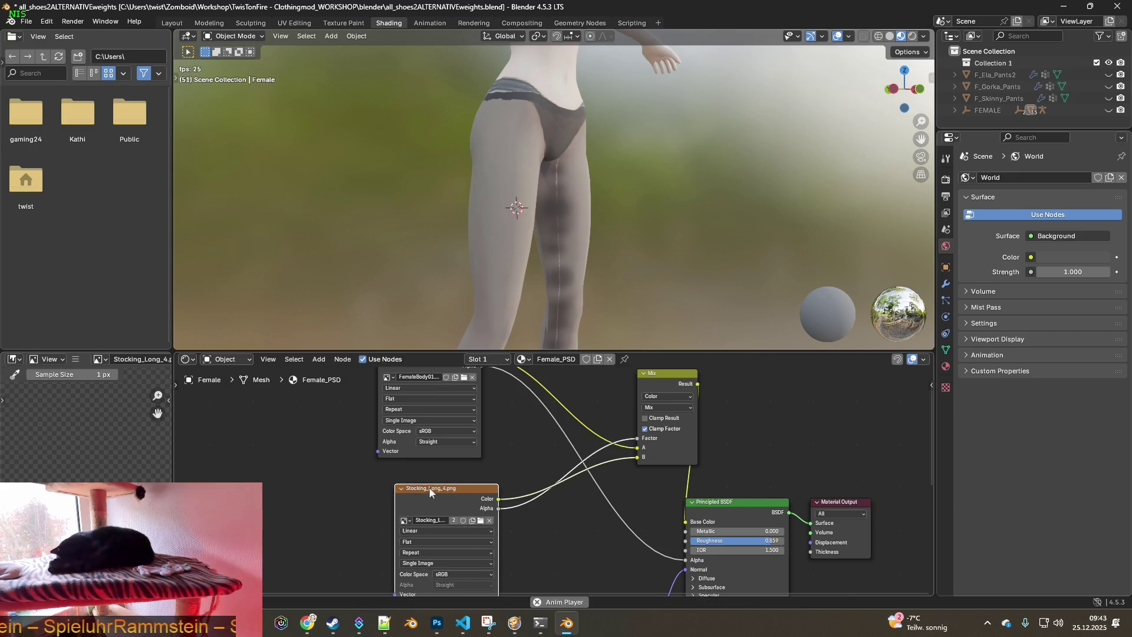
{"action": "left_click_drag", "start_coordinate": [171, 447], "coordinate": [345, 450]}
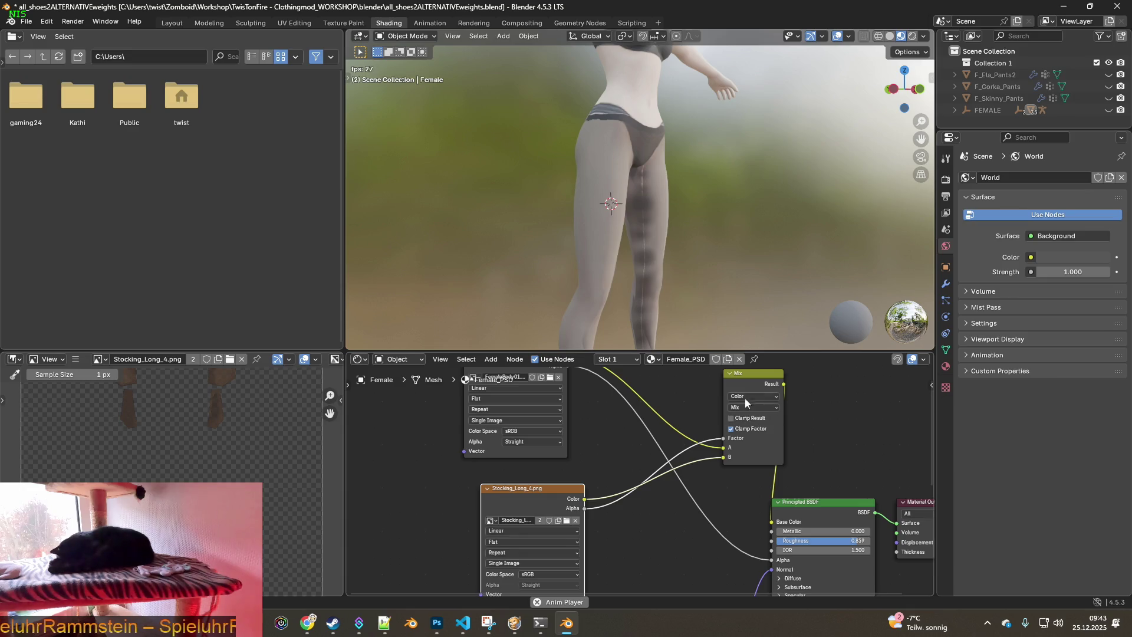
{"action": "middle_click_drag", "start_coordinate": [571, 419], "coordinate": [578, 450]}
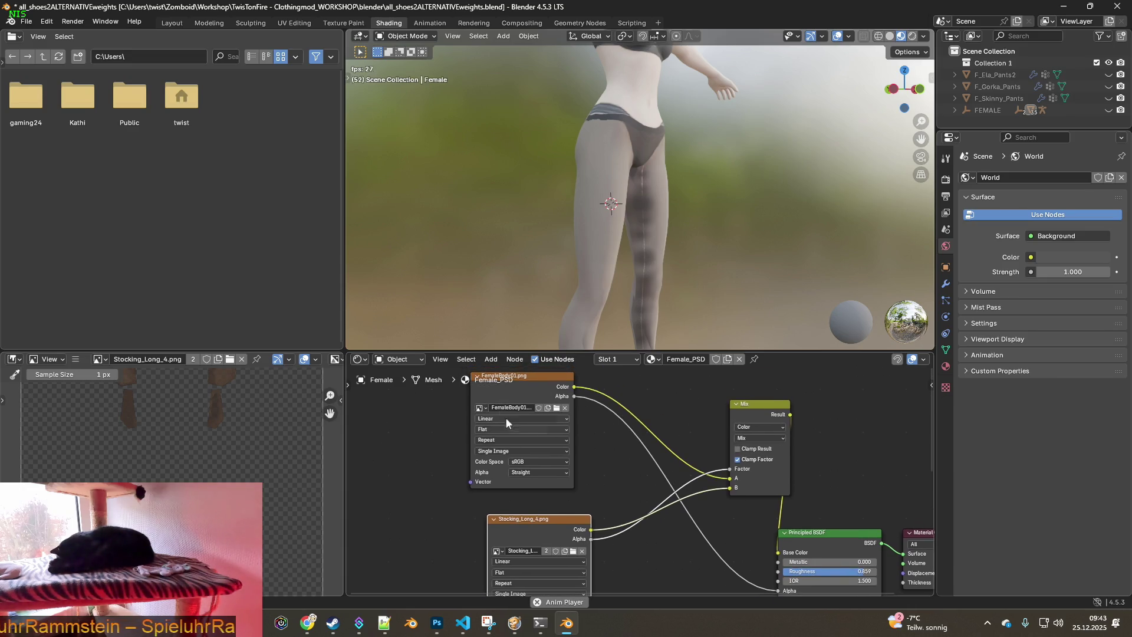
{"action": "scroll", "coordinate": [626, 438], "scroll_direction": "down", "scroll_amount": 3}
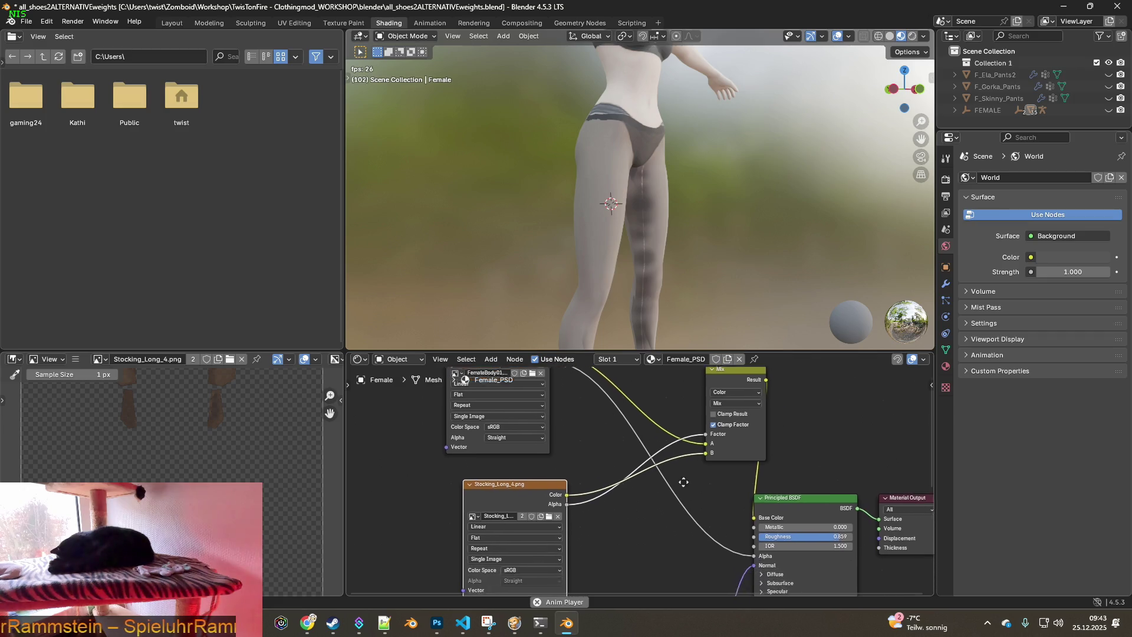
{"action": "left_click_drag", "start_coordinate": [729, 514], "coordinate": [675, 498]}
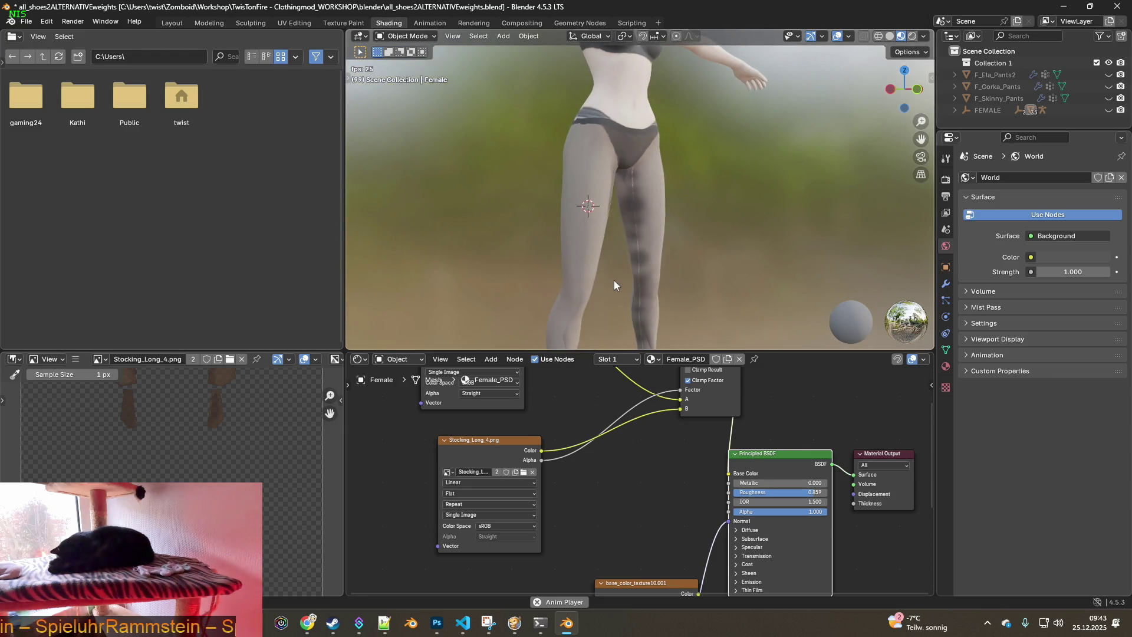
{"action": "left_click", "coordinate": [411, 37]}
Enter Texture Paint mode, pick the Clone brush, and set the clone source near the knee
{"action": "left_click", "coordinate": [414, 117]}
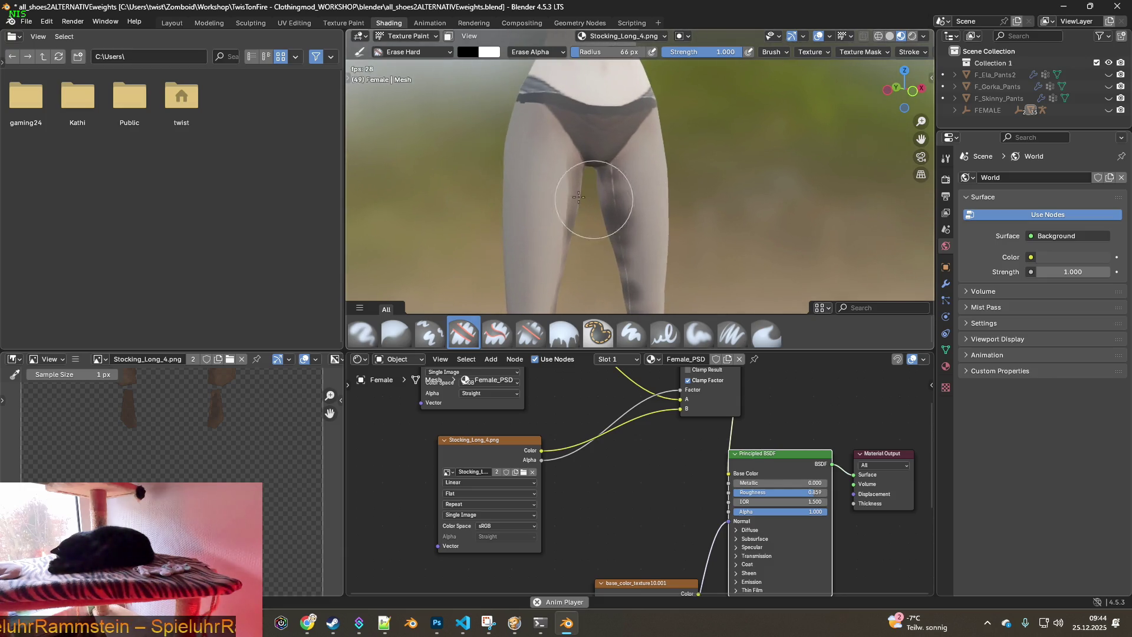
{"action": "left_click", "coordinate": [413, 52]}
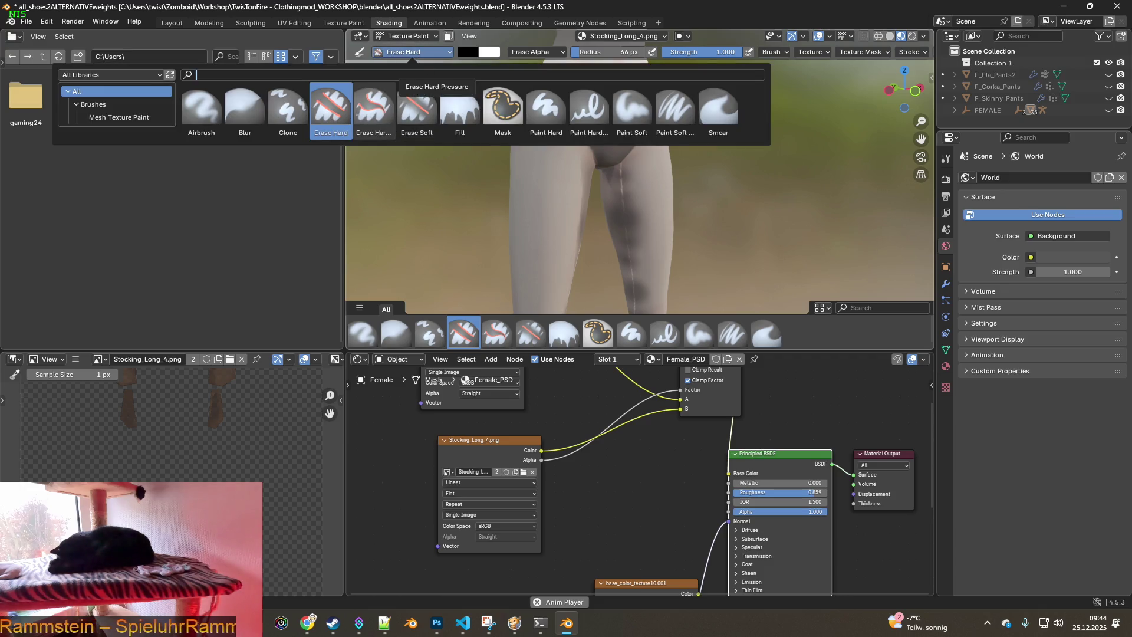
{"action": "left_click", "coordinate": [297, 115]}
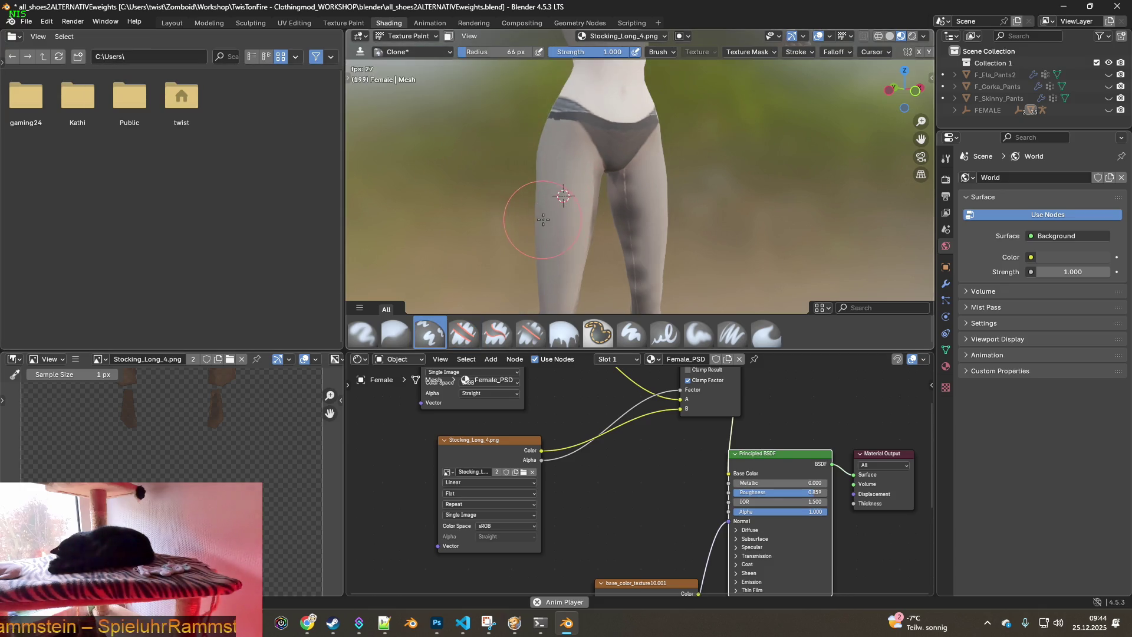
{"action": "left_click", "coordinate": [474, 189], "text": "ctrl"}
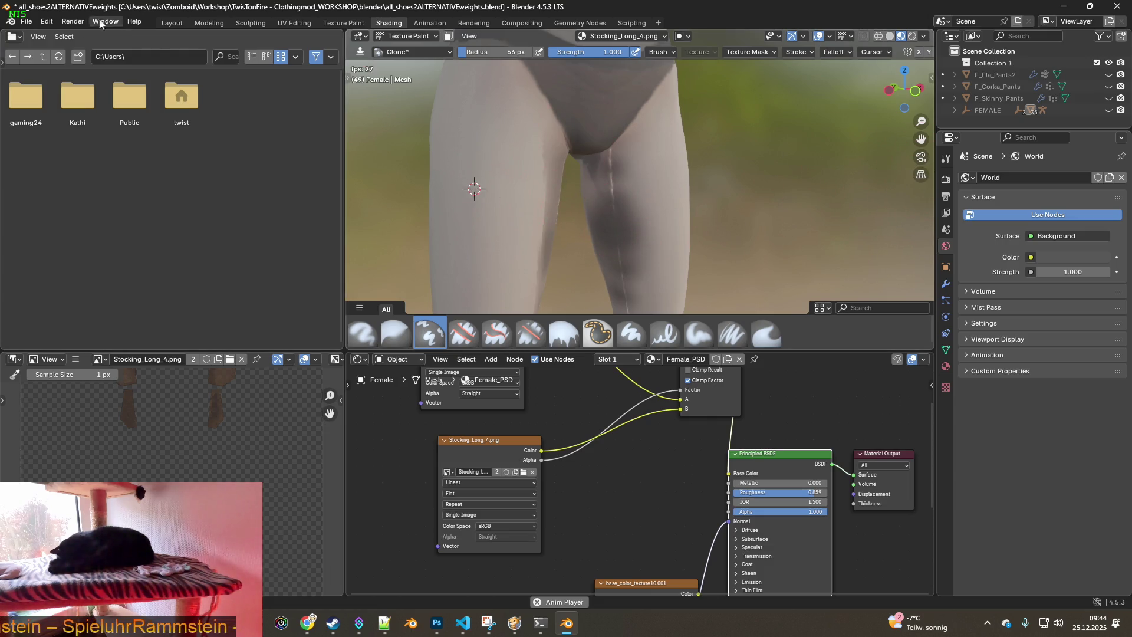
{"action": "left_click", "coordinate": [48, 22]}
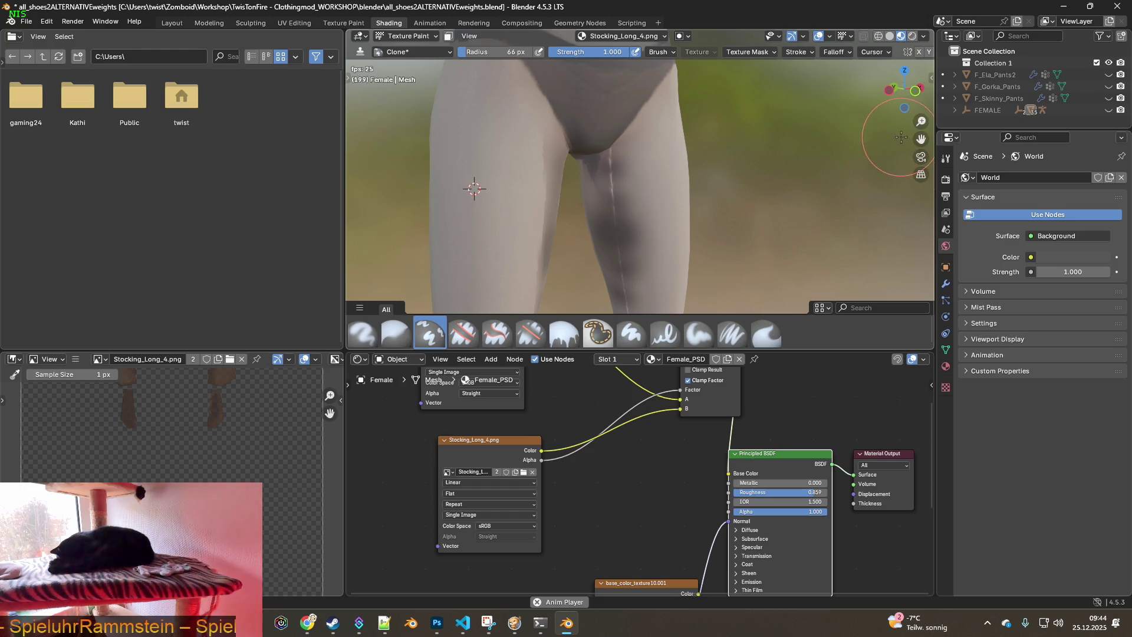
Lower the Clone brush strength to 0.568 and make strength follow pen pressure
{"action": "key", "text": "n"}
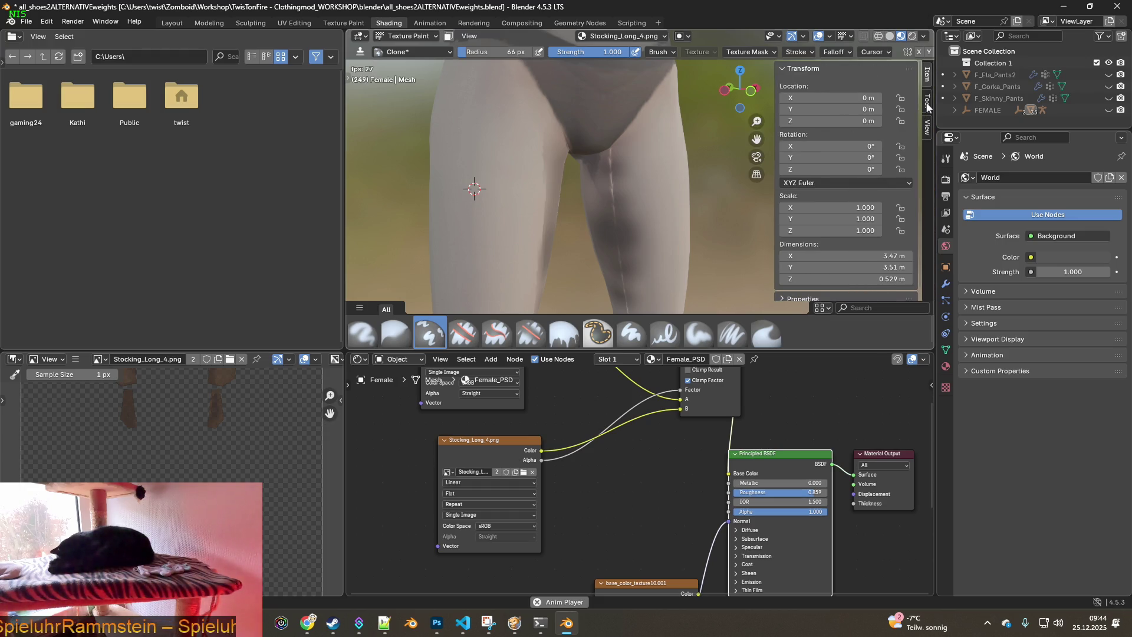
{"action": "left_click", "coordinate": [927, 104]}
{"action": "scroll", "coordinate": [838, 235], "scroll_direction": "down", "scroll_amount": 2}
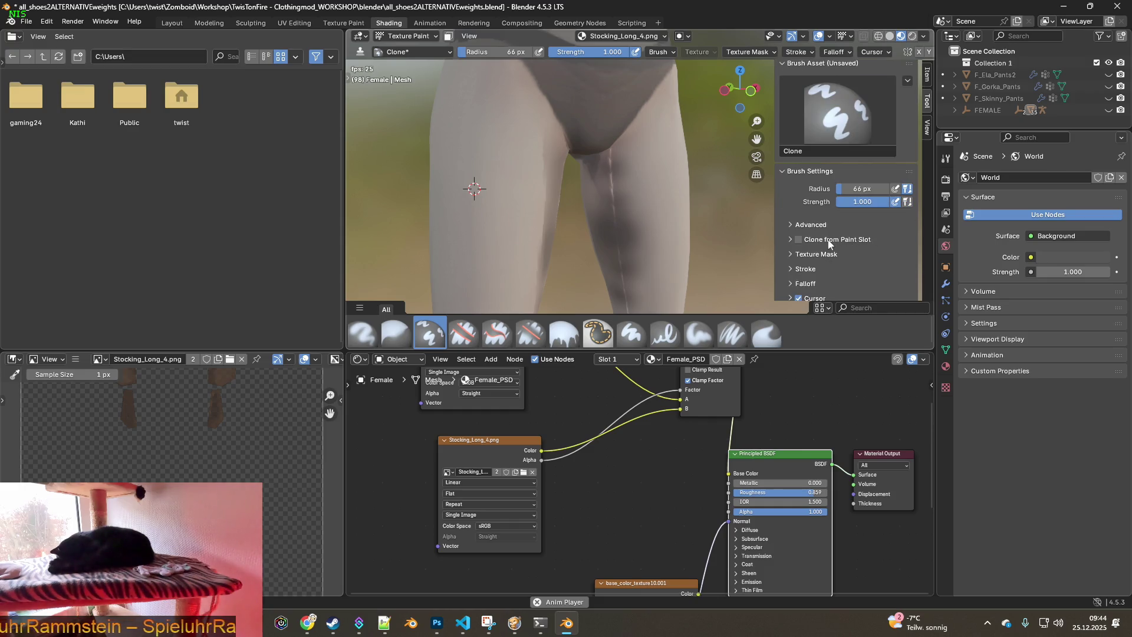
{"action": "left_click", "coordinate": [790, 226]}
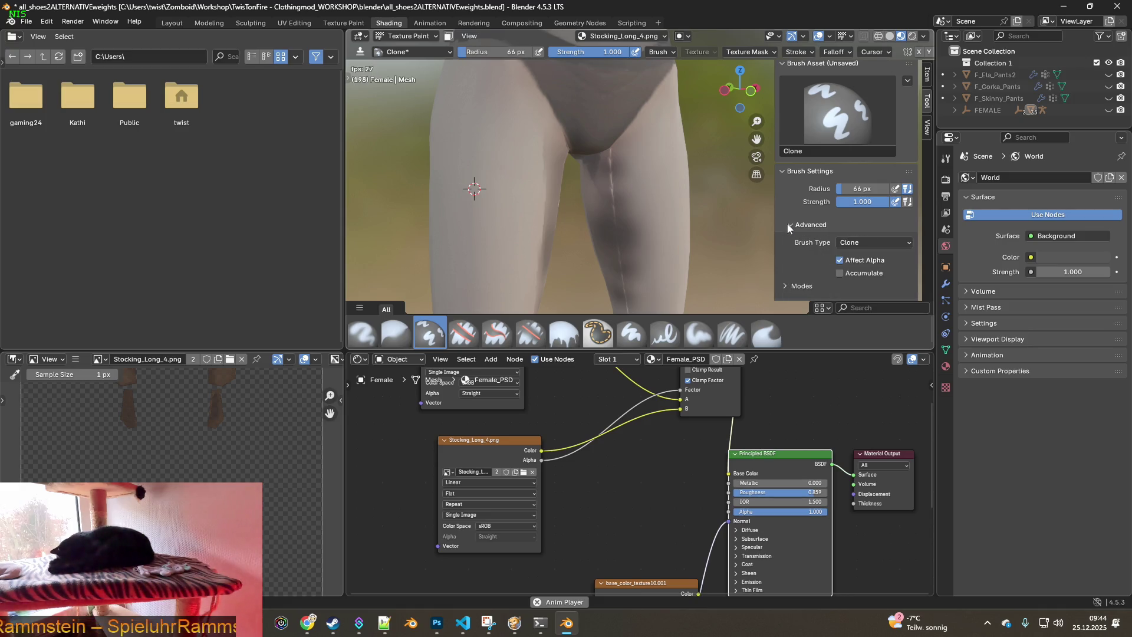
{"action": "left_click", "coordinate": [788, 225]}
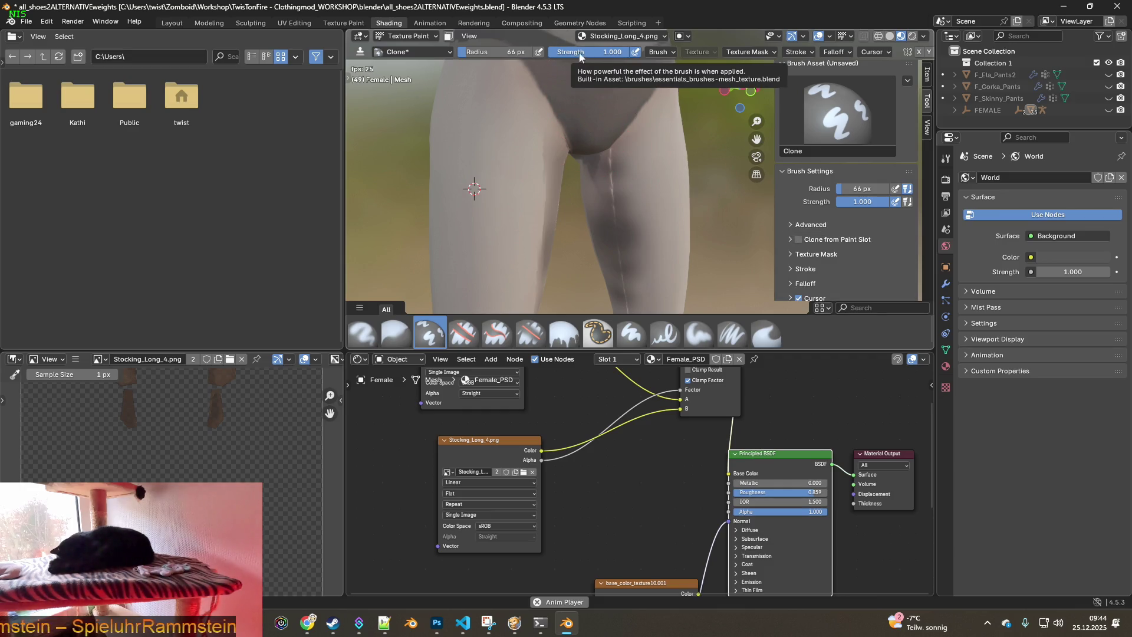
{"action": "mouse_move", "coordinate": [590, 57]}
{"action": "left_mouse_down"}
{"action": "mouse_move", "coordinate": [547, 58]}
{"action": "mouse_move", "coordinate": [587, 52]}
{"action": "left_mouse_up"}
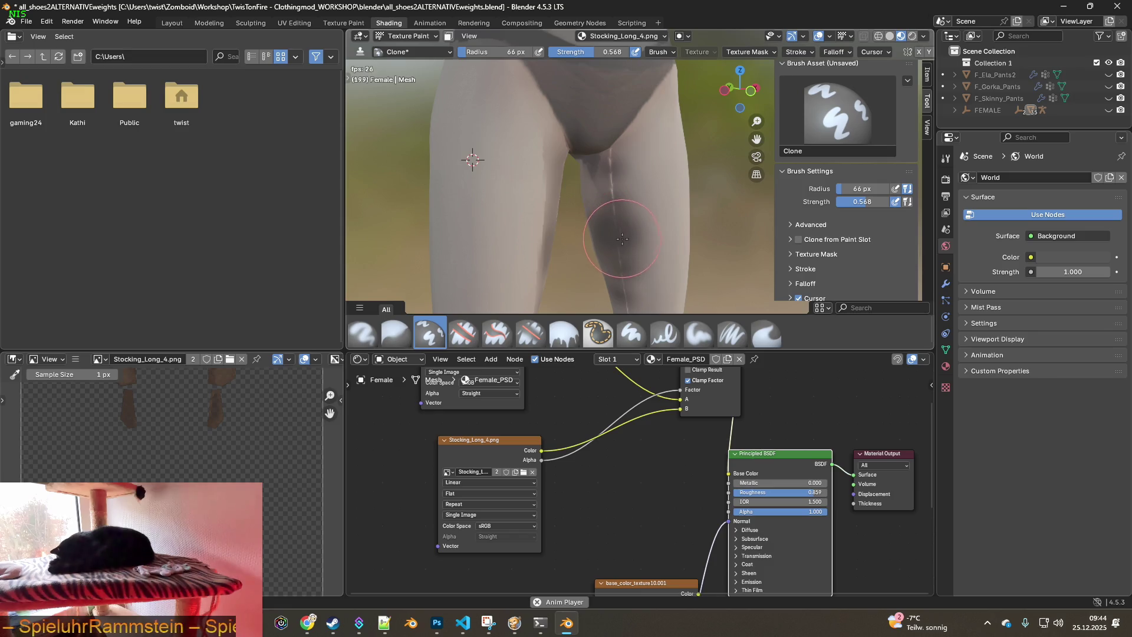
{"action": "left_click", "coordinate": [636, 54]}
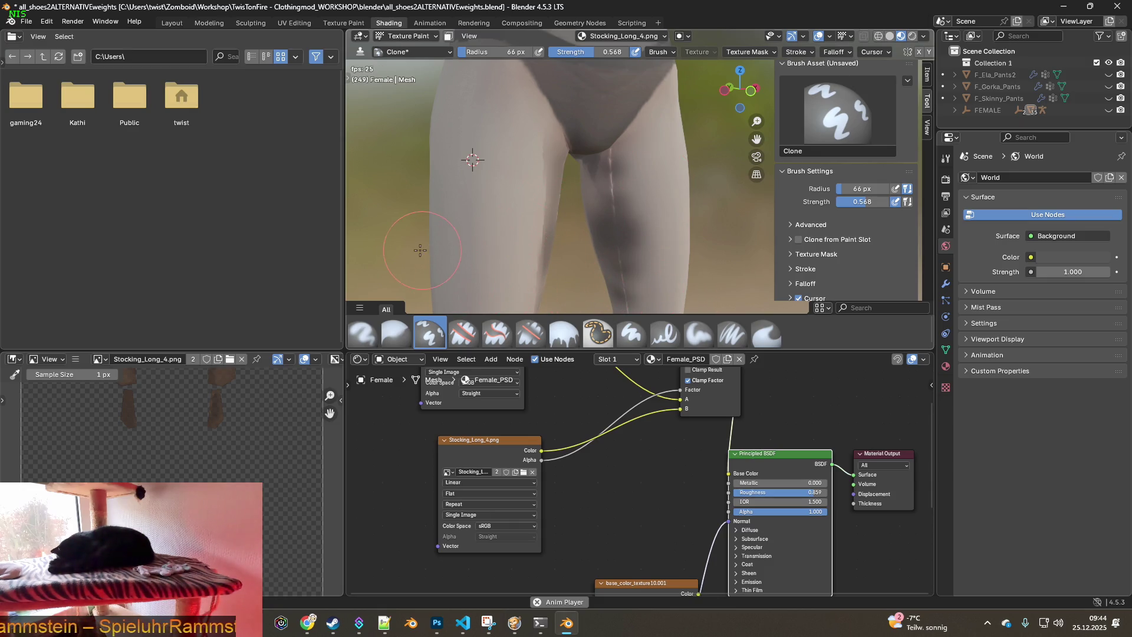
{"action": "left_click", "coordinate": [344, 23]}
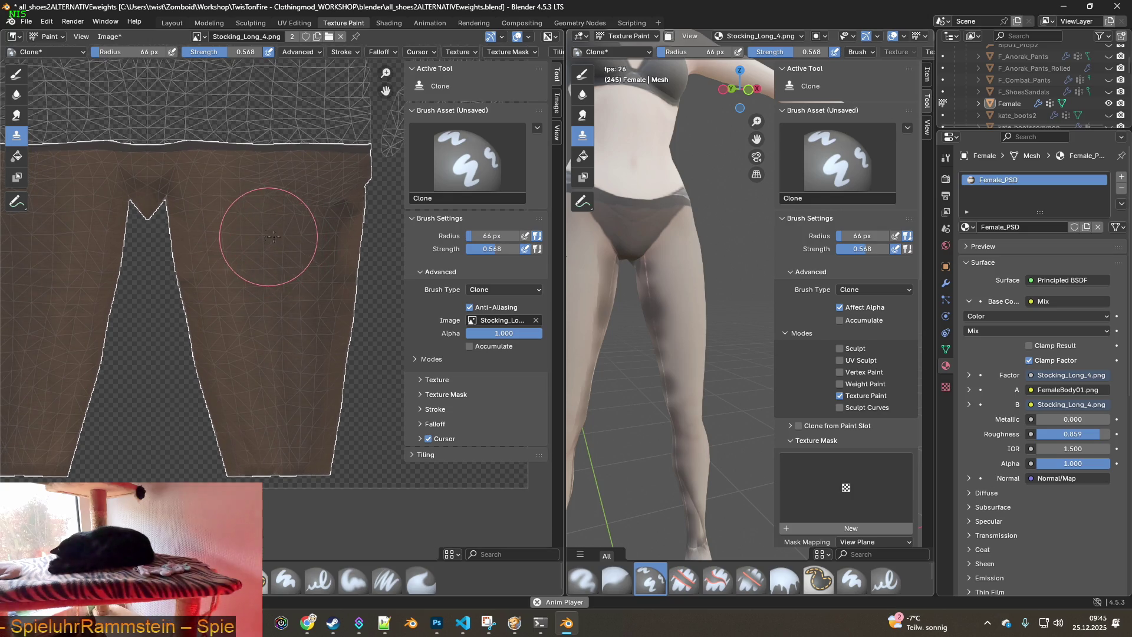
Paint three clone strokes down the right edge of the leg's UV island, leaving white patches
{"action": "left_click_drag", "start_coordinate": [327, 214], "coordinate": [330, 224]}
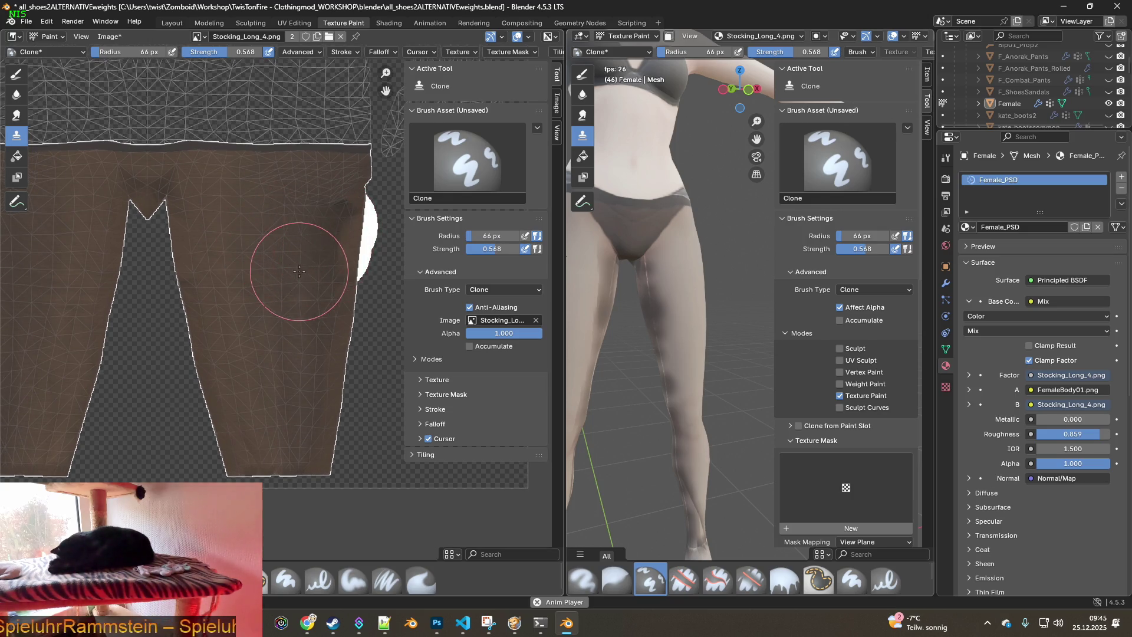
{"action": "left_click_drag", "start_coordinate": [299, 265], "coordinate": [325, 276]}
{"action": "mouse_move", "coordinate": [328, 316]}
{"action": "left_mouse_down"}
{"action": "mouse_move", "coordinate": [321, 329]}
{"action": "mouse_move", "coordinate": [330, 299]}
{"action": "mouse_move", "coordinate": [351, 290]}
{"action": "mouse_move", "coordinate": [328, 273]}
{"action": "mouse_move", "coordinate": [328, 245]}
{"action": "mouse_move", "coordinate": [278, 289]}
{"action": "left_mouse_up"}
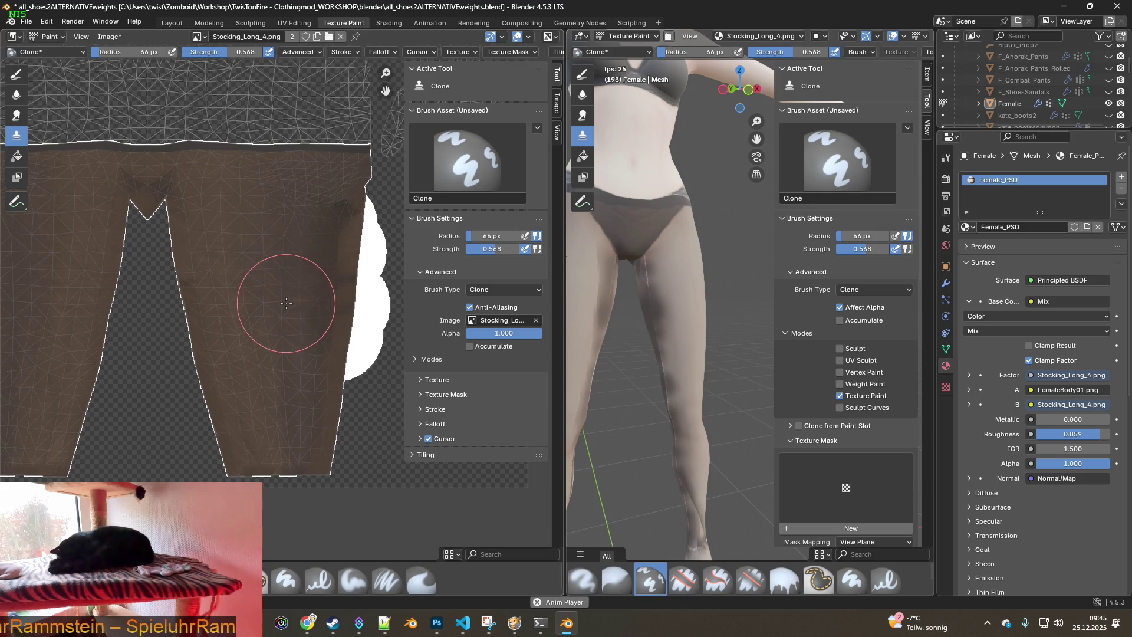